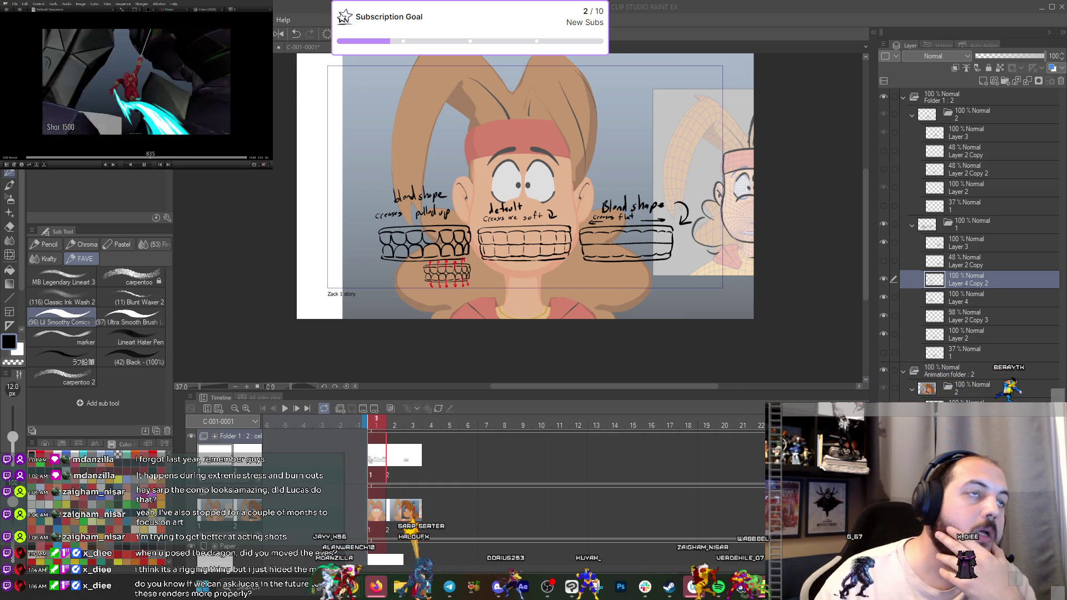
Switch from the Clip Studio Paint teeth storyboard to Maya's Outliner and Graph Editor windows
{"action": "key", "text": "alt+Tab"}
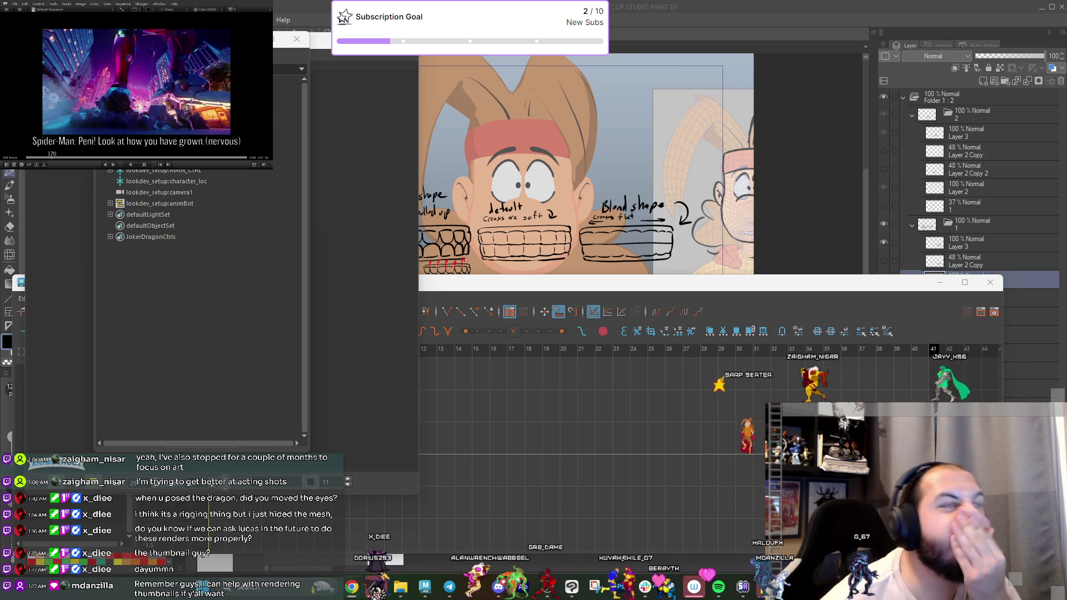
Toggle between the storyboard and Maya, ending on the main dragon rig scene window
{"action": "key", "text": "alt+Tab"}
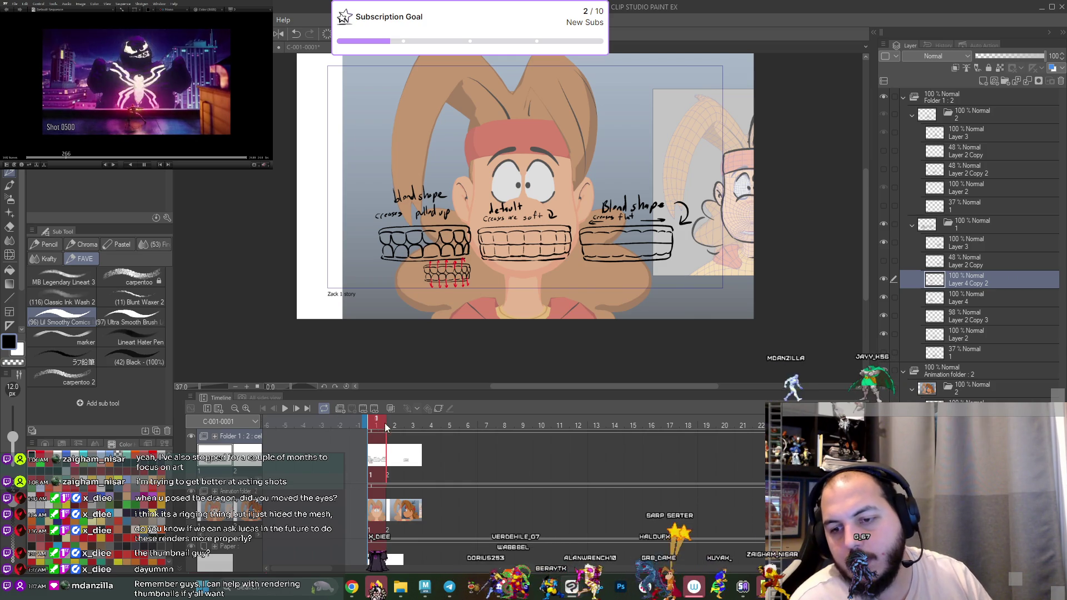
{"action": "mouse_move", "coordinate": [494, 575]}
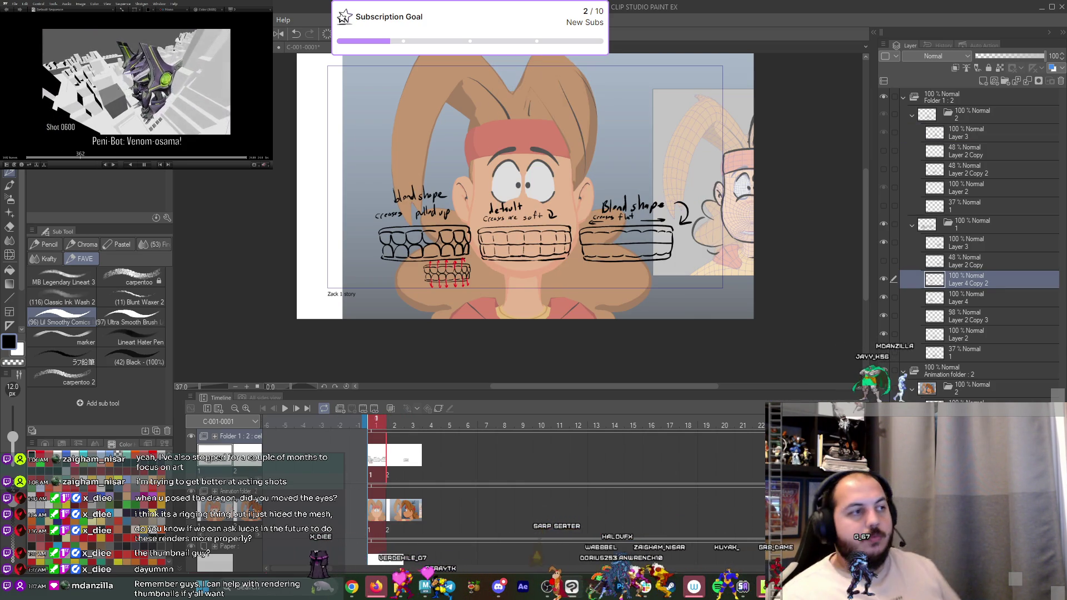
{"action": "key", "text": "alt+Tab"}
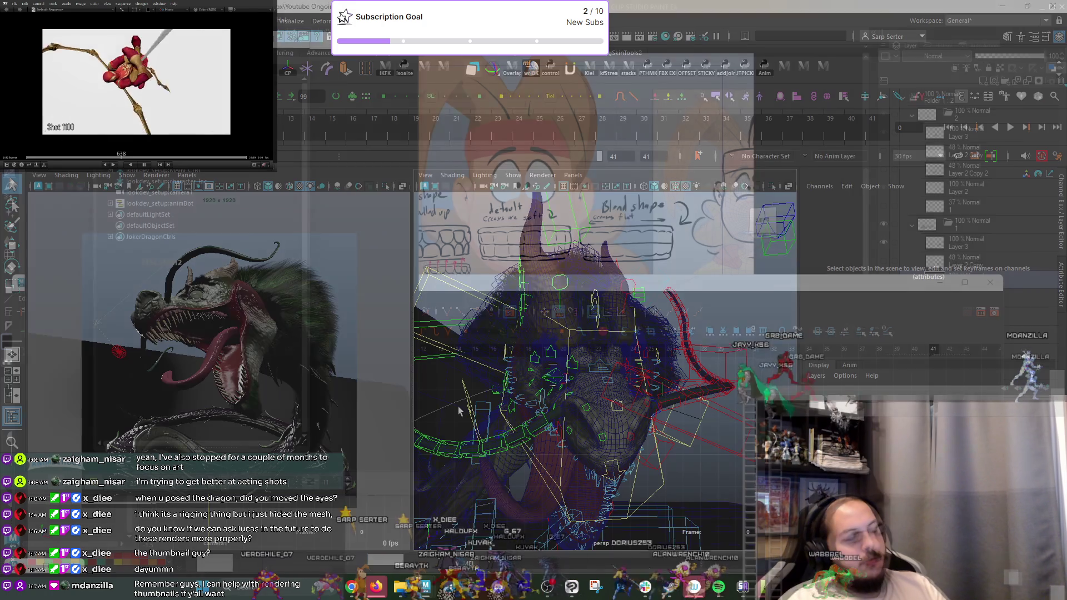
{"action": "key", "text": "alt+Tab"}
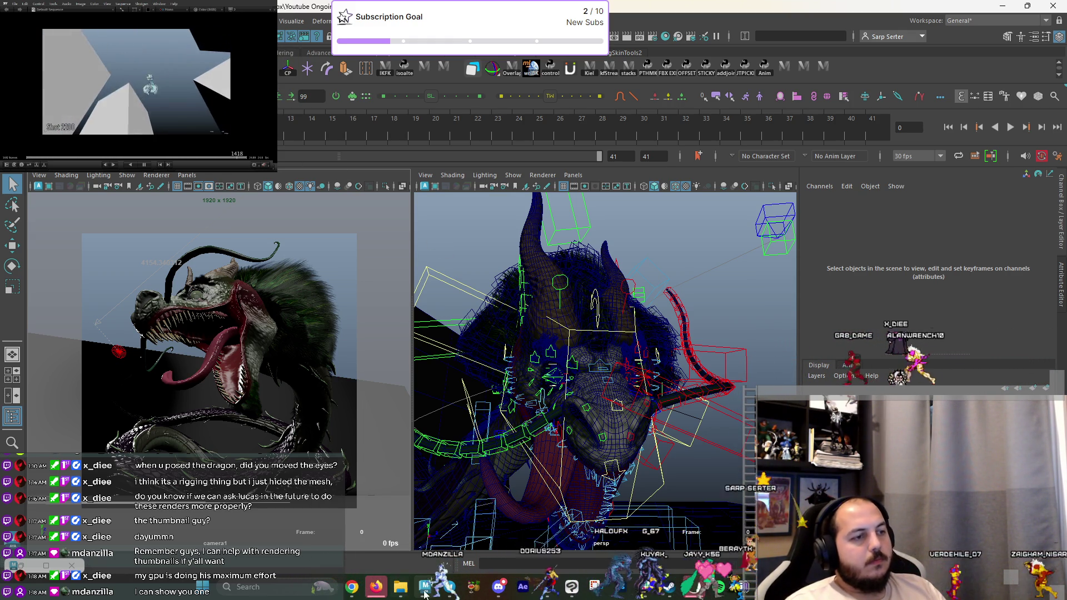
In the untitled scene, start File > Create Reference and browse the ZackinTime assets folder
{"action": "mouse_move", "coordinate": [425, 587]}
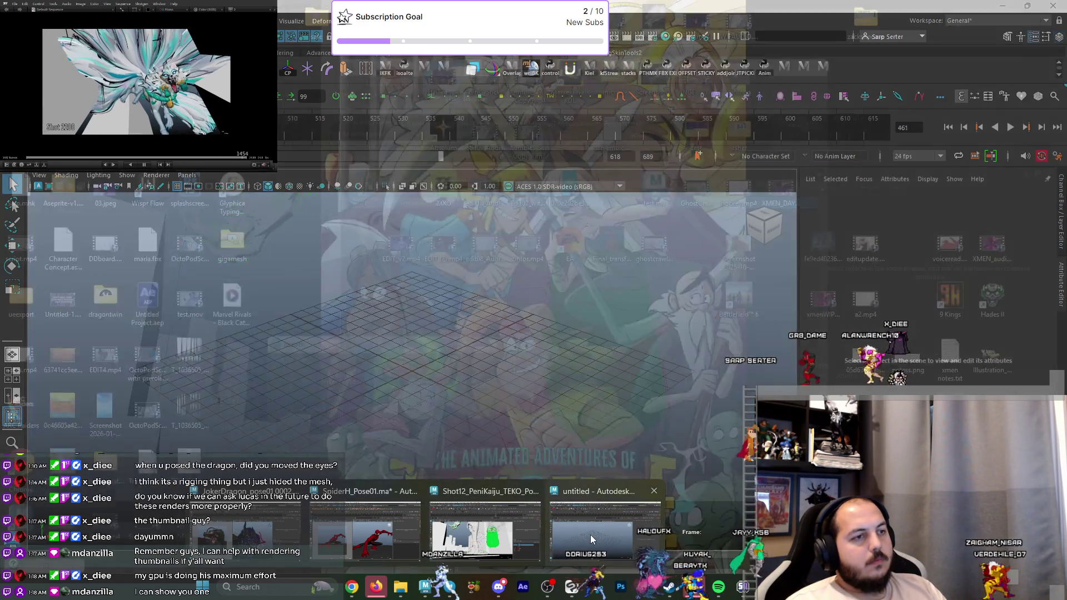
{"action": "left_click", "coordinate": [590, 535]}
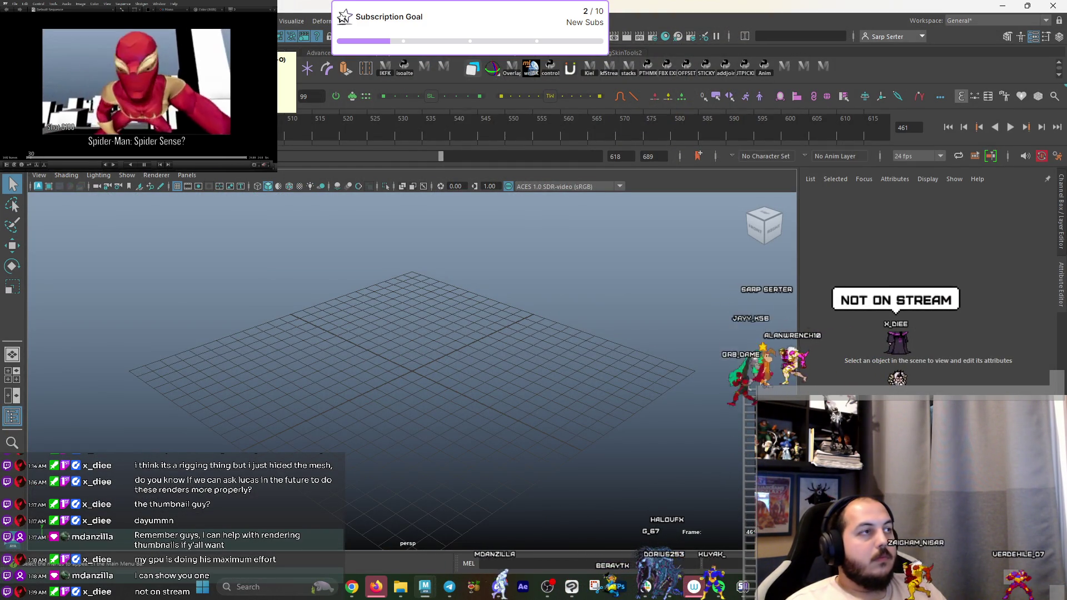
{"action": "left_click", "coordinate": [35, 20]}
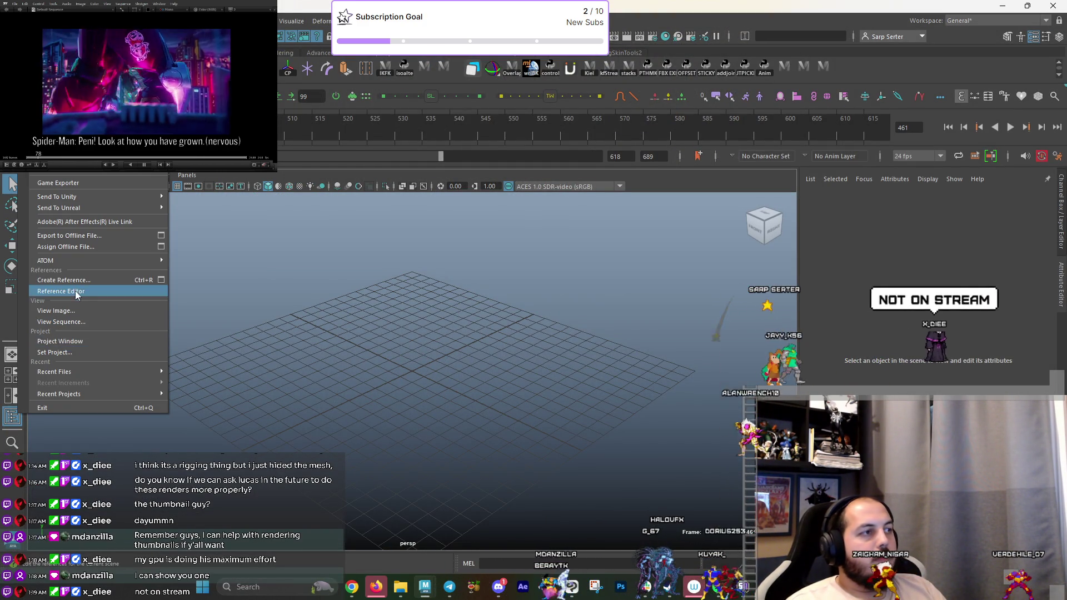
{"action": "left_click", "coordinate": [71, 281]}
{"action": "left_click", "coordinate": [199, 339]}
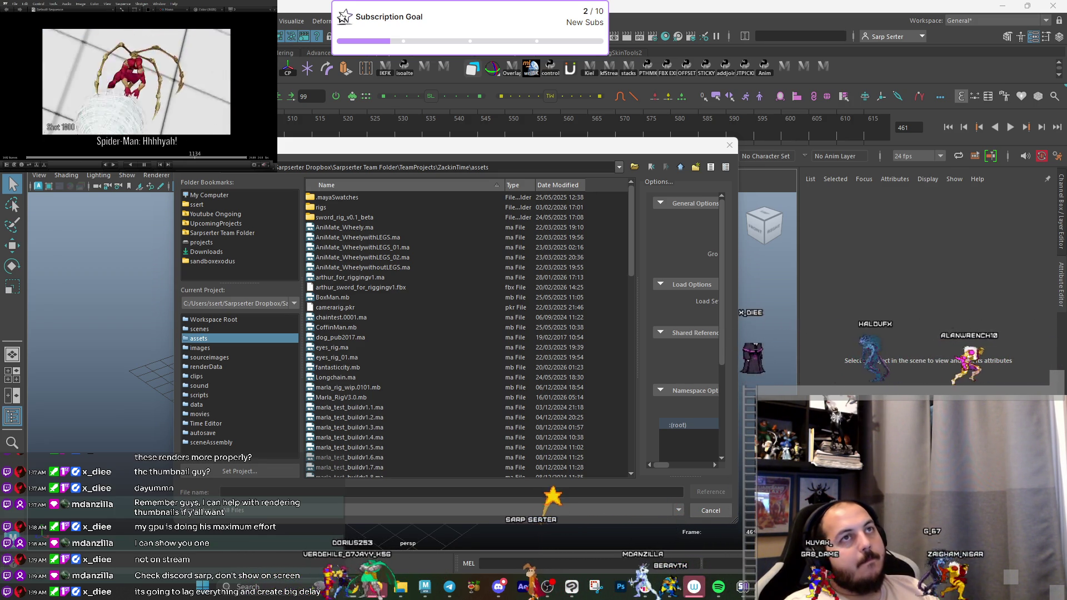
Move the assets browser aside, scan its file list, then view dragon_joker_lookdev051.png
{"action": "left_click_drag", "start_coordinate": [390, 154], "coordinate": [415, 133]}
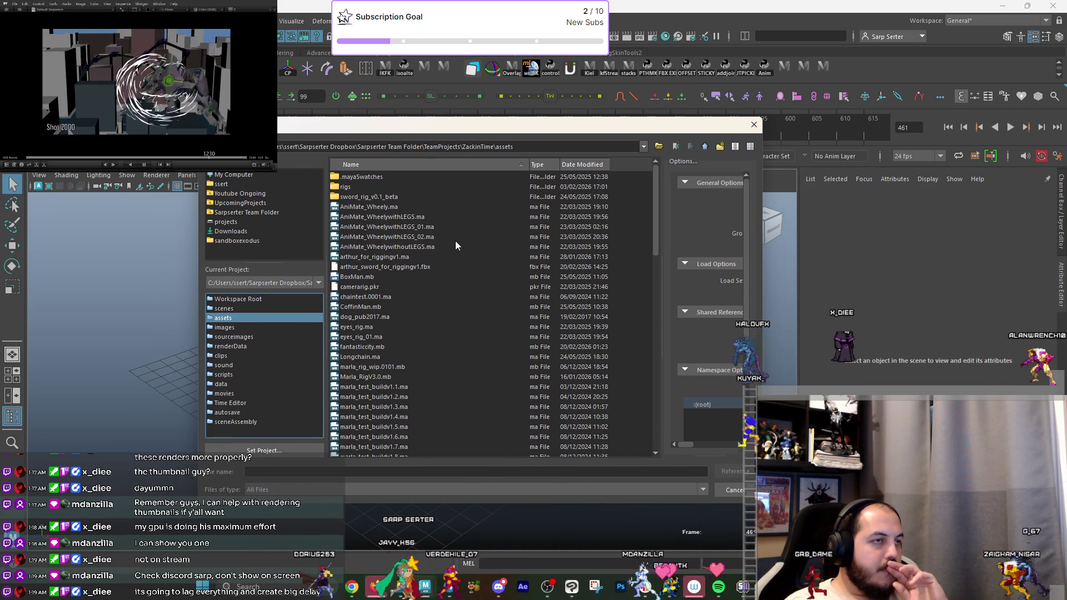
{"action": "scroll", "coordinate": [439, 248], "scroll_direction": "down", "scroll_amount": 2}
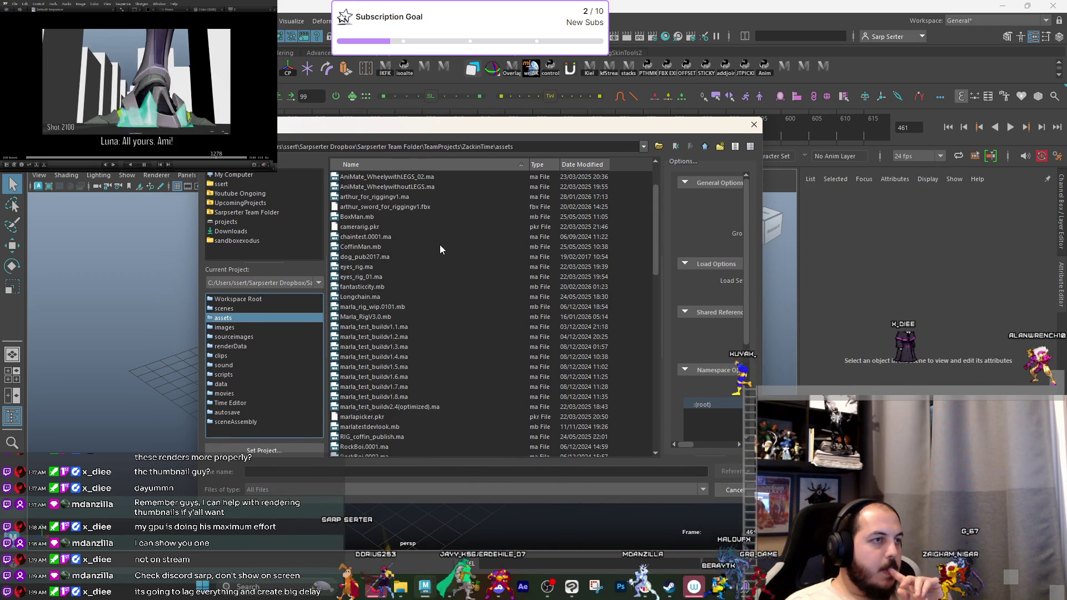
{"action": "scroll", "coordinate": [439, 245], "scroll_direction": "down", "scroll_amount": 1}
{"action": "scroll", "coordinate": [441, 244], "scroll_direction": "up", "scroll_amount": 3}
{"action": "scroll", "coordinate": [422, 284], "scroll_direction": "down", "scroll_amount": 3}
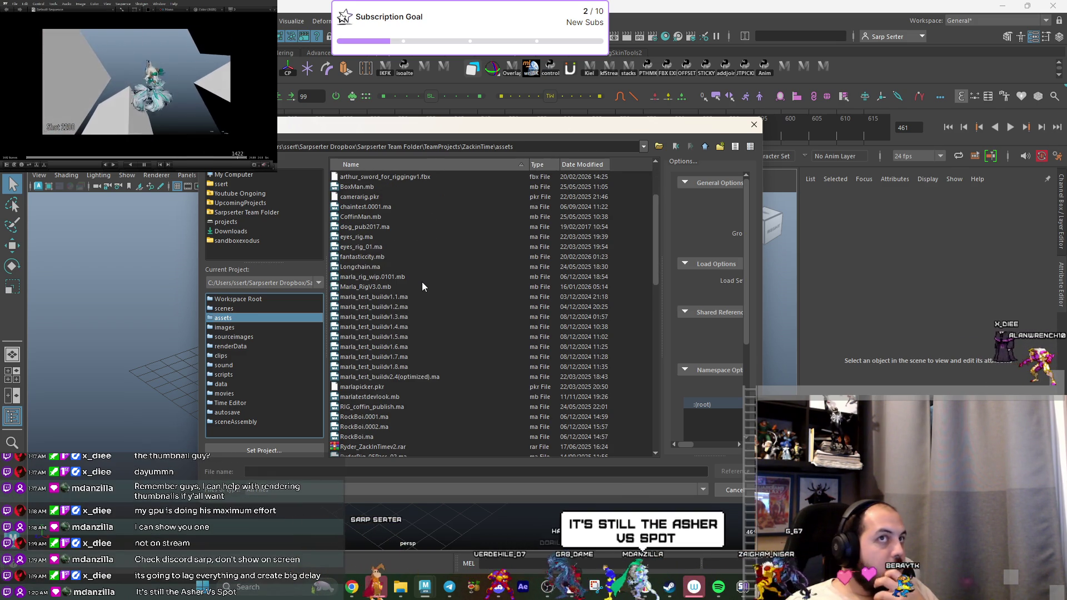
{"action": "scroll", "coordinate": [422, 286], "scroll_direction": "down", "scroll_amount": 1}
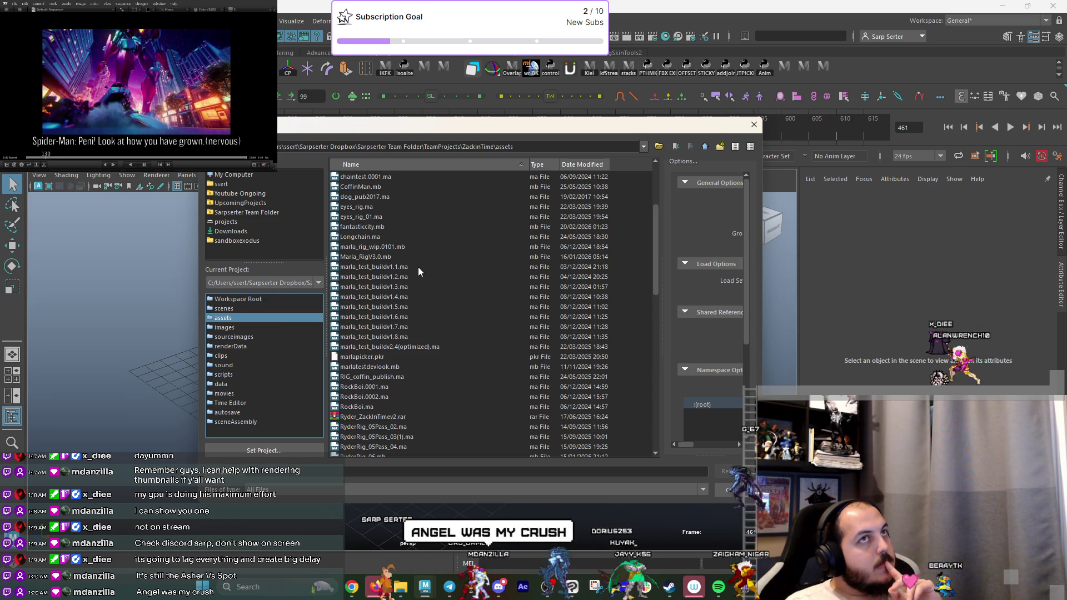
{"action": "scroll", "coordinate": [411, 295], "scroll_direction": "up", "scroll_amount": 4}
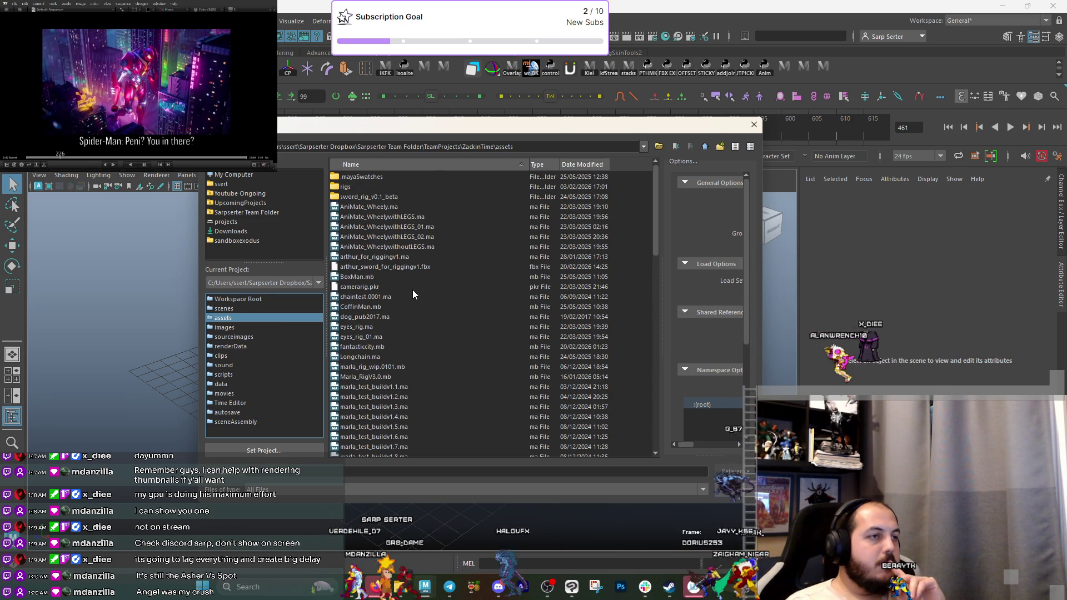
{"action": "scroll", "coordinate": [412, 289], "scroll_direction": "down", "scroll_amount": 3}
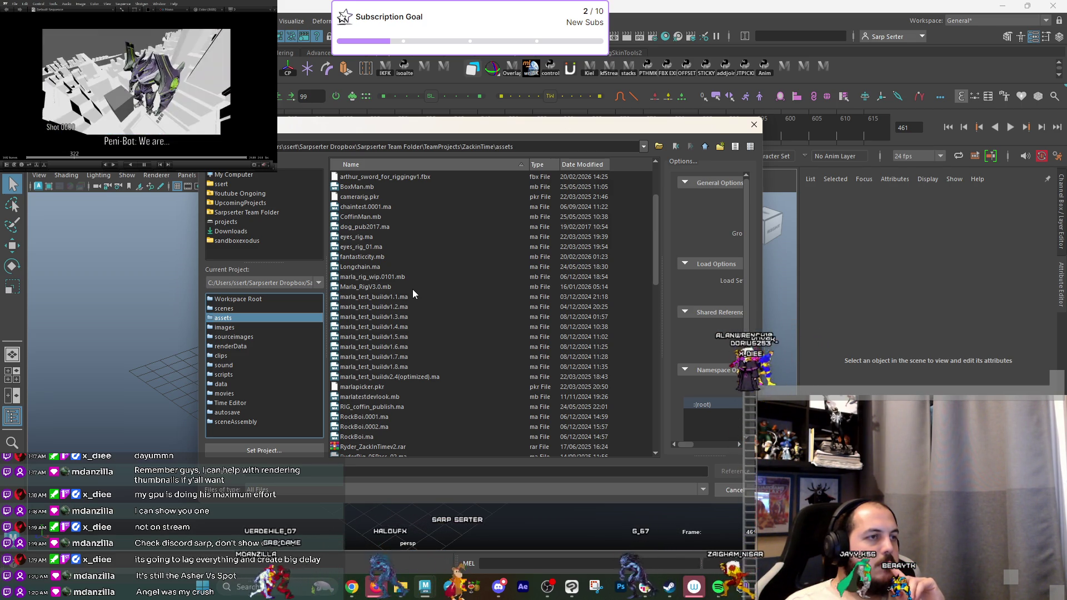
{"action": "scroll", "coordinate": [405, 278], "scroll_direction": "up", "scroll_amount": 3}
{"action": "scroll", "coordinate": [404, 278], "scroll_direction": "down", "scroll_amount": 2}
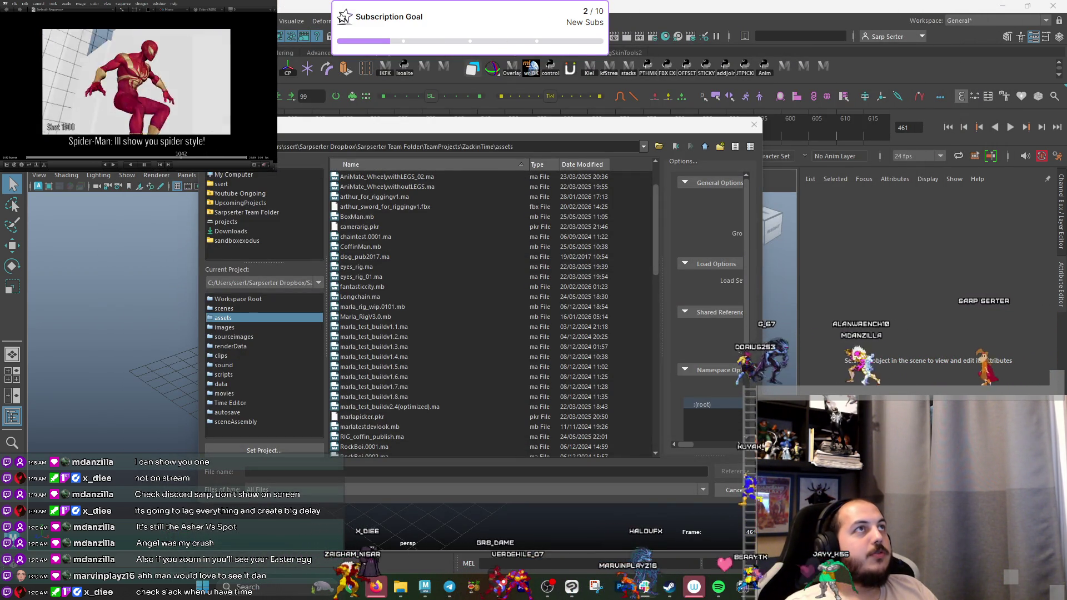
{"action": "key", "text": "alt+Tab"}
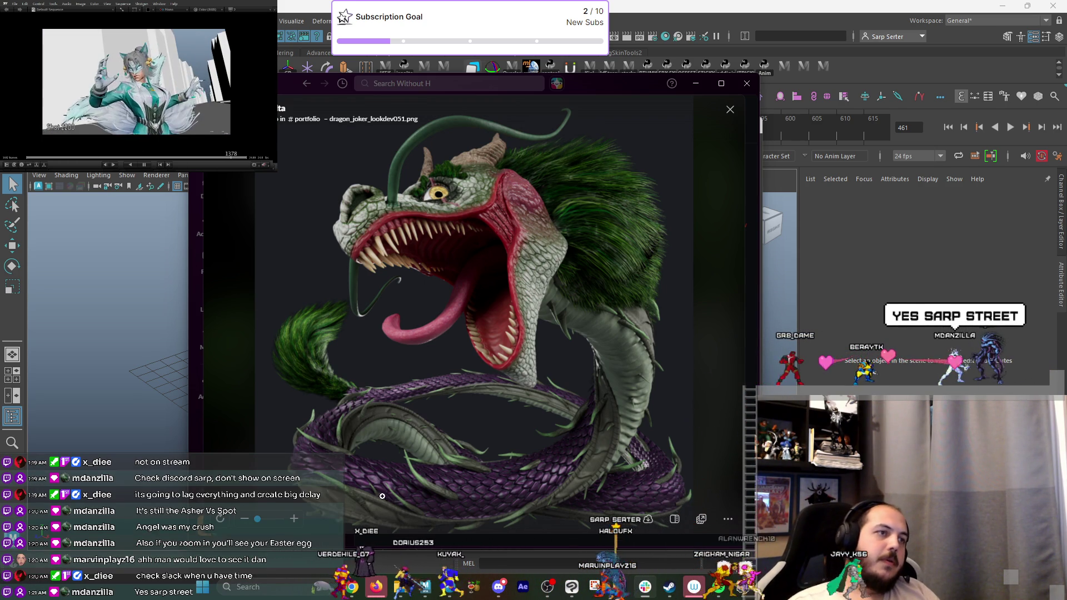
Close the dragon_joker_lookdev051.png image preview
{"action": "mouse_move", "coordinate": [443, 313]}
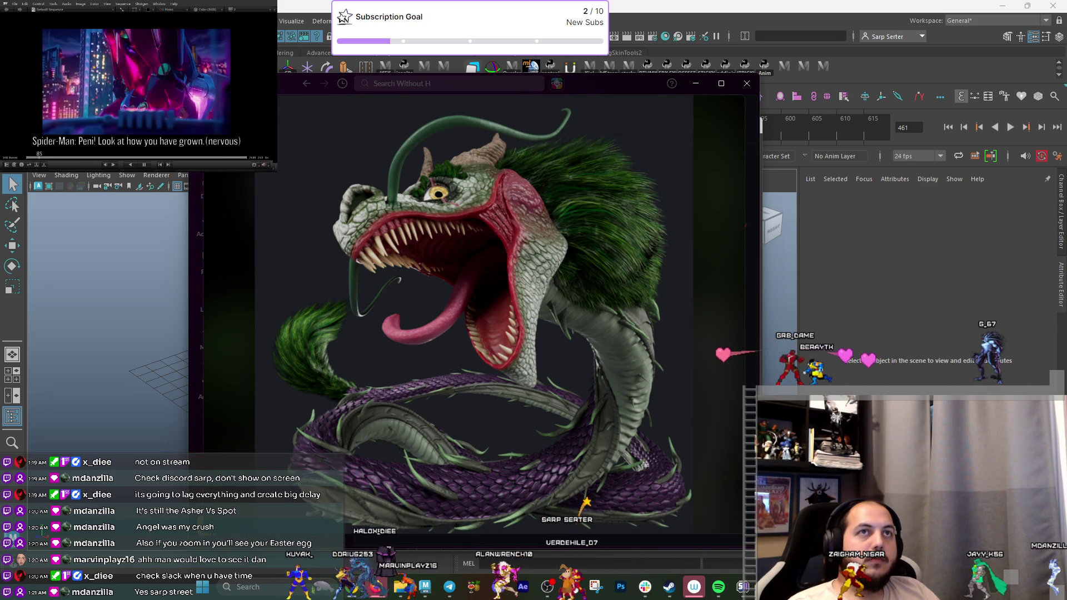
{"action": "mouse_move", "coordinate": [371, 233]}
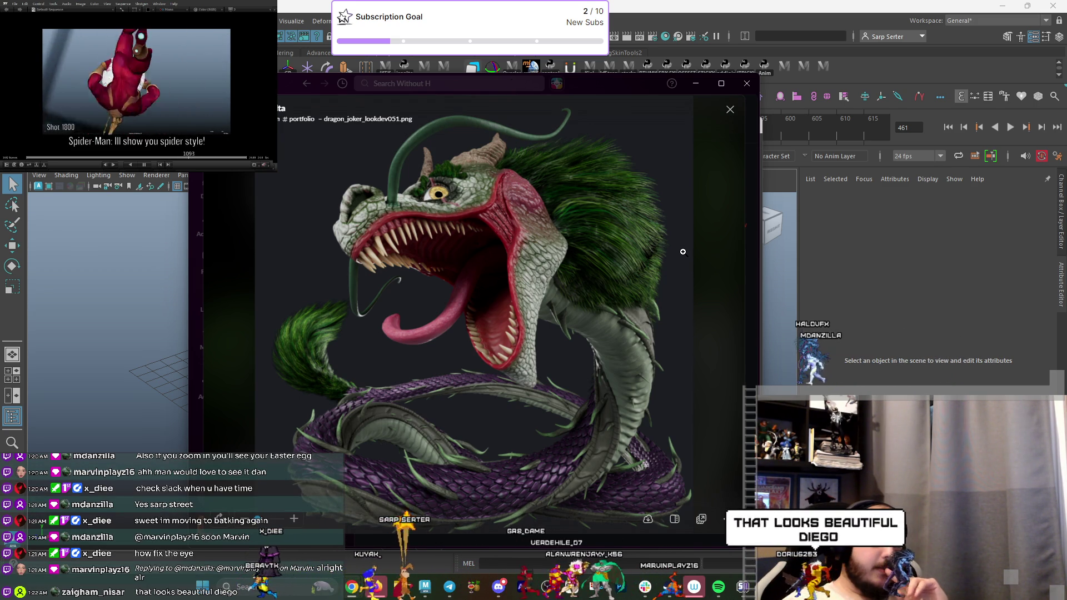
{"action": "left_click", "coordinate": [730, 111]}
Zoom and pan over batking_lookdev_045.png's shield and face, then close the viewer and assets browser
{"action": "scroll", "coordinate": [580, 323], "scroll_direction": "up", "scroll_amount": 10}
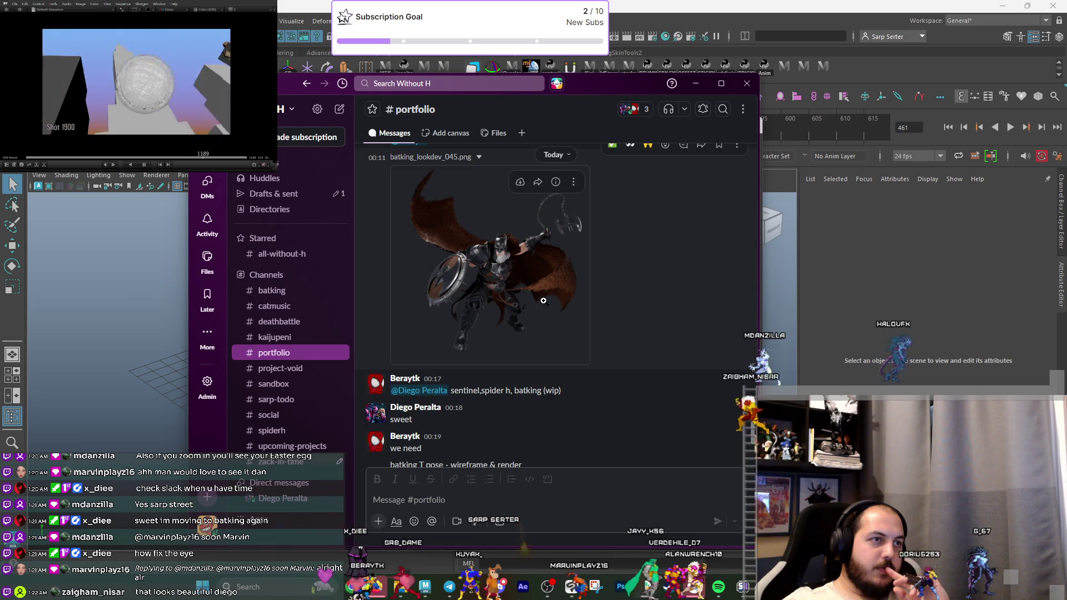
{"action": "left_click", "coordinate": [543, 300]}
{"action": "left_click", "coordinate": [516, 277]}
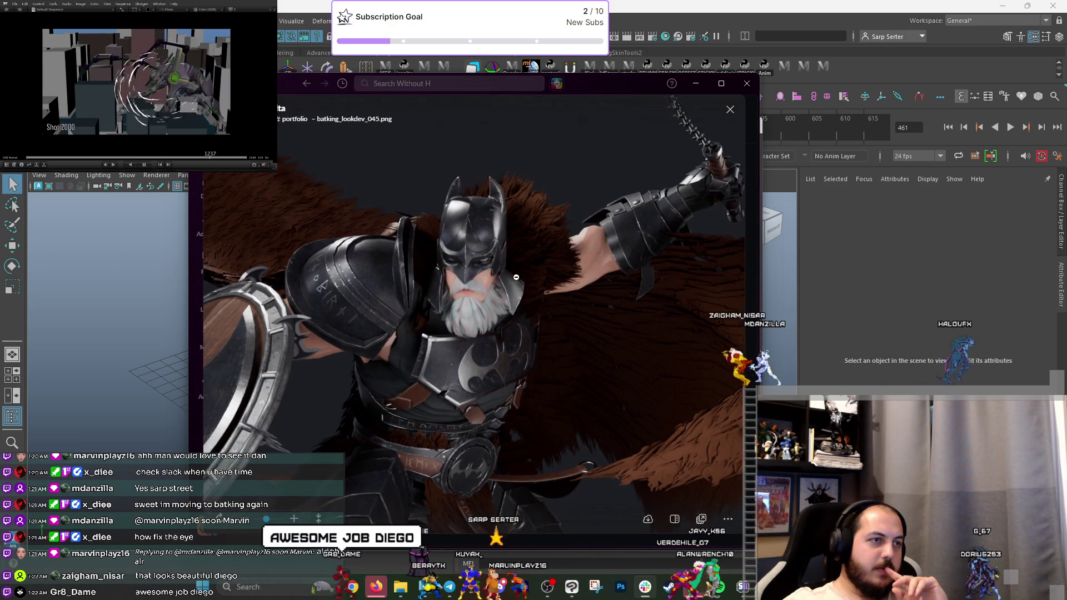
{"action": "scroll", "coordinate": [517, 276], "scroll_direction": "down", "scroll_amount": 3}
{"action": "mouse_move", "coordinate": [438, 294]}
{"action": "left_mouse_down"}
{"action": "mouse_move", "coordinate": [522, 233]}
{"action": "mouse_move", "coordinate": [411, 291]}
{"action": "left_mouse_up"}
{"action": "scroll", "coordinate": [411, 291], "scroll_direction": "right", "scroll_amount": 10}
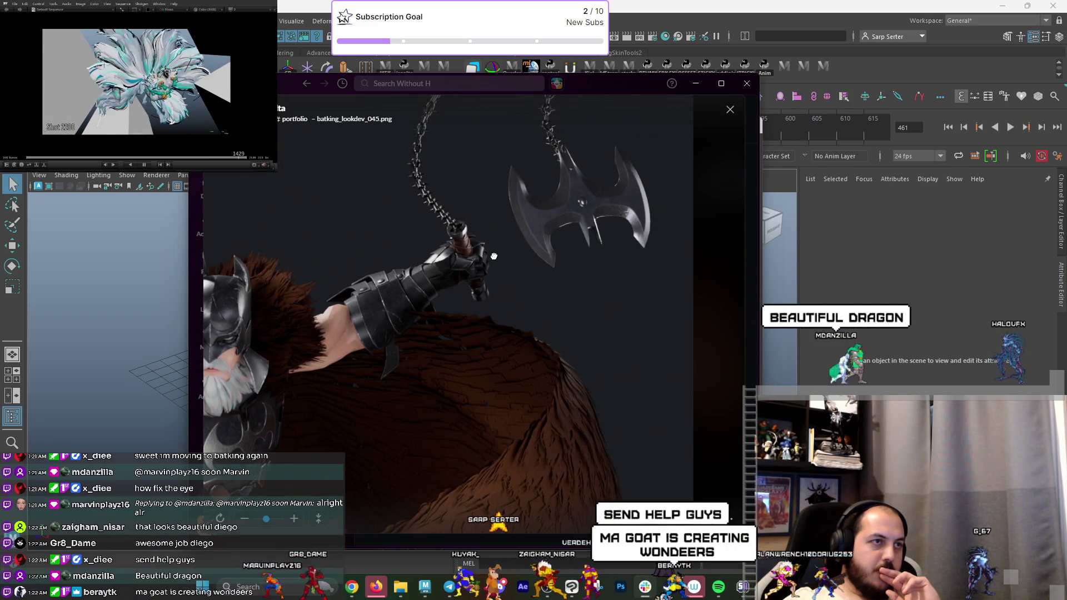
{"action": "left_click_drag", "start_coordinate": [409, 270], "coordinate": [614, 155]}
{"action": "scroll", "coordinate": [615, 155], "scroll_direction": "left", "scroll_amount": 5}
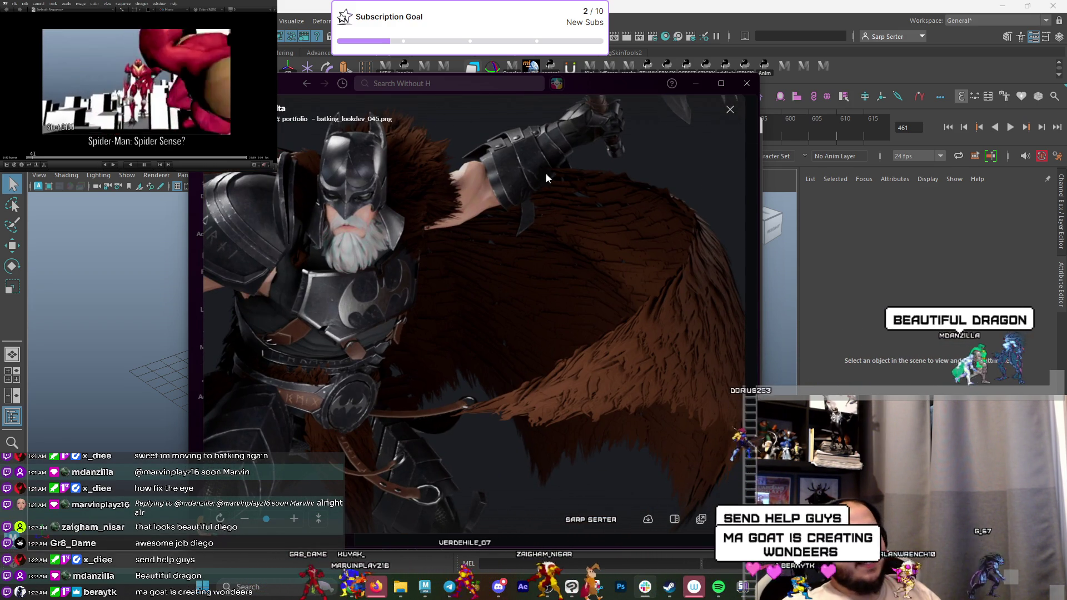
{"action": "left_click", "coordinate": [746, 83]}
{"action": "key", "text": "Escape"}
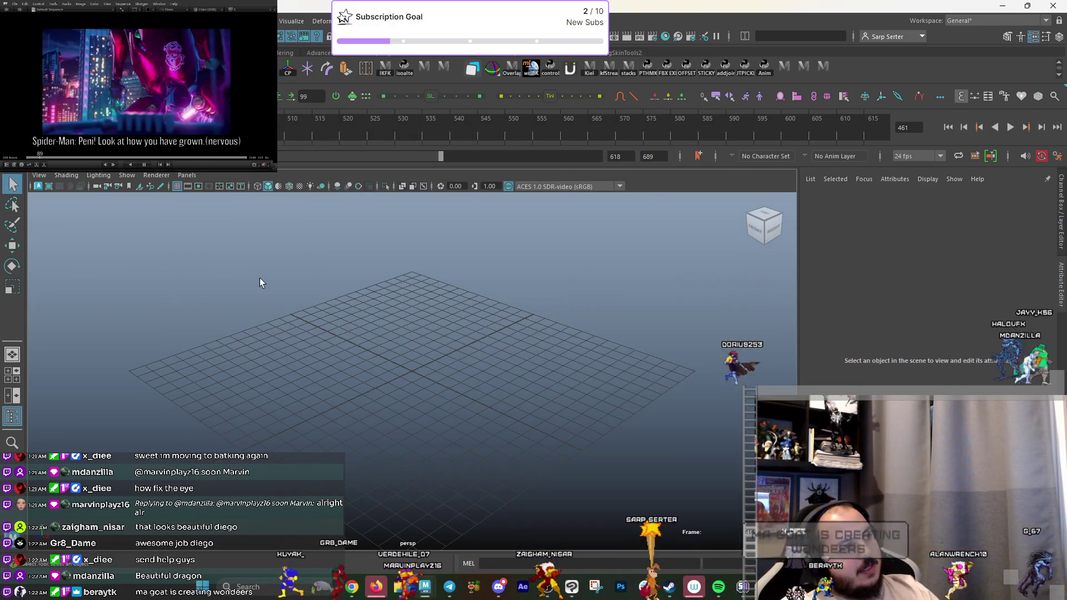
Open the scene browser, glance at the assets folder, and close it
{"action": "key", "text": "ctrl+o"}
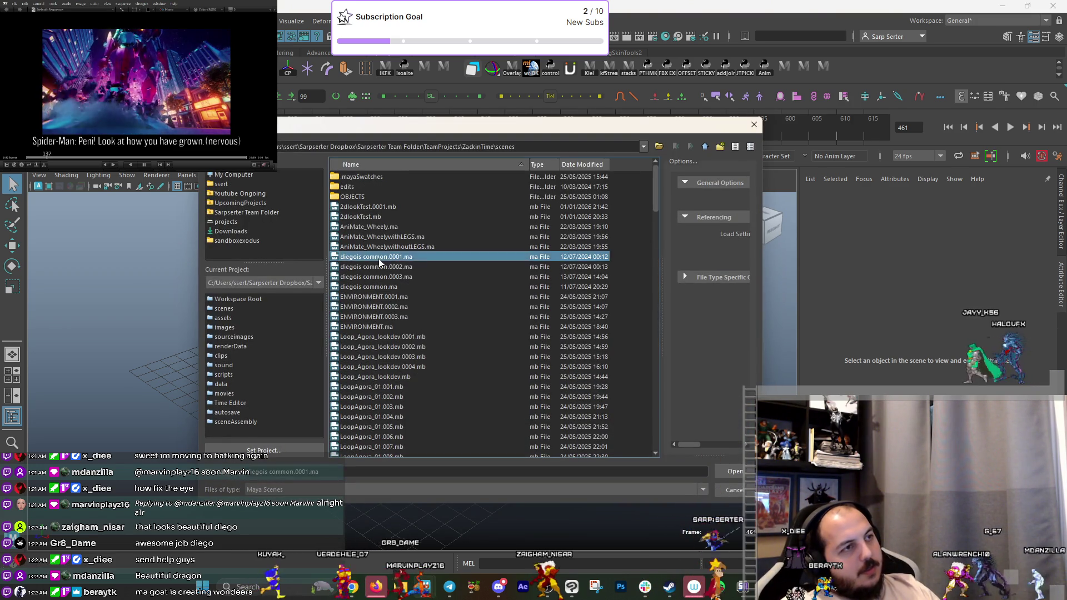
{"action": "scroll", "coordinate": [372, 262], "scroll_direction": "down", "scroll_amount": 11}
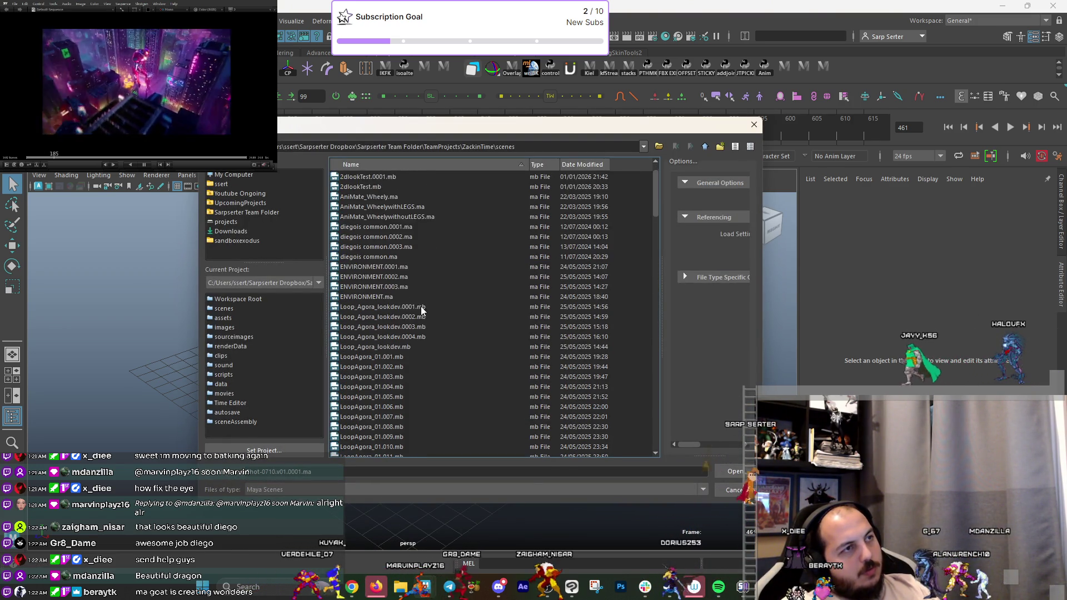
{"action": "left_click", "coordinate": [250, 317]}
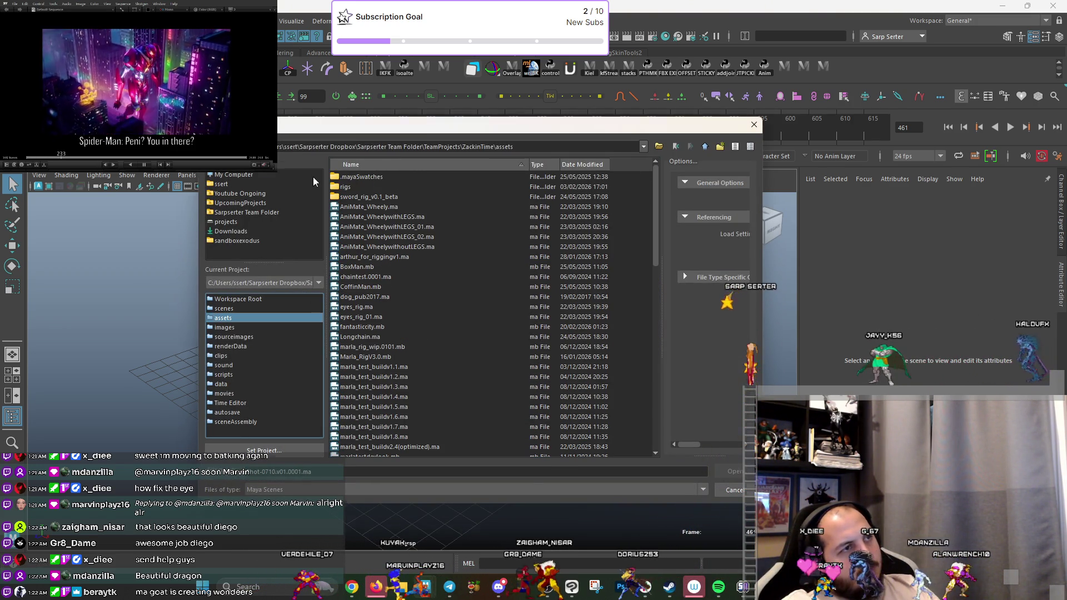
{"action": "key", "text": "Escape"}
Browse the assets folder for a reference file, sorted newest first, then cancel without loading
{"action": "left_click", "coordinate": [10, 21]}
{"action": "left_click", "coordinate": [58, 280]}
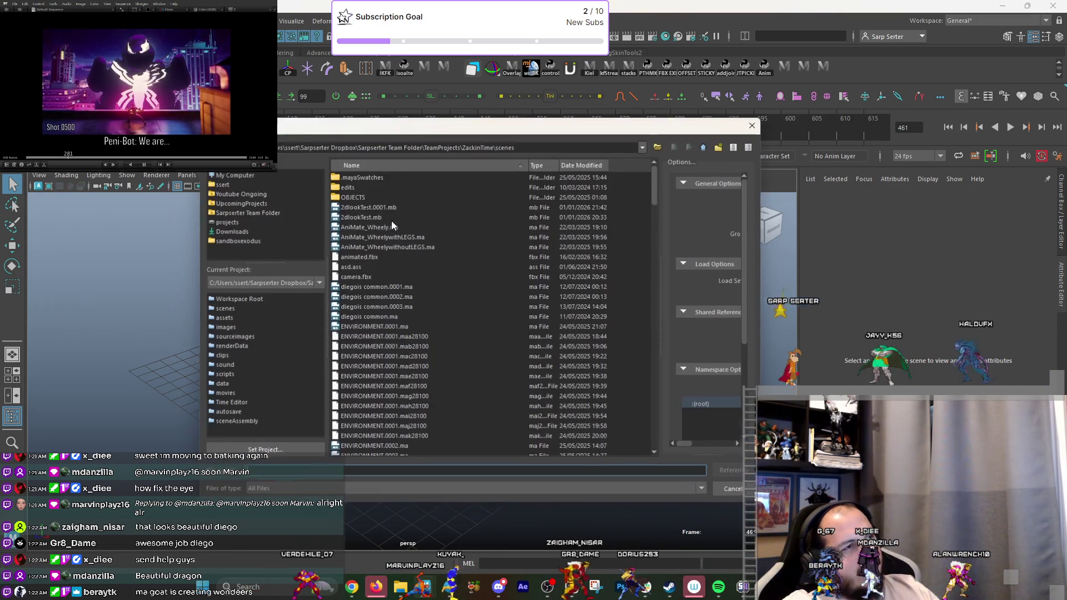
{"action": "left_click", "coordinate": [232, 318]}
{"action": "key", "text": "s"}
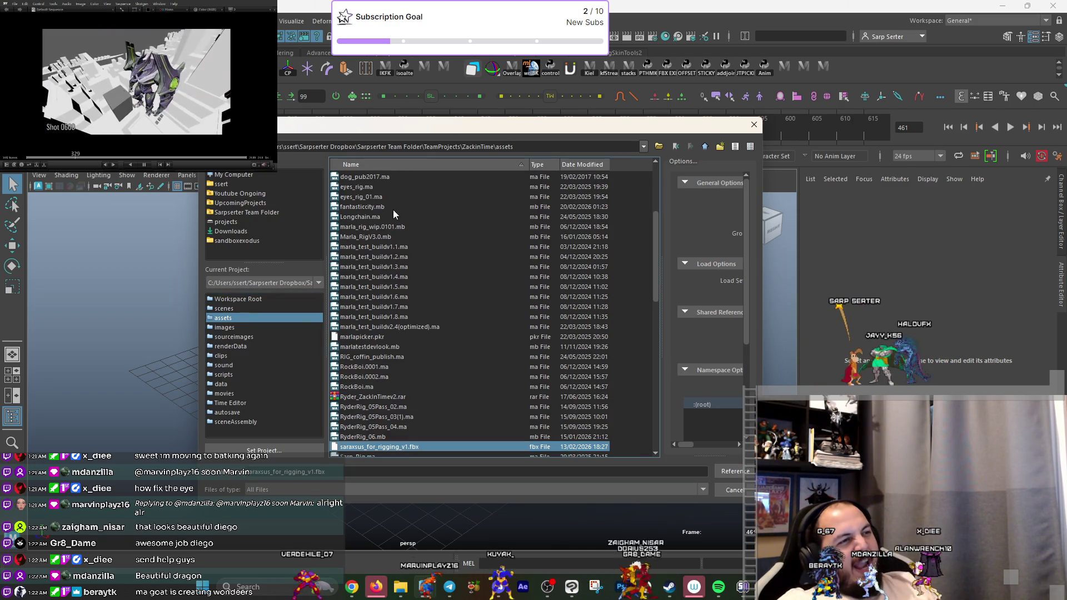
{"action": "key", "text": "s"}
{"action": "key", "text": "s"}
{"action": "scroll", "coordinate": [458, 376], "scroll_direction": "up", "scroll_amount": 5}
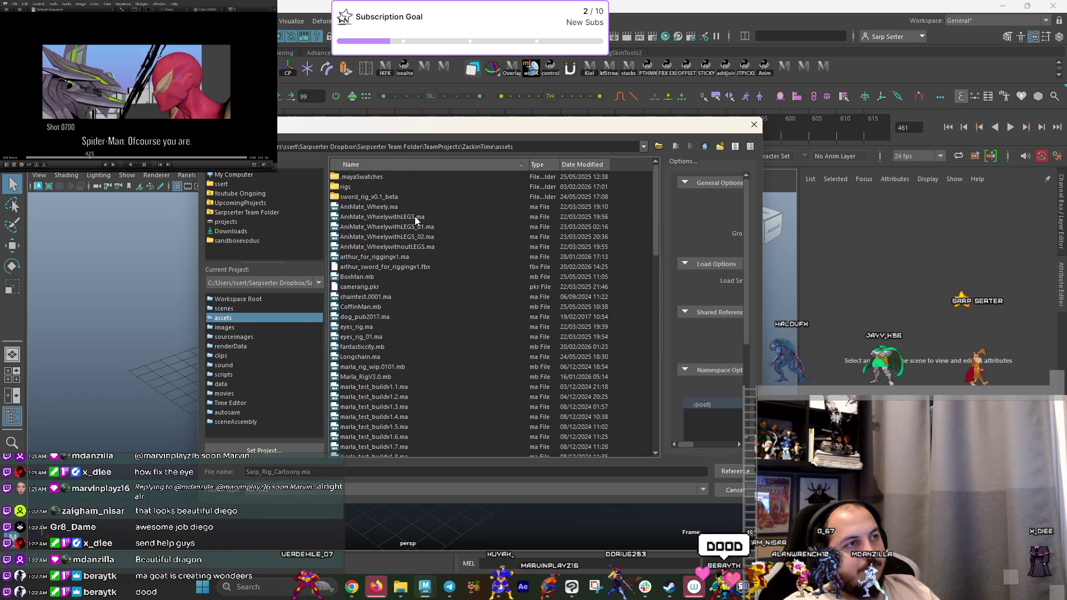
{"action": "left_click", "coordinate": [581, 166]}
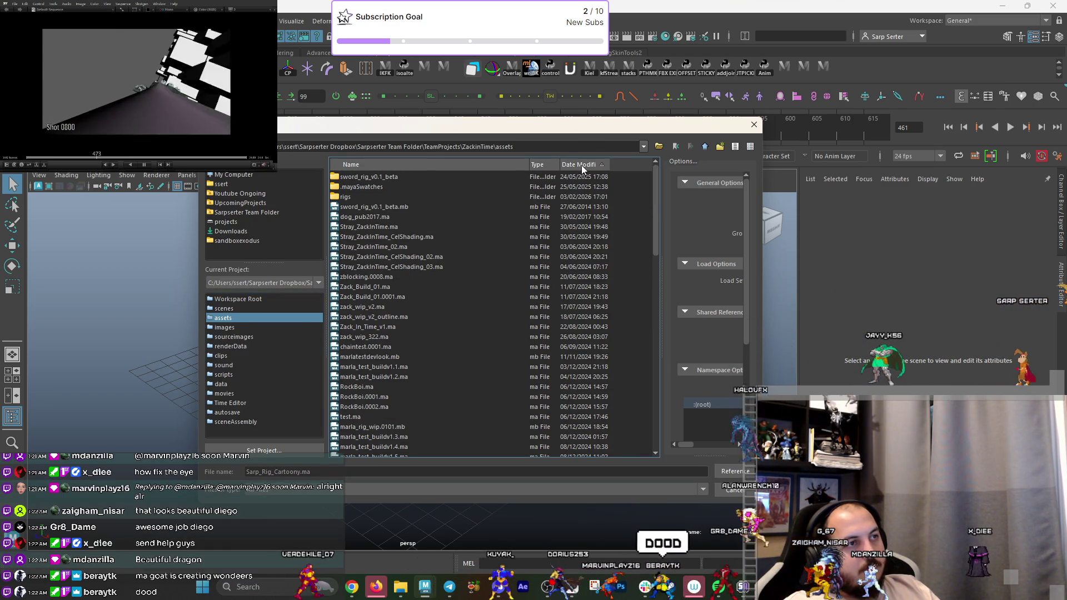
{"action": "left_click", "coordinate": [581, 165]}
{"action": "left_click", "coordinate": [386, 188]}
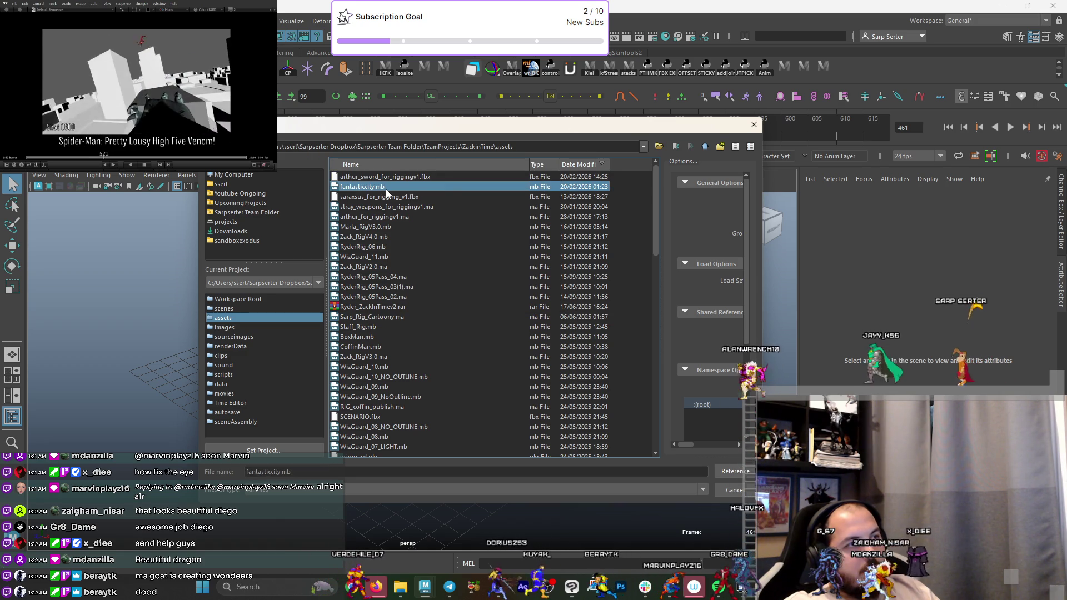
{"action": "left_click", "coordinate": [422, 207]}
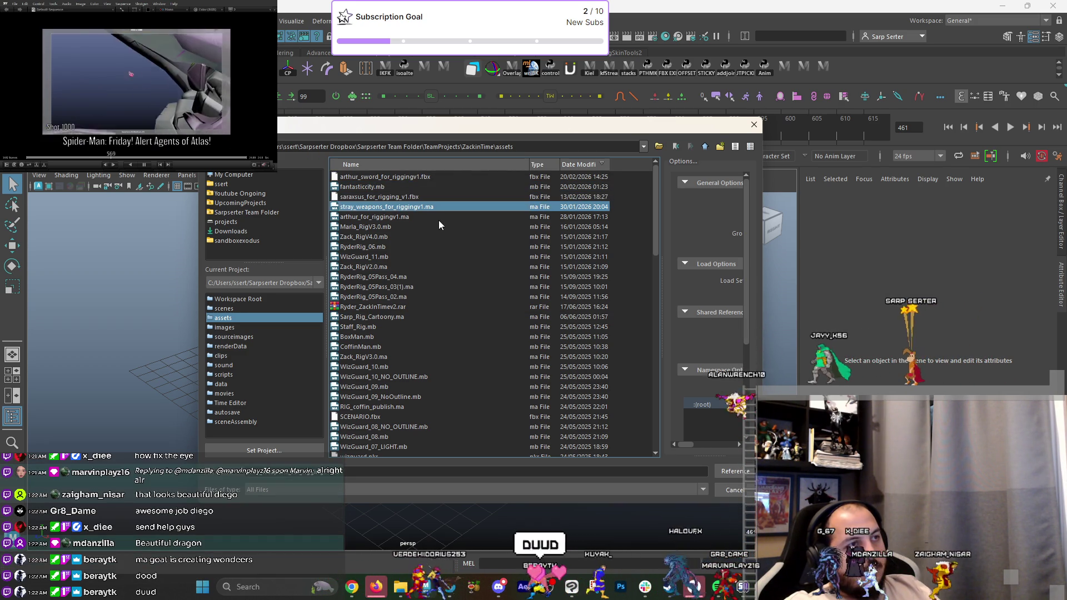
{"action": "left_click", "coordinate": [423, 217]}
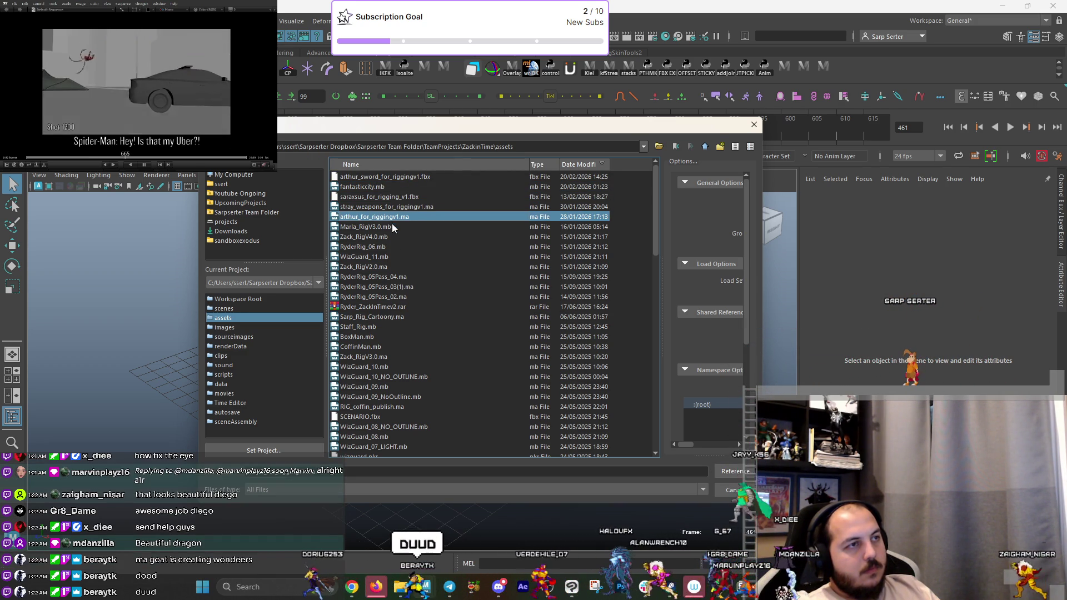
{"action": "key", "text": "Escape"}
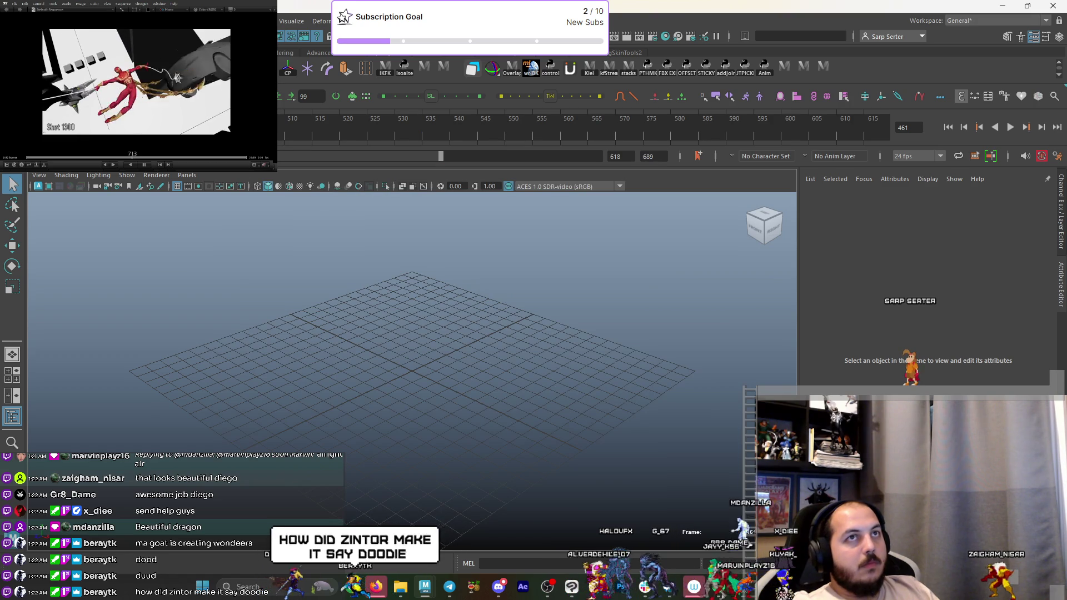
Open Stray_test_01.0011.mb from the scenes list sorted by Date Modified, newest first
{"action": "key", "text": "ctrl+o"}
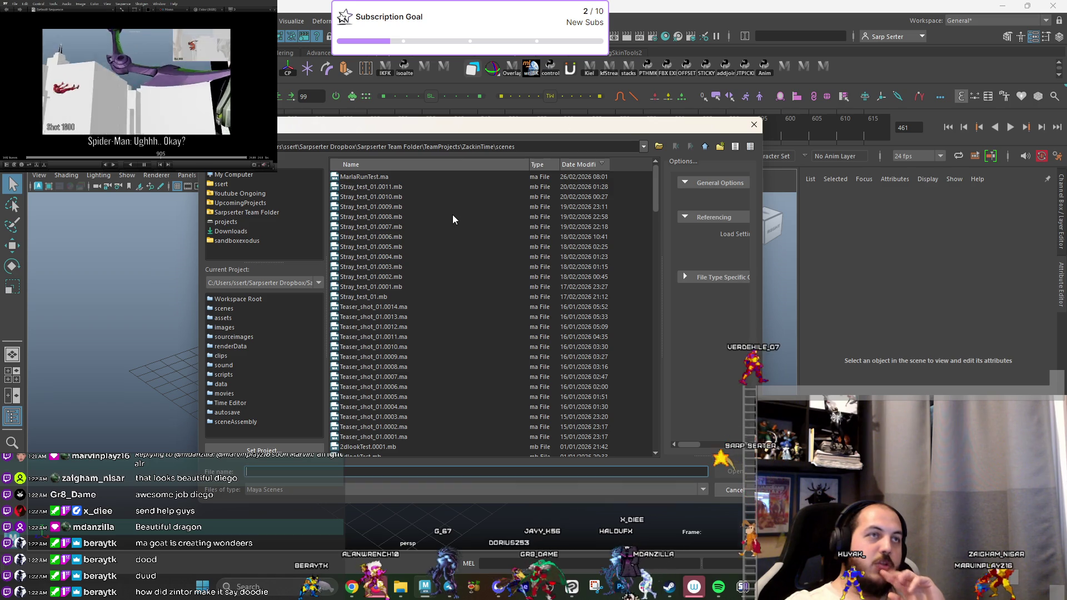
{"action": "left_click", "coordinate": [587, 165]}
{"action": "left_click", "coordinate": [587, 164]}
{"action": "left_click", "coordinate": [429, 186]}
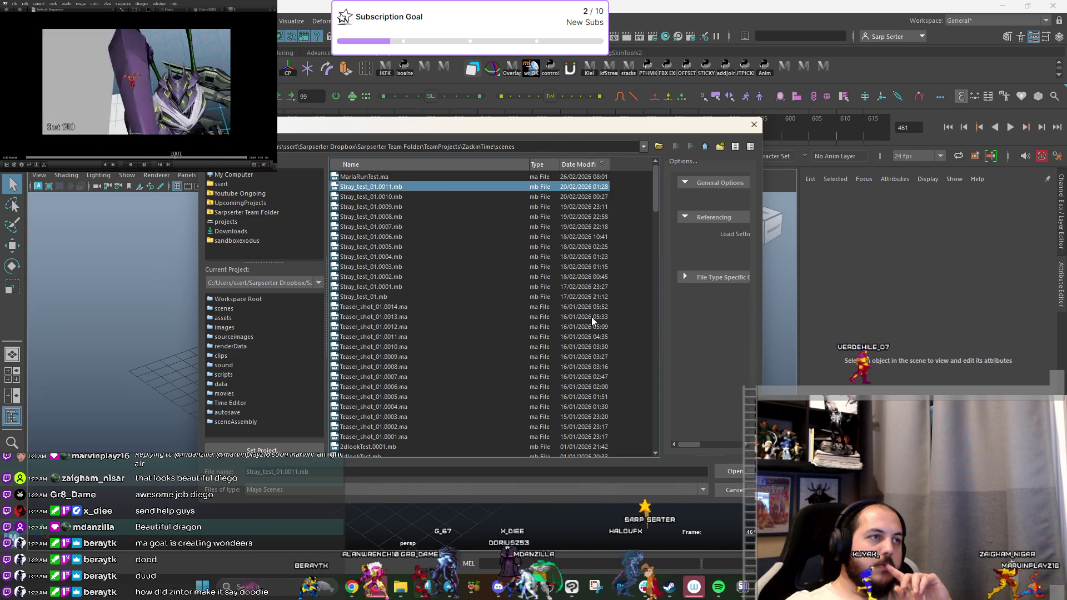
{"action": "left_click", "coordinate": [722, 470]}
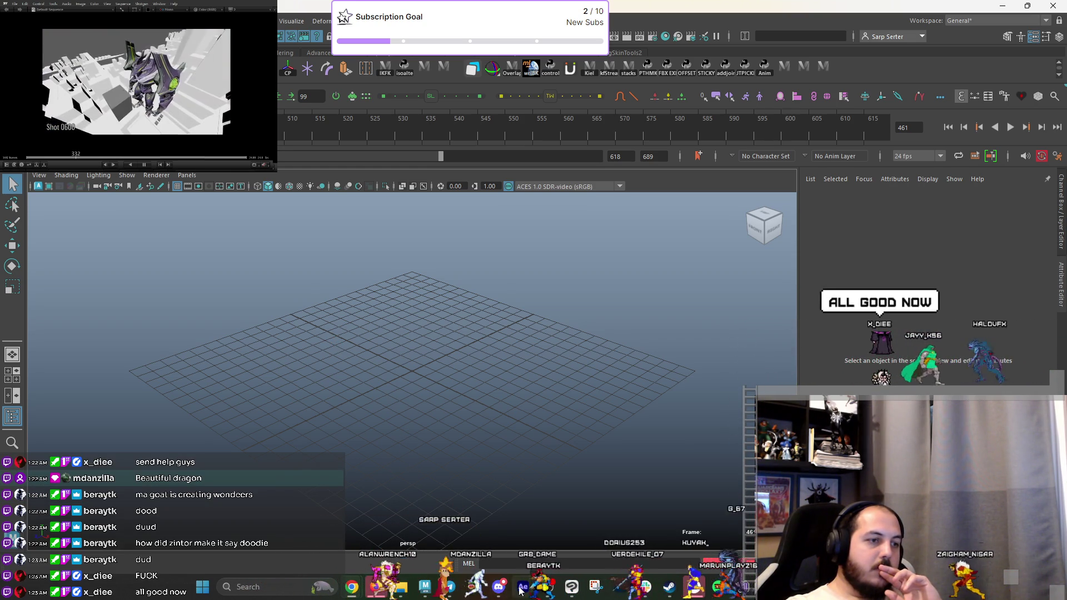
Bring the JokerDragon Maya window to the front from the taskbar
{"action": "mouse_move", "coordinate": [350, 588]}
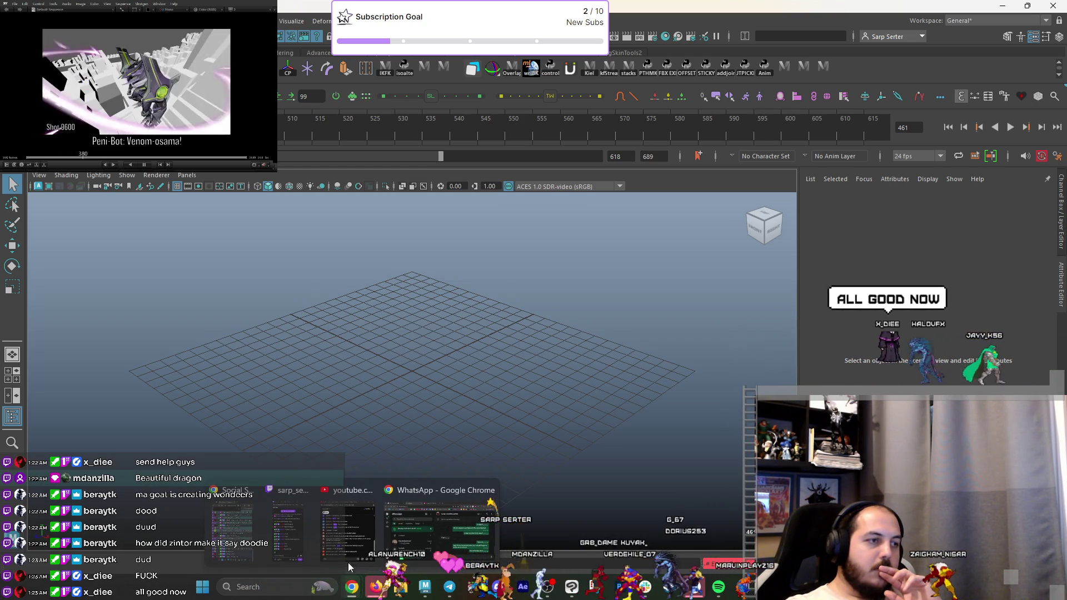
{"action": "mouse_move", "coordinate": [426, 586]}
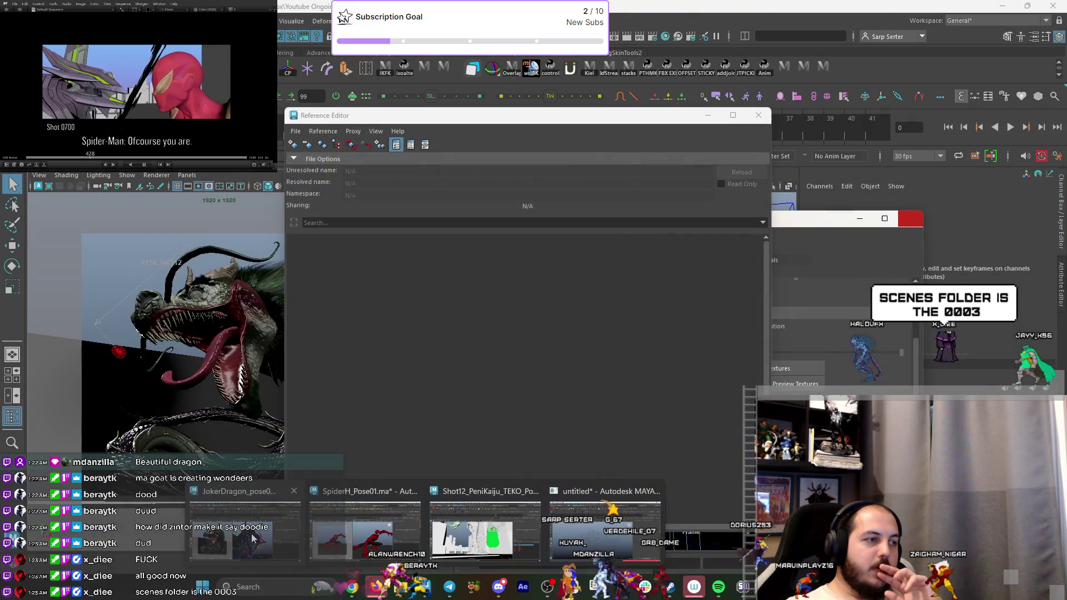
{"action": "left_click", "coordinate": [245, 542]}
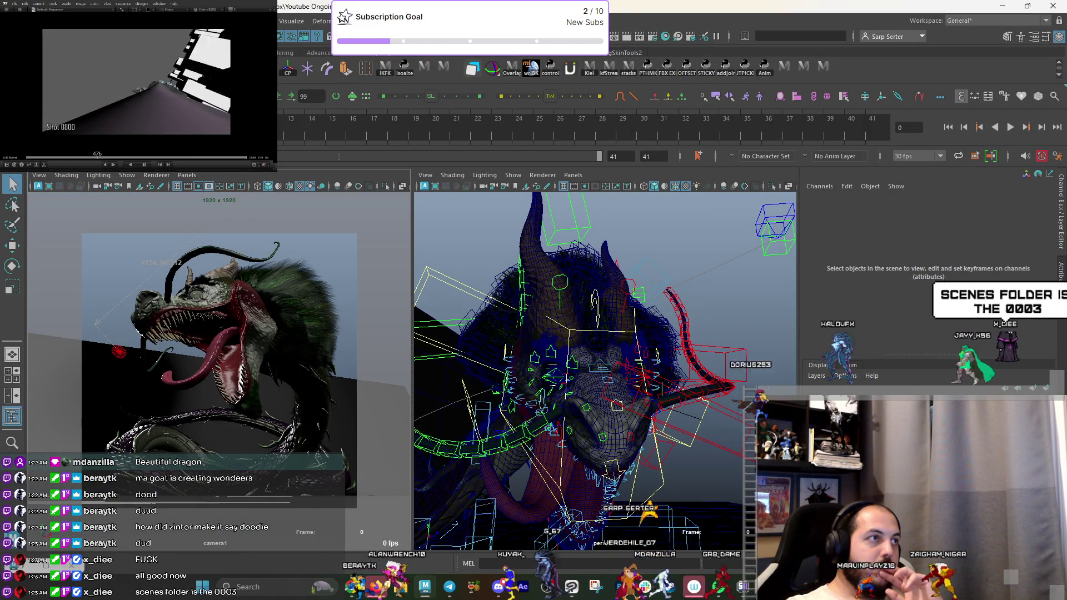
In the Open dialog, browse the BAT-KING project's scenes and images folders and reload the scenes listing
{"action": "key", "text": "ctrl+o"}
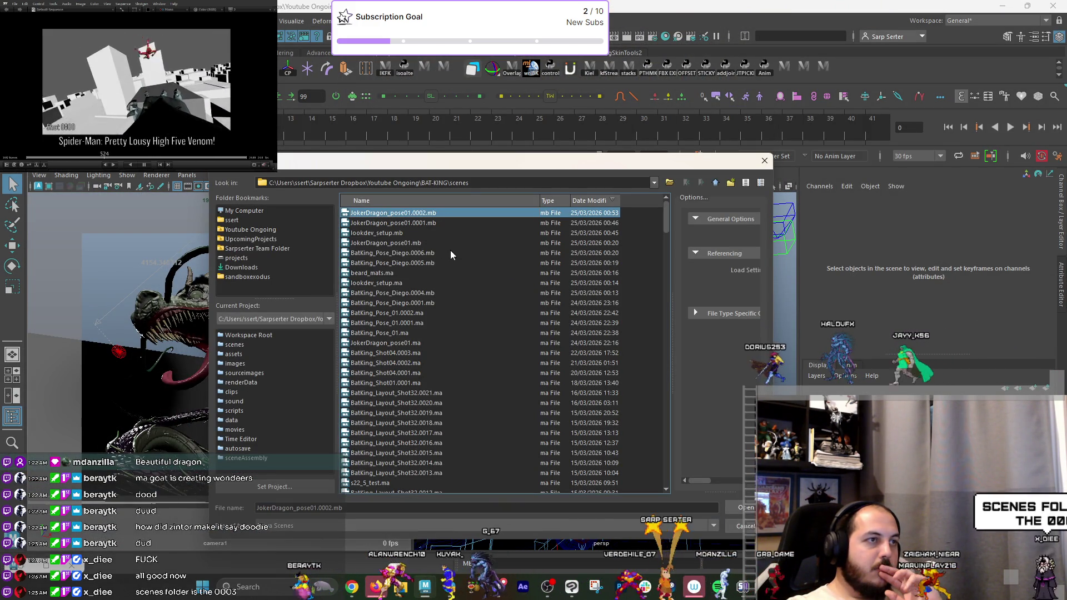
{"action": "left_click", "coordinate": [451, 254]}
{"action": "left_click", "coordinate": [247, 336]}
{"action": "left_click", "coordinate": [243, 345]}
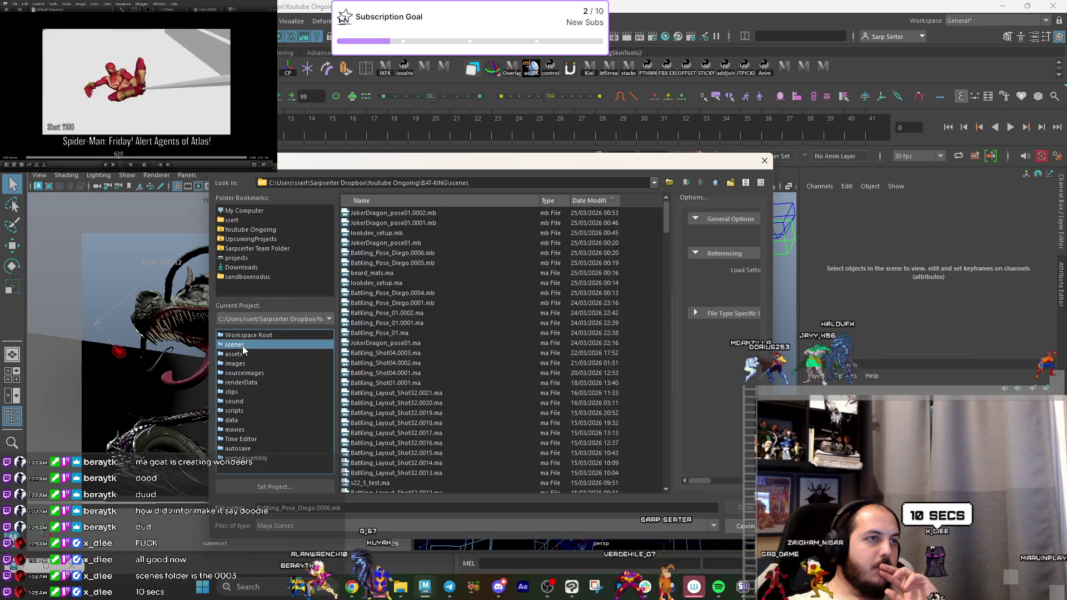
{"action": "left_click", "coordinate": [252, 346]}
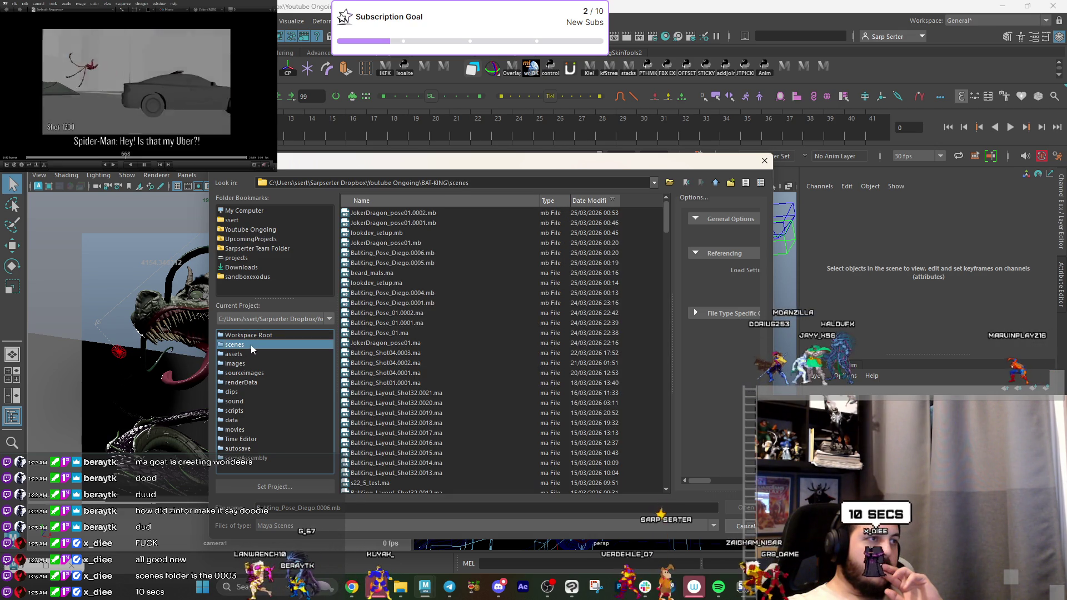
{"action": "left_click", "coordinate": [239, 362]}
{"action": "key", "text": "Up"}
{"action": "key", "text": "Up"}
{"action": "key", "text": "Up"}
{"action": "key", "text": "Down"}
{"action": "key", "text": "Up"}
{"action": "key", "text": "Down"}
{"action": "key", "text": "Up"}
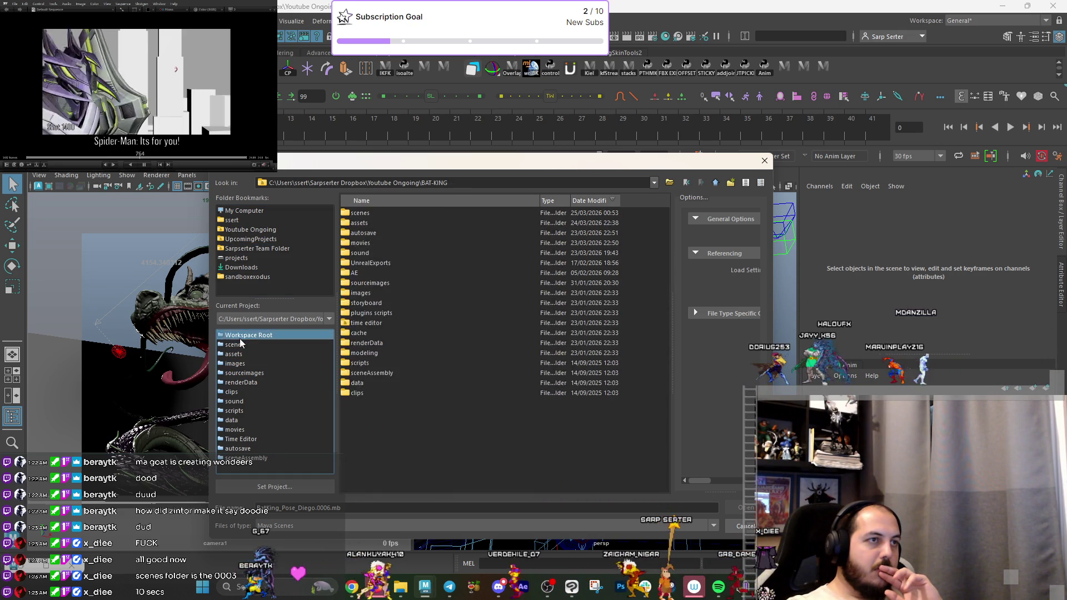
{"action": "key", "text": "Down"}
{"action": "key", "text": "Up"}
{"action": "key", "text": "Down"}
{"action": "key", "text": "Up"}
{"action": "key", "text": "Down"}
{"action": "key", "text": "Up"}
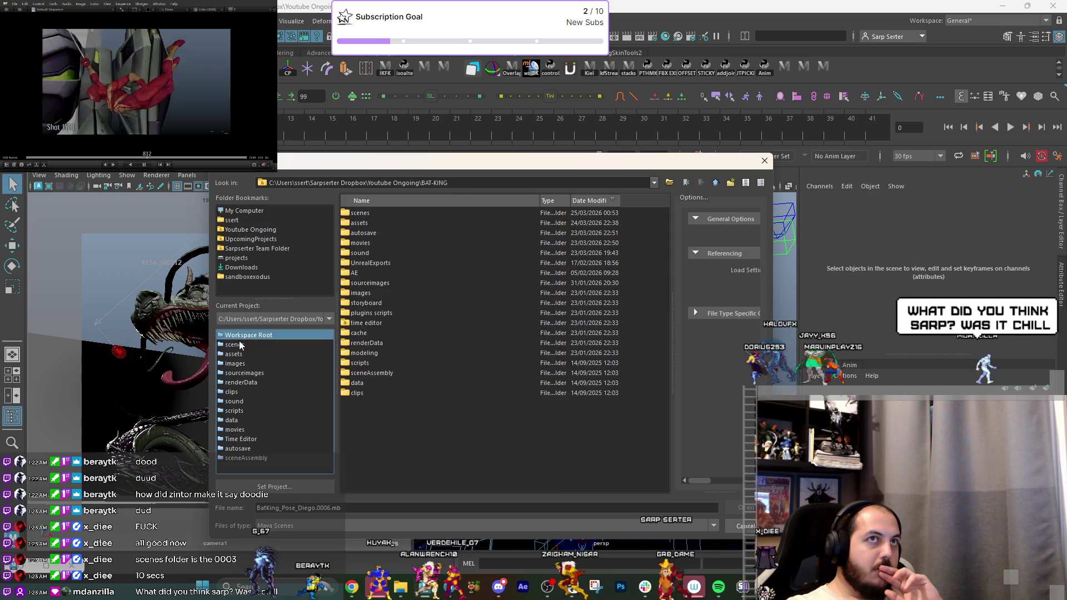
{"action": "left_click", "coordinate": [240, 345]}
Double-click the newest dragon scene in the BAT-KING scenes folder to open it
{"action": "key", "text": "Up"}
{"action": "key", "text": "Down"}
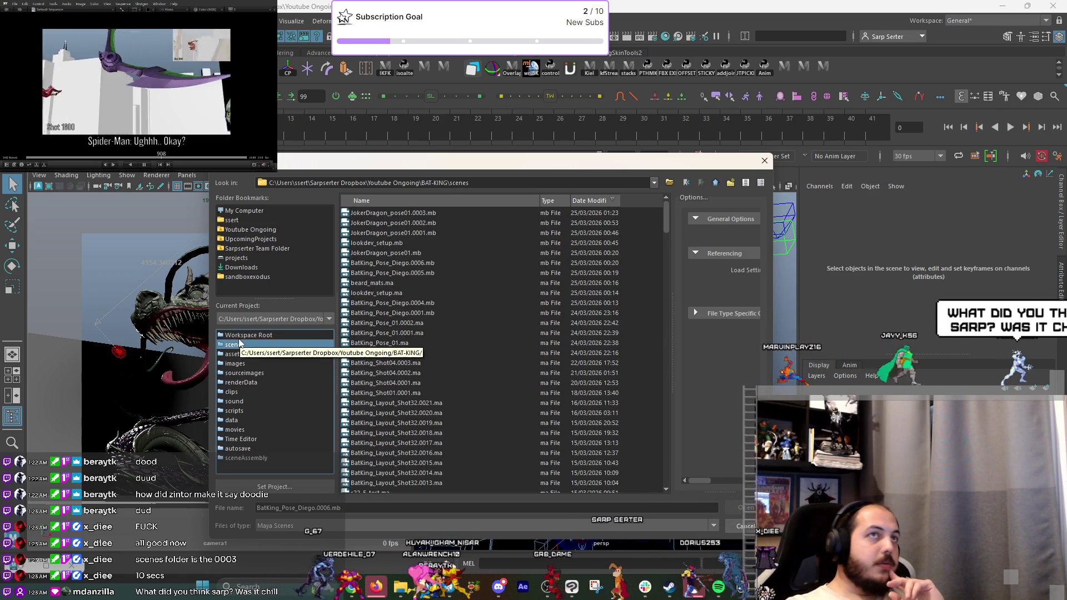
{"action": "key", "text": "Up"}
{"action": "key", "text": "Down"}
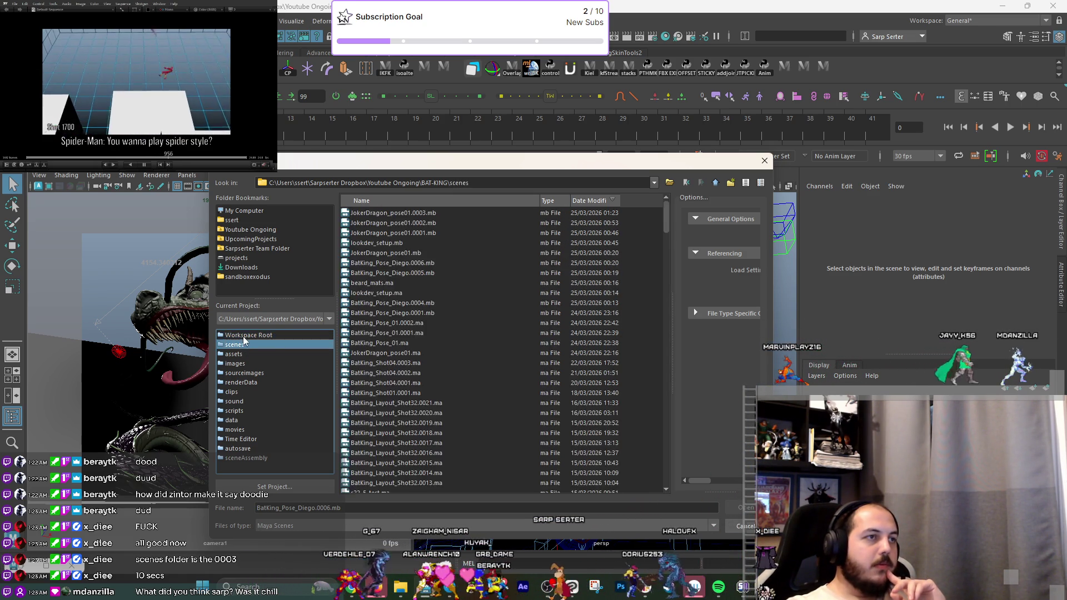
{"action": "double_click", "coordinate": [549, 352]}
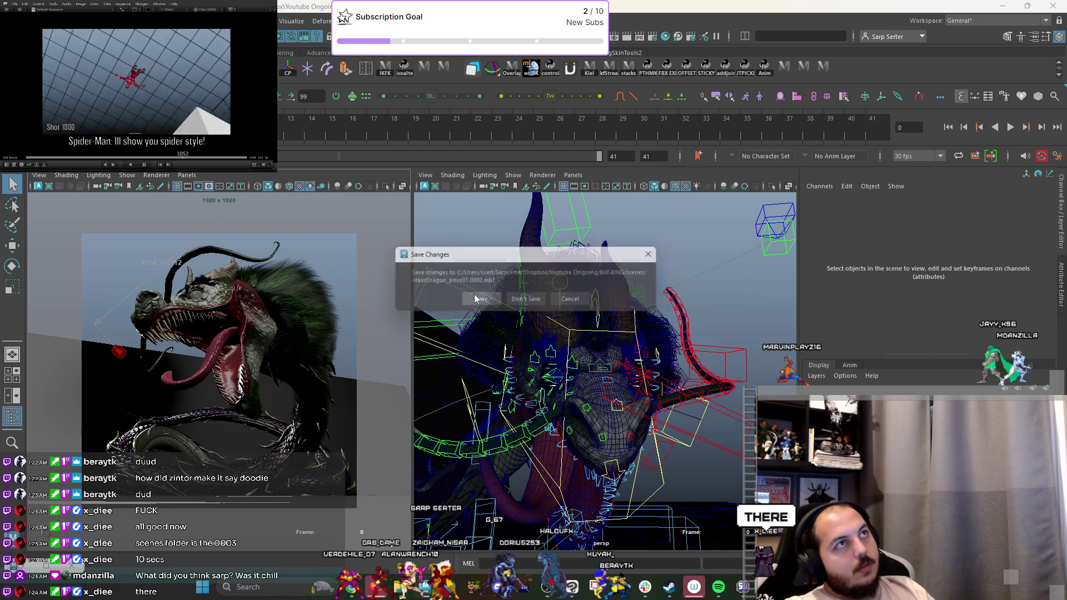
Choose Don't Save for JokerDragon_pose01.0002.mb, load the new dragon scene, and tumble the view
{"action": "left_click", "coordinate": [542, 304]}
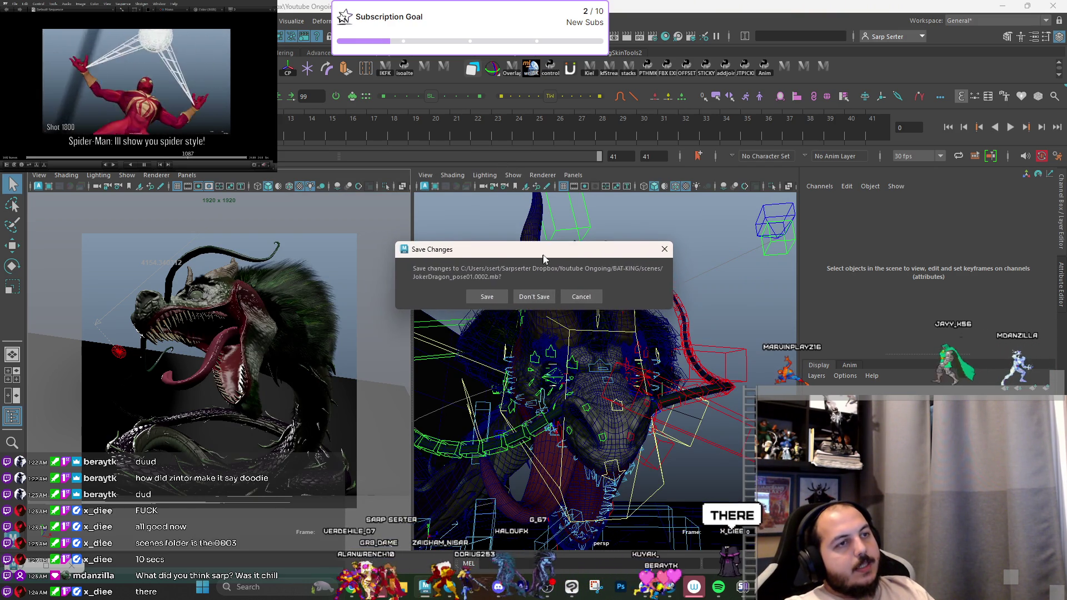
{"action": "left_click", "coordinate": [537, 292]}
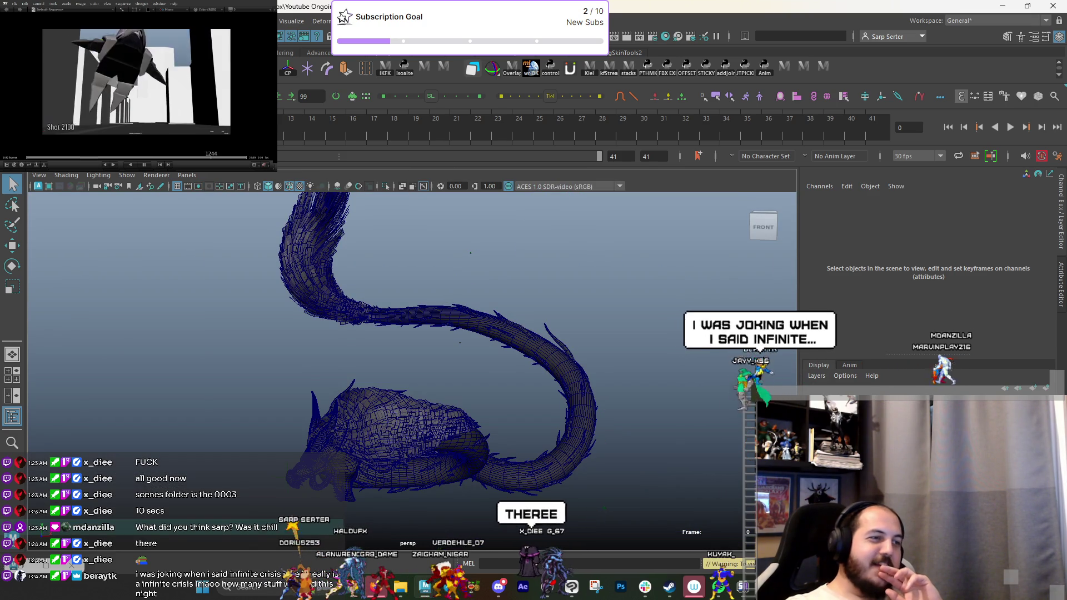
{"action": "left_click_drag", "start_coordinate": [513, 268], "coordinate": [515, 271], "text": "alt"}
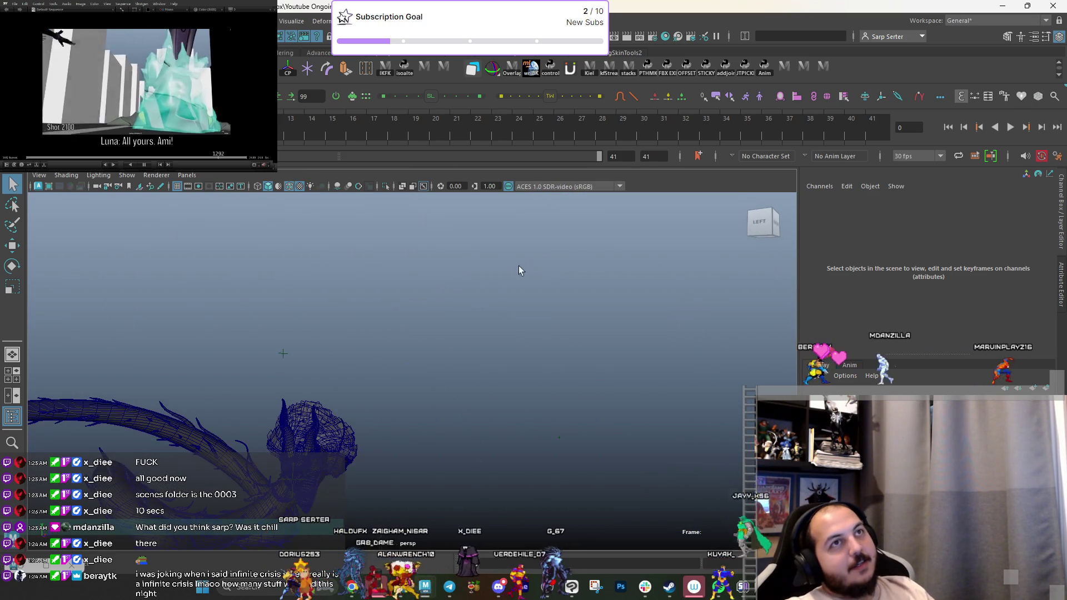
Switch to two side-by-side panes, trying camera2 then lookdev_setup:camera1 in the left one
{"action": "left_click", "coordinate": [17, 398]}
{"action": "left_click", "coordinate": [187, 175]}
{"action": "mouse_move", "coordinate": [216, 186]}
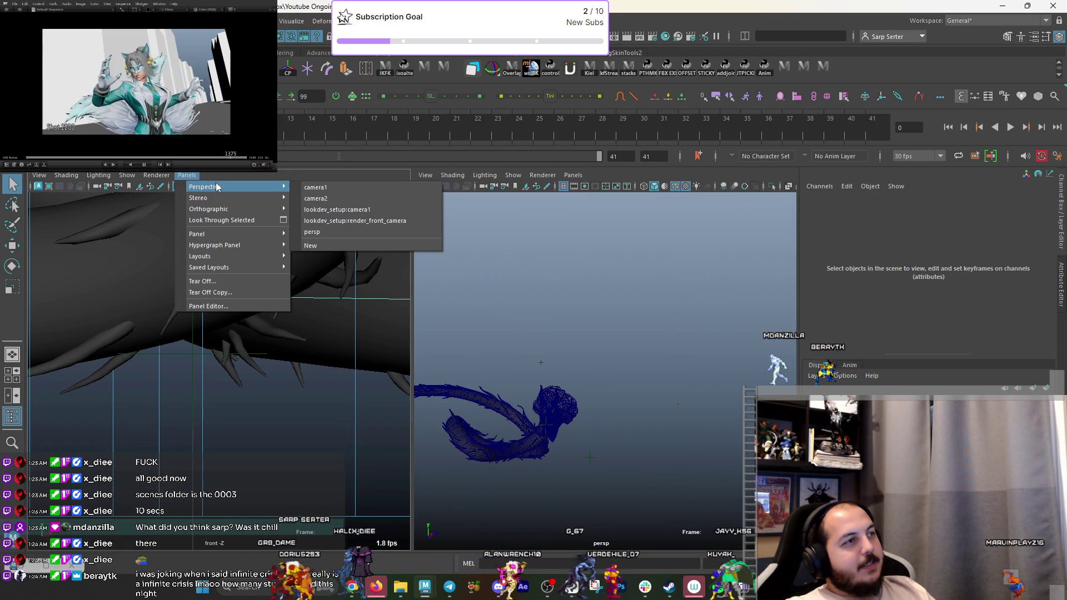
{"action": "left_click", "coordinate": [335, 199]}
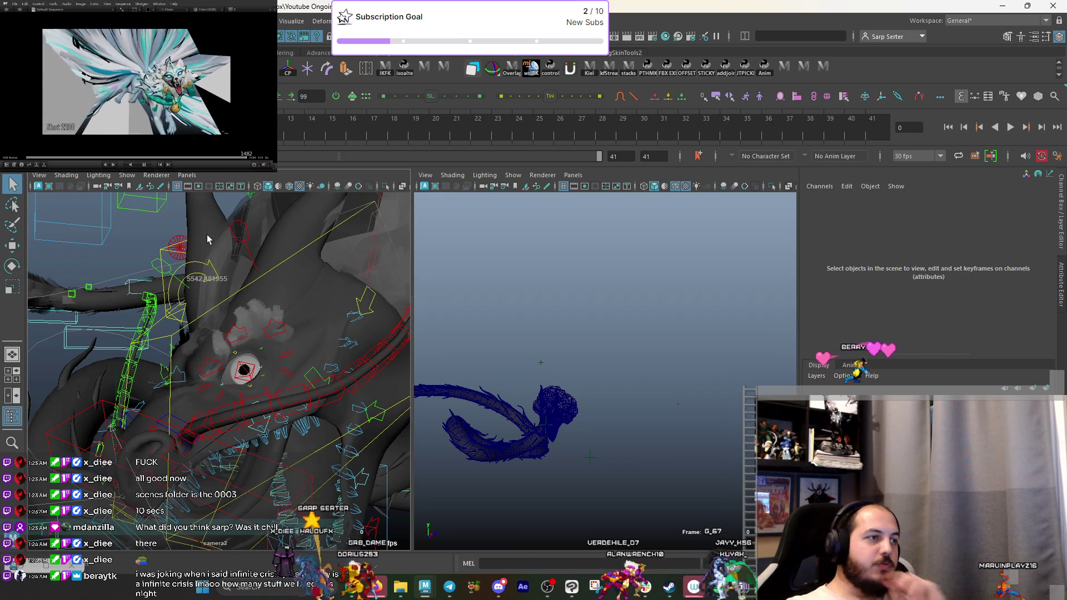
{"action": "left_click", "coordinate": [186, 175]}
{"action": "mouse_move", "coordinate": [231, 188]}
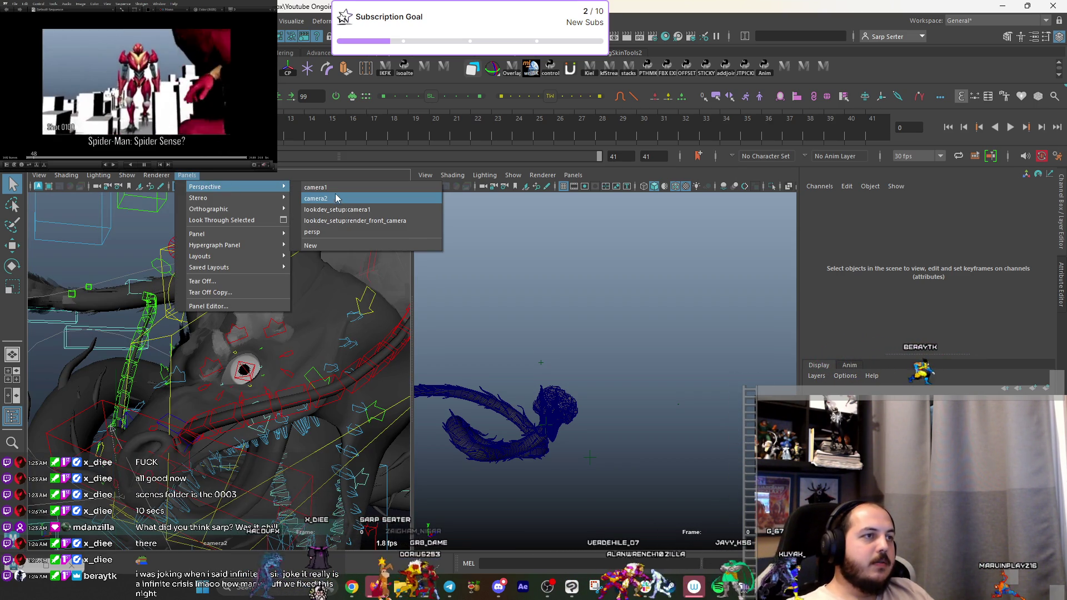
{"action": "left_click", "coordinate": [315, 210]}
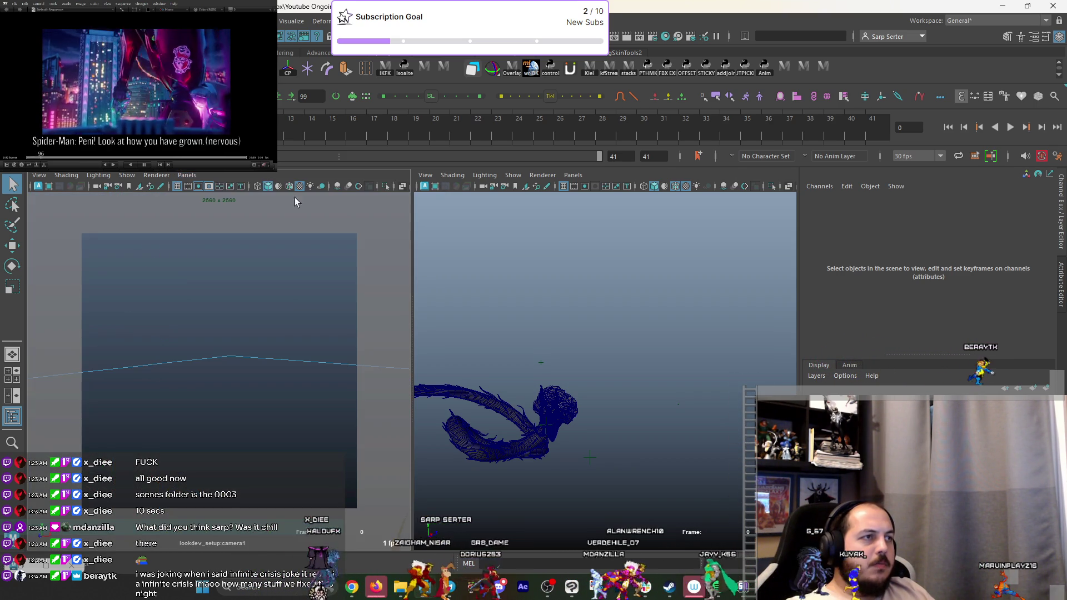
Cycle the left pane through render_front_camera and camera2, settling on the look-dev camera
{"action": "left_click", "coordinate": [187, 176]}
{"action": "mouse_move", "coordinate": [267, 189]}
{"action": "left_click", "coordinate": [357, 222]}
{"action": "left_click", "coordinate": [187, 175]}
{"action": "left_click", "coordinate": [316, 199]}
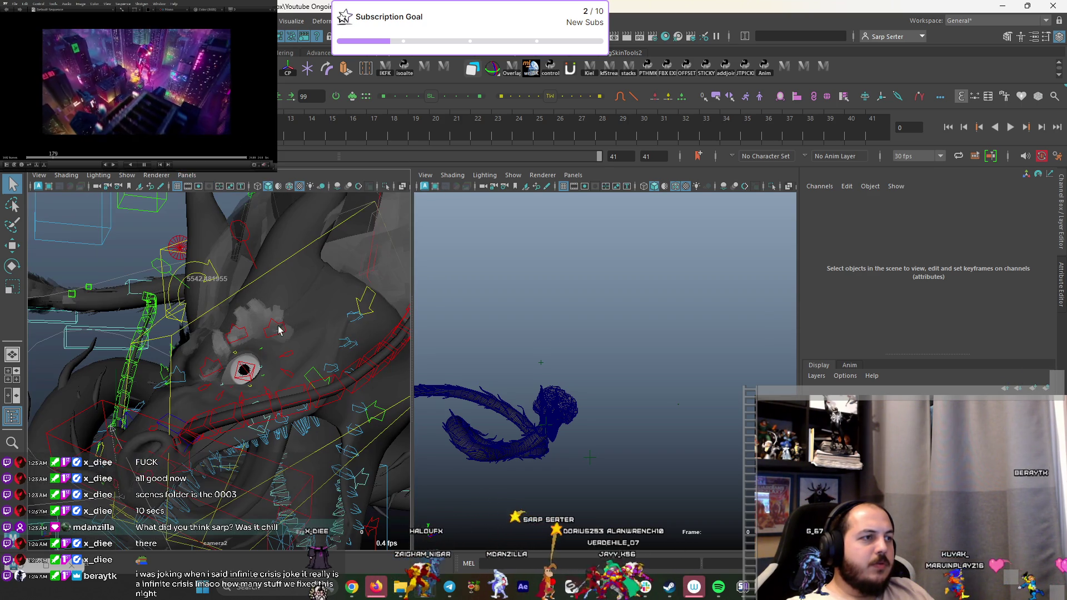
{"action": "left_click", "coordinate": [187, 175]}
{"action": "left_click", "coordinate": [314, 198]}
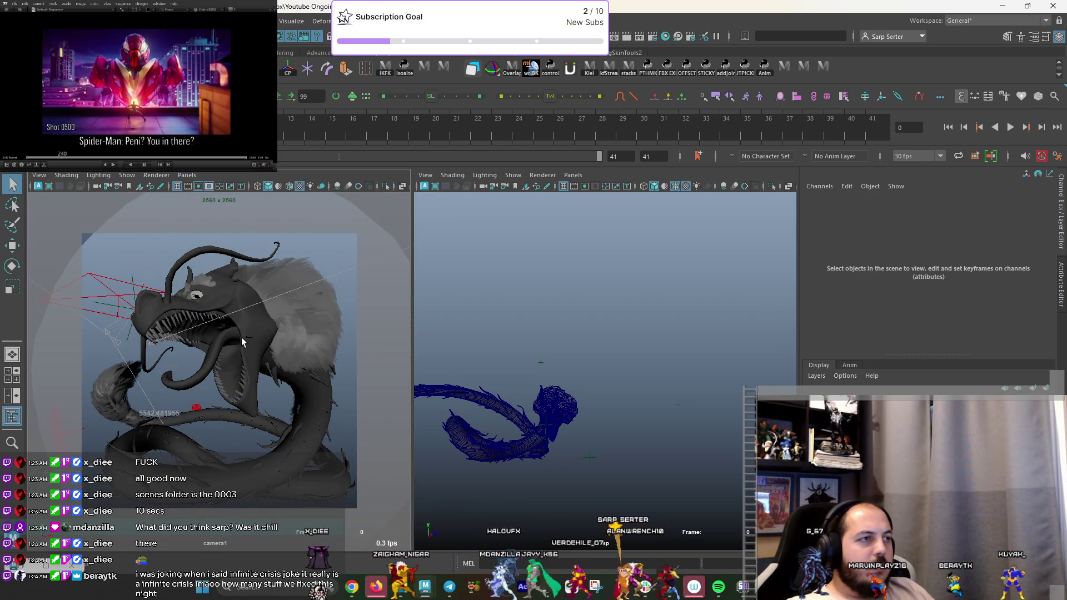
{"action": "left_click", "coordinate": [604, 380]}
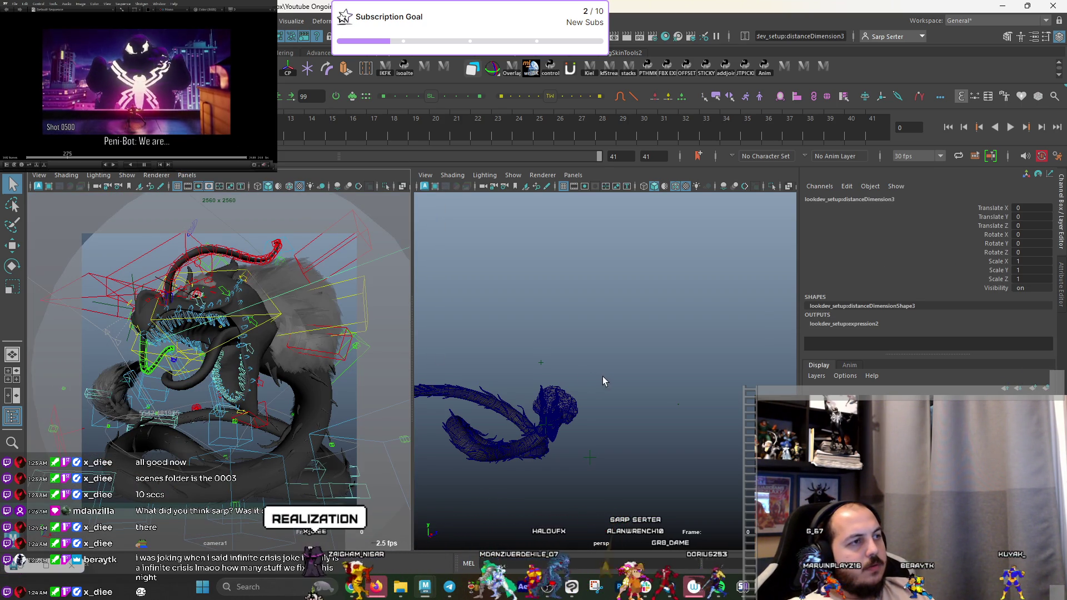
Select CTRL_Head_Main and frame the dragon's head in the right view
{"action": "left_click", "coordinate": [271, 321]}
{"action": "key", "text": "f"}
{"action": "scroll", "coordinate": [653, 369], "scroll_direction": "up", "scroll_amount": 3}
{"action": "mouse_move", "coordinate": [652, 368]}
{"action": "left_mouse_down", "text": "alt"}
{"action": "mouse_move", "coordinate": [626, 358]}
{"action": "mouse_move", "coordinate": [630, 332]}
{"action": "left_mouse_up", "text": "alt"}
Rotate CTRL_L_Eye_Indiv to shift the left eye's gaze direction
{"action": "left_click", "coordinate": [623, 329]}
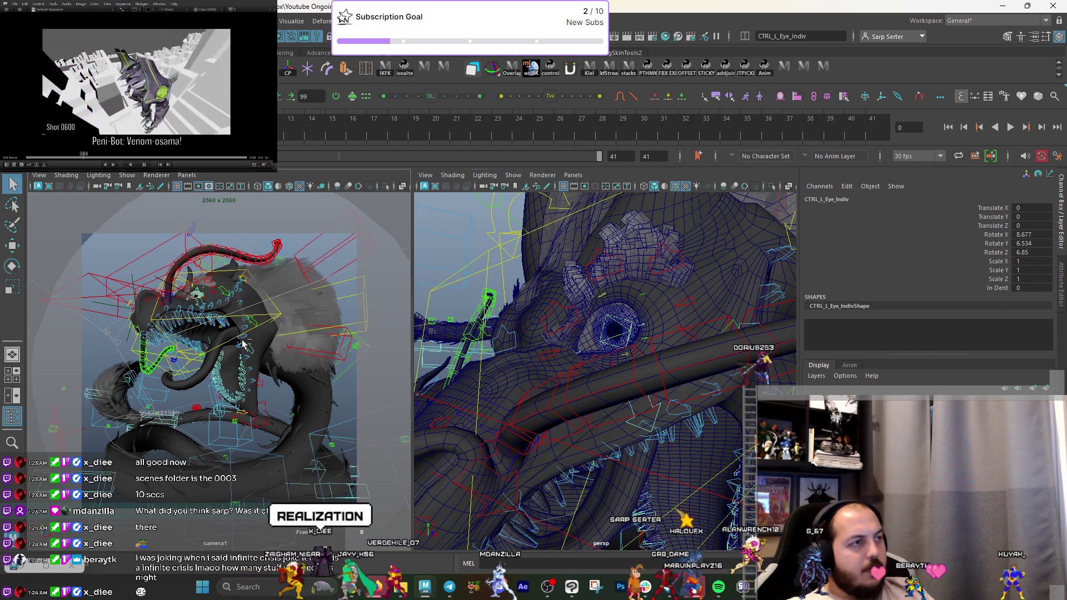
{"action": "key", "text": "backslash"}
{"action": "scroll", "coordinate": [184, 312], "scroll_direction": "up", "scroll_amount": 6}
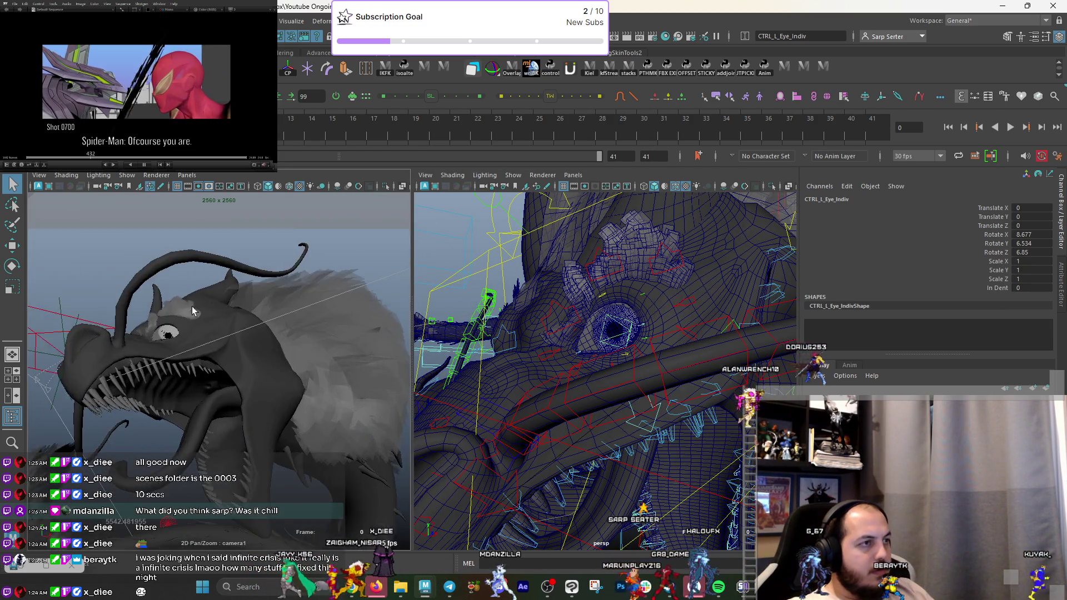
{"action": "key", "text": "e"}
{"action": "left_click_drag", "start_coordinate": [291, 323], "coordinate": [309, 374]}
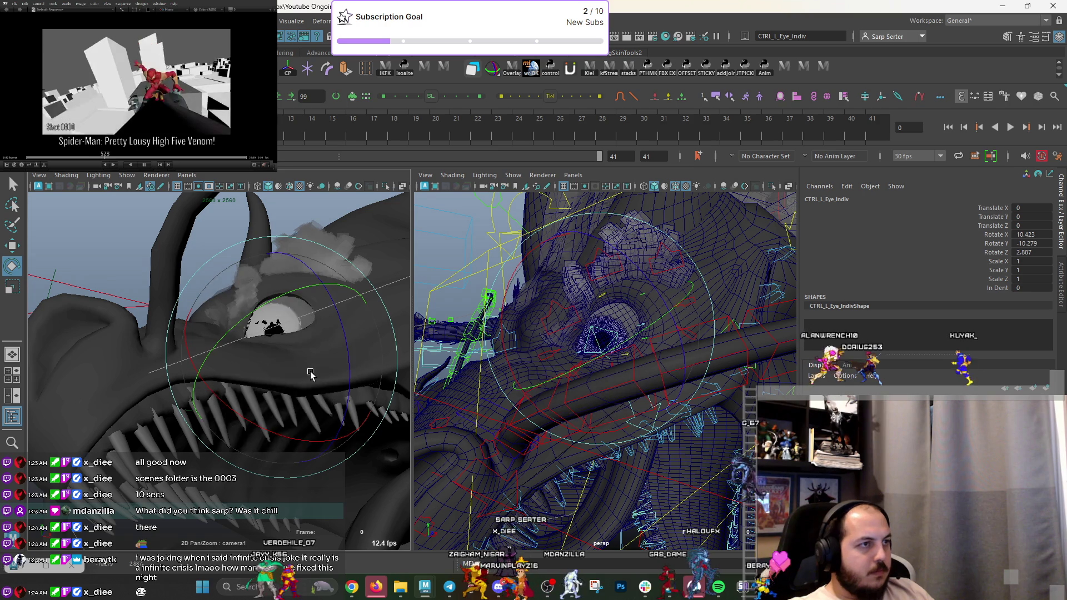
{"action": "key", "text": "backslash"}
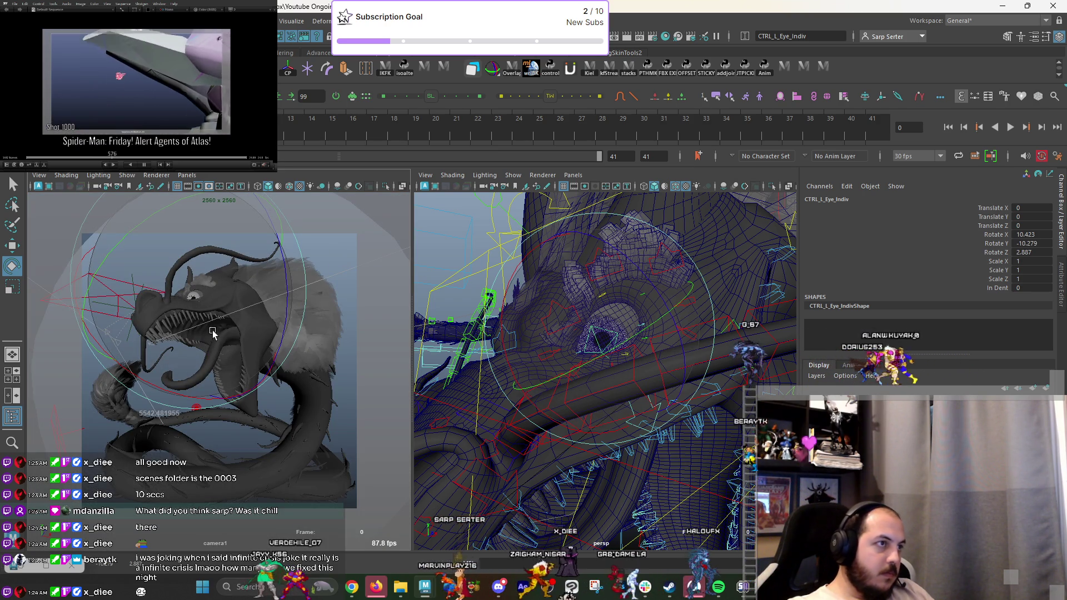
{"action": "left_click_drag", "start_coordinate": [629, 352], "coordinate": [612, 337]}
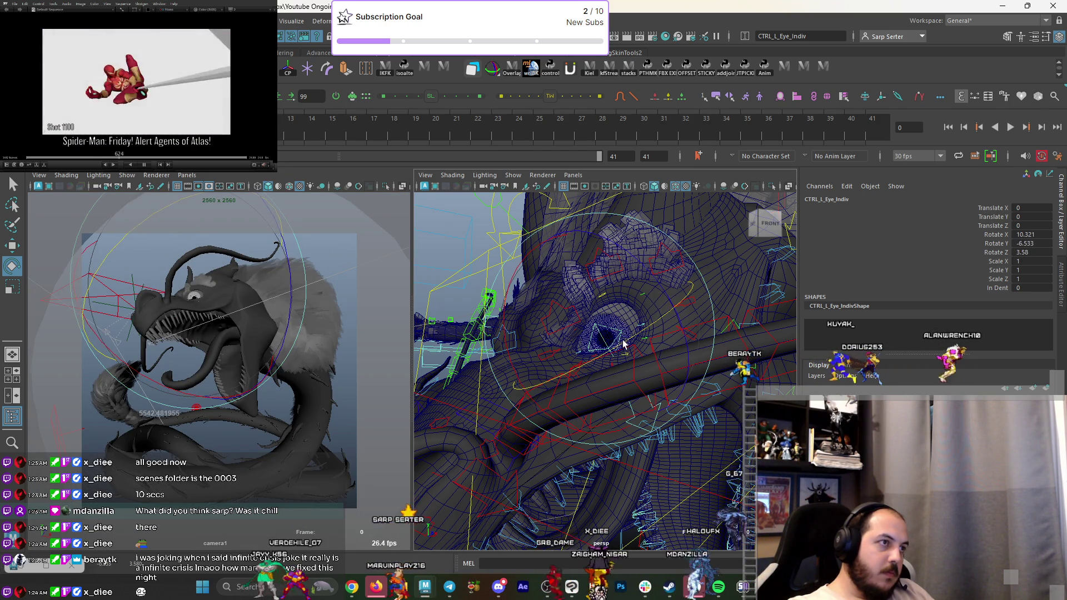
{"action": "left_click_drag", "start_coordinate": [208, 315], "coordinate": [218, 304]}
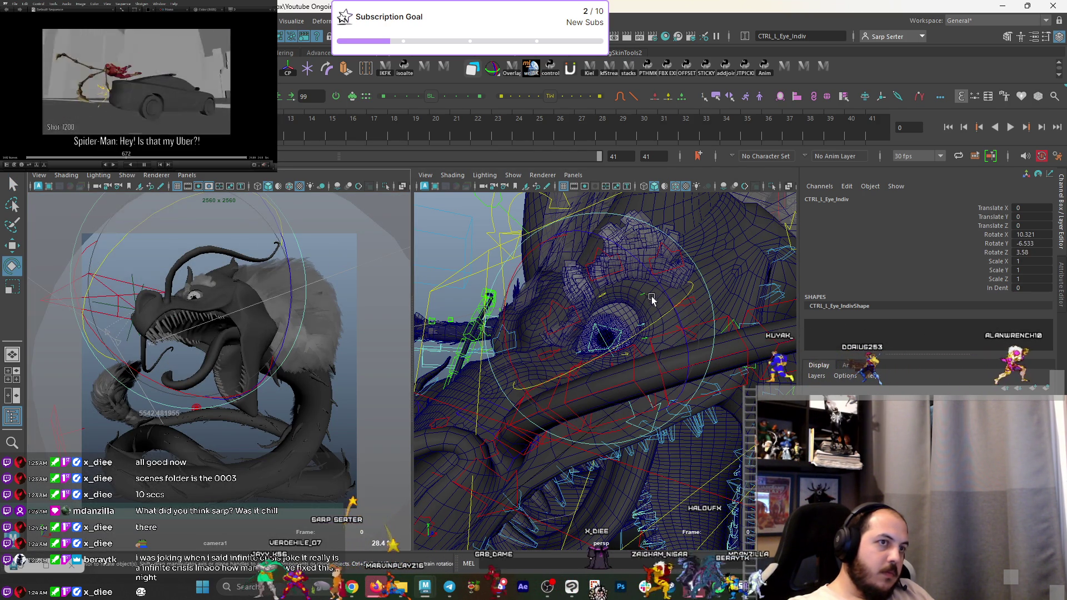
{"action": "left_click_drag", "start_coordinate": [570, 301], "coordinate": [578, 311]}
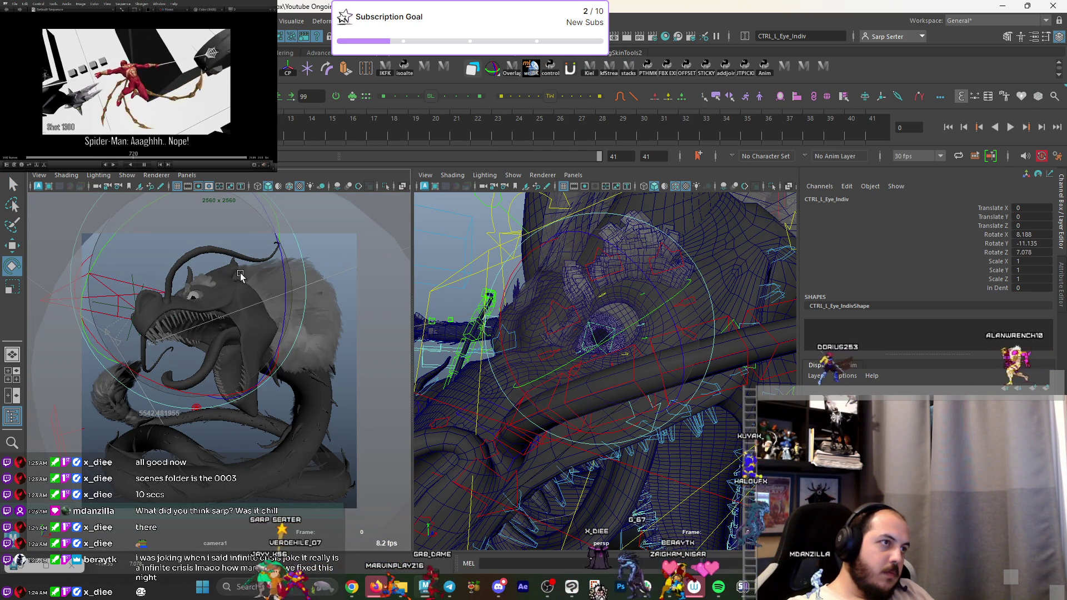
Move CTRL_L_Eye_Top_Lid_Inner down to lower the inner upper eyelid to Translate Y -6.551
{"action": "key", "text": "q"}
{"action": "left_click", "coordinate": [608, 323]}
{"action": "key", "text": "w"}
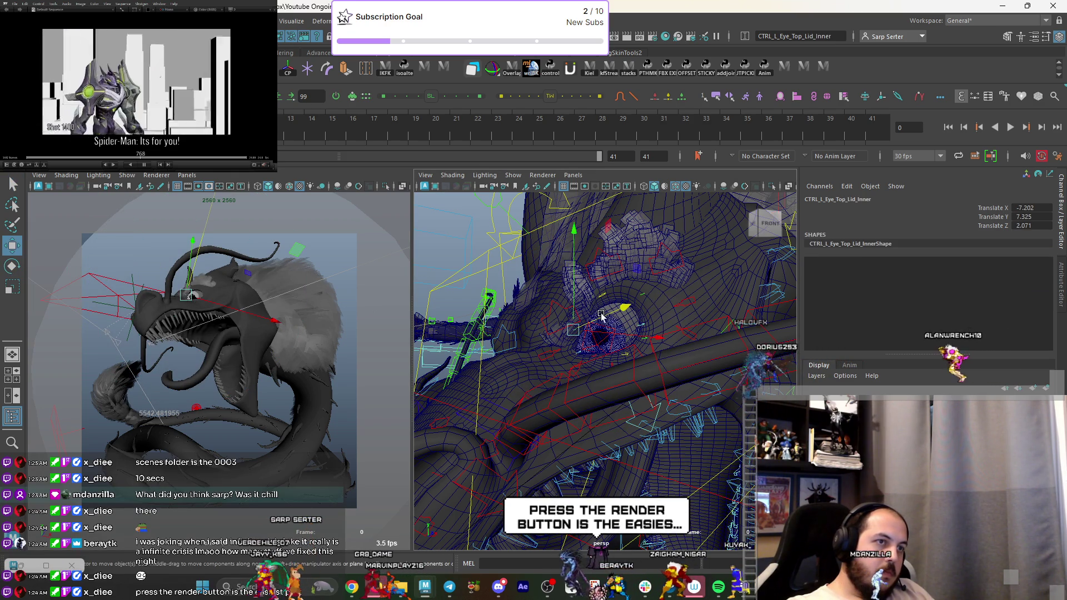
{"action": "right_click", "coordinate": [574, 289]}
{"action": "left_click_drag", "start_coordinate": [574, 289], "coordinate": [556, 292]}
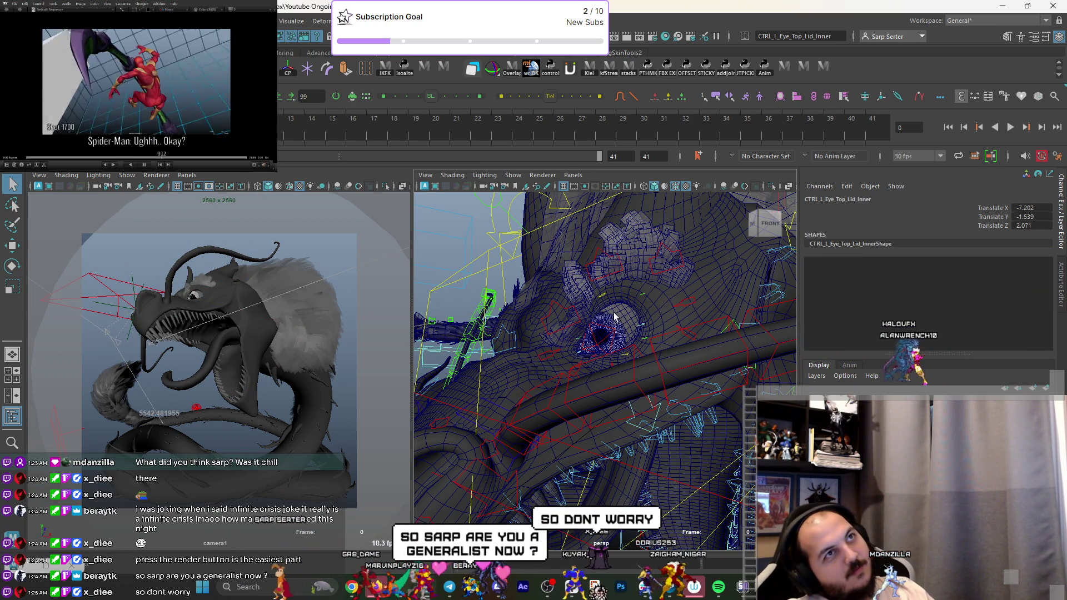
Check the middle and inner upper eyelid controls, then orbit down to the mouth and teeth
{"action": "scroll", "coordinate": [601, 310], "scroll_direction": "up", "scroll_amount": 3}
{"action": "left_click", "coordinate": [603, 257]}
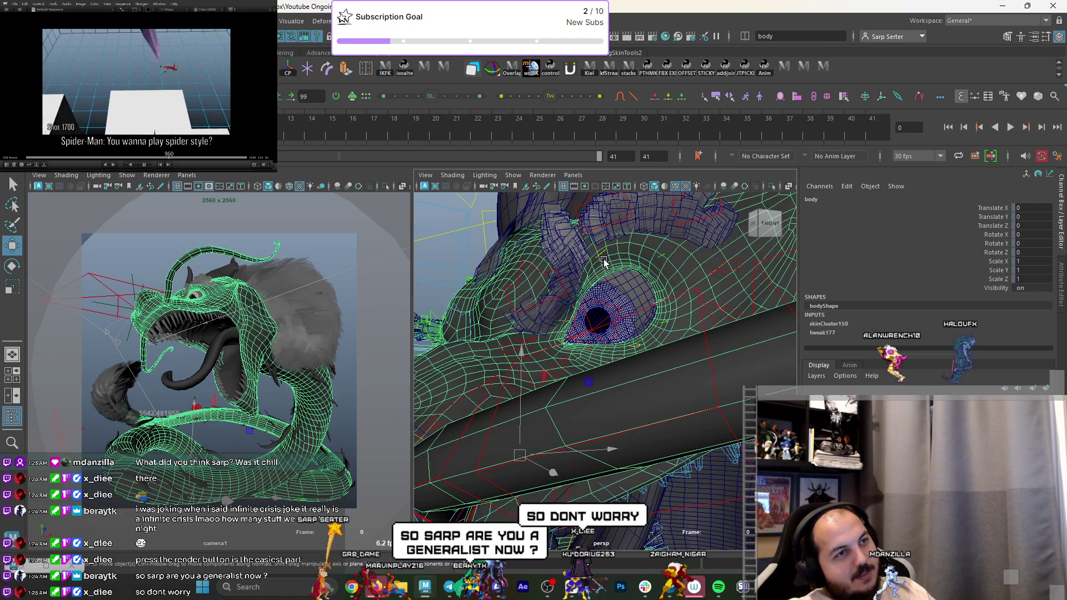
{"action": "left_click", "coordinate": [601, 255]}
{"action": "key", "text": "w"}
{"action": "left_click_drag", "start_coordinate": [604, 272], "coordinate": [630, 275], "text": "alt"}
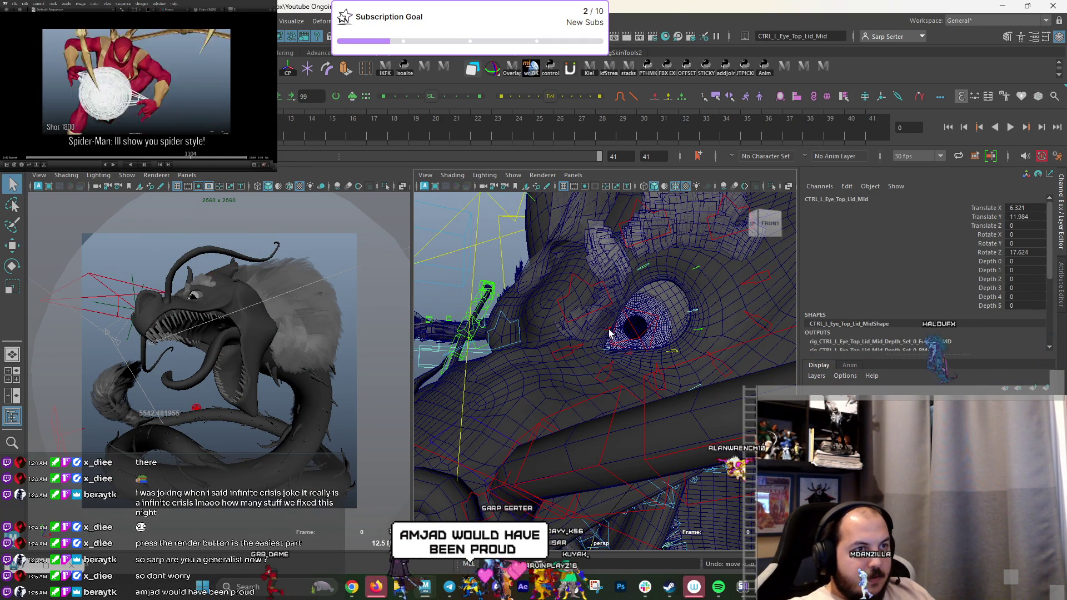
{"action": "left_click", "coordinate": [627, 336]}
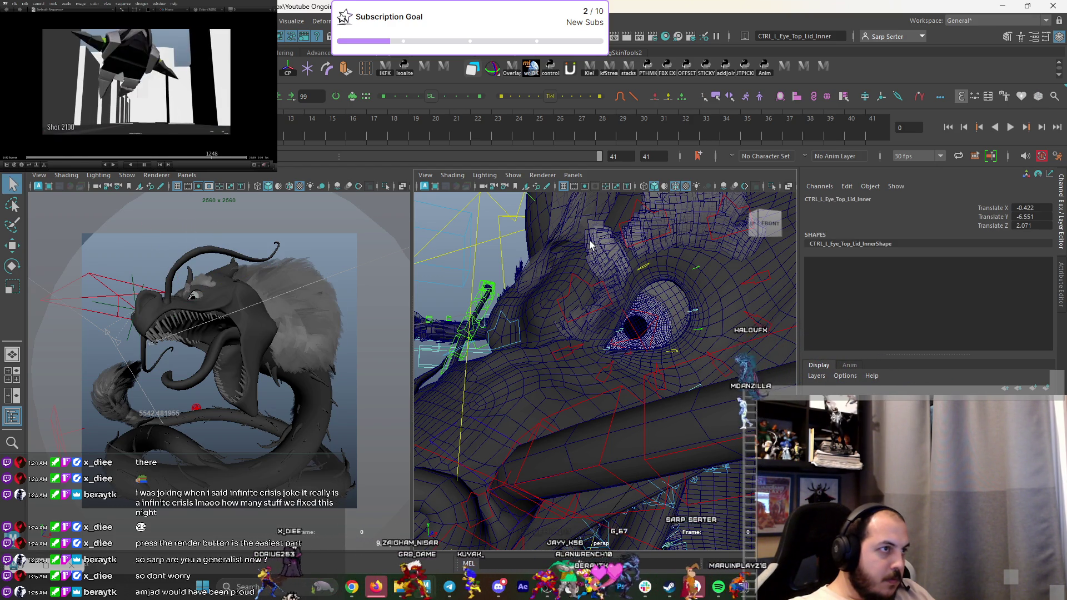
{"action": "mouse_move", "coordinate": [589, 364]}
{"action": "left_mouse_down", "text": "alt"}
{"action": "mouse_move", "coordinate": [615, 307]}
{"action": "mouse_move", "coordinate": [617, 335]}
{"action": "left_mouse_up", "text": "alt"}
Select an individual tooth control, undo a trial rotation, and re-angle the view on the teeth
{"action": "left_click", "coordinate": [650, 368]}
{"action": "key", "text": "e"}
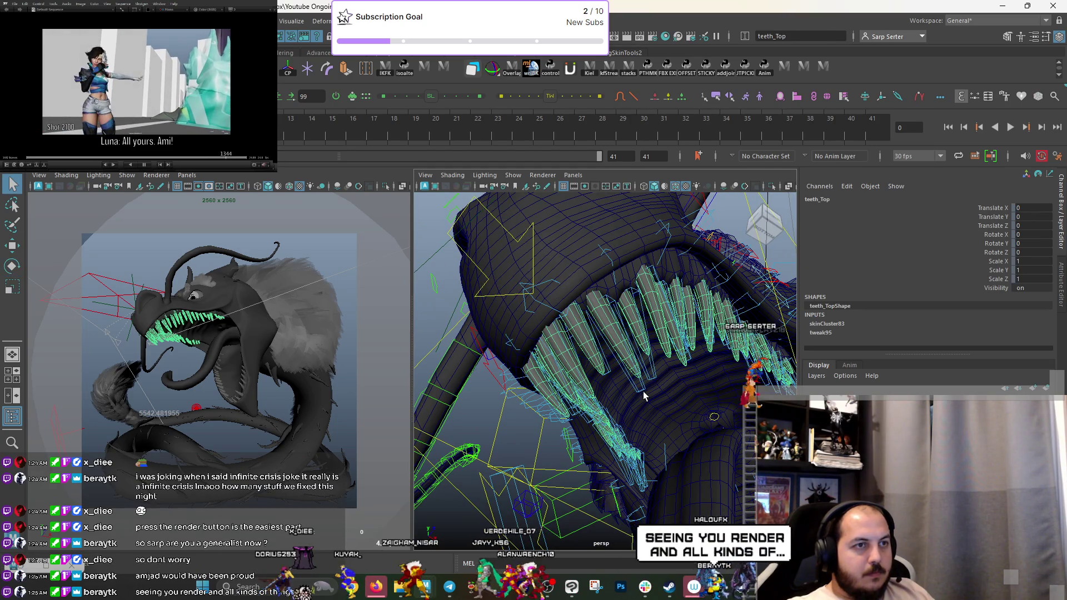
{"action": "left_click", "coordinate": [632, 362]}
{"action": "key", "text": "e"}
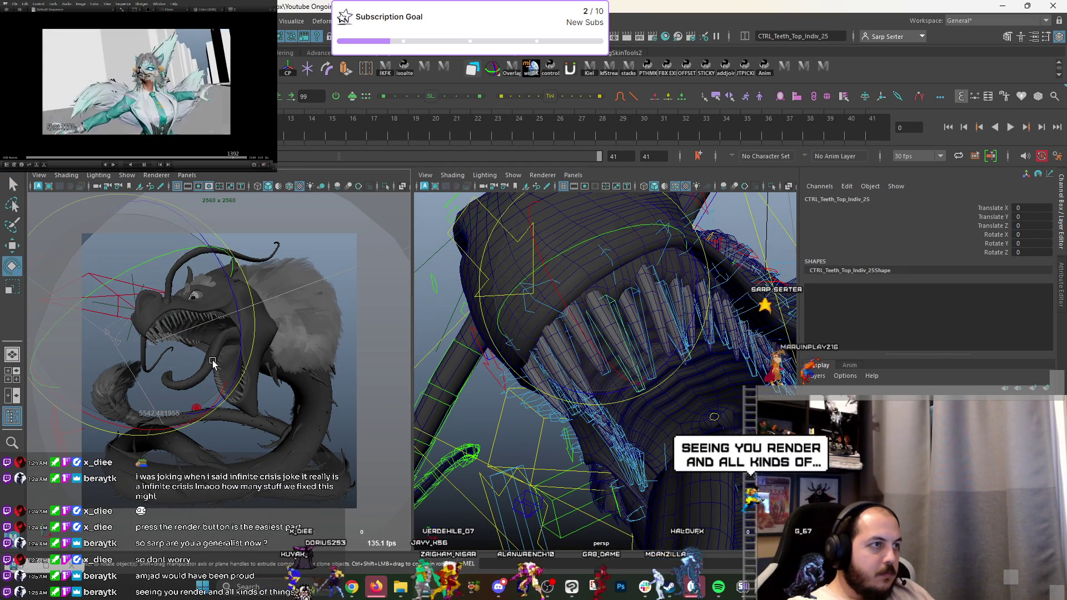
{"action": "key", "text": "ctrl+z"}
{"action": "key", "text": "shift+z"}
{"action": "key", "text": "q"}
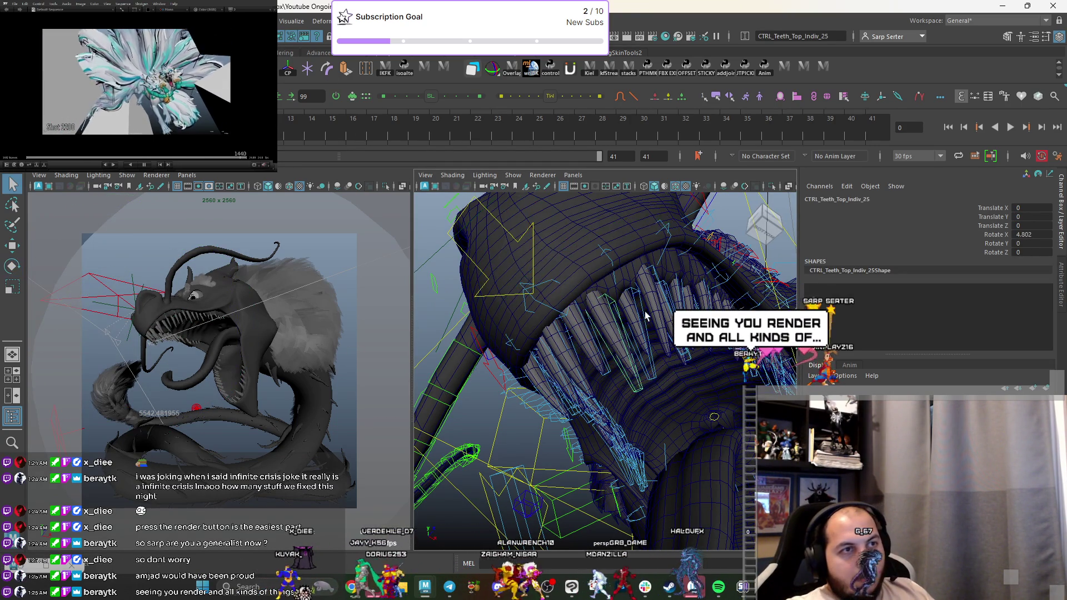
{"action": "left_click_drag", "start_coordinate": [631, 326], "coordinate": [608, 334], "text": "alt"}
Select tooth controls 22, 41 and 21, and rotate tooth 21 to a new tilt
{"action": "left_click", "coordinate": [566, 349]}
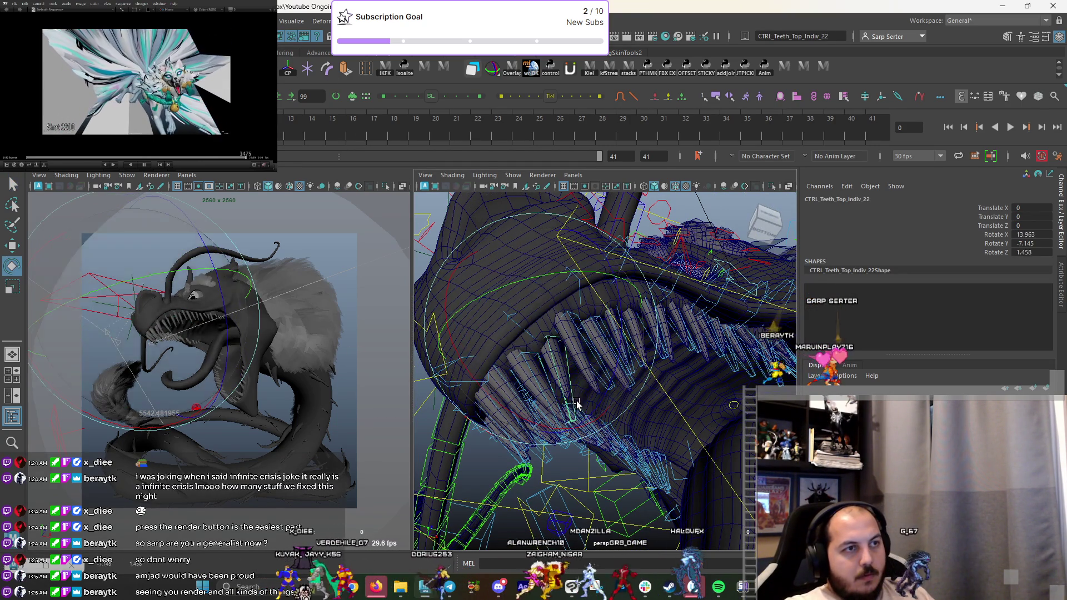
{"action": "left_click", "coordinate": [575, 341]}
{"action": "left_click", "coordinate": [572, 325]}
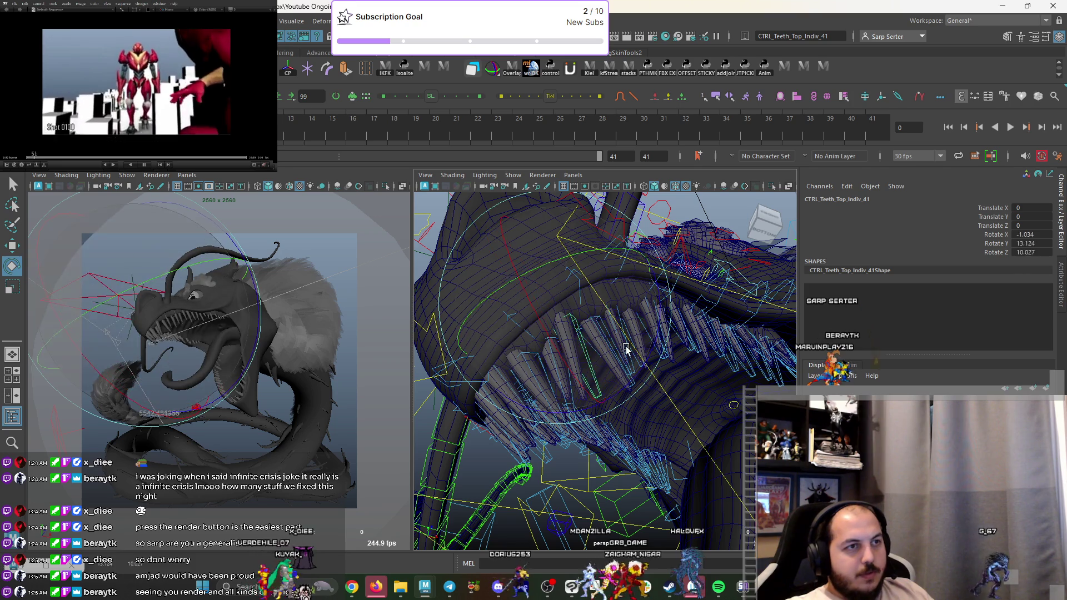
{"action": "left_click", "coordinate": [610, 353]}
{"action": "key", "text": "e"}
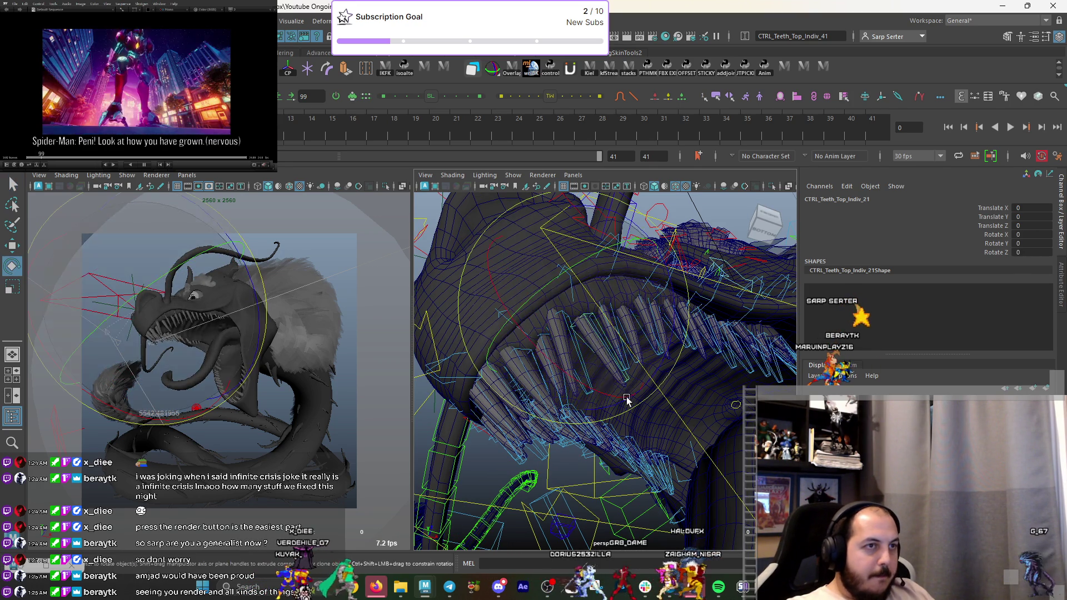
{"action": "left_click_drag", "start_coordinate": [320, 377], "coordinate": [199, 379]}
{"action": "key", "text": "q"}
{"action": "left_click_drag", "start_coordinate": [606, 362], "coordinate": [631, 342], "text": "alt"}
Check the rotation of tooth controls 28, 27, 24 and 23 in turn
{"action": "left_click", "coordinate": [607, 357]}
{"action": "key", "text": "e"}
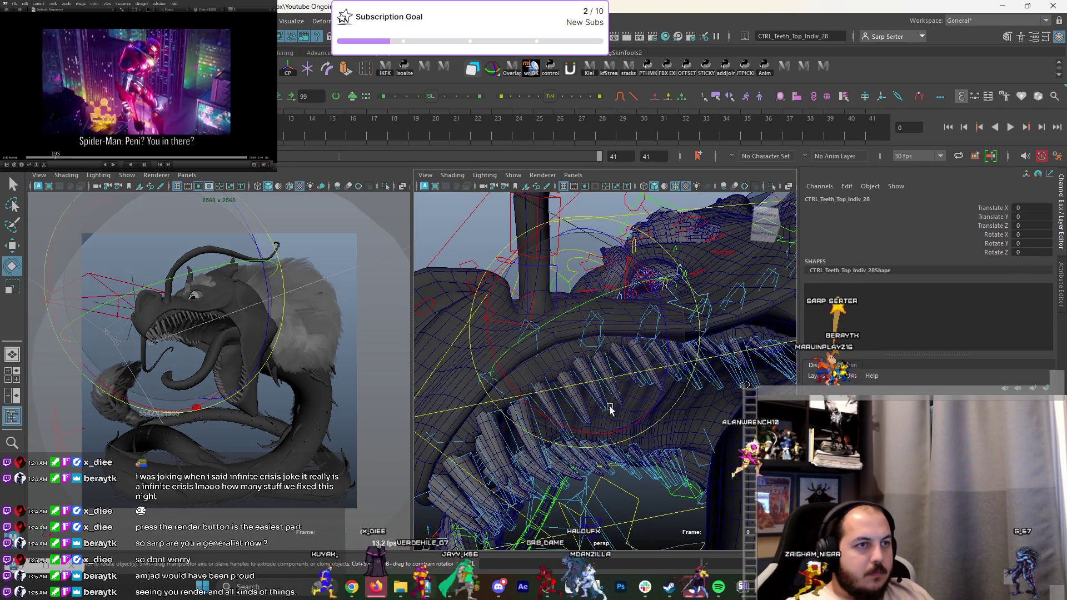
{"action": "key", "text": "q"}
{"action": "left_click", "coordinate": [586, 391]}
{"action": "key", "text": "e"}
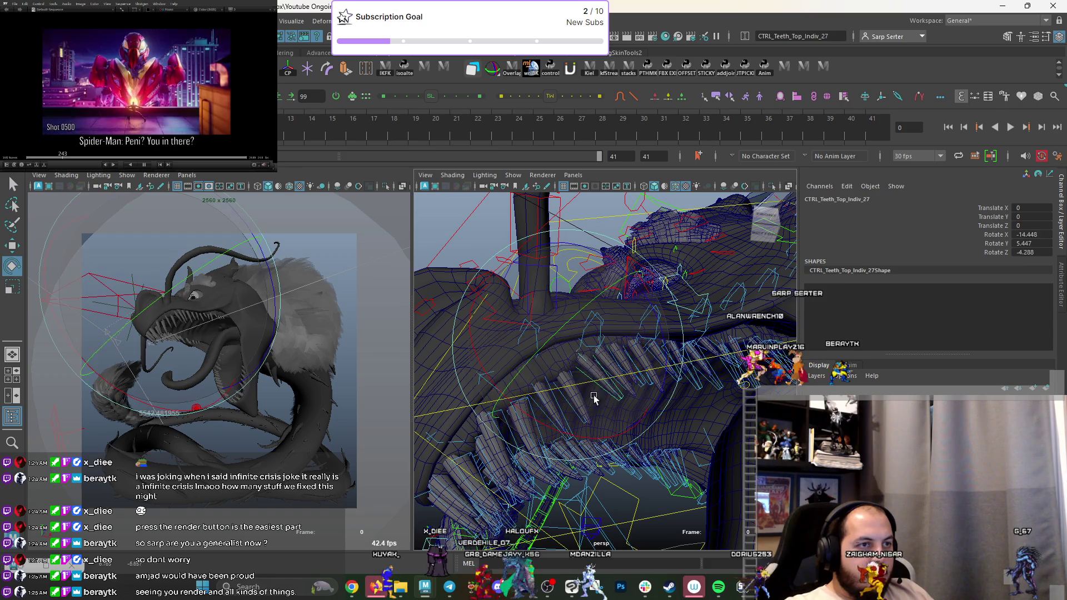
{"action": "key", "text": "q"}
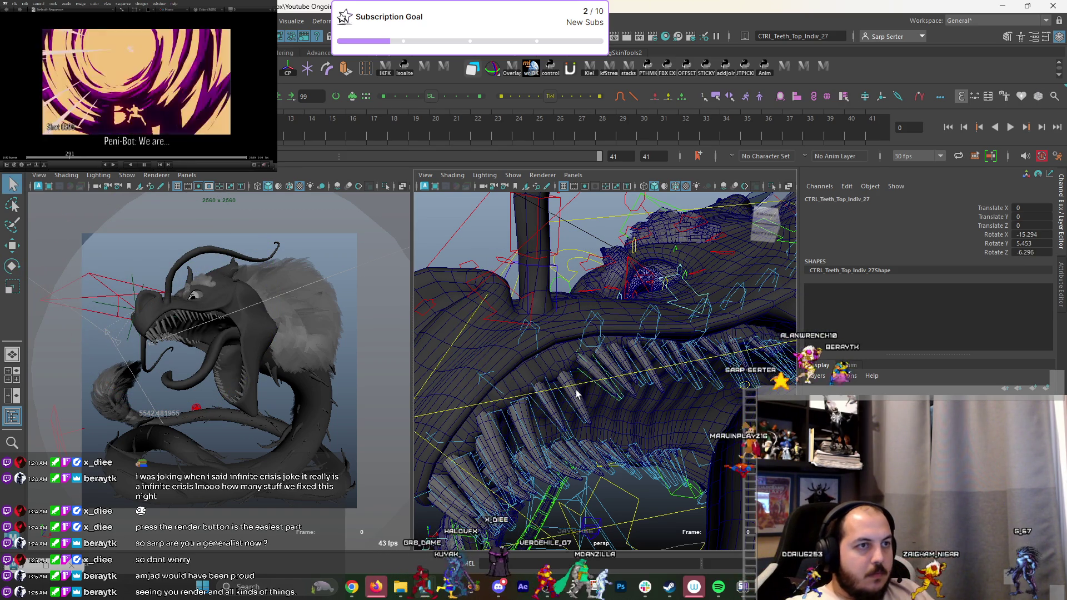
{"action": "left_click", "coordinate": [558, 411]}
{"action": "key", "text": "e"}
{"action": "key", "text": "q"}
{"action": "left_click", "coordinate": [559, 388]}
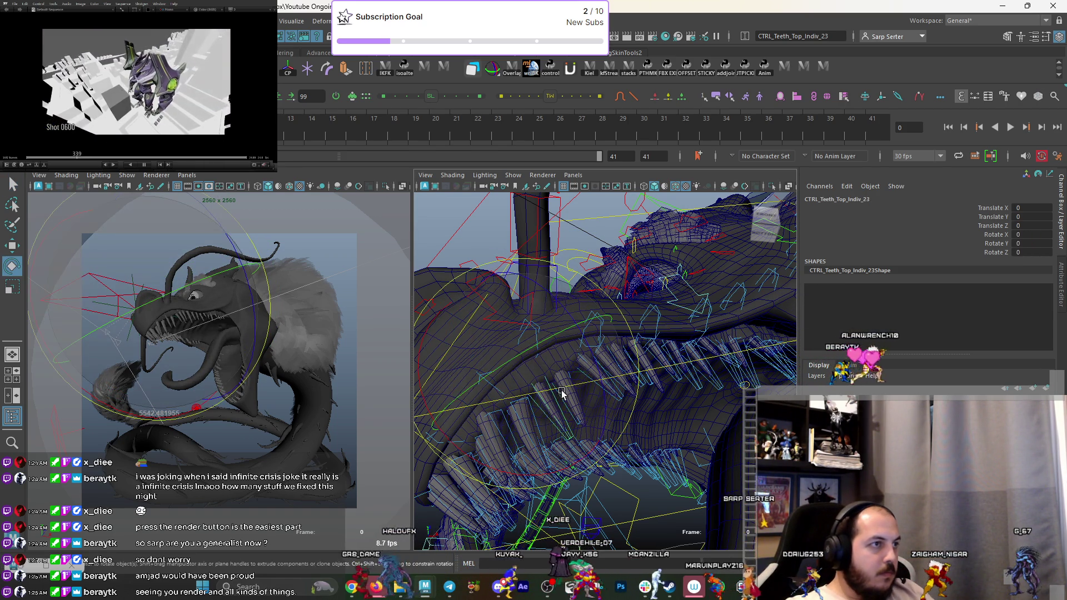
{"action": "mouse_move", "coordinate": [688, 401]}
{"action": "left_mouse_down", "text": "alt"}
{"action": "mouse_move", "coordinate": [685, 377]}
{"action": "mouse_move", "coordinate": [568, 375]}
{"action": "mouse_move", "coordinate": [646, 327]}
{"action": "left_mouse_up", "text": "alt"}
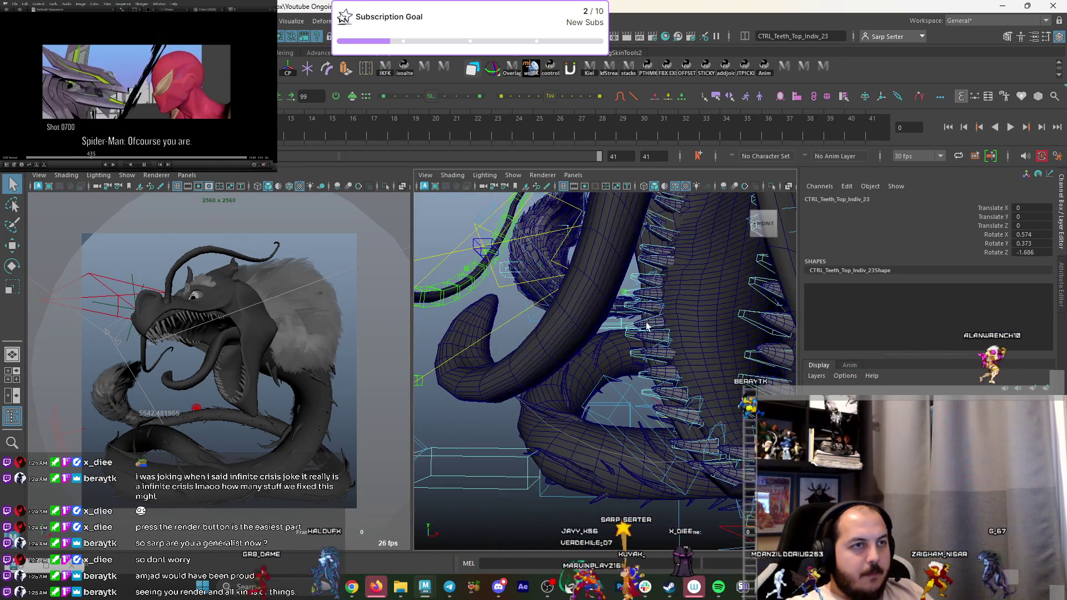
Tilt lower tooth 6 slightly, select teeth 9 and 5, and view inside the mouth
{"action": "key", "text": "e"}
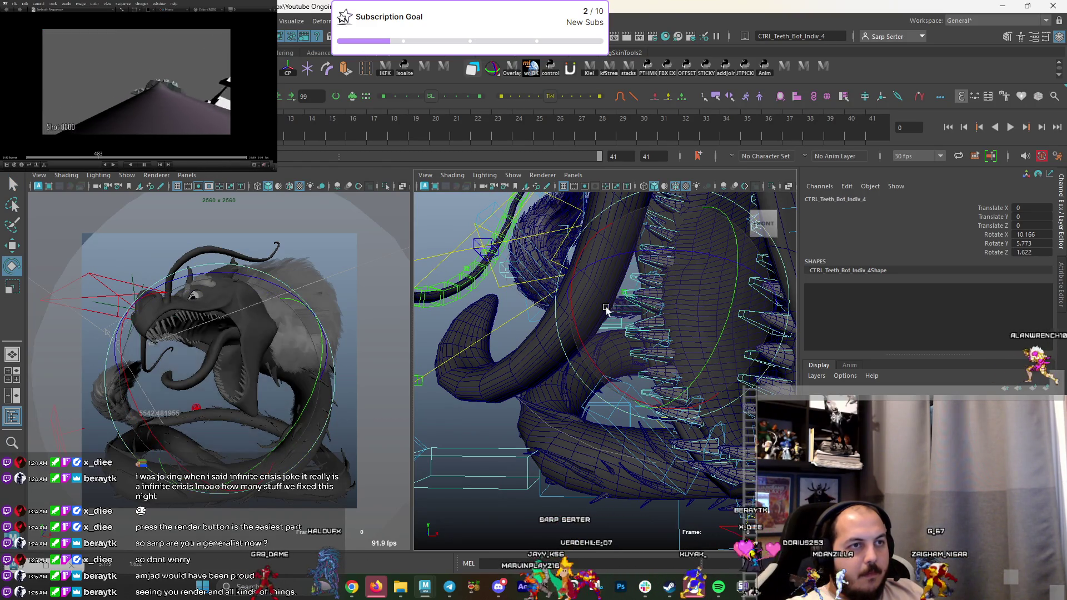
{"action": "left_click", "coordinate": [618, 342]}
{"action": "left_click", "coordinate": [614, 311]}
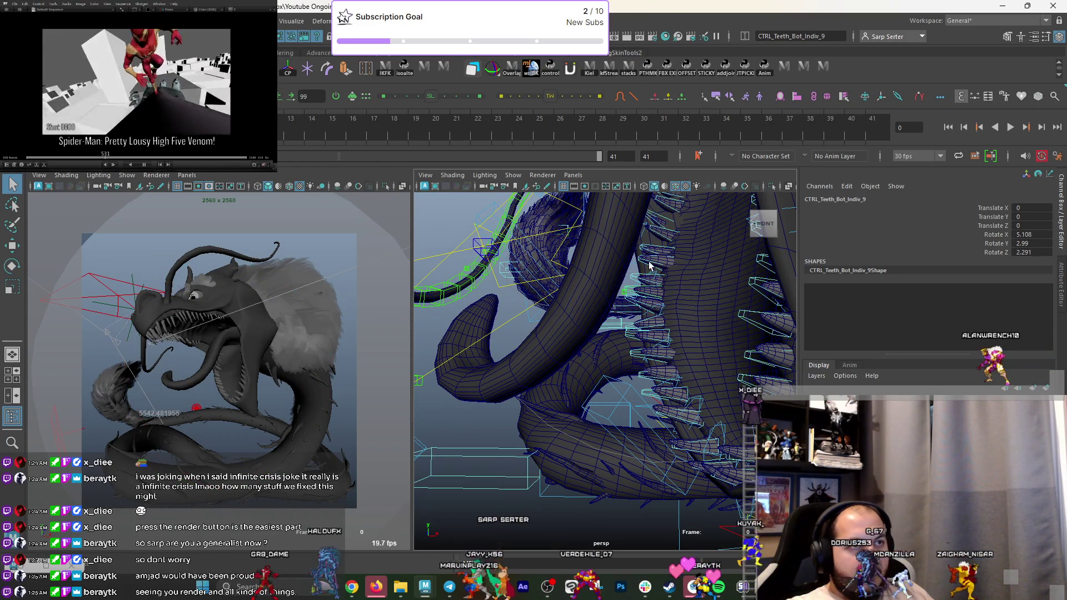
{"action": "left_click_drag", "start_coordinate": [615, 311], "coordinate": [610, 285]}
{"action": "left_click", "coordinate": [612, 261]}
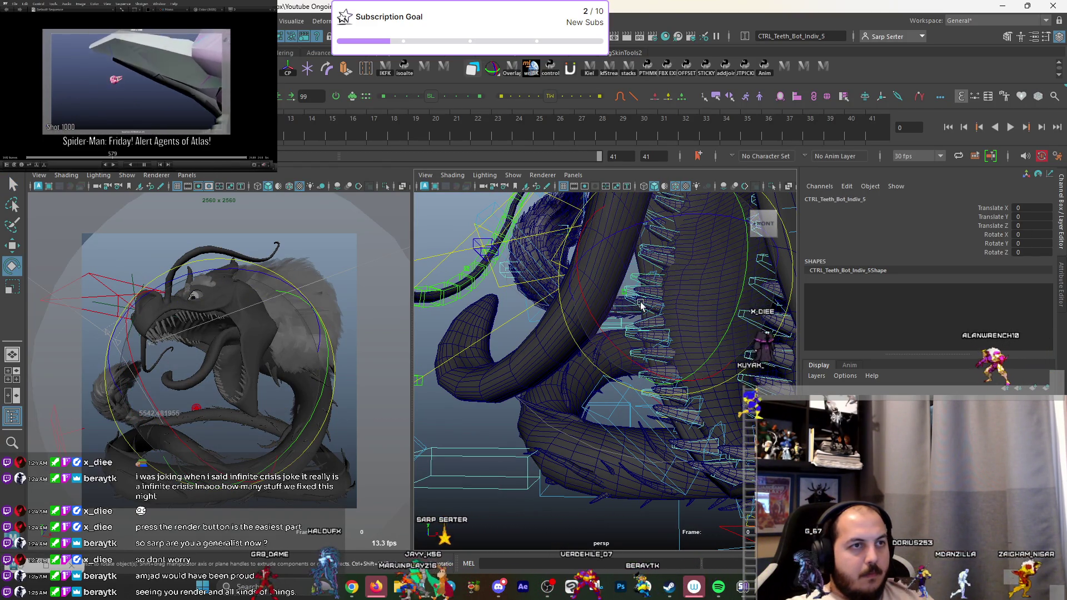
{"action": "key", "text": "q"}
{"action": "mouse_move", "coordinate": [220, 387]}
{"action": "right_mouse_down", "text": "alt"}
{"action": "mouse_move", "coordinate": [258, 408]}
{"action": "mouse_move", "coordinate": [226, 435]}
{"action": "mouse_move", "coordinate": [248, 410]}
{"action": "mouse_move", "coordinate": [380, 366]}
{"action": "right_mouse_up", "text": "alt"}
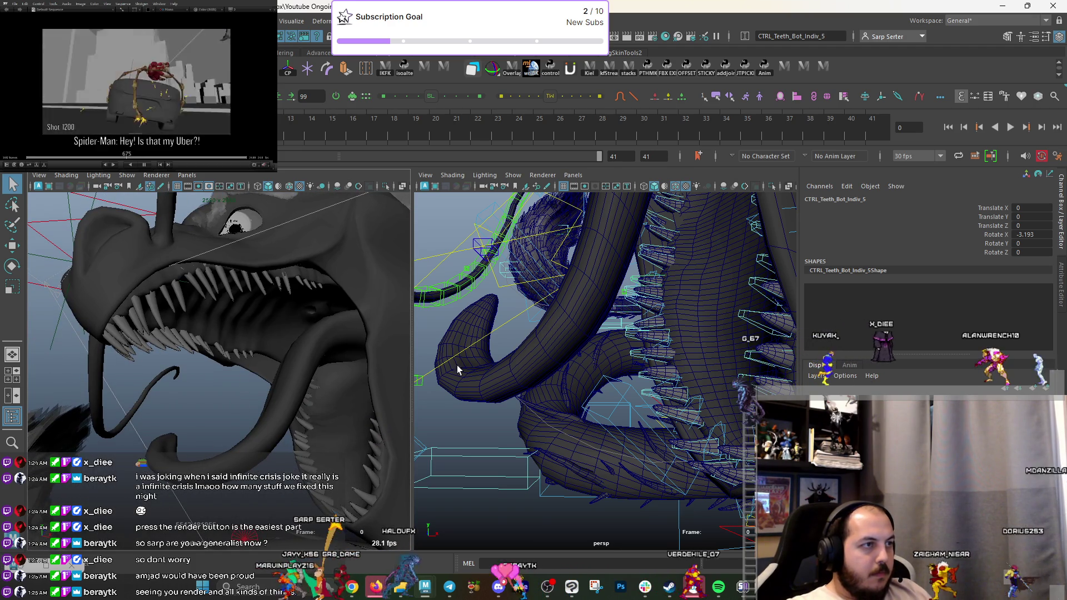
{"action": "left_click_drag", "start_coordinate": [584, 400], "coordinate": [624, 433], "text": "alt"}
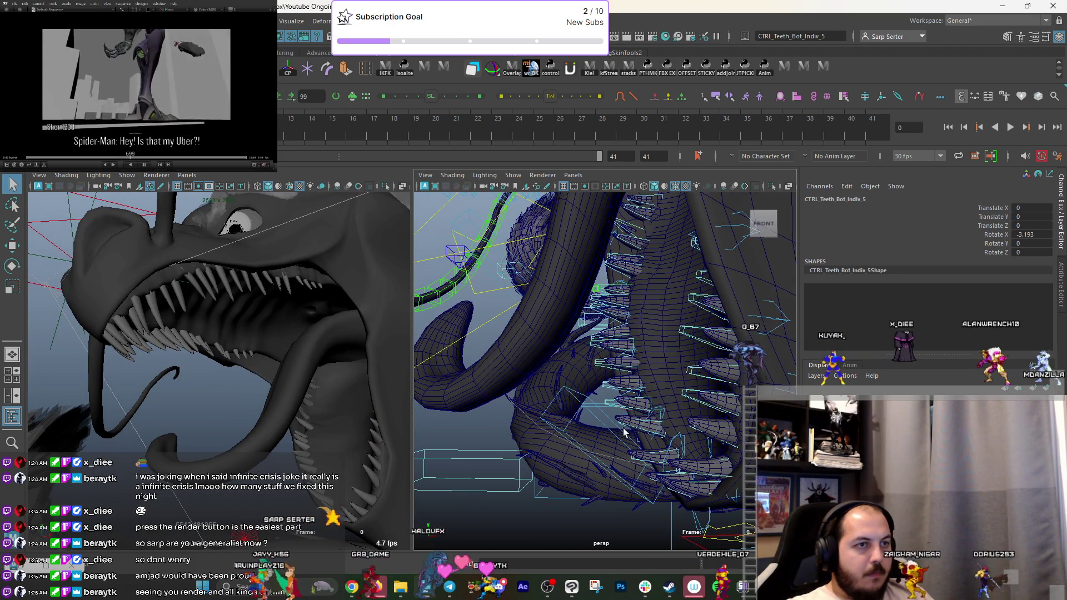
Rotate lower teeth 8, 2 and 1 to new tilts
{"action": "left_click", "coordinate": [635, 401]}
{"action": "key", "text": "e"}
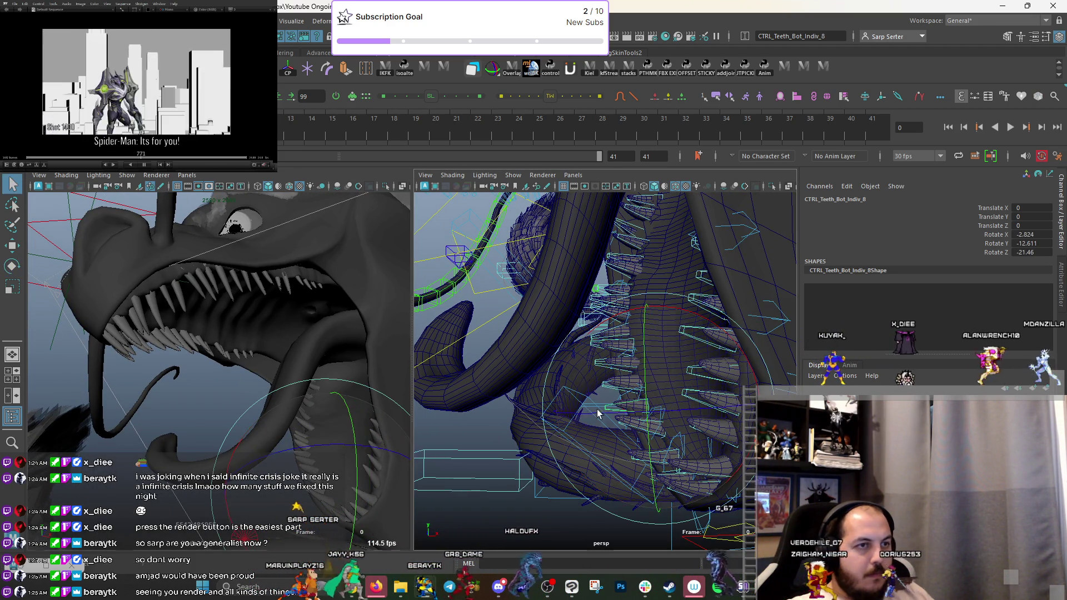
{"action": "key", "text": "q"}
{"action": "key", "text": "e"}
{"action": "left_click_drag", "start_coordinate": [328, 448], "coordinate": [289, 470]}
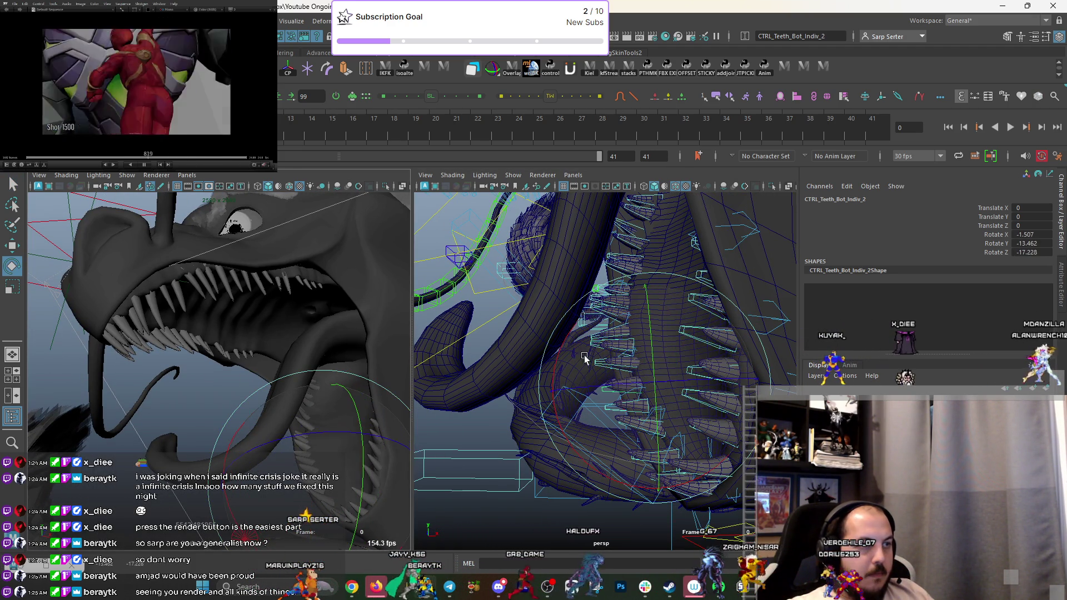
{"action": "key", "text": "q"}
{"action": "key", "text": "e"}
{"action": "mouse_move", "coordinate": [360, 409]}
{"action": "left_mouse_down"}
{"action": "mouse_move", "coordinate": [289, 427]}
{"action": "mouse_move", "coordinate": [266, 457]}
{"action": "left_mouse_up"}
{"action": "key", "text": "q"}
Select bottom tooth controls CTRL_Teeth_Bot_Indiv_3, _0 and _37 for rotation
{"action": "left_click", "coordinate": [633, 431]}
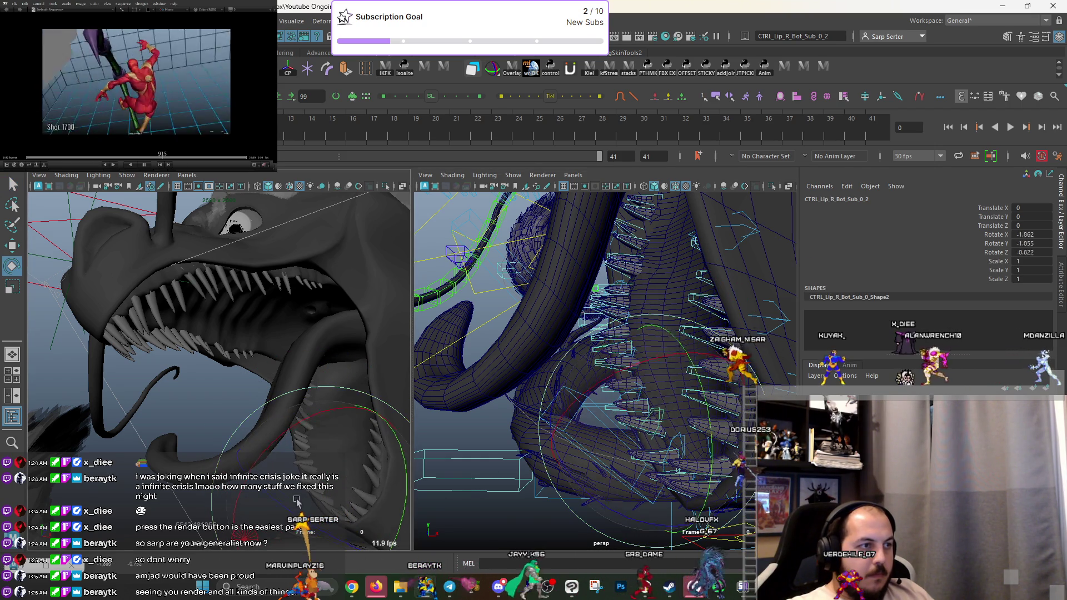
{"action": "left_click", "coordinate": [631, 430]}
{"action": "key", "text": "e"}
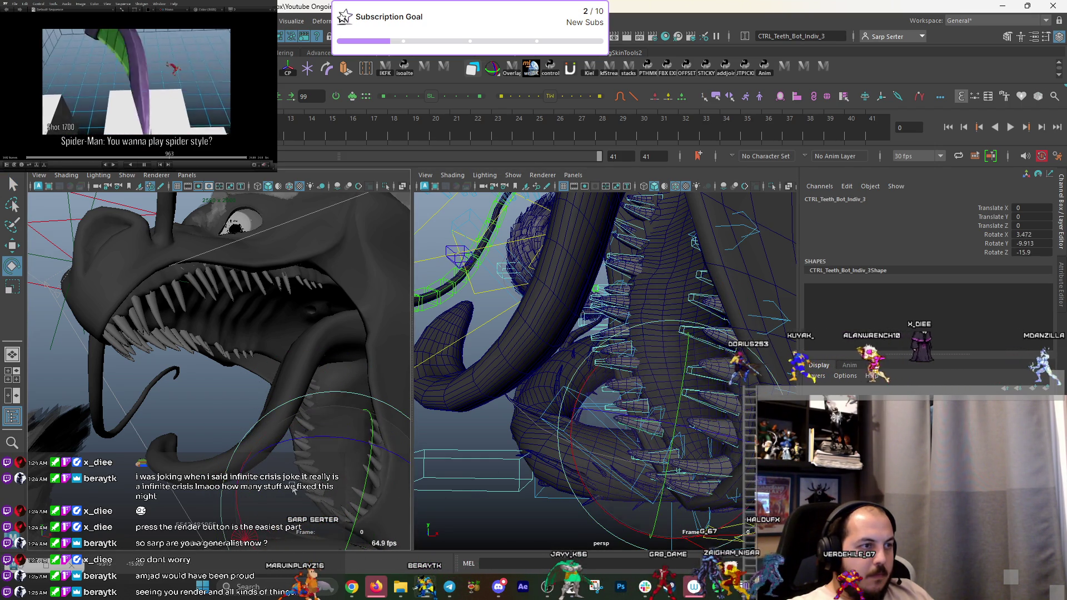
{"action": "mouse_move", "coordinate": [457, 495]}
{"action": "left_mouse_down", "text": "alt"}
{"action": "mouse_move", "coordinate": [667, 456]}
{"action": "mouse_move", "coordinate": [594, 486]}
{"action": "left_mouse_up", "text": "alt"}
{"action": "left_click", "coordinate": [717, 449]}
{"action": "key", "text": "q"}
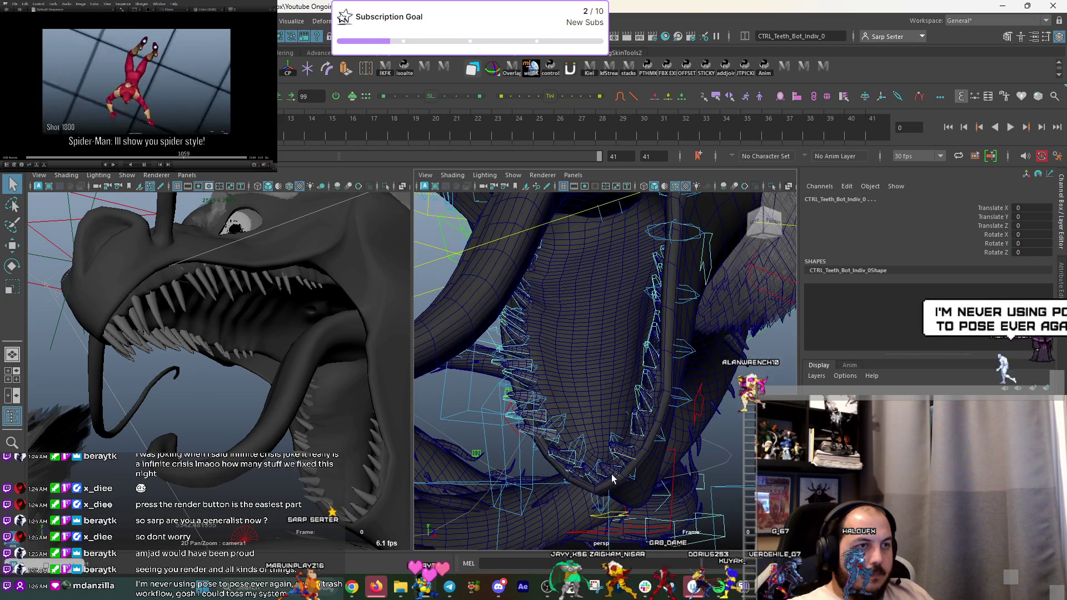
{"action": "left_click", "coordinate": [592, 488]}
{"action": "key", "text": "e"}
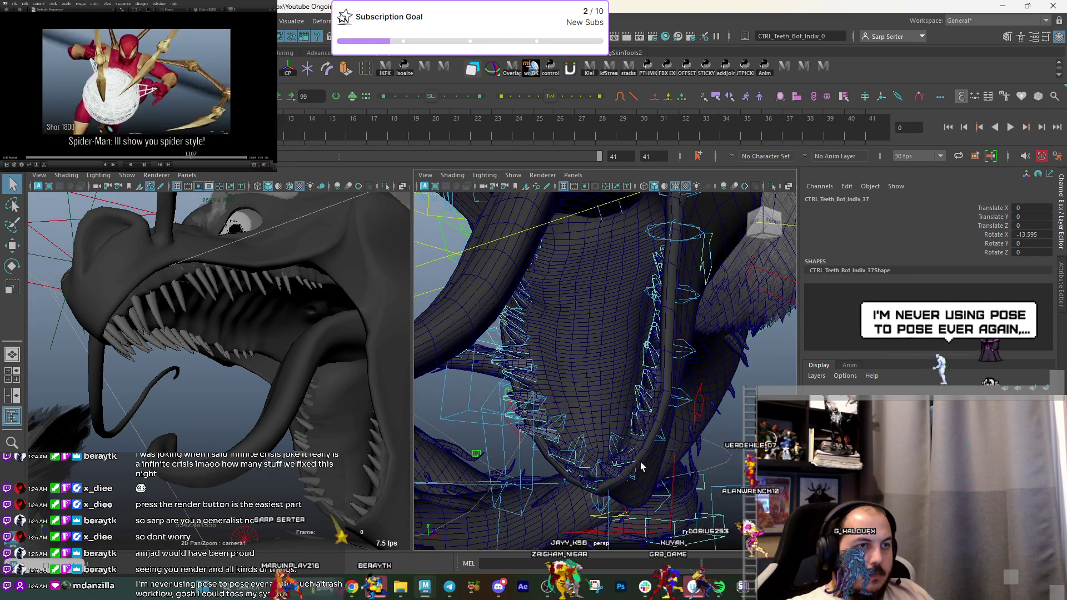
{"action": "left_click", "coordinate": [680, 431]}
{"action": "key", "text": "q"}
Tilt CTRL_Teeth_Bot_Indiv_26 to a new angle after checking teeth 22, 27 and 20
{"action": "left_click", "coordinate": [648, 402]}
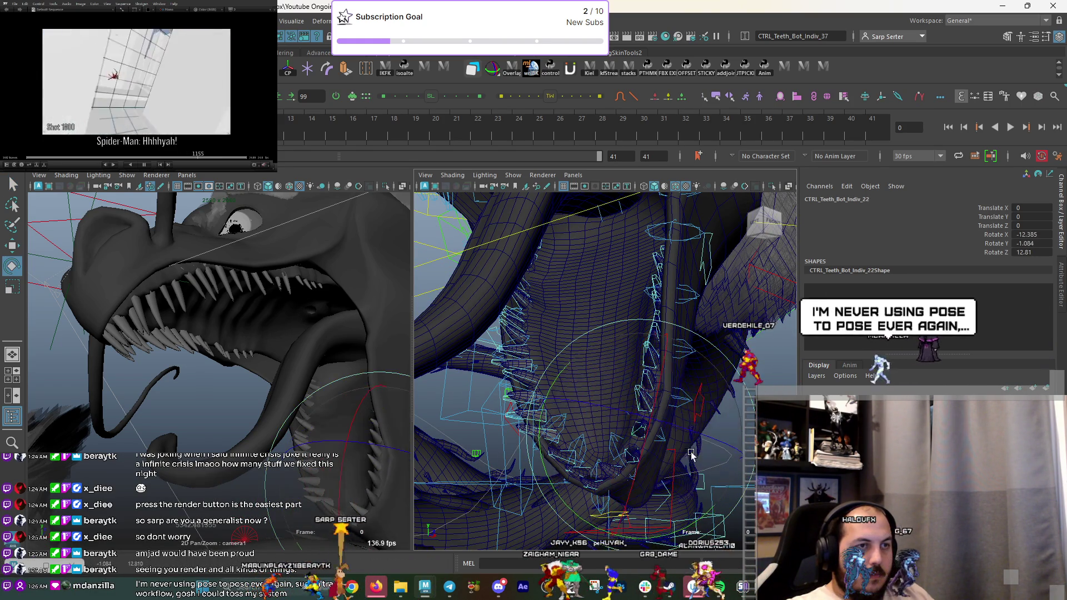
{"action": "left_click", "coordinate": [682, 400]}
{"action": "key", "text": "e"}
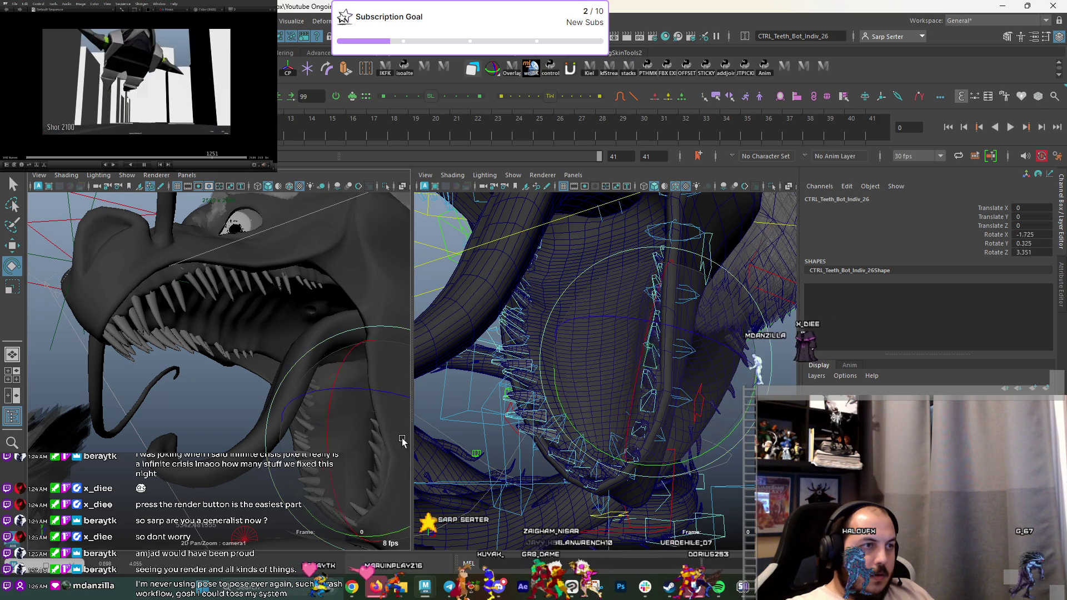
{"action": "left_click", "coordinate": [353, 488]}
{"action": "left_click_drag", "start_coordinate": [352, 487], "coordinate": [393, 476]}
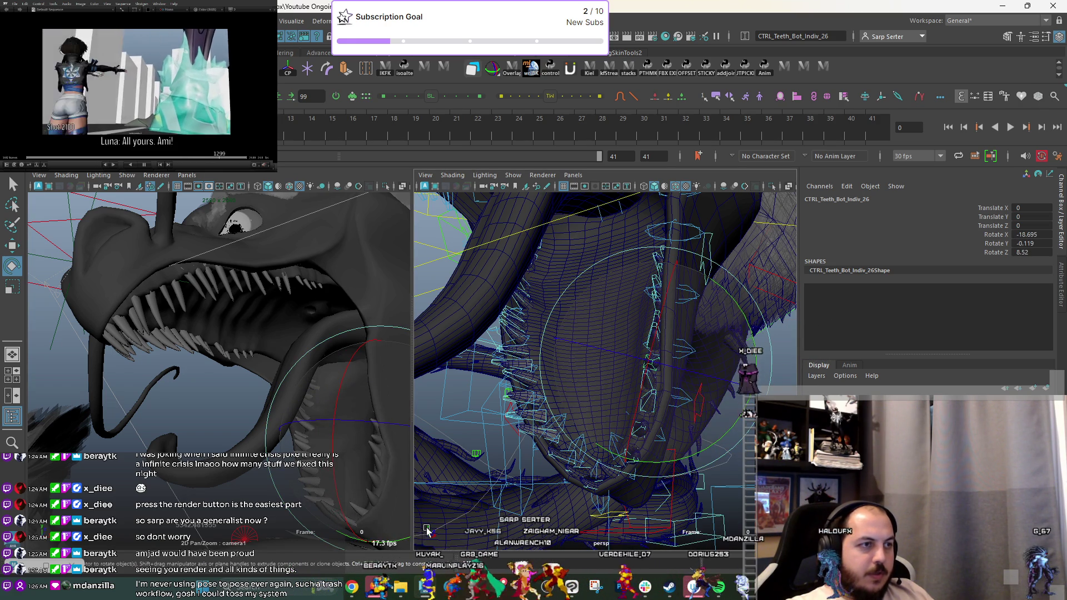
{"action": "key", "text": "q"}
{"action": "left_click", "coordinate": [684, 320]}
{"action": "left_click", "coordinate": [653, 332]}
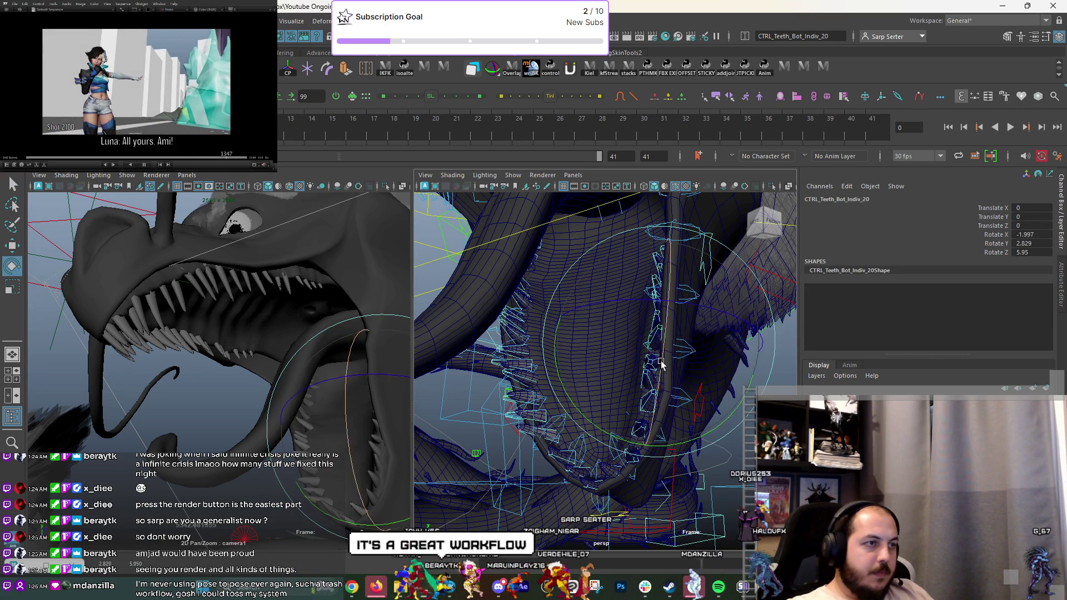
{"action": "mouse_move", "coordinate": [610, 385]}
{"action": "left_mouse_down", "text": "alt"}
{"action": "mouse_move", "coordinate": [615, 418]}
{"action": "mouse_move", "coordinate": [648, 386]}
{"action": "mouse_move", "coordinate": [645, 415]}
{"action": "mouse_move", "coordinate": [618, 423]}
{"action": "left_mouse_up", "text": "alt"}
Rotate CTRL_Teeth_Bot_Indiv_19 to about -15.5, -13.2, -8.8
{"action": "left_click", "coordinate": [615, 418]}
{"action": "left_click", "coordinate": [628, 412]}
{"action": "mouse_move", "coordinate": [628, 413]}
{"action": "middle_mouse_down", "text": "alt"}
{"action": "mouse_move", "coordinate": [583, 439]}
{"action": "mouse_move", "coordinate": [623, 425]}
{"action": "middle_mouse_up", "text": "alt"}
{"action": "left_click", "coordinate": [628, 422]}
{"action": "key", "text": "e"}
{"action": "mouse_move", "coordinate": [362, 529]}
{"action": "left_mouse_down"}
{"action": "mouse_move", "coordinate": [367, 503]}
{"action": "mouse_move", "coordinate": [352, 493]}
{"action": "left_mouse_up"}
{"action": "key", "text": "w"}
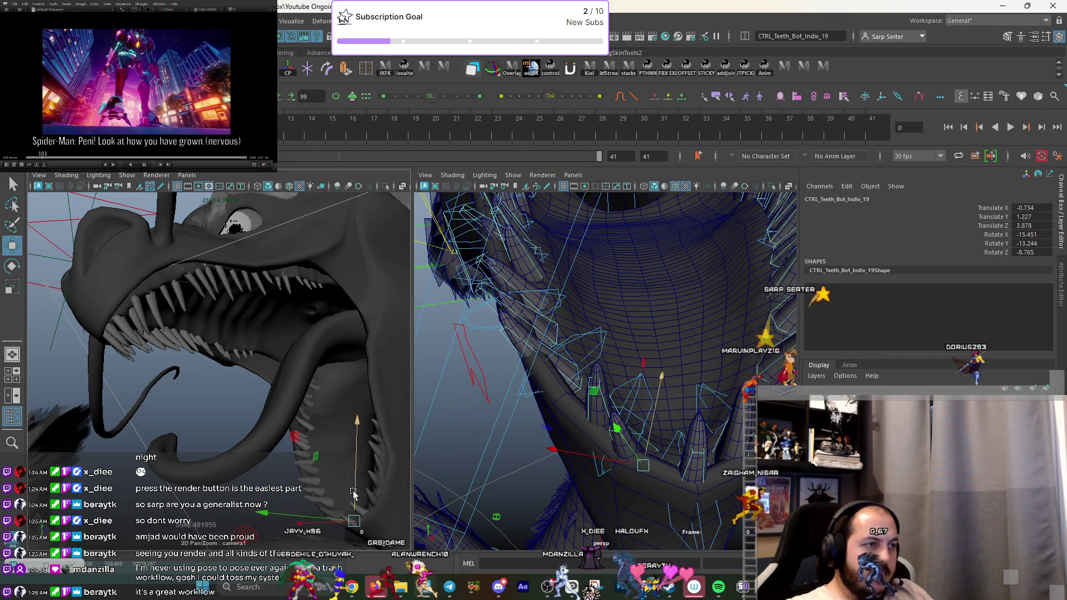
{"action": "key", "text": "q"}
{"action": "left_click_drag", "start_coordinate": [578, 394], "coordinate": [657, 360], "text": "alt"}
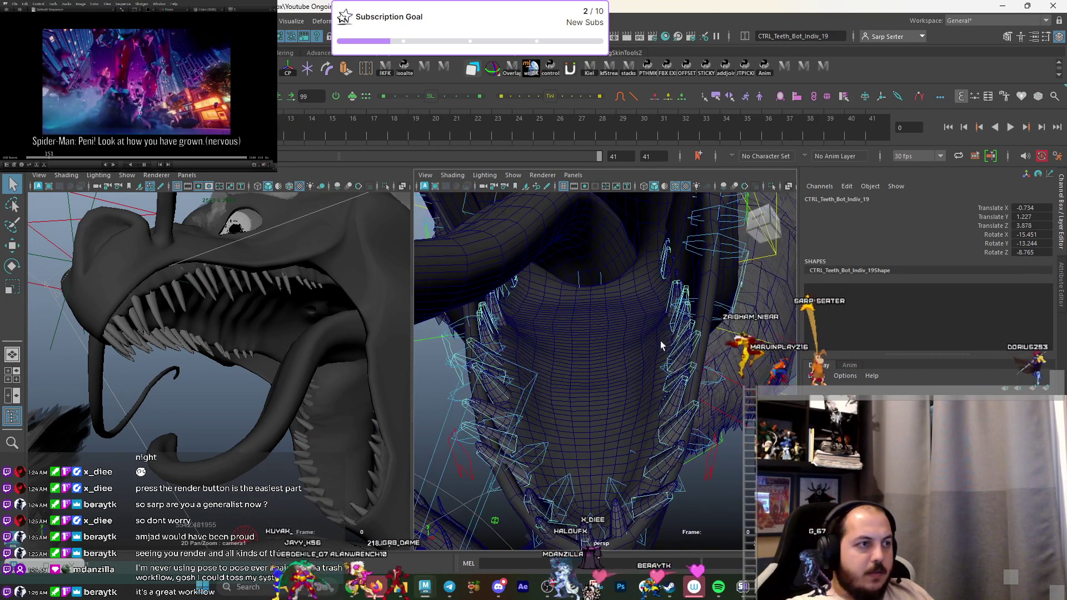
Rotate CTRL_Teeth_Bot_Indiv_25 to Rotate X -2.535 and reset the left view
{"action": "key", "text": "e"}
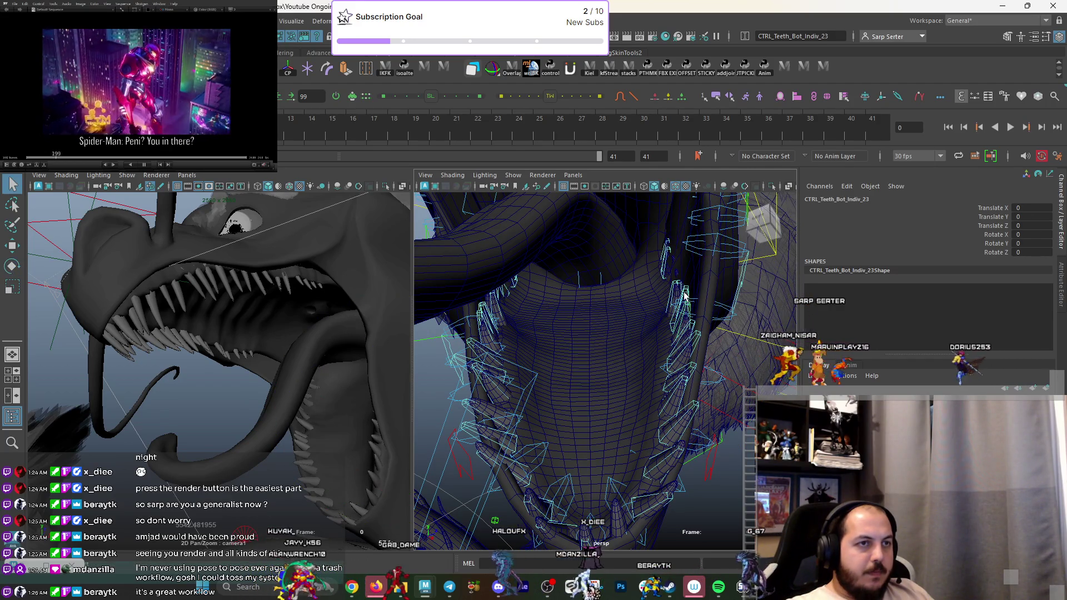
{"action": "left_click", "coordinate": [675, 312]}
{"action": "left_click_drag", "start_coordinate": [675, 311], "coordinate": [657, 293], "text": "alt"}
{"action": "left_click", "coordinate": [674, 309]}
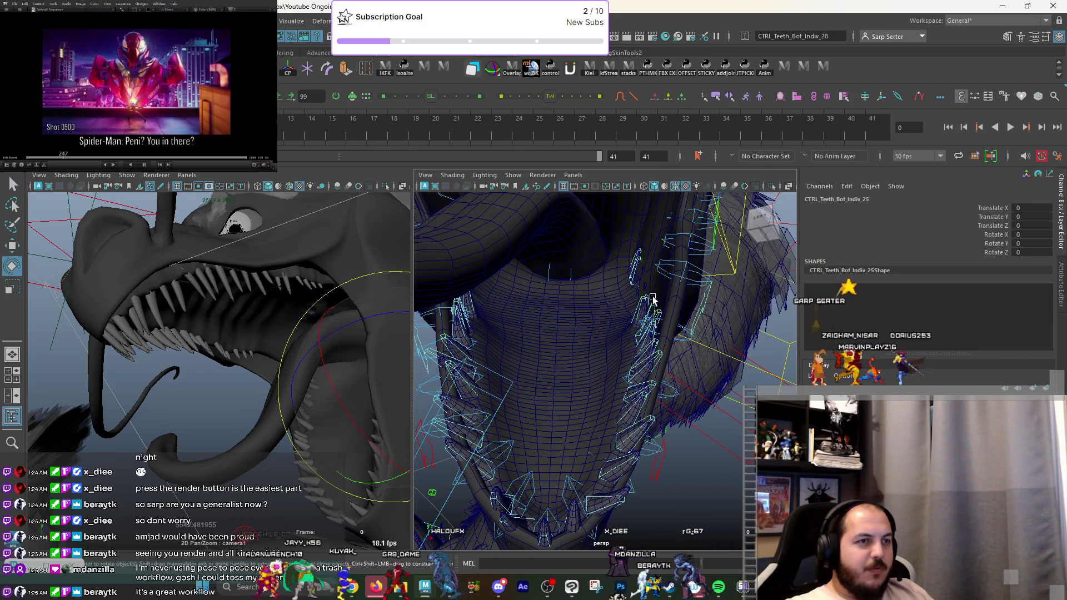
{"action": "key", "text": "q"}
{"action": "left_click_drag", "start_coordinate": [657, 401], "coordinate": [534, 305], "text": "alt"}
{"action": "key", "text": "backslash"}
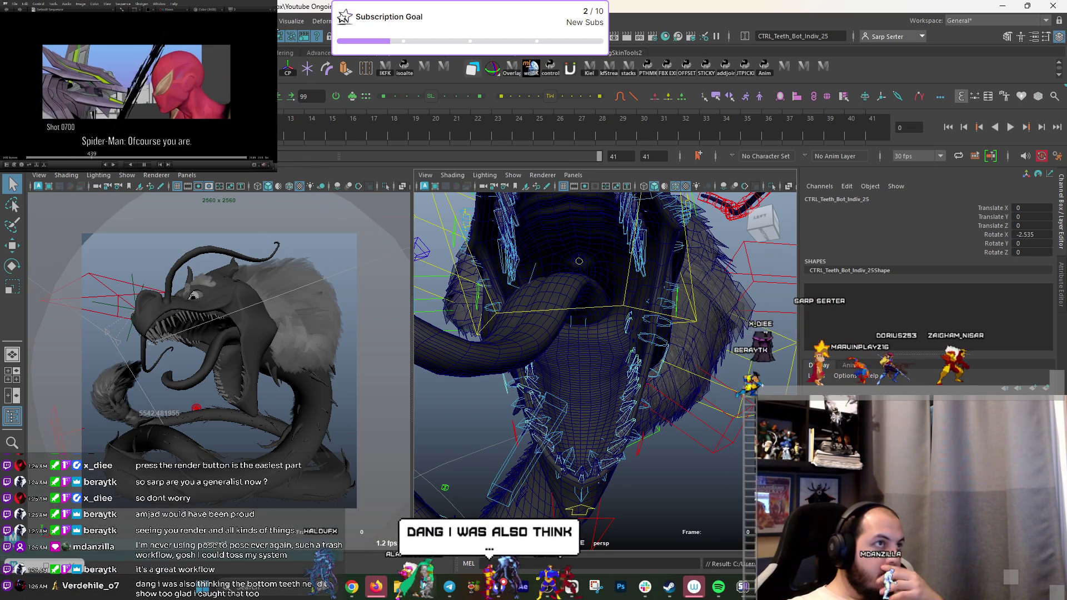
Open the File Path Editor and choose the project's sourceimages folder as repath target
{"action": "left_click", "coordinate": [175, 20]}
{"action": "mouse_move", "coordinate": [251, 76]}
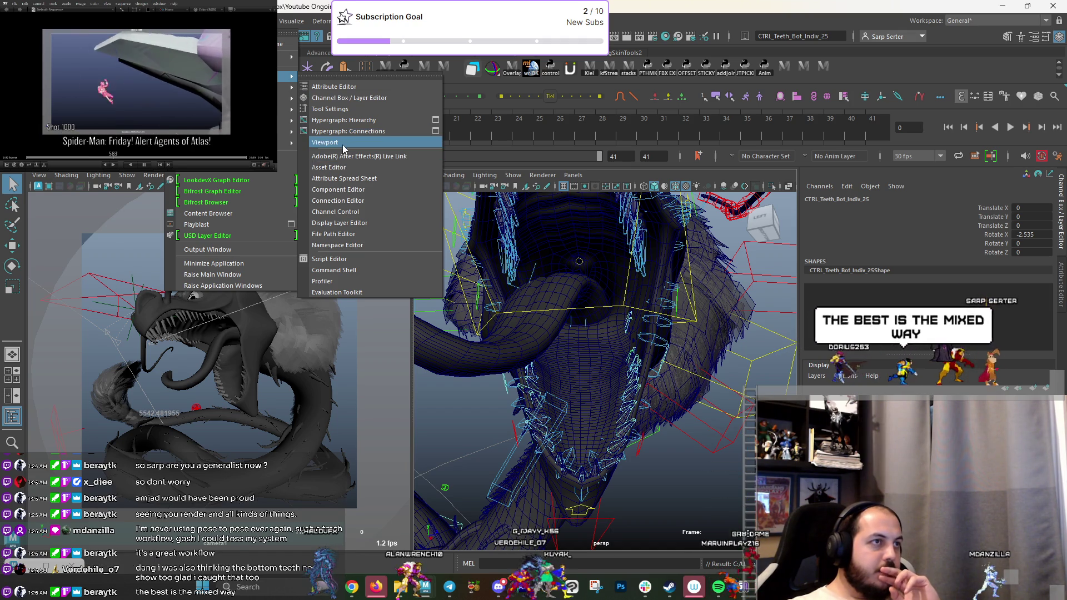
{"action": "left_click", "coordinate": [337, 234]}
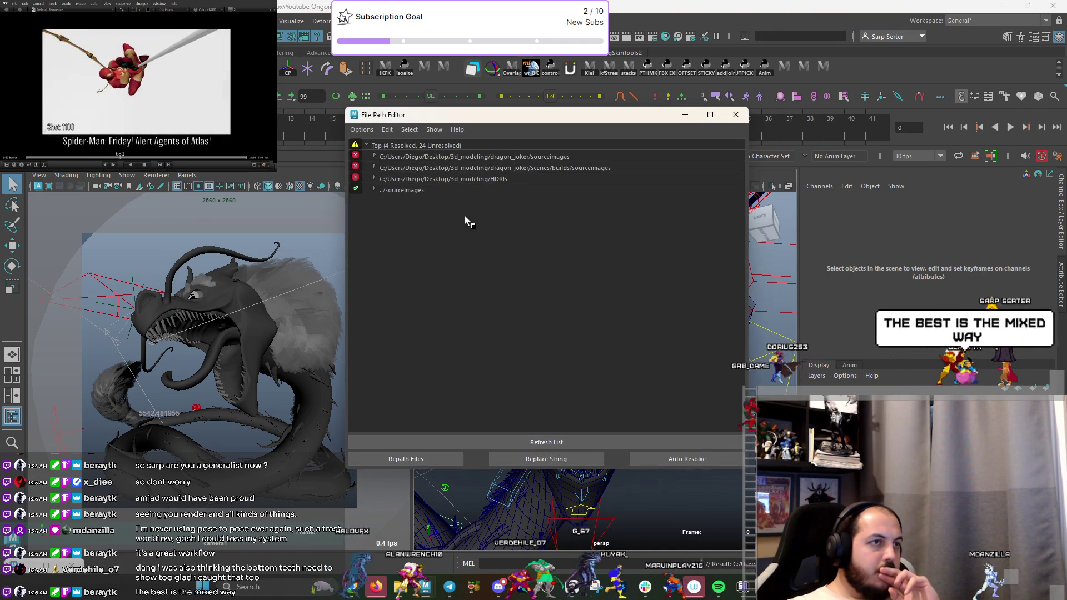
{"action": "left_click", "coordinate": [405, 459]}
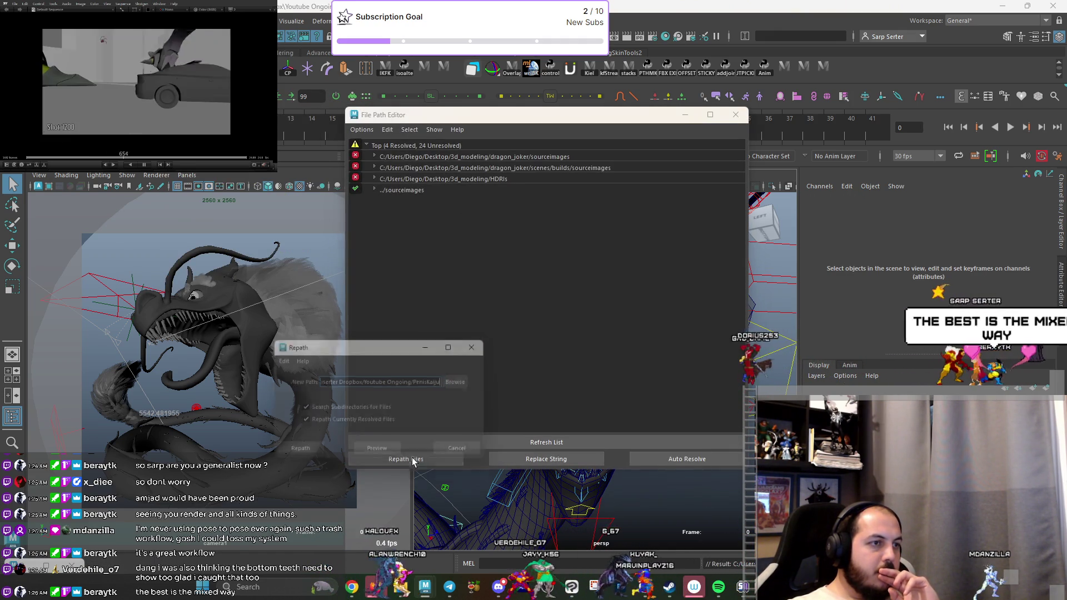
{"action": "left_click", "coordinate": [465, 382]}
{"action": "left_click", "coordinate": [251, 374]}
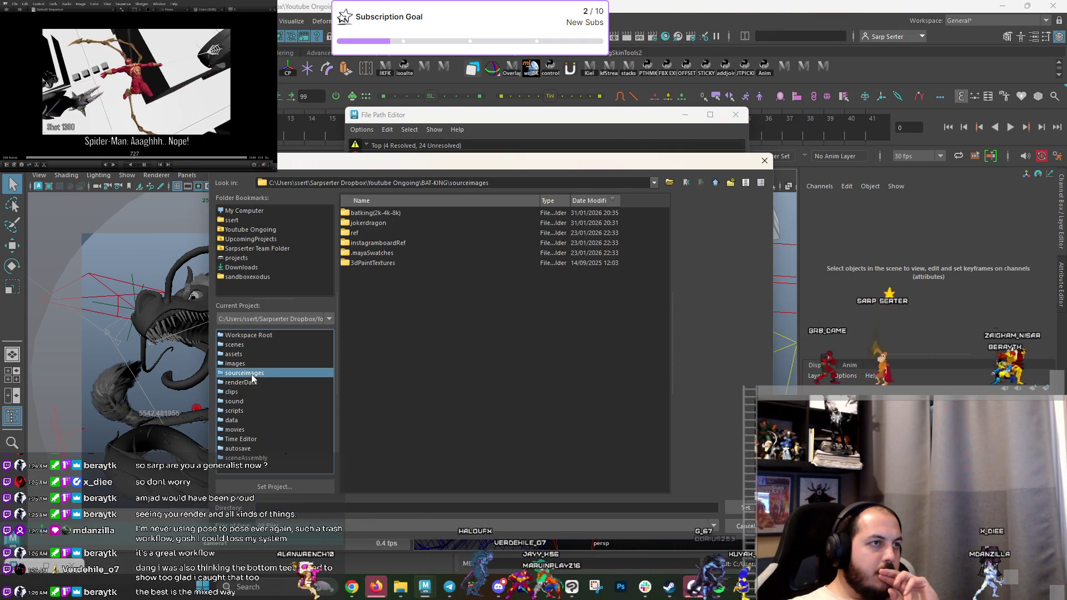
{"action": "left_click", "coordinate": [748, 509]}
Retry the repath, dismiss the nothing-selected warnings, and set BAT-KING as the new path
{"action": "left_click", "coordinate": [300, 453]}
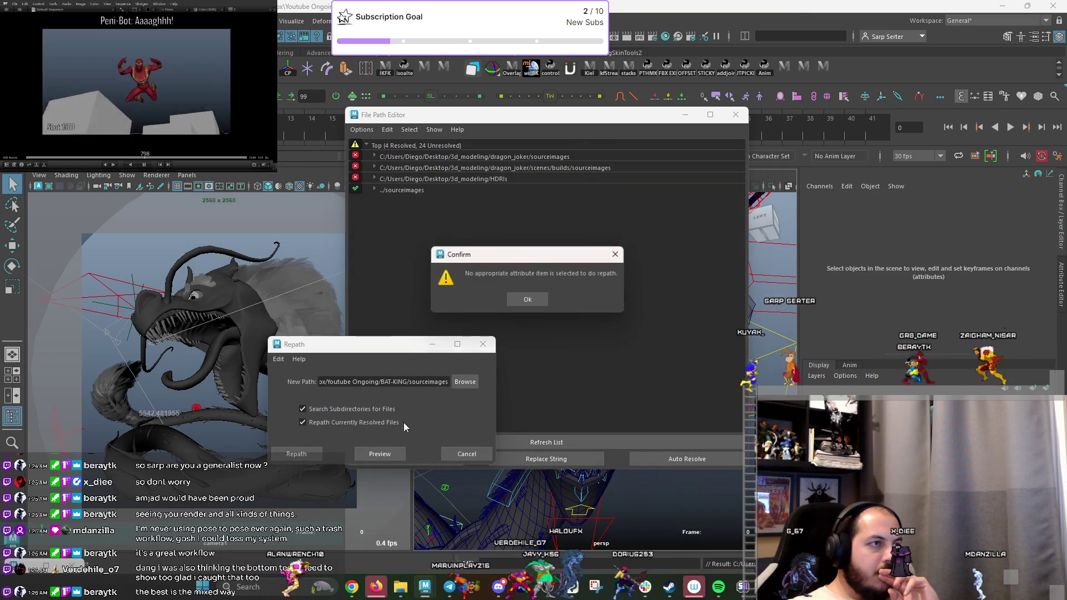
{"action": "left_click", "coordinate": [537, 299]}
{"action": "left_click", "coordinate": [309, 455]}
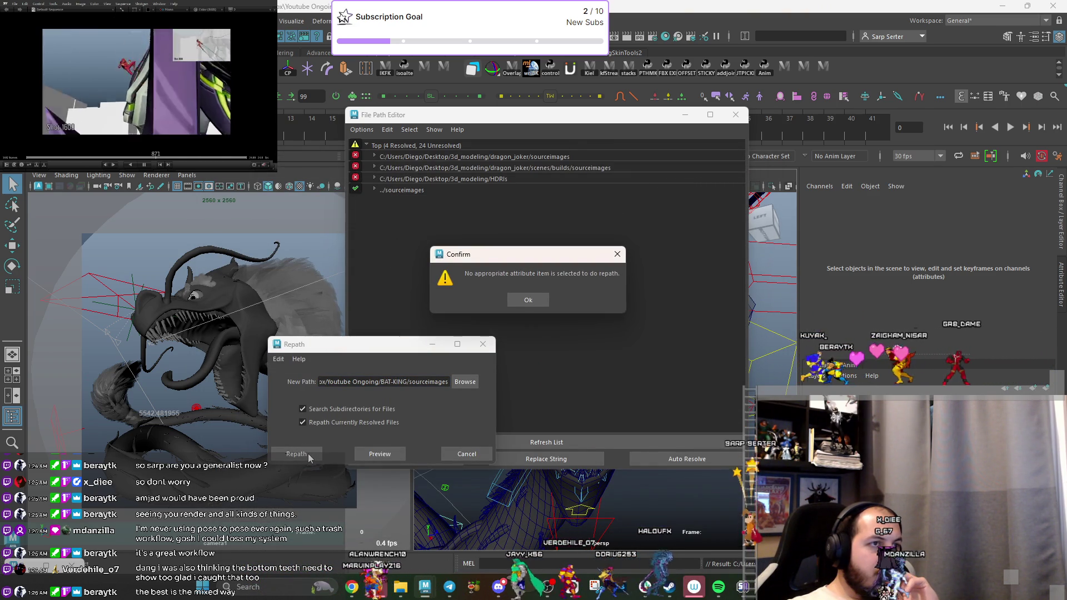
{"action": "left_click", "coordinate": [528, 299]}
{"action": "left_click", "coordinate": [466, 382]}
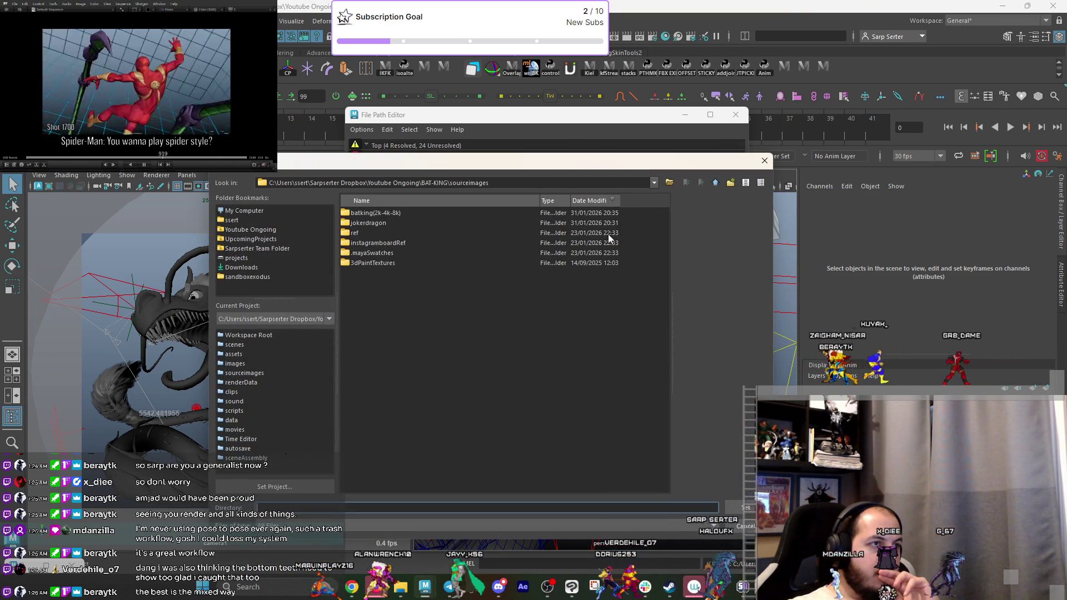
{"action": "left_click", "coordinate": [716, 183]}
{"action": "left_click", "coordinate": [746, 508]}
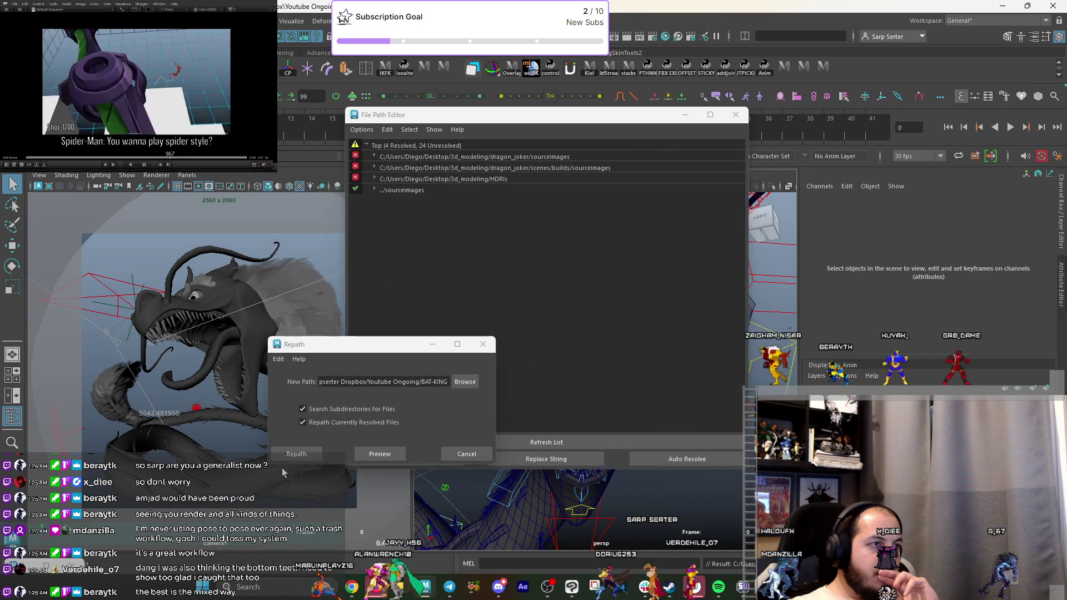
Select the three unresolved paths and repath them to BAT-KING
{"action": "left_click", "coordinate": [380, 454]}
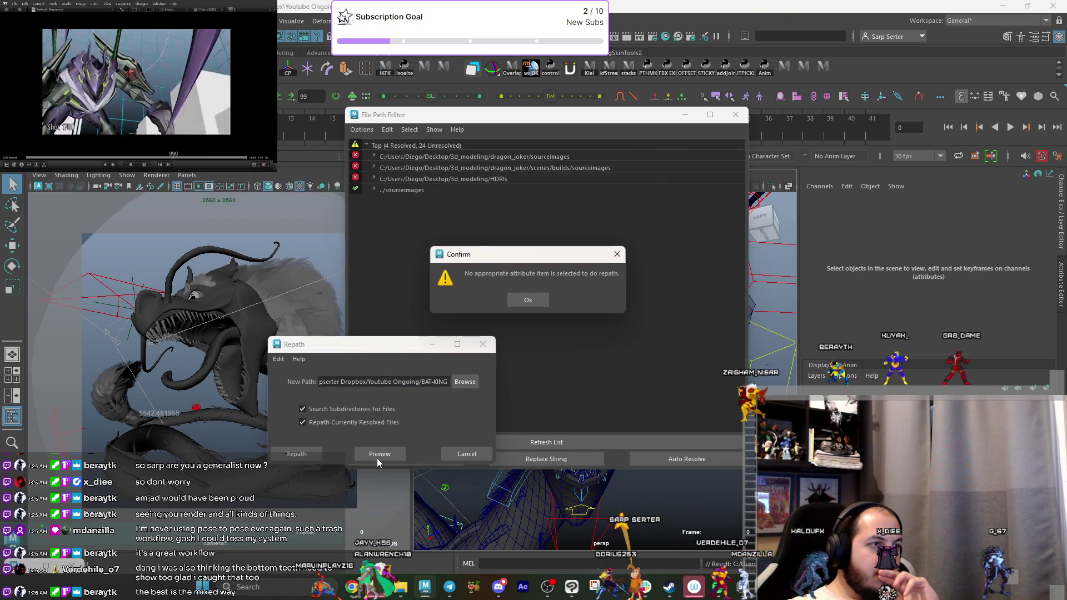
{"action": "left_click", "coordinate": [541, 304]}
{"action": "left_click", "coordinate": [405, 154]}
{"action": "left_click", "coordinate": [418, 178], "text": "shift"}
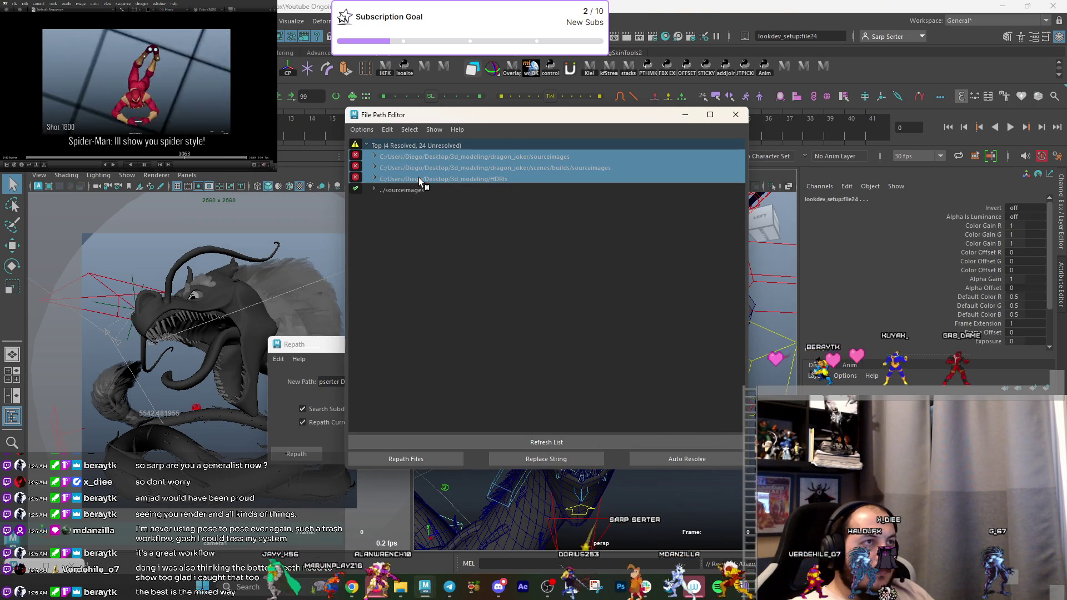
{"action": "left_click", "coordinate": [299, 450]}
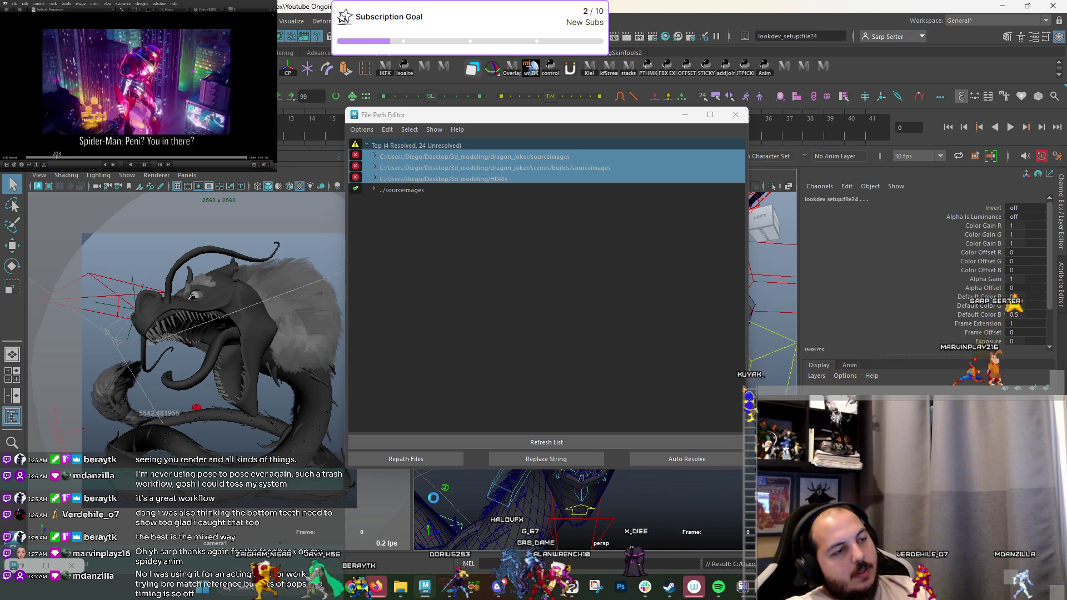
{"action": "left_click", "coordinate": [381, 591]}
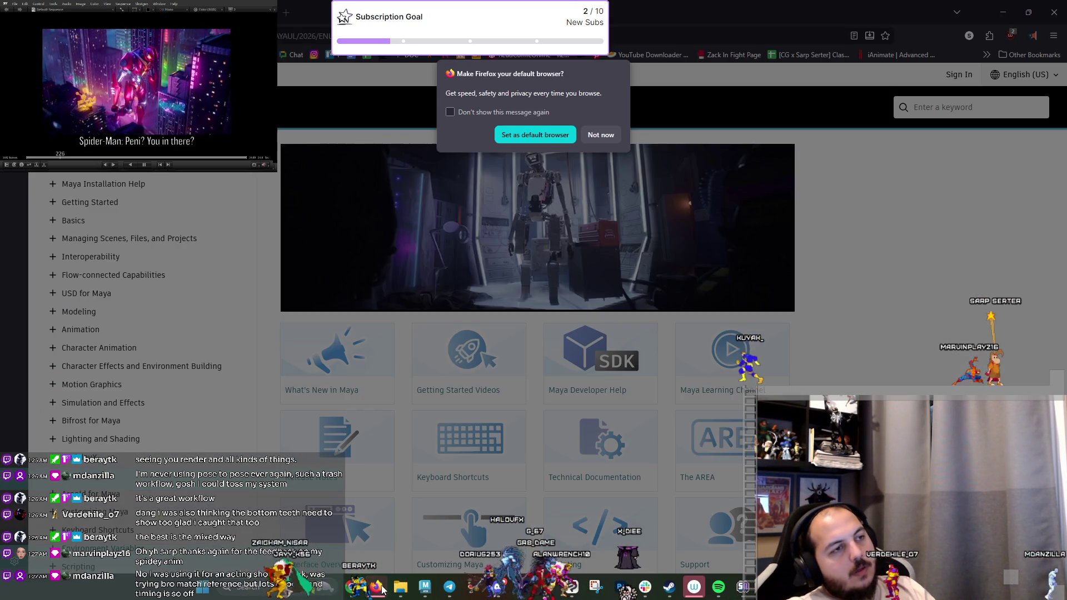
Decline the default-browser prompt, search 'patreon' in a new tab, and open the Patreon site
{"action": "left_click", "coordinate": [601, 134]}
{"action": "left_click", "coordinate": [285, 13]}
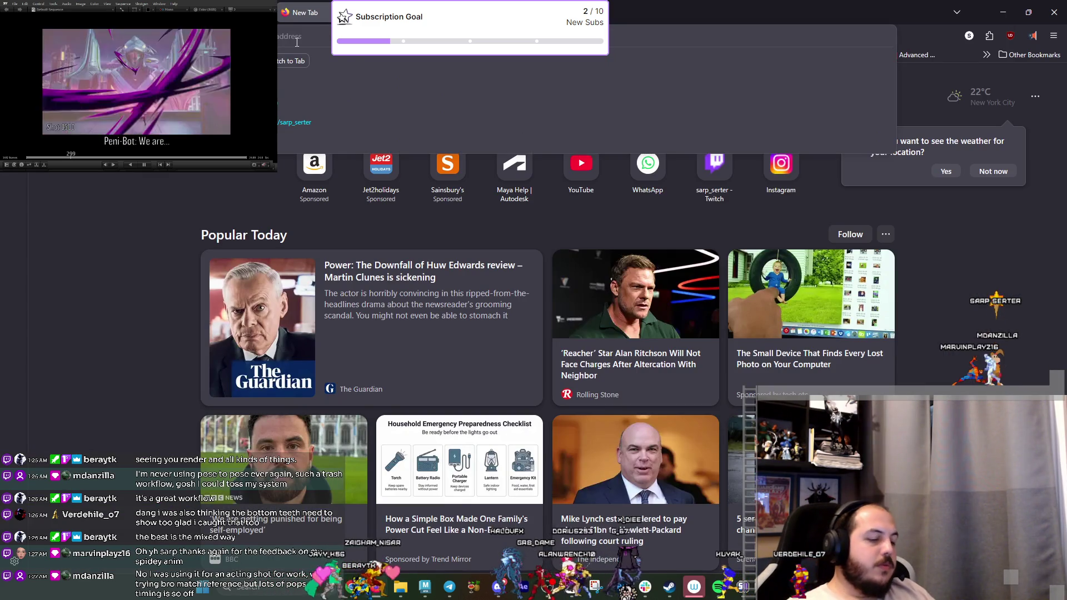
{"action": "type", "text": "patreon"}
{"action": "key", "text": "Return"}
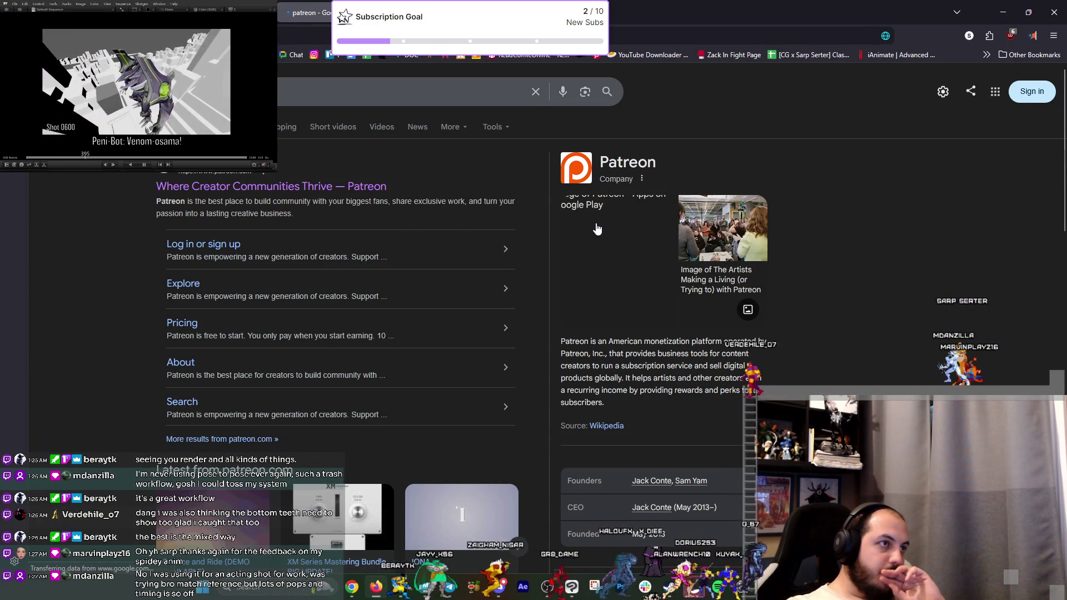
{"action": "left_click", "coordinate": [298, 188]}
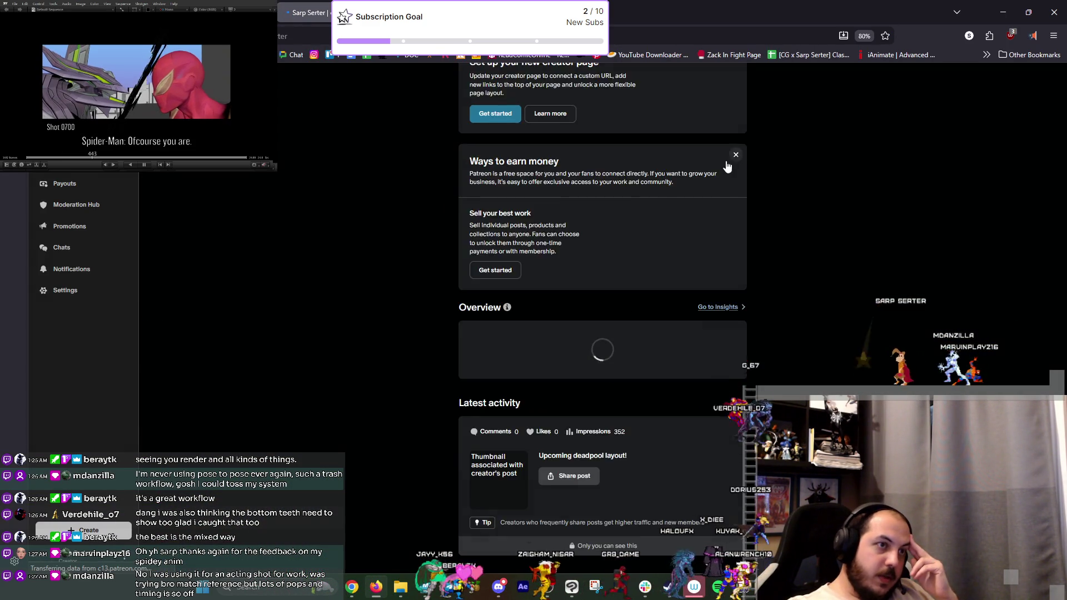
Close the Autopilot announcement, find Monthly Animation Feedback Tier 1 among paid tiers, and edit it
{"action": "left_click", "coordinate": [628, 200]}
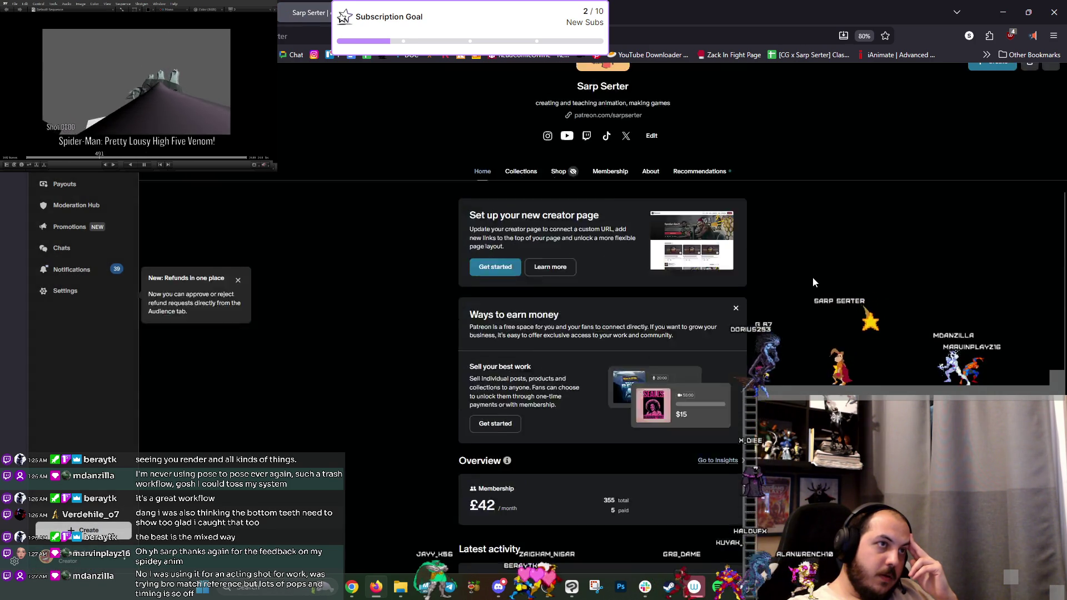
{"action": "scroll", "coordinate": [809, 275], "scroll_direction": "up", "scroll_amount": 5}
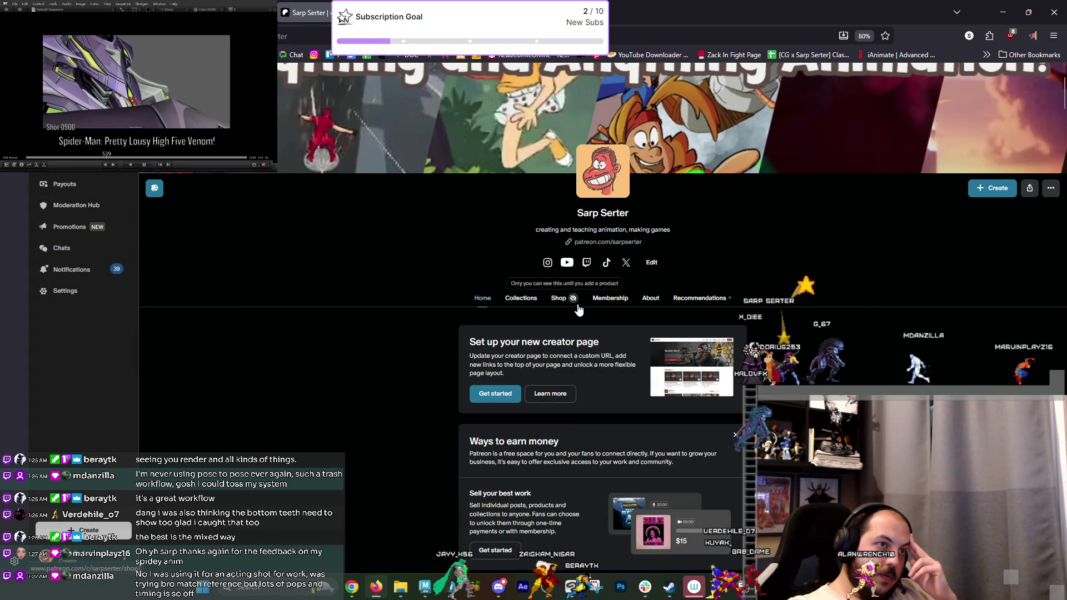
{"action": "left_click", "coordinate": [618, 300]}
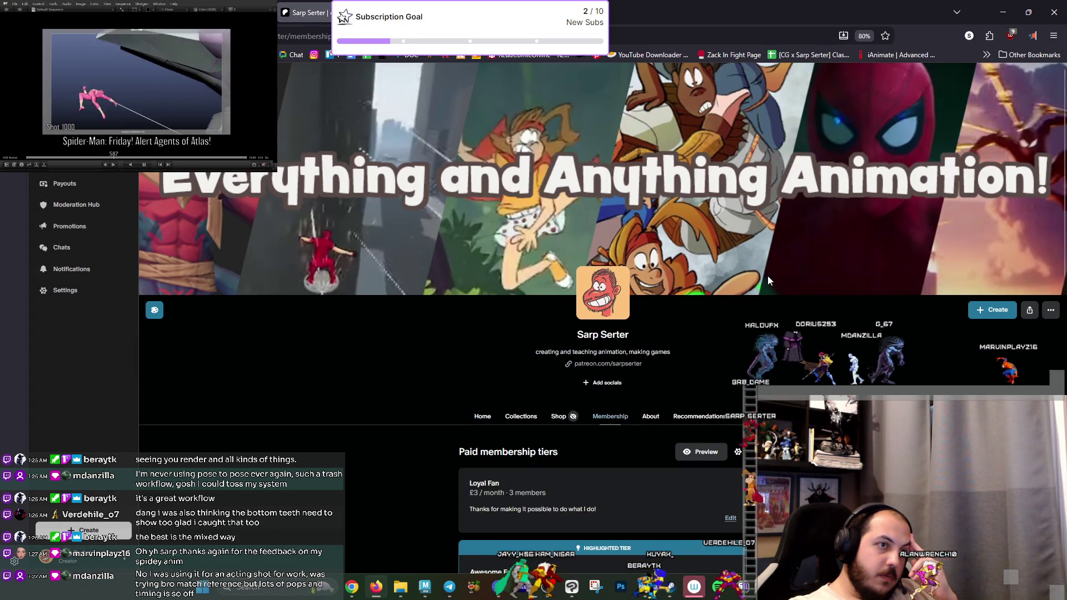
{"action": "scroll", "coordinate": [768, 276], "scroll_direction": "down", "scroll_amount": 5}
{"action": "scroll", "coordinate": [772, 275], "scroll_direction": "down", "scroll_amount": 2}
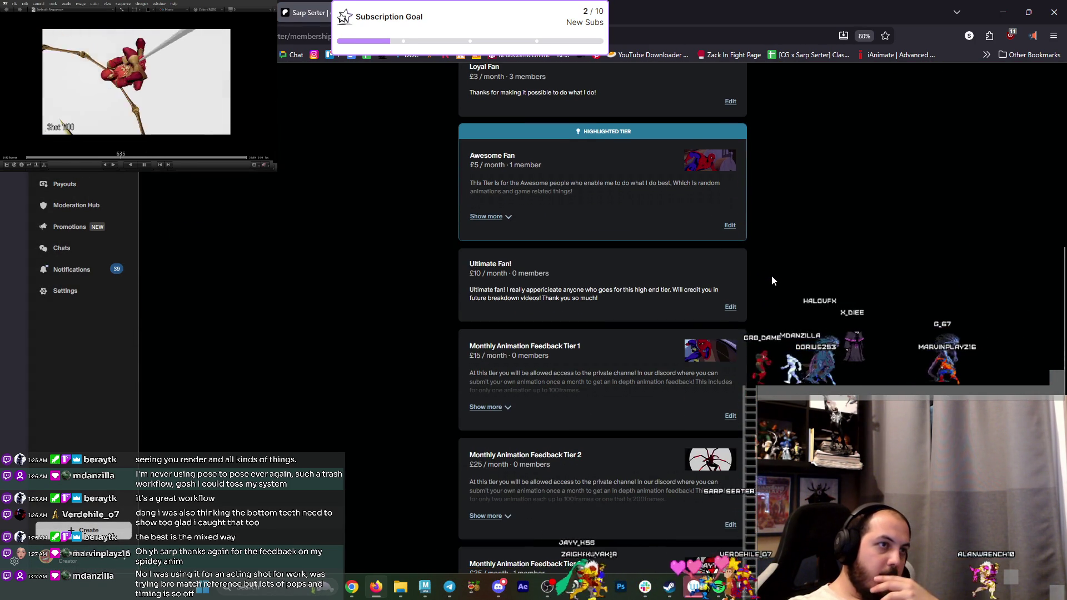
{"action": "scroll", "coordinate": [556, 283], "scroll_direction": "down", "scroll_amount": 5}
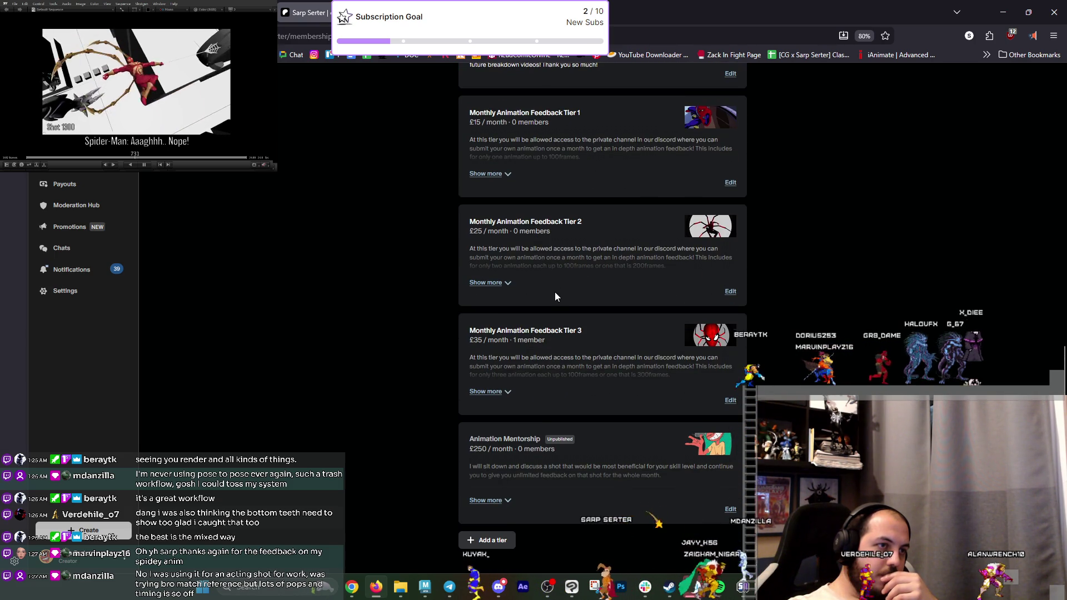
{"action": "scroll", "coordinate": [701, 287], "scroll_direction": "up", "scroll_amount": 2}
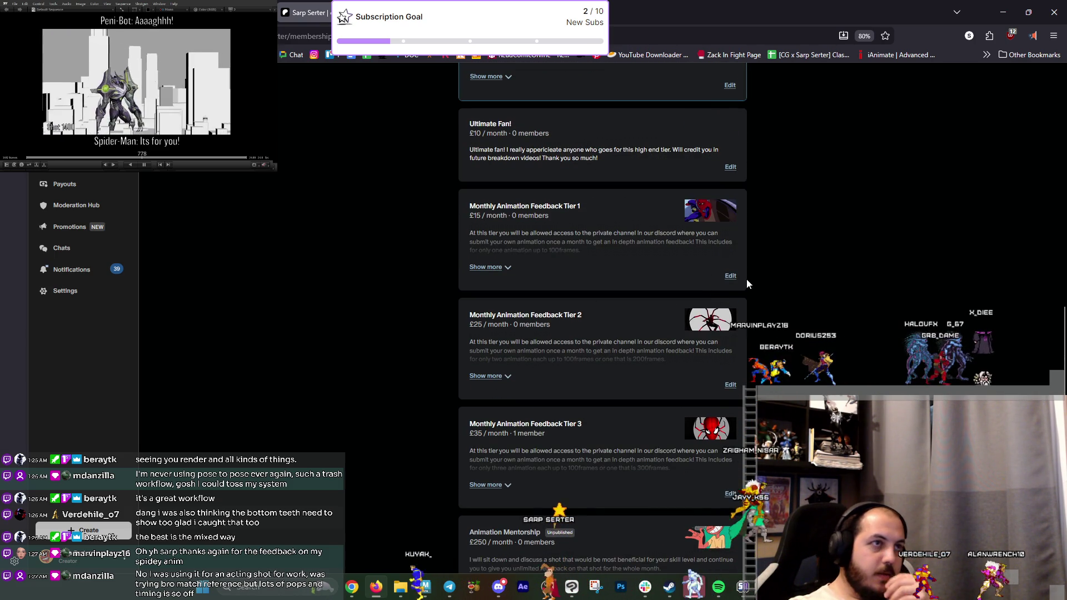
{"action": "left_click", "coordinate": [731, 276]}
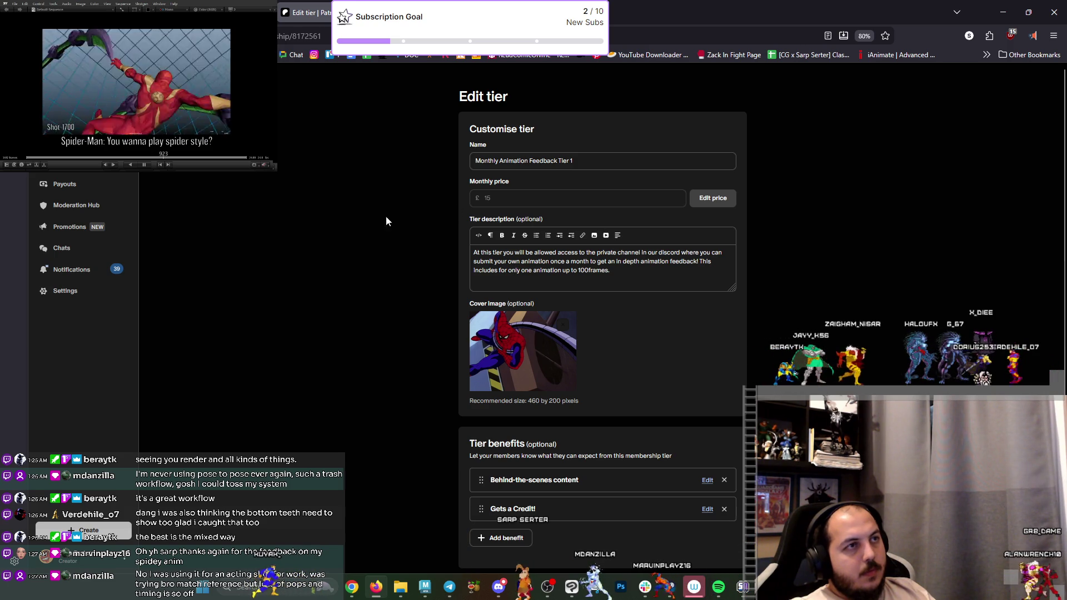
Reopen Monthly Animation Feedback Tier 1's editor and expand its Advanced settings
{"action": "scroll", "coordinate": [395, 215], "scroll_direction": "down", "scroll_amount": 3}
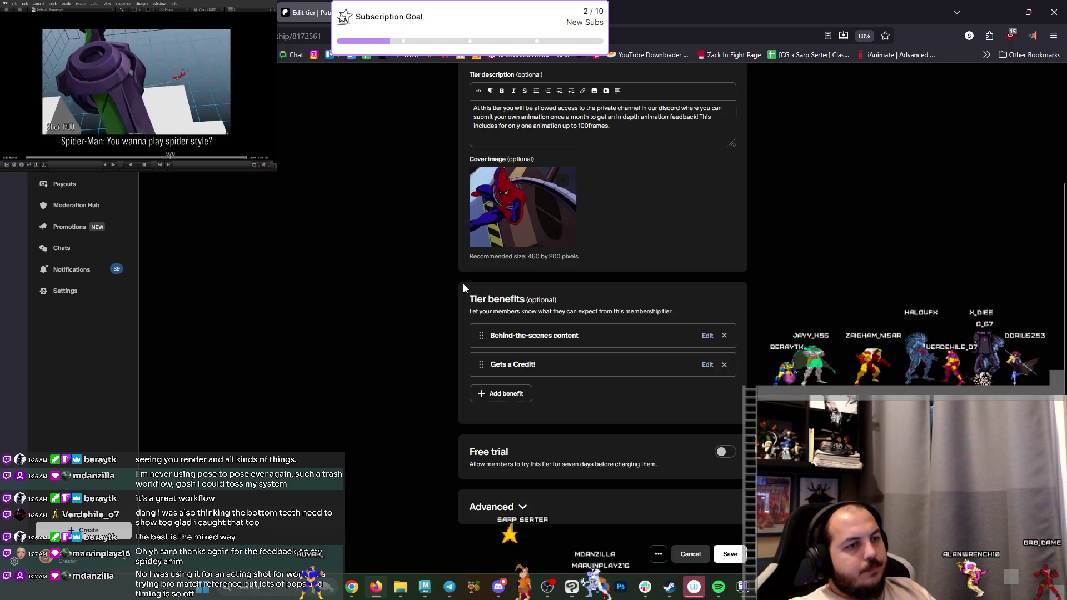
{"action": "left_click", "coordinate": [682, 552]}
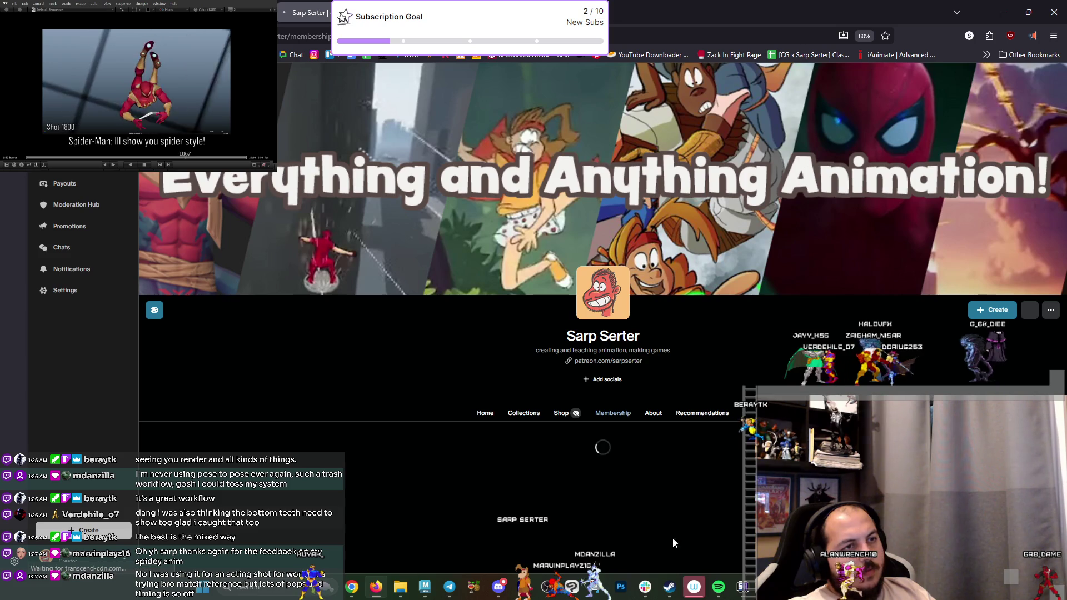
{"action": "scroll", "coordinate": [627, 440], "scroll_direction": "down", "scroll_amount": 5}
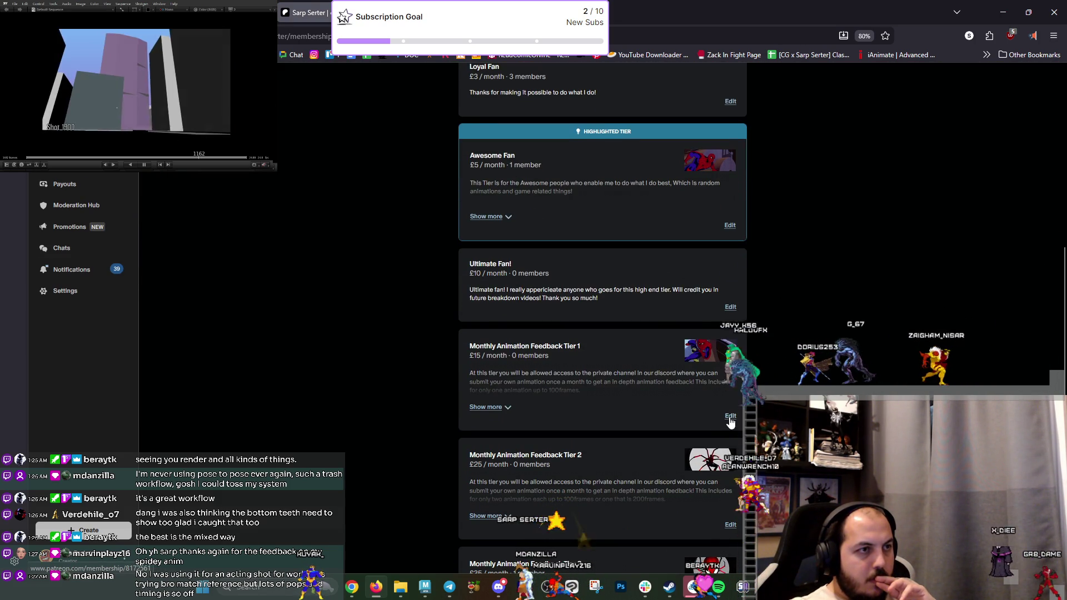
{"action": "left_click", "coordinate": [729, 419]}
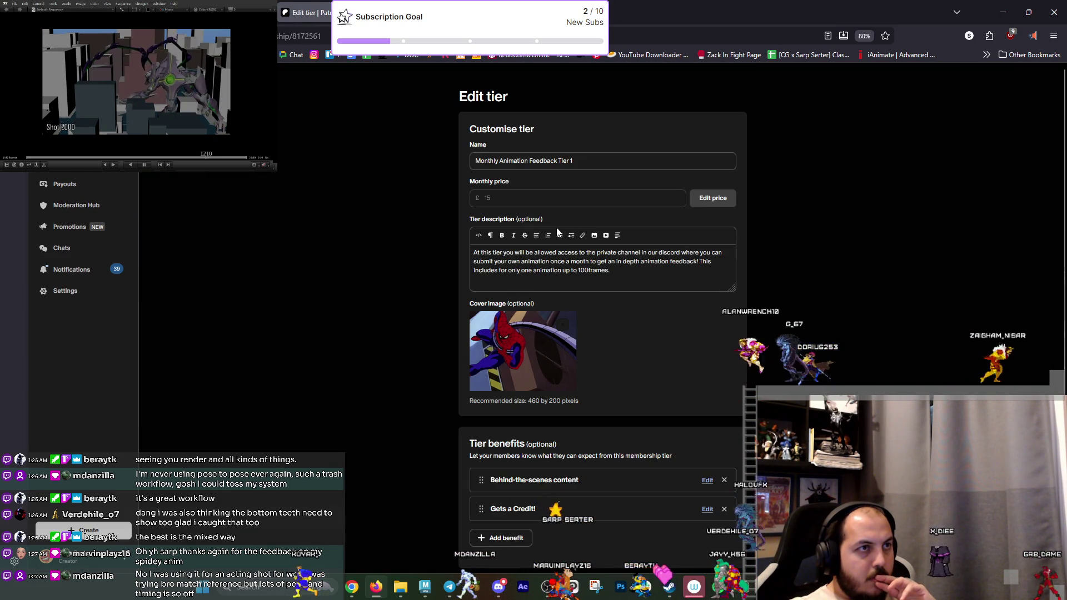
{"action": "scroll", "coordinate": [792, 267], "scroll_direction": "down", "scroll_amount": 3}
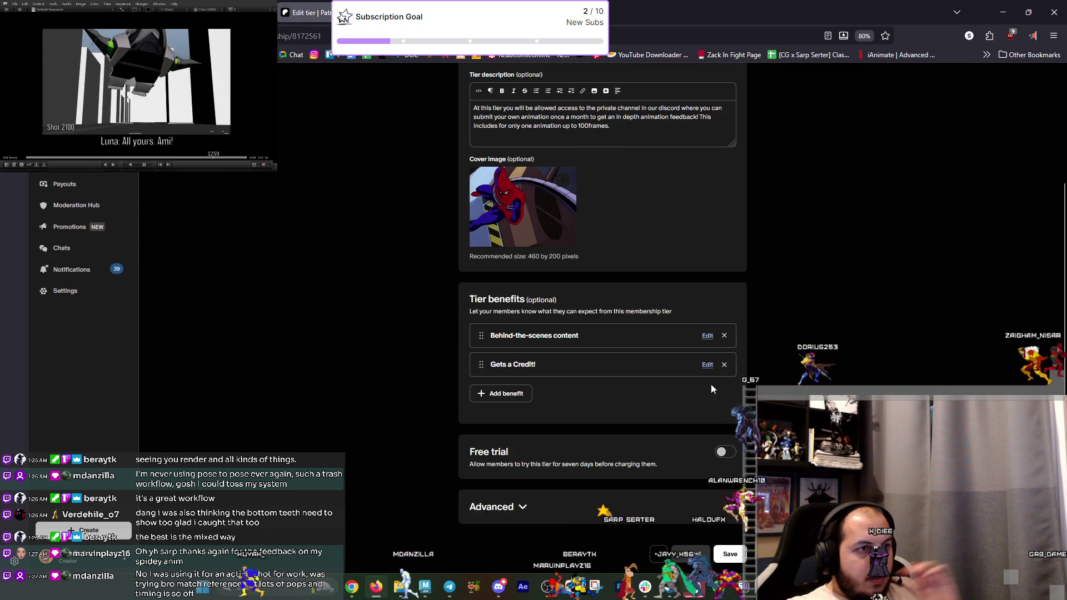
{"action": "left_click", "coordinate": [565, 499]}
Unpublish Tier 1 and confirm the unpublish
{"action": "scroll", "coordinate": [564, 499], "scroll_direction": "down", "scroll_amount": 3}
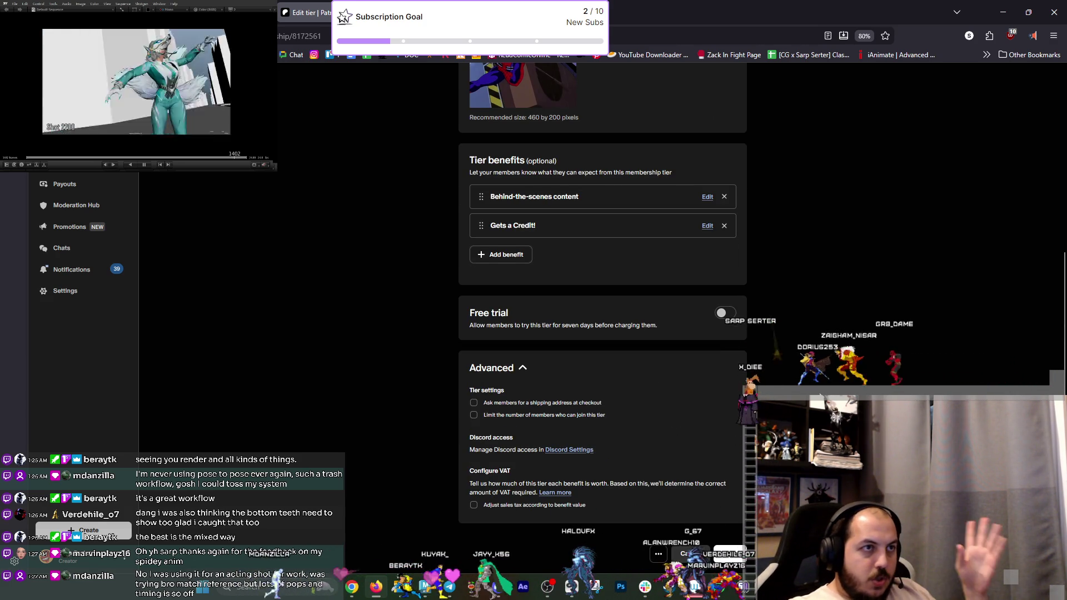
{"action": "scroll", "coordinate": [796, 393], "scroll_direction": "up", "scroll_amount": 5}
{"action": "scroll", "coordinate": [795, 392], "scroll_direction": "up", "scroll_amount": 2}
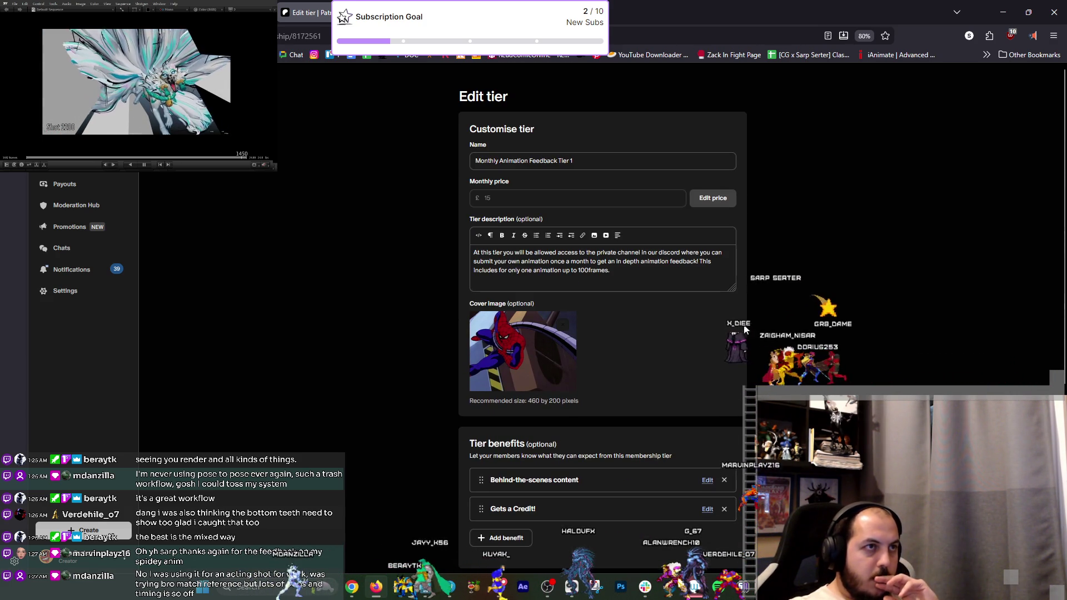
{"action": "scroll", "coordinate": [832, 376], "scroll_direction": "down", "scroll_amount": 1}
{"action": "scroll", "coordinate": [832, 375], "scroll_direction": "down", "scroll_amount": 5}
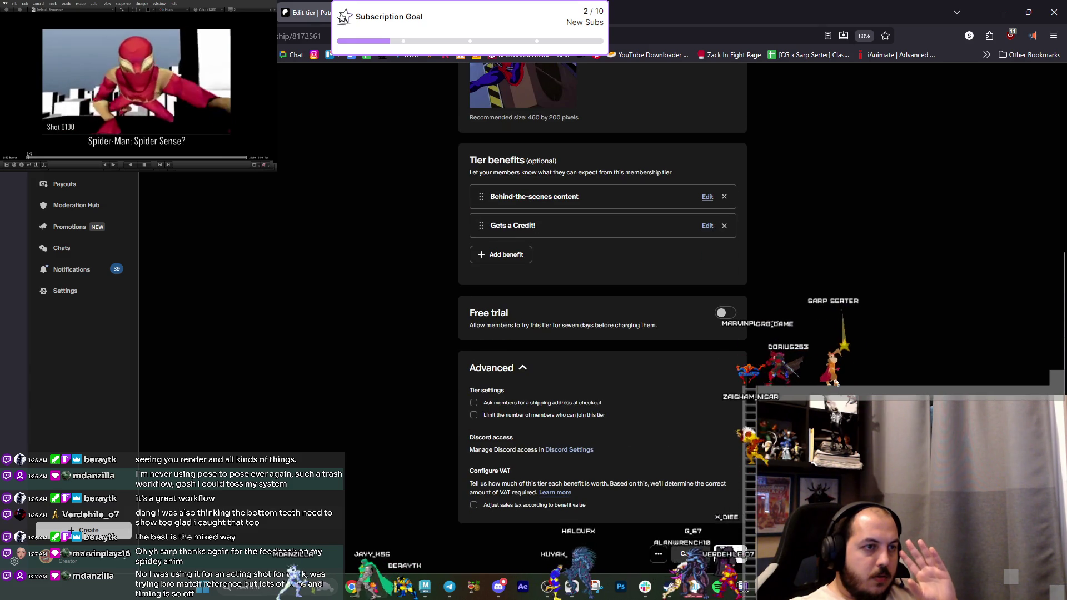
{"action": "left_click", "coordinate": [658, 555]}
{"action": "left_click", "coordinate": [646, 365]}
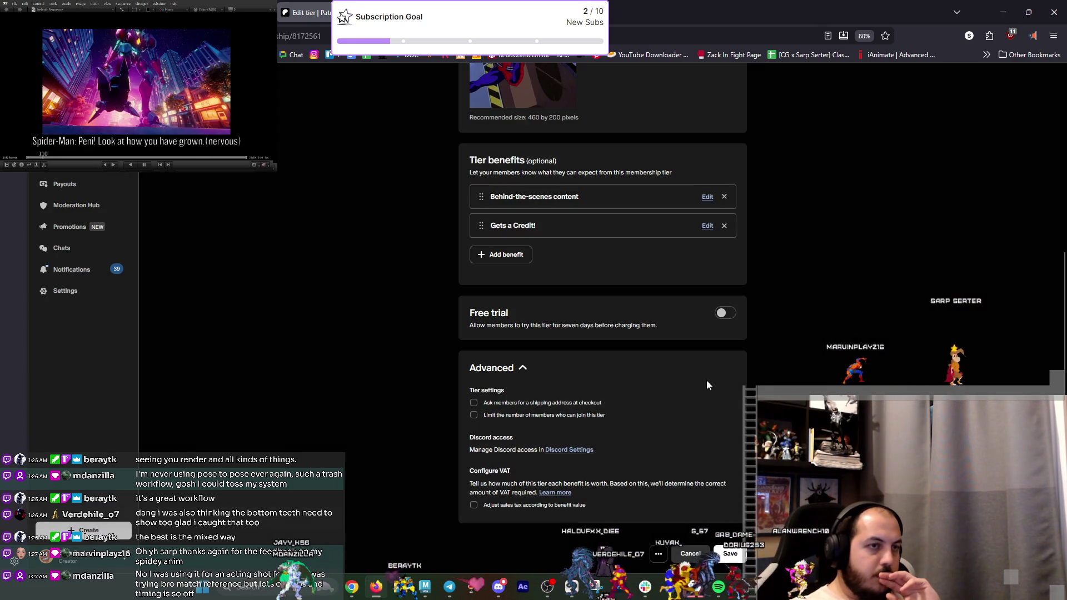
{"action": "scroll", "coordinate": [733, 501], "scroll_direction": "down", "scroll_amount": 5}
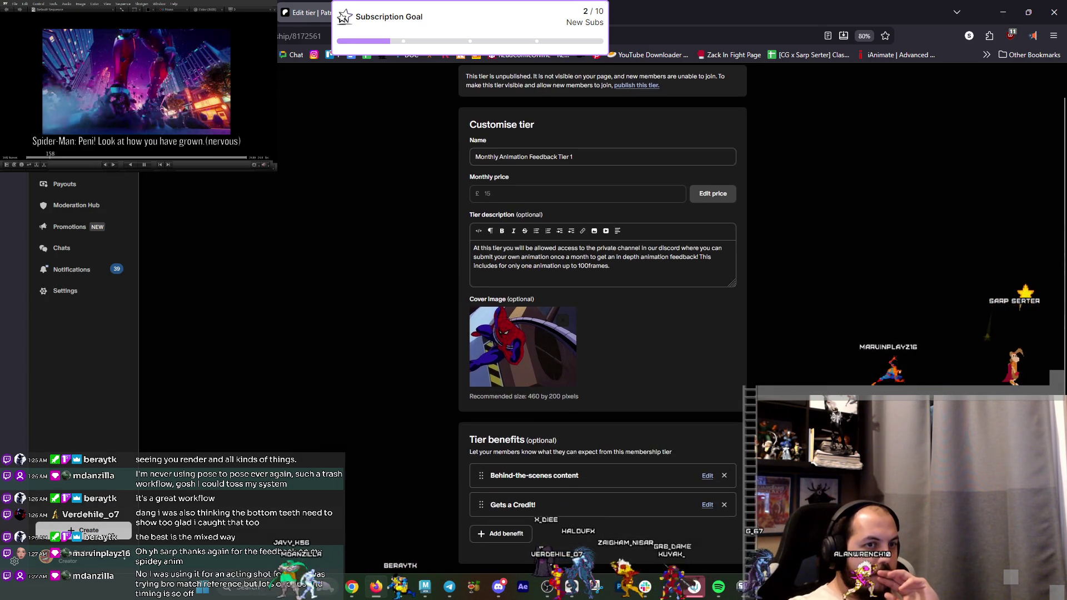
{"action": "scroll", "coordinate": [699, 536], "scroll_direction": "down", "scroll_amount": 6}
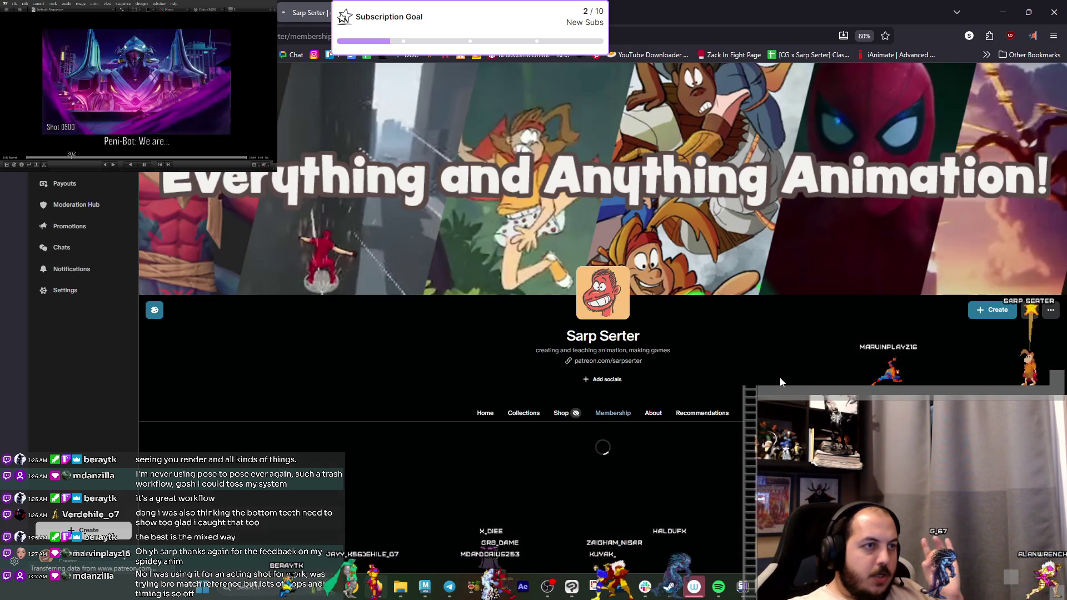
Unpublish the Monthly Animation Feedback Tier 2 membership tier
{"action": "scroll", "coordinate": [777, 373], "scroll_direction": "down", "scroll_amount": 9}
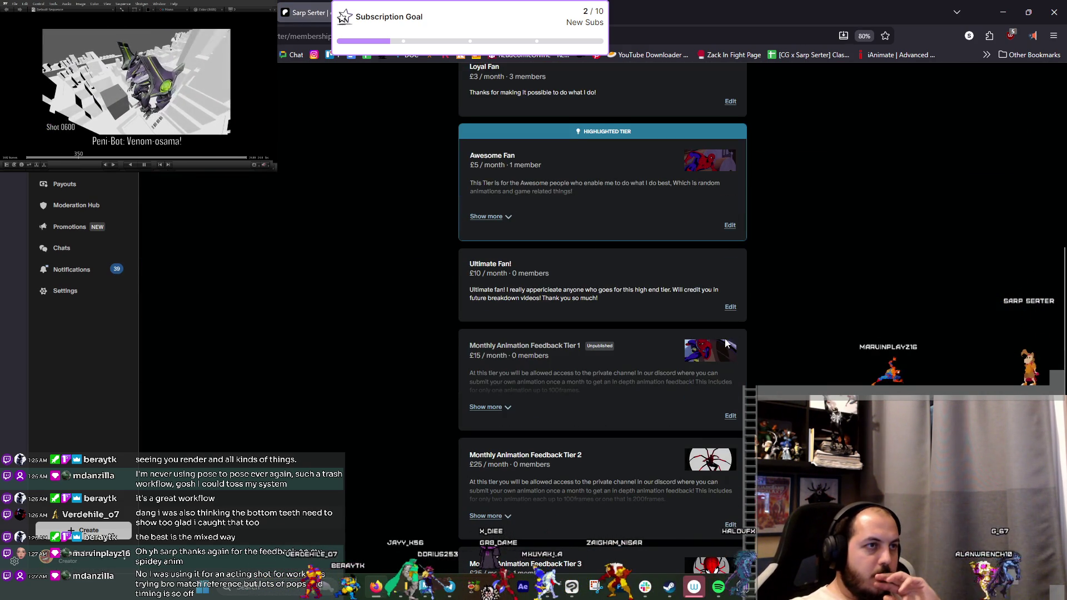
{"action": "scroll", "coordinate": [726, 340], "scroll_direction": "down", "scroll_amount": 2}
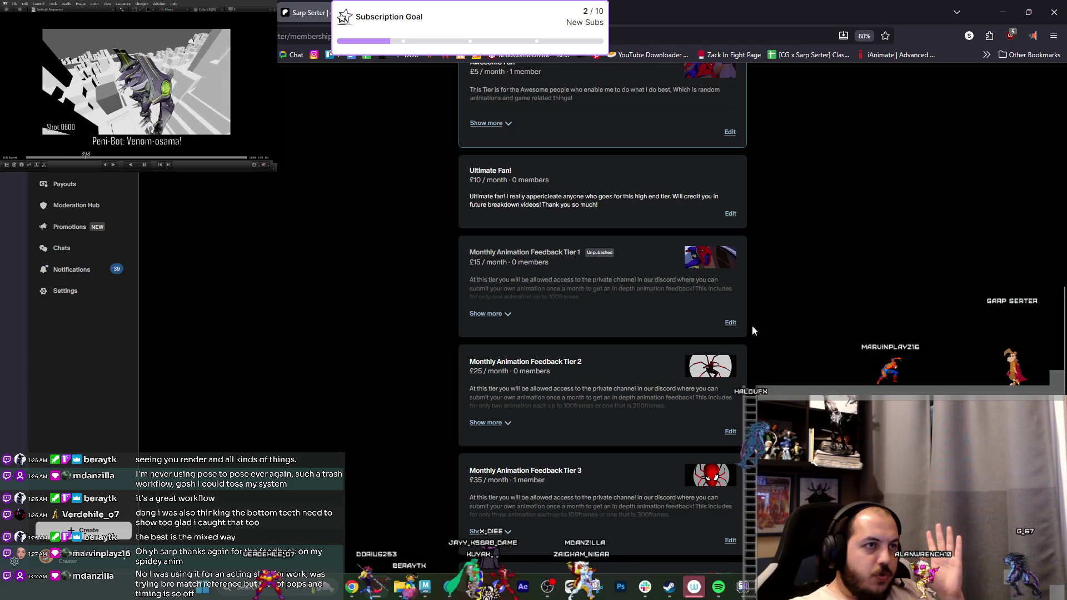
{"action": "left_click", "coordinate": [729, 432]}
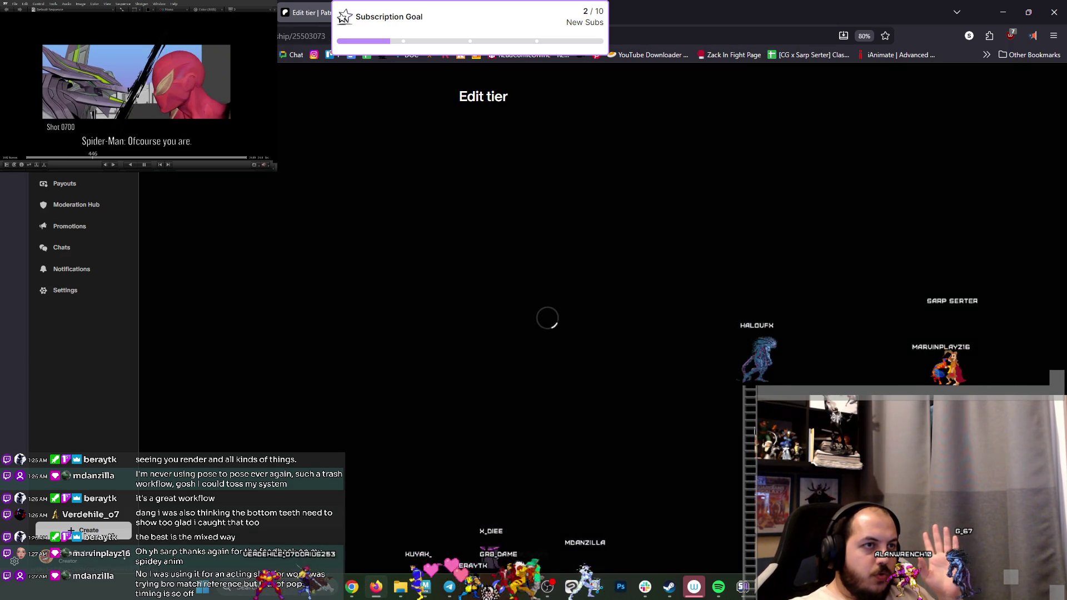
{"action": "left_click", "coordinate": [507, 512]}
{"action": "scroll", "coordinate": [506, 512], "scroll_direction": "down", "scroll_amount": 2}
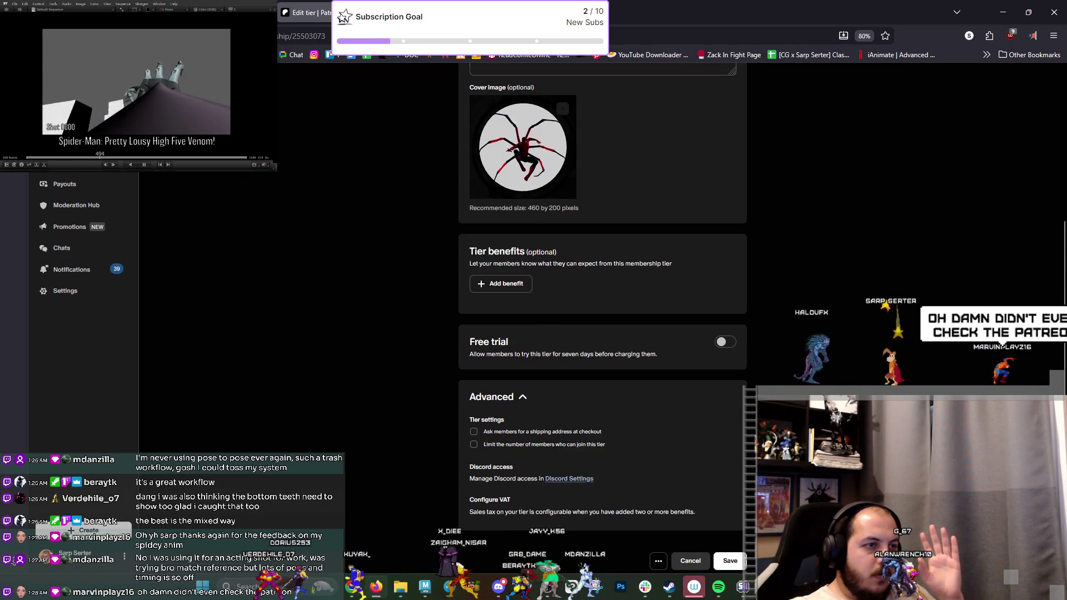
{"action": "left_click", "coordinate": [659, 554]}
{"action": "left_click", "coordinate": [706, 507]}
{"action": "left_click", "coordinate": [598, 365]}
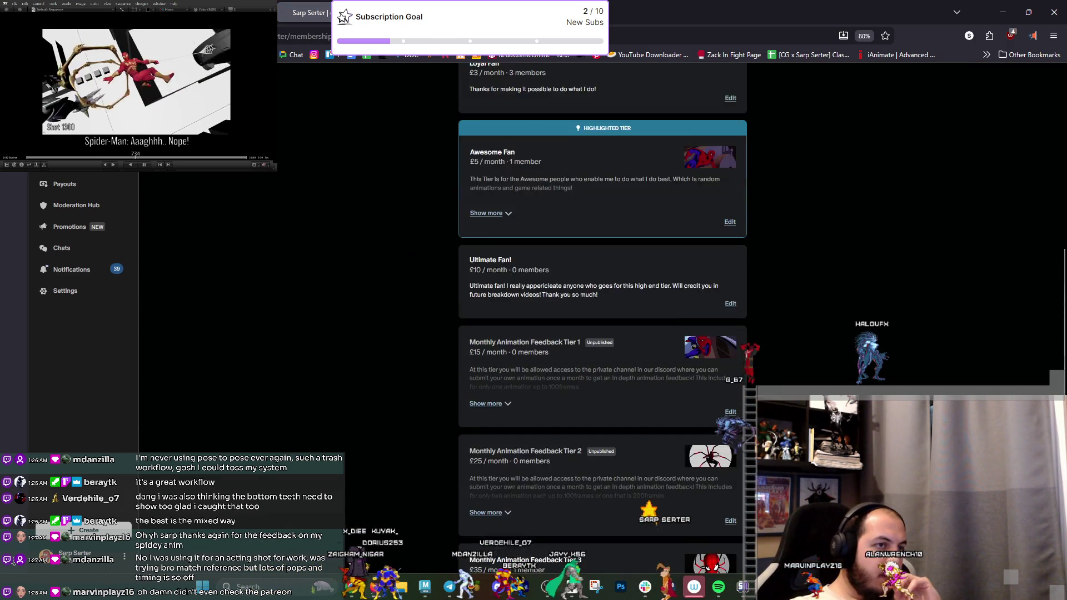
Unpublish the Monthly Animation Feedback Tier 3 tier (£35) and save the change
{"action": "left_click", "coordinate": [495, 389]}
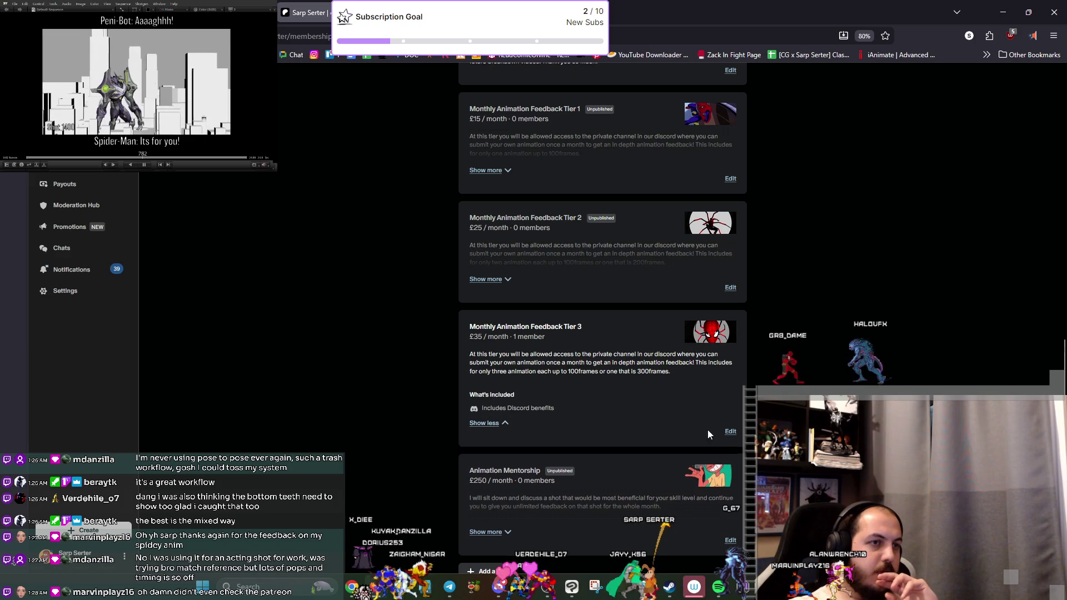
{"action": "scroll", "coordinate": [677, 429], "scroll_direction": "down", "scroll_amount": 2}
{"action": "left_click", "coordinate": [731, 474]}
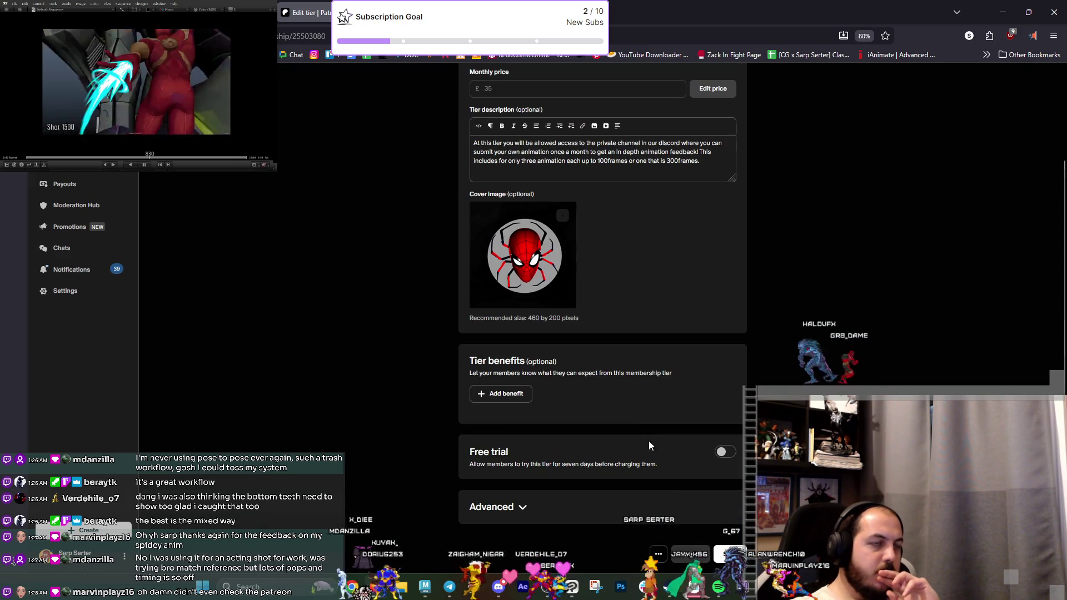
{"action": "left_click", "coordinate": [507, 509]}
{"action": "scroll", "coordinate": [503, 500], "scroll_direction": "down", "scroll_amount": 2}
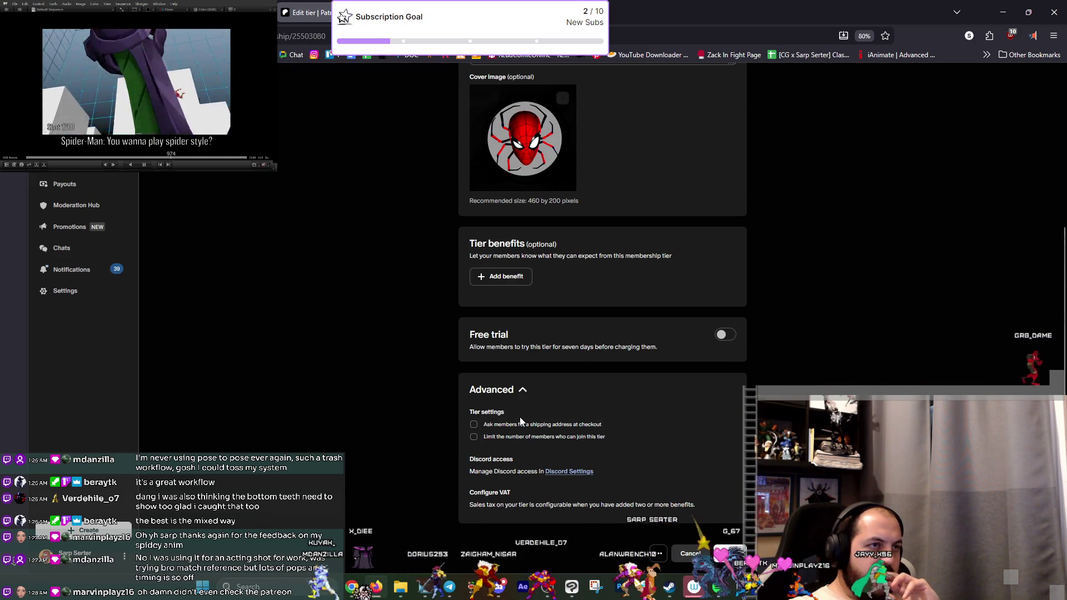
{"action": "scroll", "coordinate": [519, 412], "scroll_direction": "up", "scroll_amount": 3}
{"action": "scroll", "coordinate": [531, 398], "scroll_direction": "down", "scroll_amount": 3}
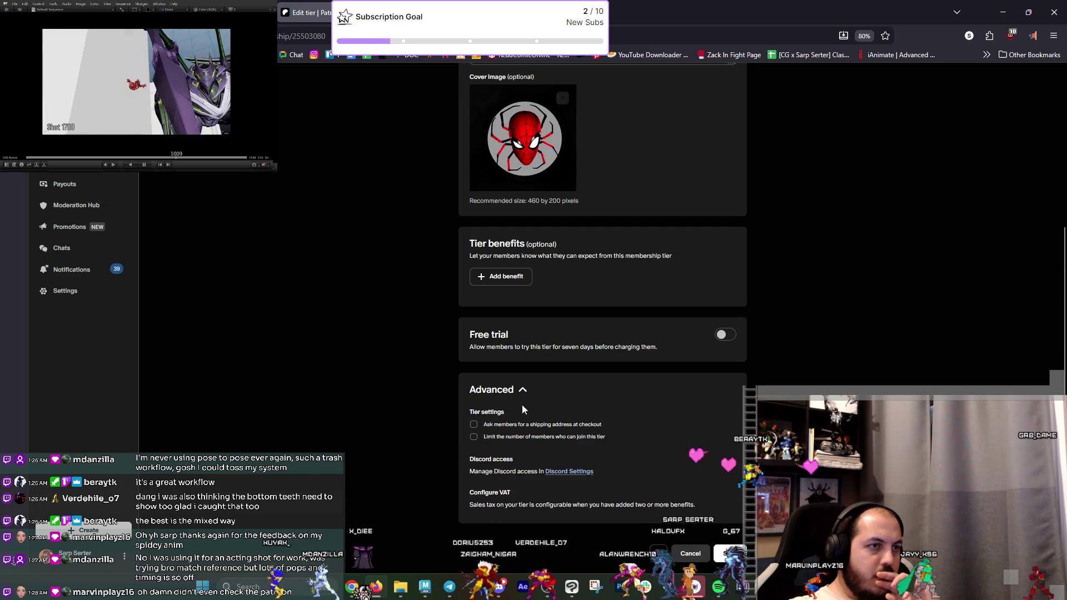
{"action": "left_click", "coordinate": [658, 554]}
{"action": "left_click", "coordinate": [686, 511]}
{"action": "left_click", "coordinate": [738, 446]}
{"action": "left_click", "coordinate": [730, 555]}
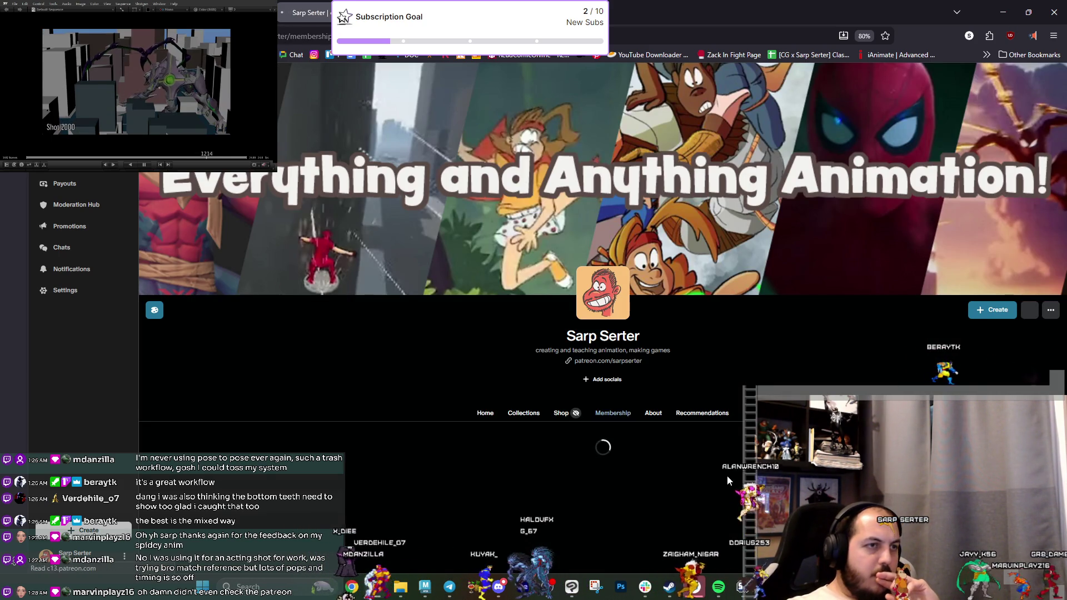
Open the Animation Mentorship tier for editing and check its publish options without changing anything
{"action": "scroll", "coordinate": [726, 476], "scroll_direction": "down", "scroll_amount": 5}
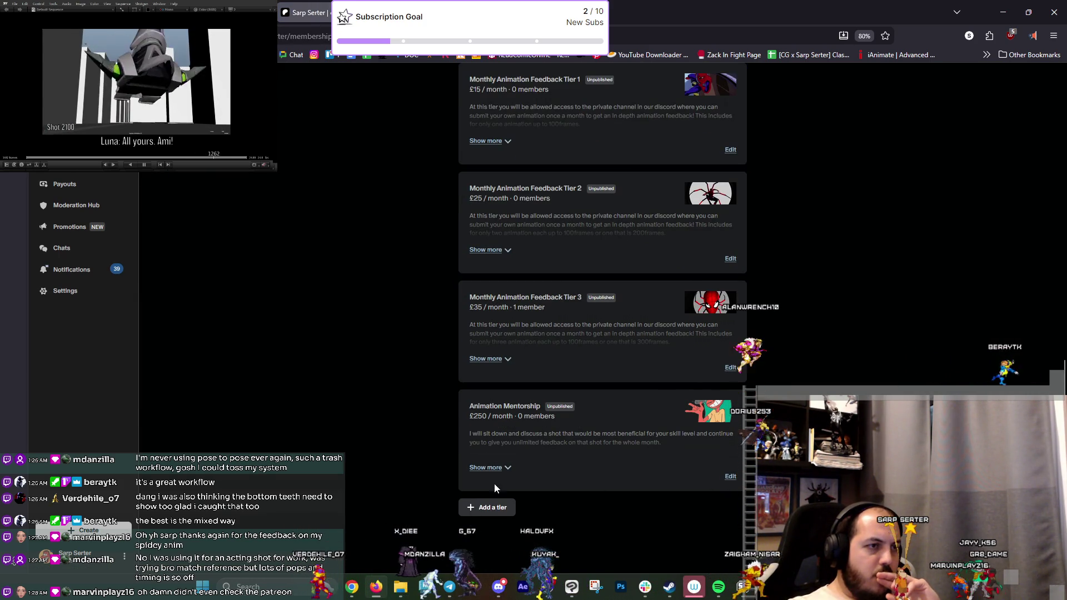
{"action": "left_click", "coordinate": [486, 467]}
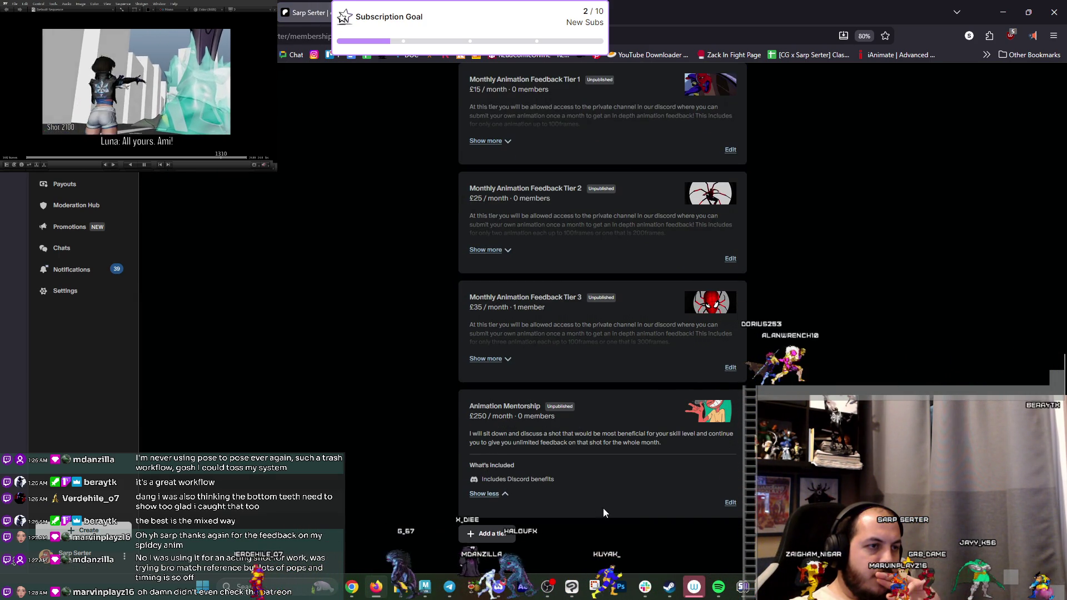
{"action": "left_click", "coordinate": [731, 500]}
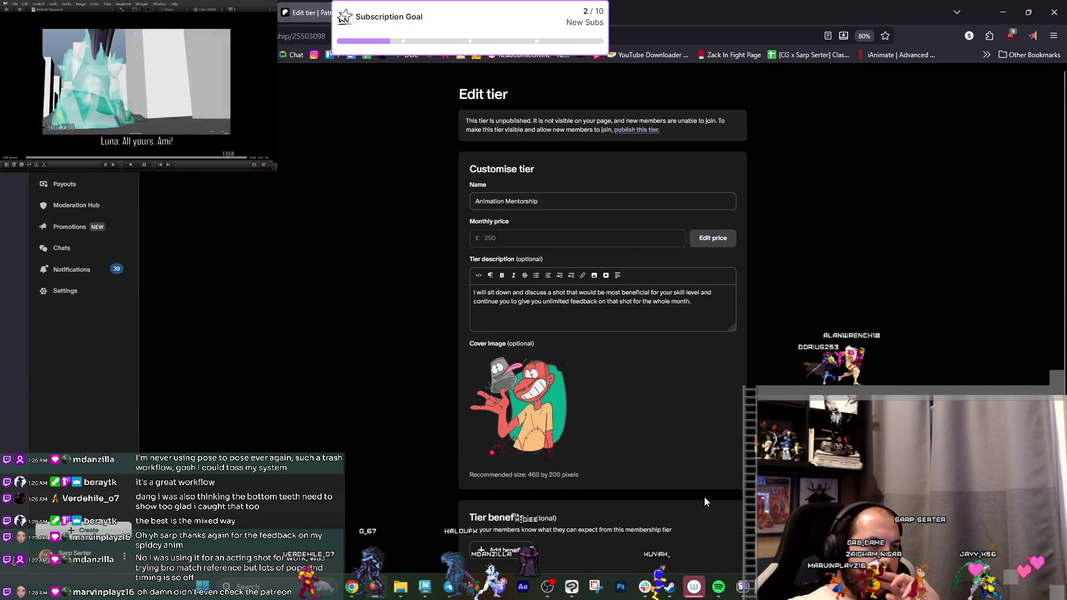
{"action": "scroll", "coordinate": [703, 497], "scroll_direction": "down", "scroll_amount": 10}
{"action": "left_click", "coordinate": [655, 554]}
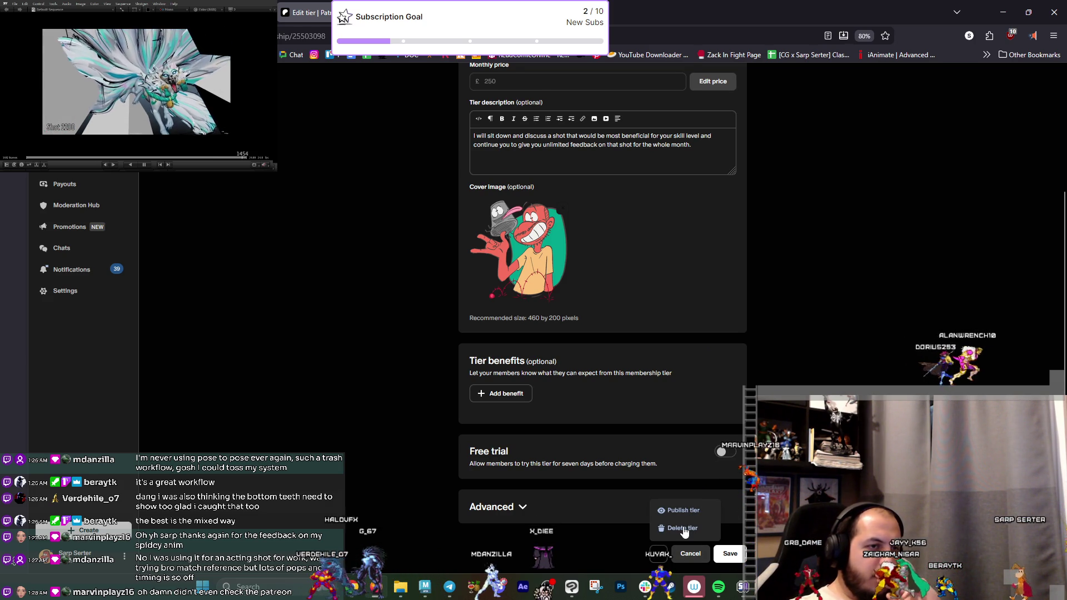
{"action": "left_click", "coordinate": [656, 557]}
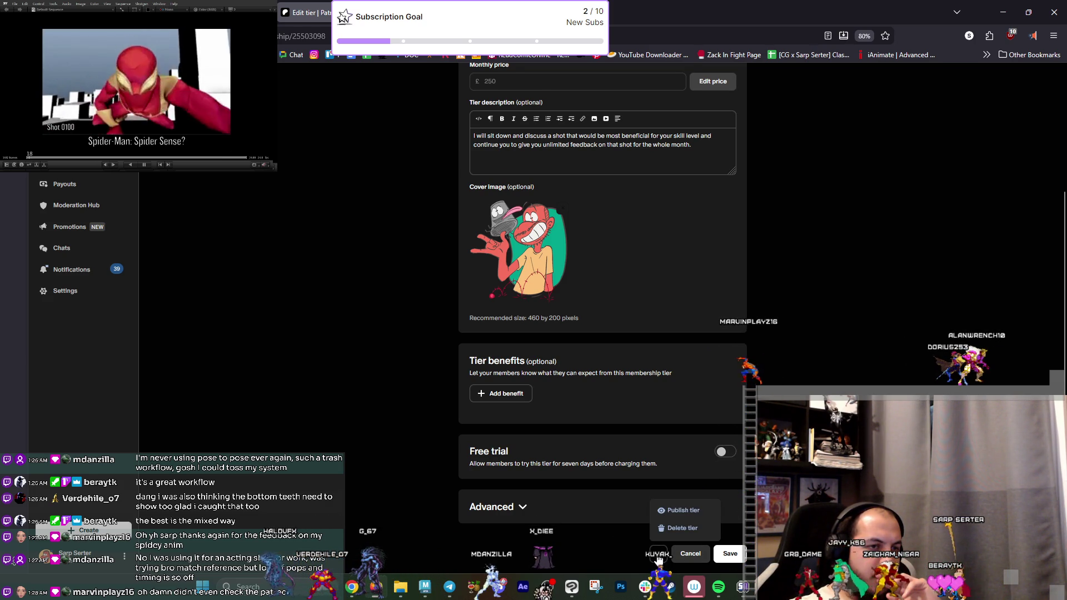
Switch from the Patreon tier editor to the Autodesk Maya help tab
{"action": "scroll", "coordinate": [528, 512], "scroll_direction": "up", "scroll_amount": 3}
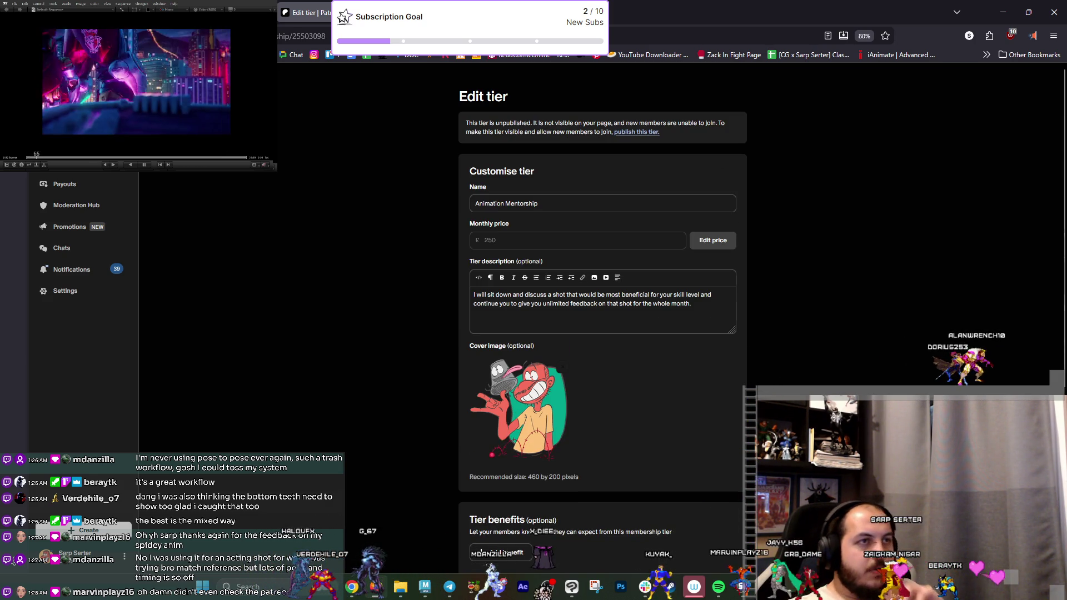
{"action": "scroll", "coordinate": [350, 300], "scroll_direction": "down", "scroll_amount": 5}
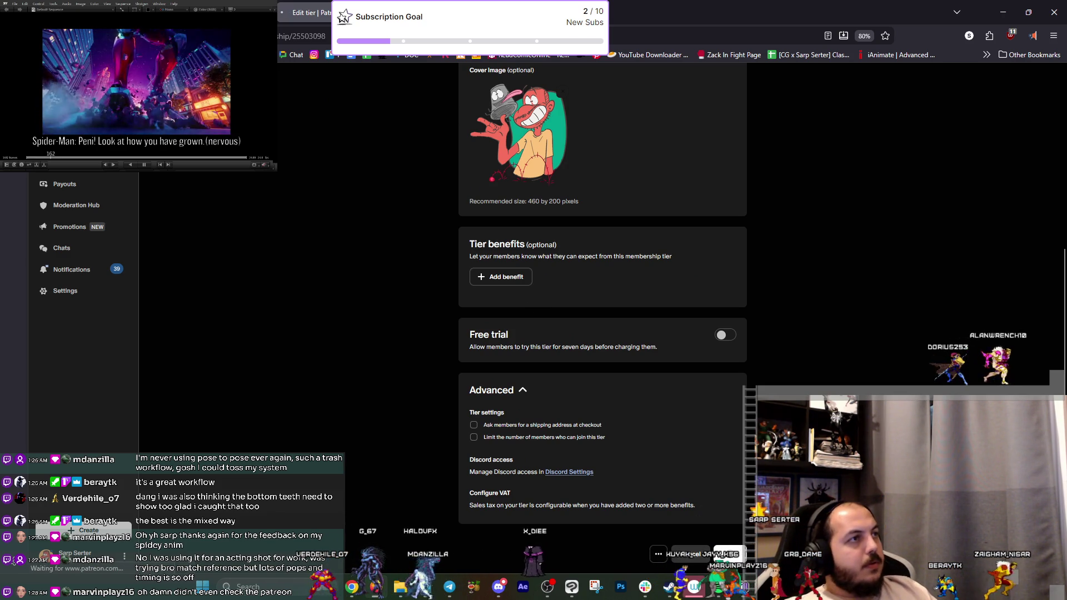
{"action": "key", "text": "ctrl+Tab"}
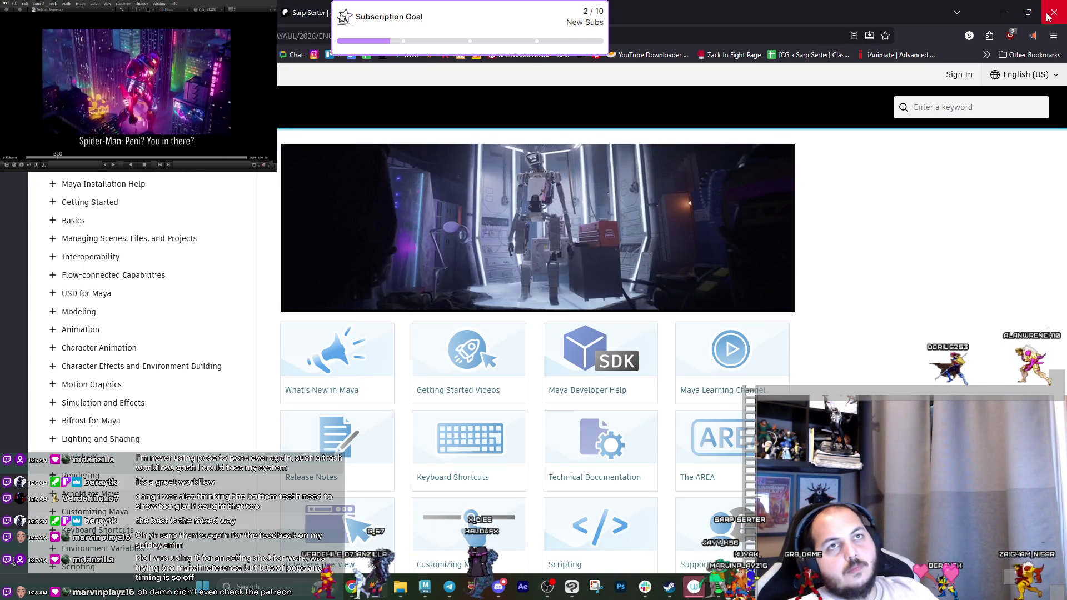
Back in Maya, expand the HDRIs entry in File Path Editor to show unresolved studio_small_08_4k.exr
{"action": "key", "text": "alt+Tab"}
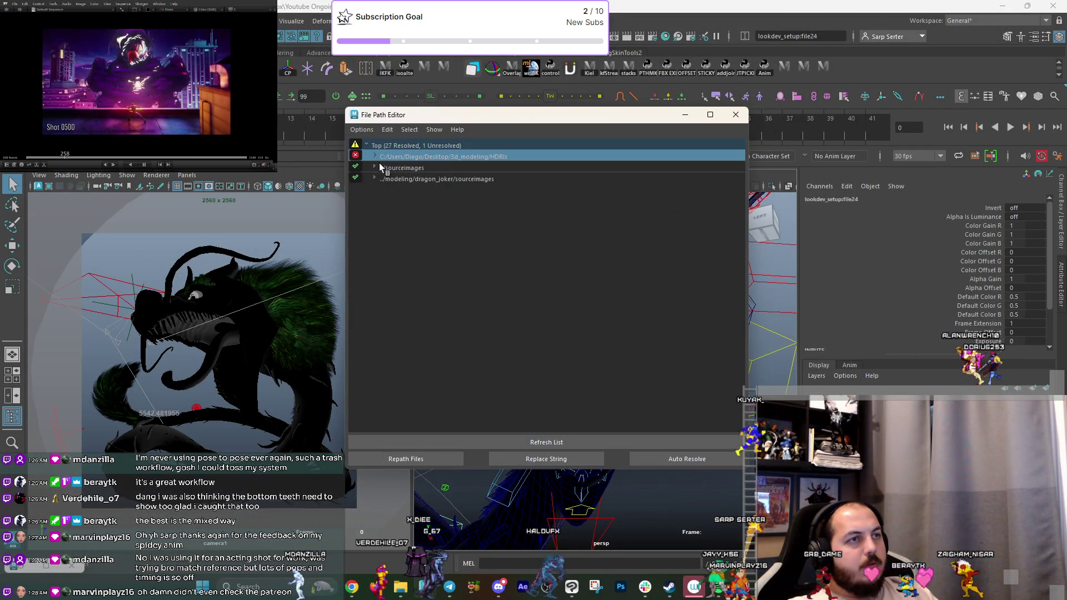
{"action": "left_click", "coordinate": [374, 157]}
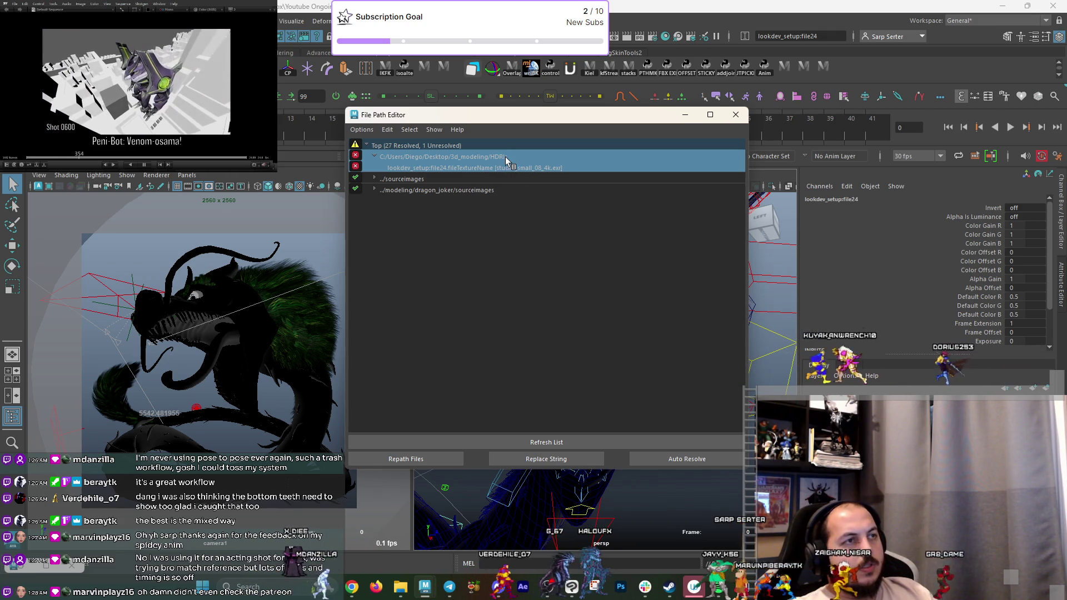
{"action": "left_click", "coordinate": [491, 214]}
{"action": "left_click", "coordinate": [475, 167]}
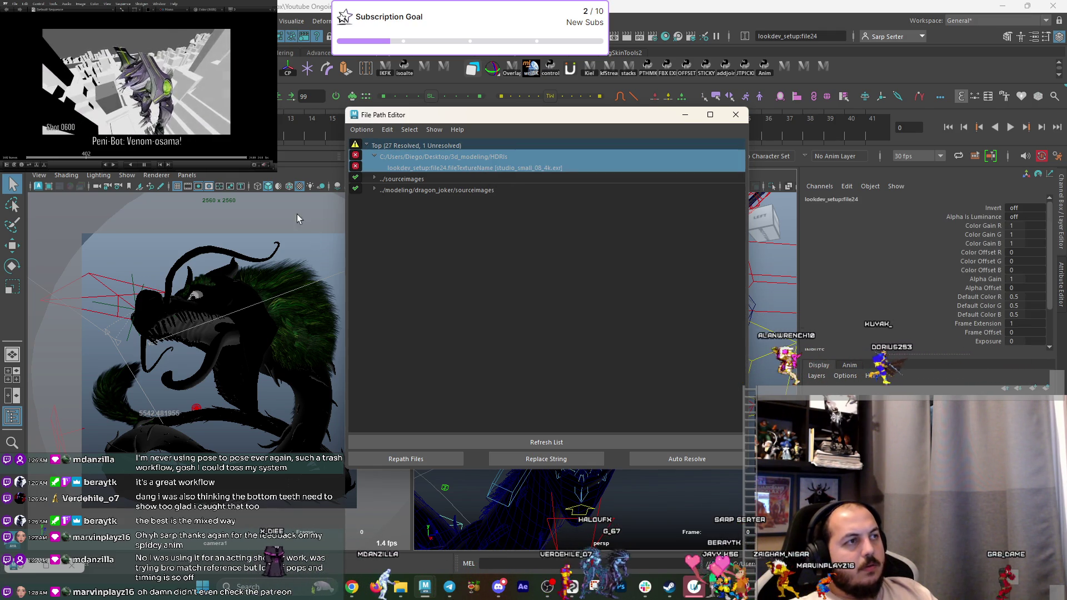
Open the Viewport 2.0 option box and select the hardware rendering globals node
{"action": "left_click", "coordinate": [156, 175]}
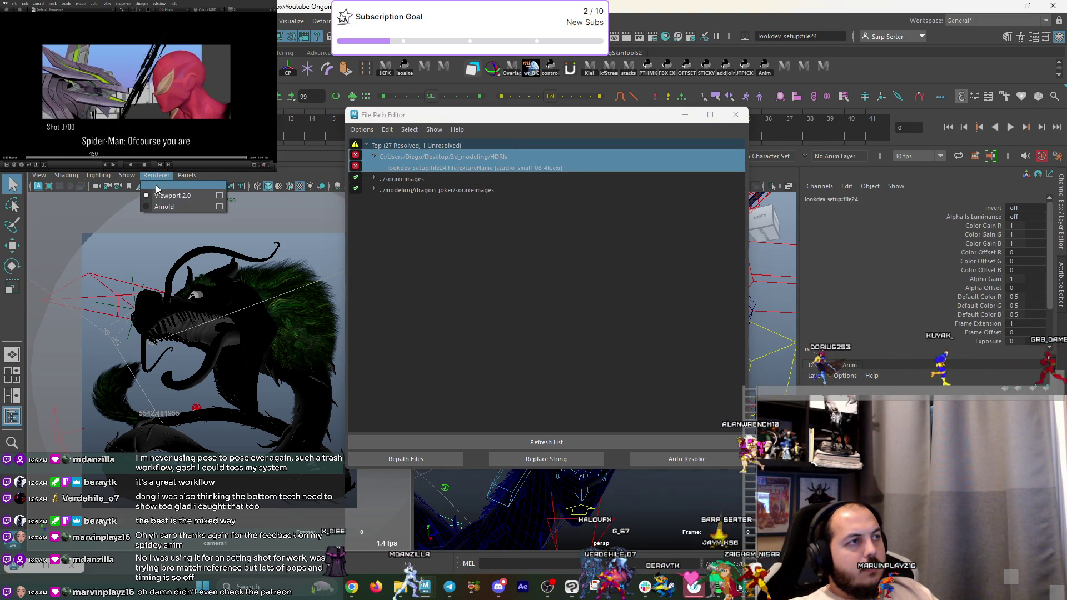
{"action": "left_click", "coordinate": [218, 196]}
{"action": "left_click", "coordinate": [670, 488]}
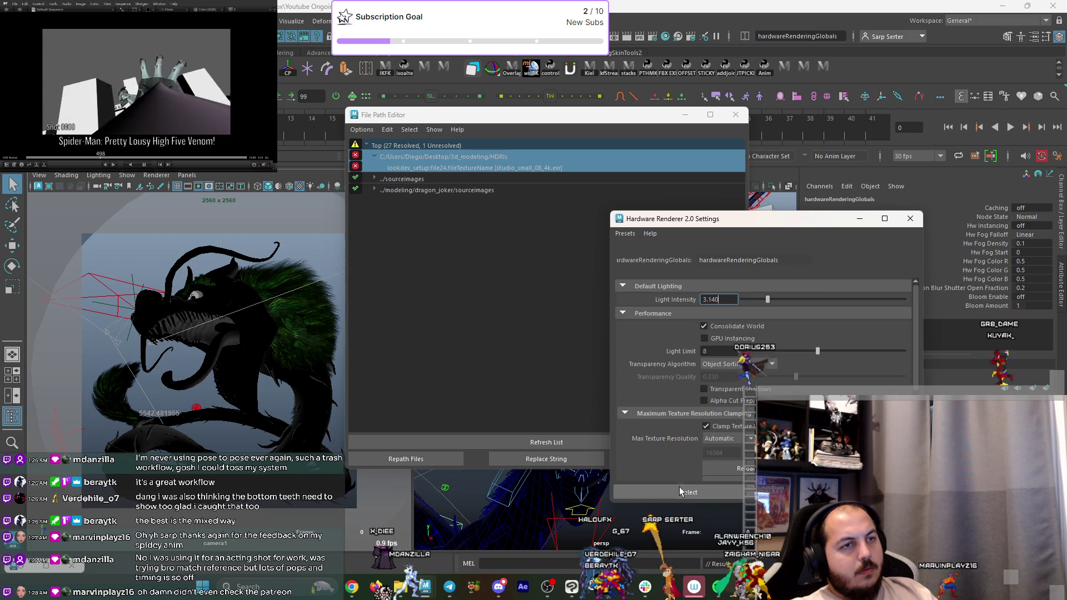
Restore normal viewport lighting, close Hardware Renderer 2.0 Settings, and drag the File Path Editor right
{"action": "scroll", "coordinate": [692, 443], "scroll_direction": "down", "scroll_amount": 5}
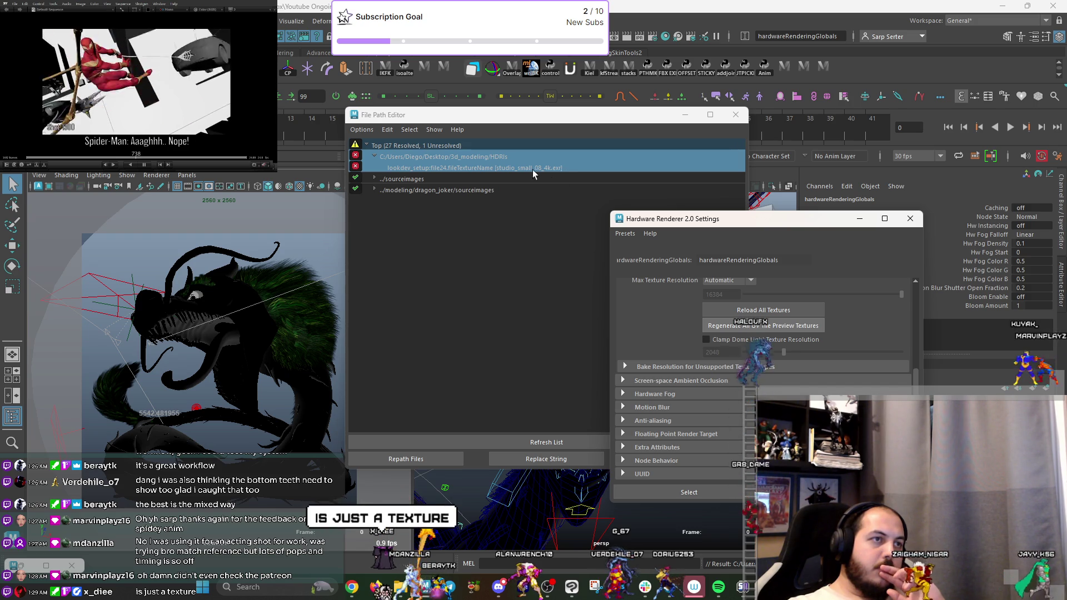
{"action": "left_click_drag", "start_coordinate": [749, 224], "coordinate": [782, 241]}
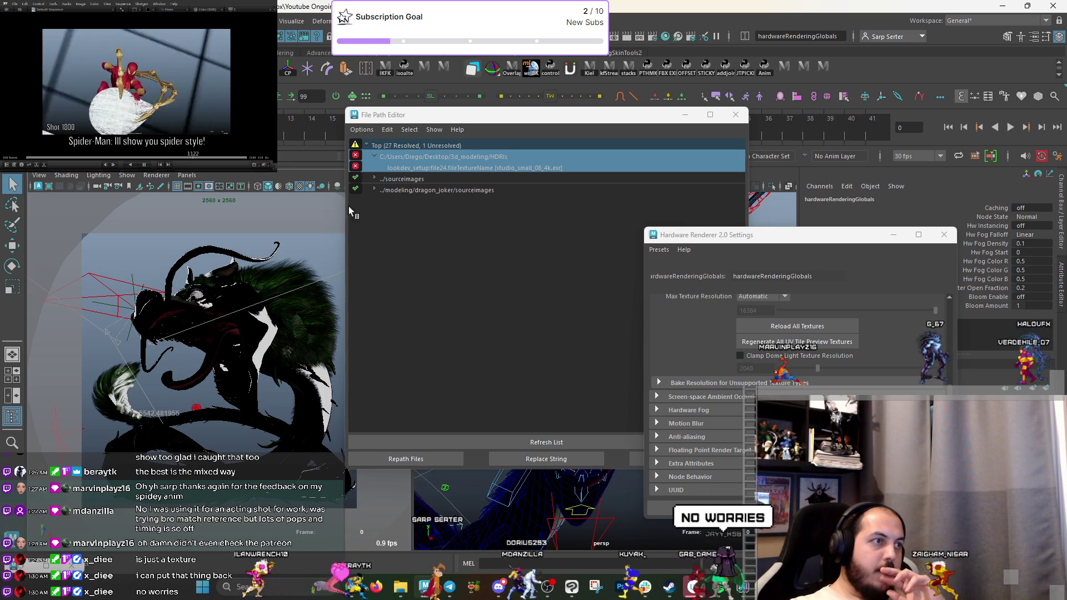
{"action": "left_click", "coordinate": [311, 187]}
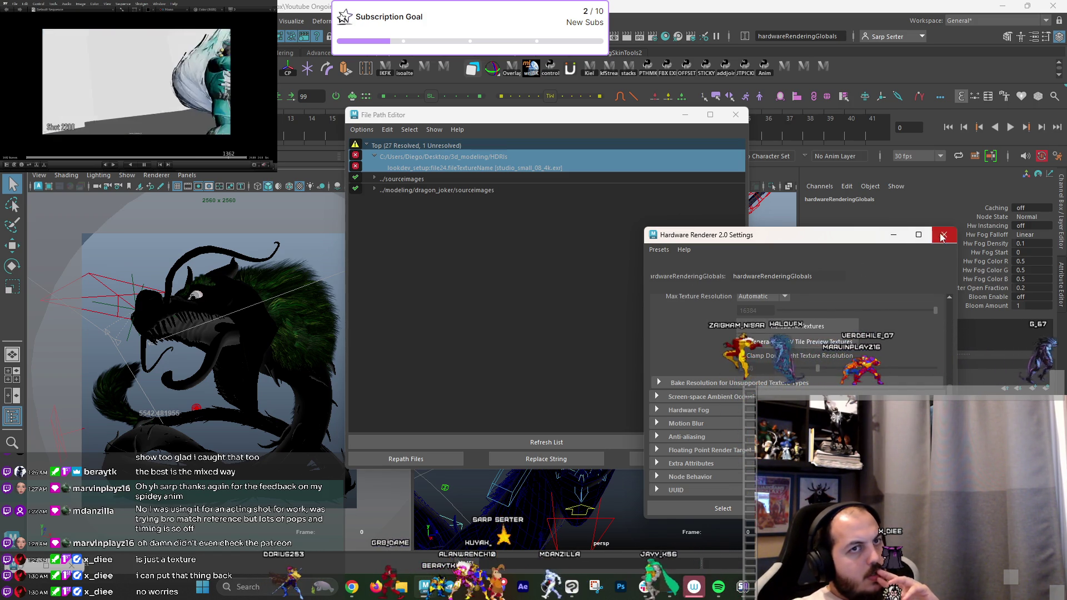
{"action": "left_click", "coordinate": [944, 236]}
{"action": "left_click_drag", "start_coordinate": [528, 115], "coordinate": [730, 146]}
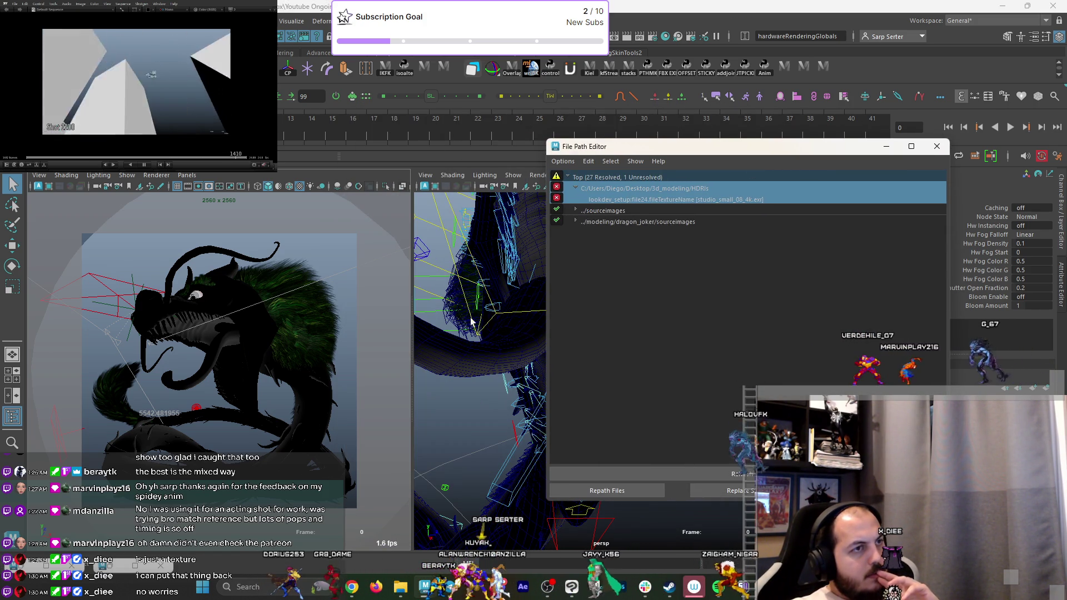
Show the dragon shaded with textures in the second viewport and close the File Path Editor
{"action": "scroll", "coordinate": [465, 365], "scroll_direction": "down", "scroll_amount": 5}
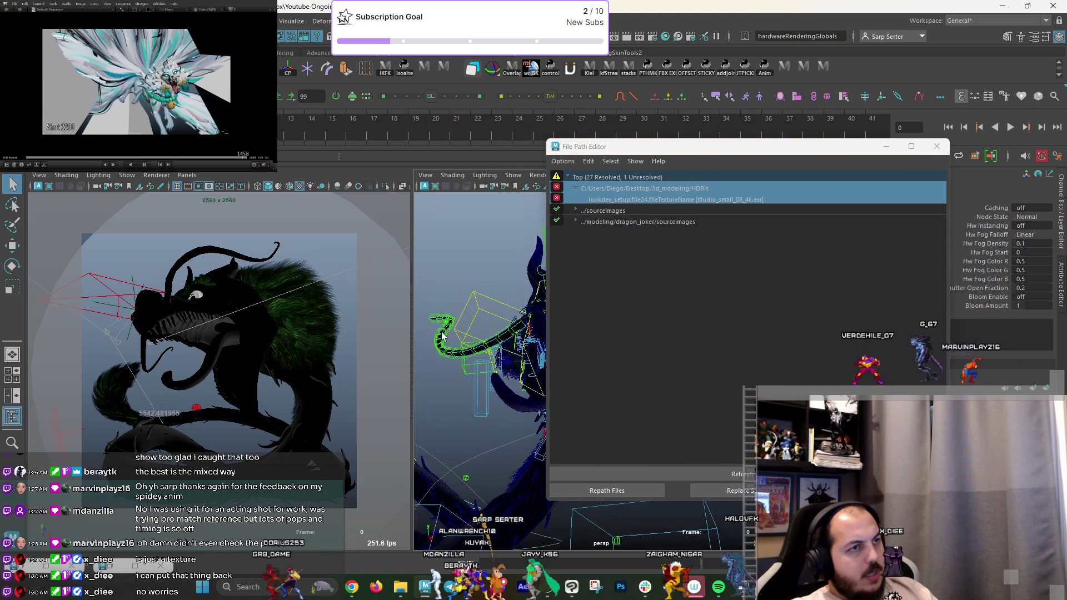
{"action": "key", "text": "5"}
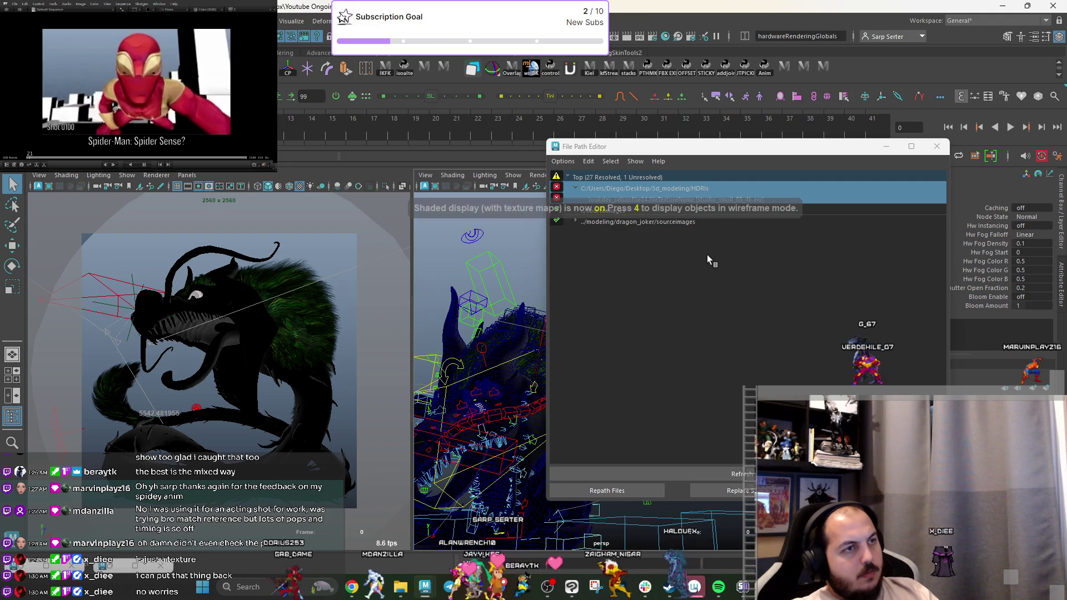
{"action": "key", "text": "6"}
{"action": "left_click", "coordinate": [937, 147]}
{"action": "scroll", "coordinate": [678, 316], "scroll_direction": "up", "scroll_amount": 5}
{"action": "mouse_move", "coordinate": [678, 315]}
{"action": "left_mouse_down", "text": "alt"}
{"action": "mouse_move", "coordinate": [677, 348]}
{"action": "mouse_move", "coordinate": [710, 348]}
{"action": "mouse_move", "coordinate": [683, 314]}
{"action": "left_mouse_up", "text": "alt"}
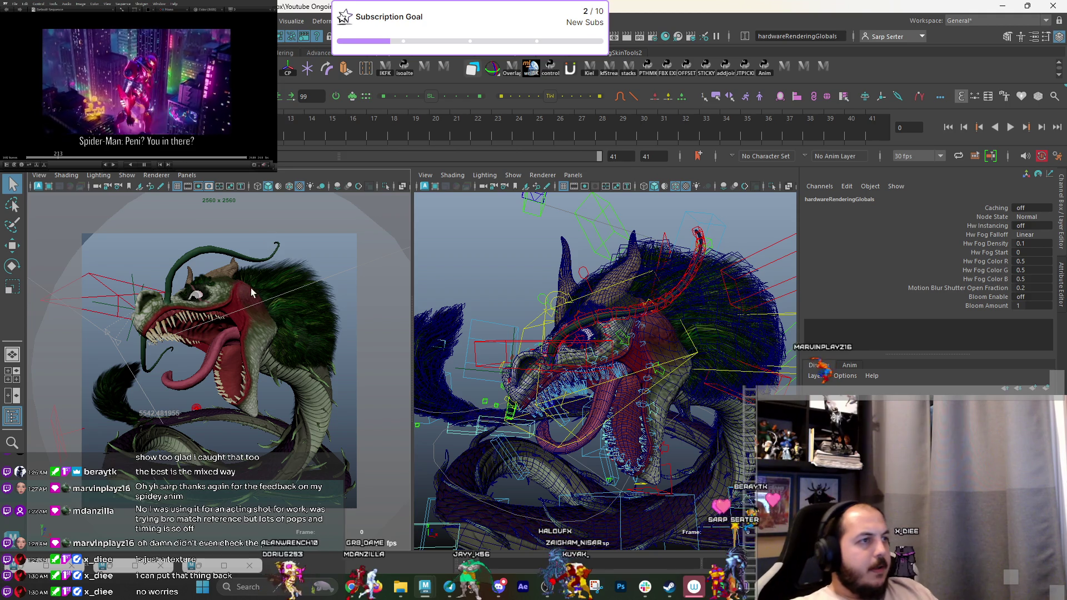
{"action": "scroll", "coordinate": [686, 318], "scroll_direction": "up", "scroll_amount": 5}
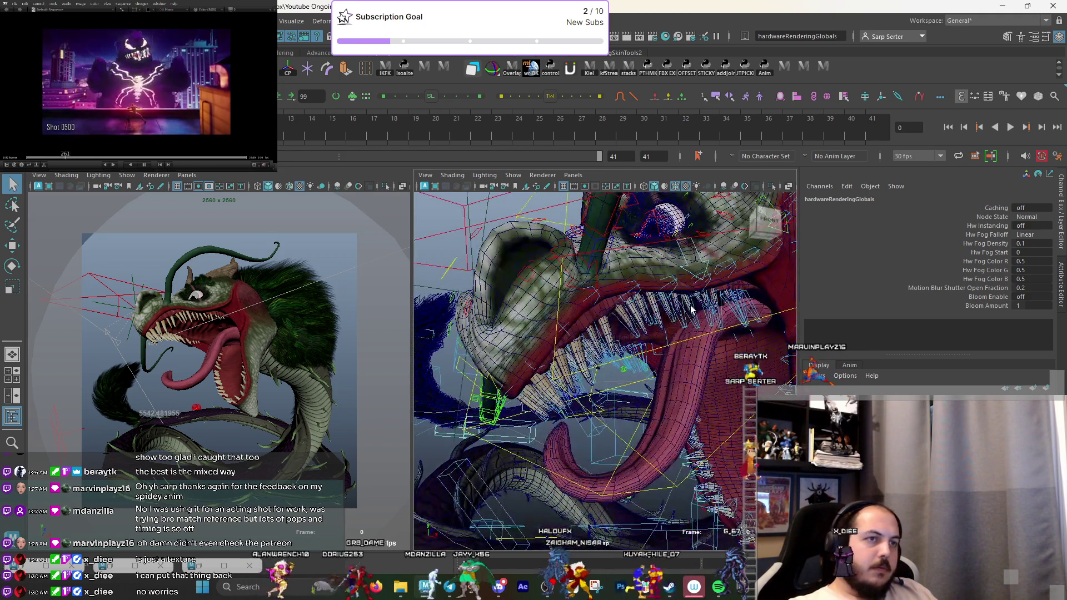
{"action": "left_click_drag", "start_coordinate": [687, 318], "coordinate": [656, 301], "text": "alt"}
Rotate CTRL_L_Eye_Indiv slightly to 9.557, -8.064, 9.107, then deselect and frame the dragon
{"action": "left_click", "coordinate": [650, 275]}
{"action": "key", "text": "e"}
{"action": "mouse_move", "coordinate": [230, 307]}
{"action": "left_mouse_down"}
{"action": "mouse_move", "coordinate": [224, 300]}
{"action": "mouse_move", "coordinate": [208, 335]}
{"action": "left_mouse_up"}
{"action": "key", "text": "q"}
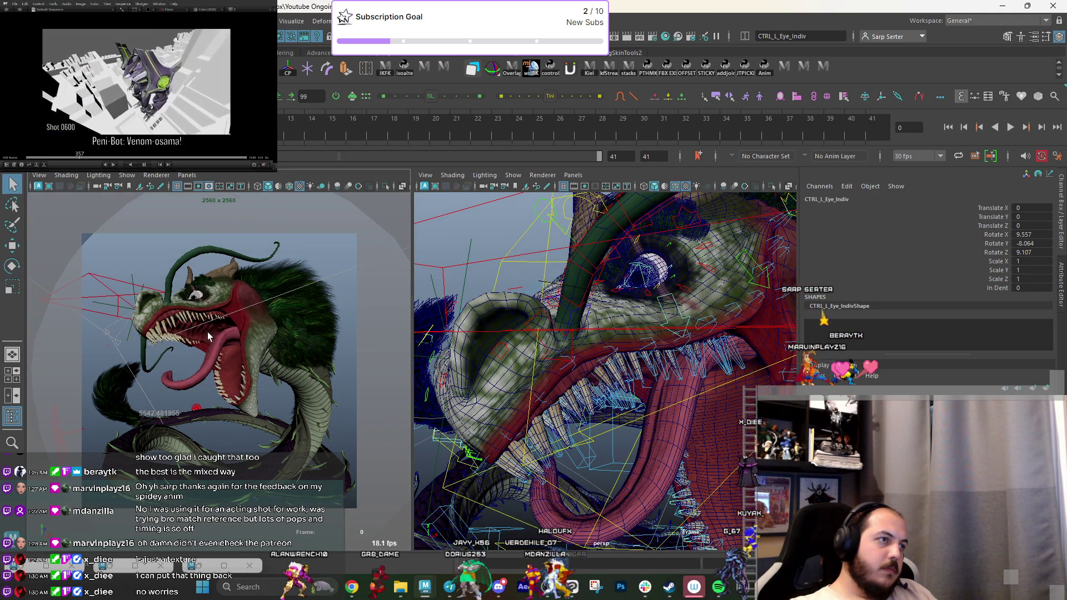
{"action": "left_click", "coordinate": [608, 387]}
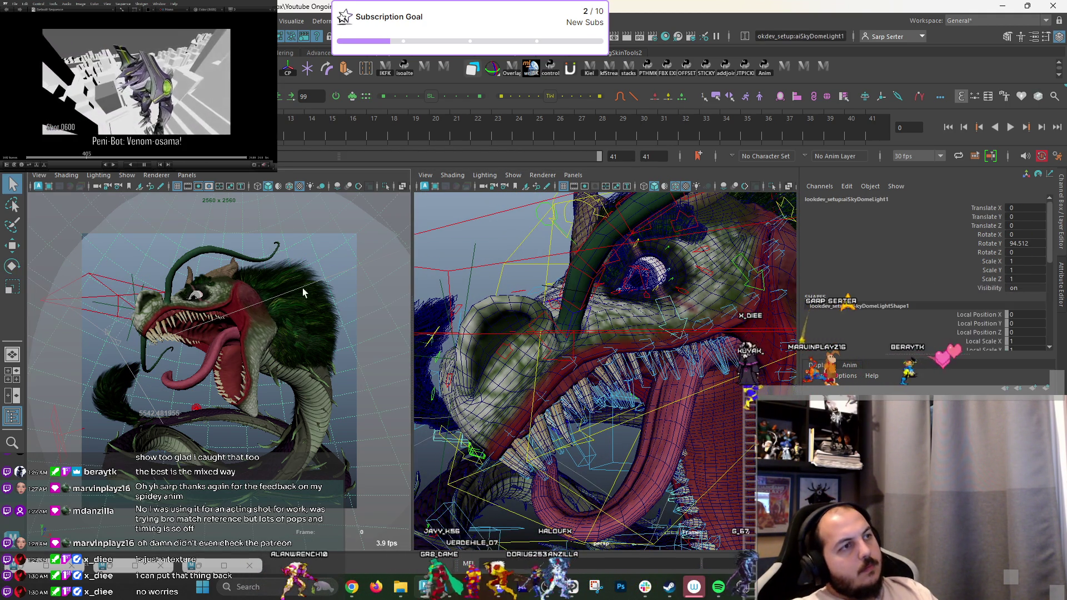
{"action": "left_click", "coordinate": [460, 203]}
{"action": "key", "text": "a"}
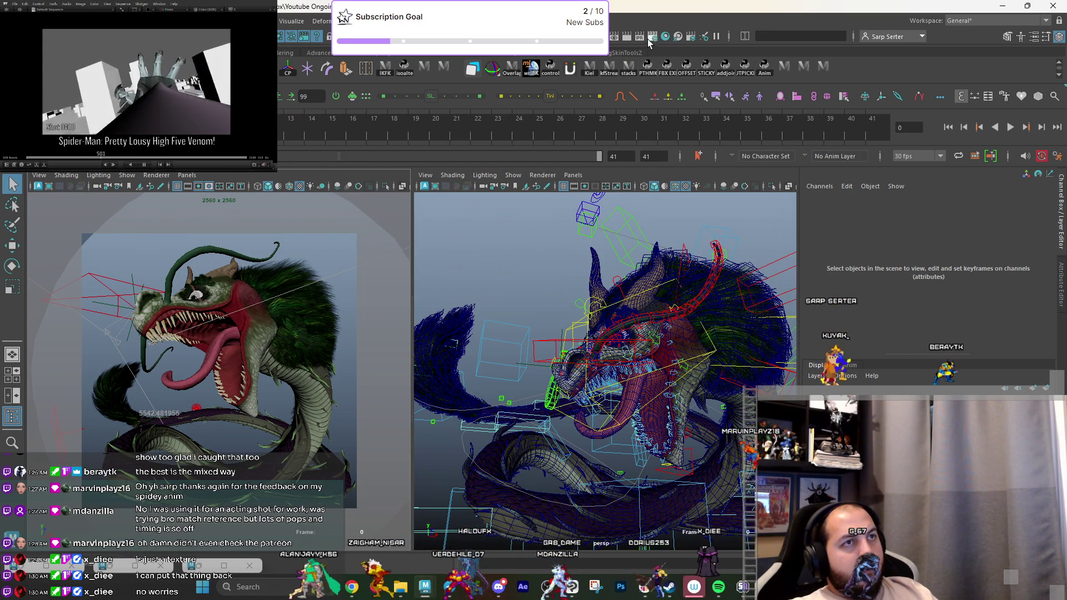
{"action": "left_click_drag", "start_coordinate": [609, 256], "coordinate": [595, 257], "text": "alt"}
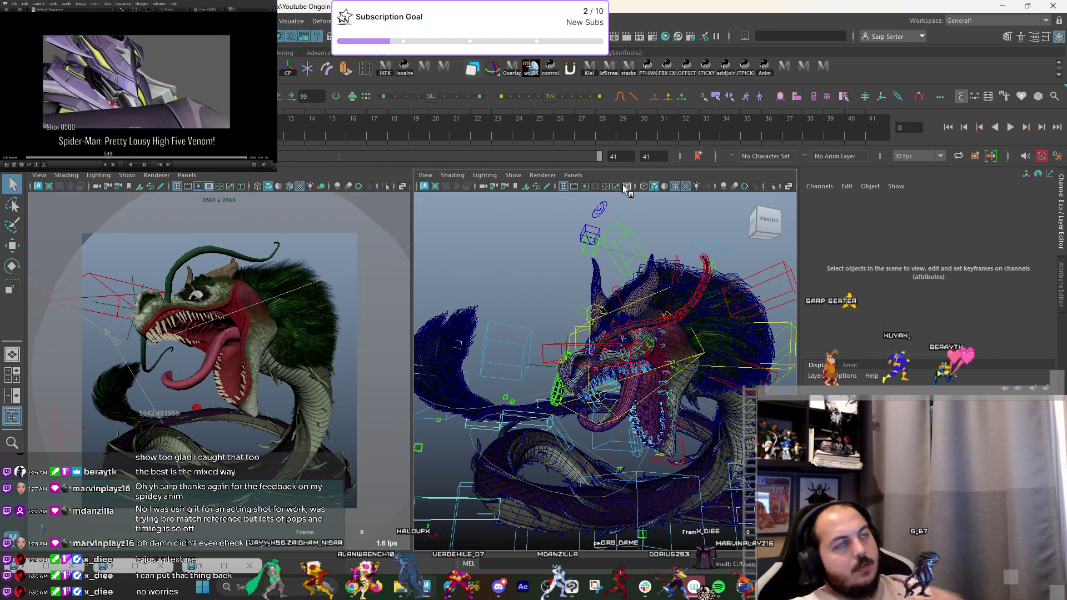
Render the current frame in Arnold and enlarge and reposition the Arnold Render Logs window
{"action": "left_click", "coordinate": [627, 40]}
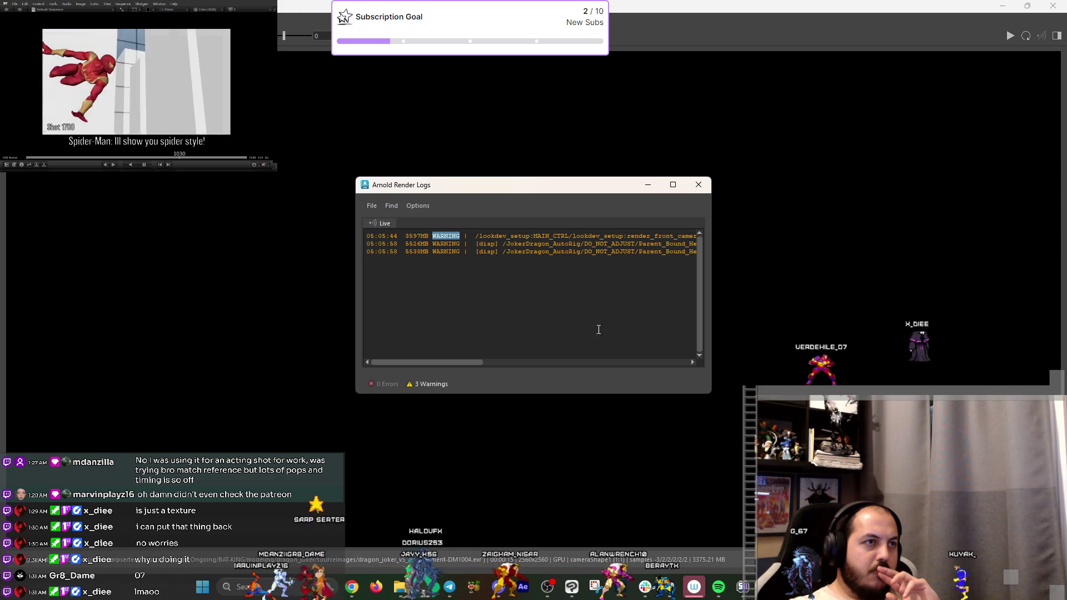
{"action": "mouse_move", "coordinate": [712, 394]}
{"action": "left_mouse_down"}
{"action": "mouse_move", "coordinate": [967, 462]}
{"action": "mouse_move", "coordinate": [1058, 343]}
{"action": "left_mouse_up"}
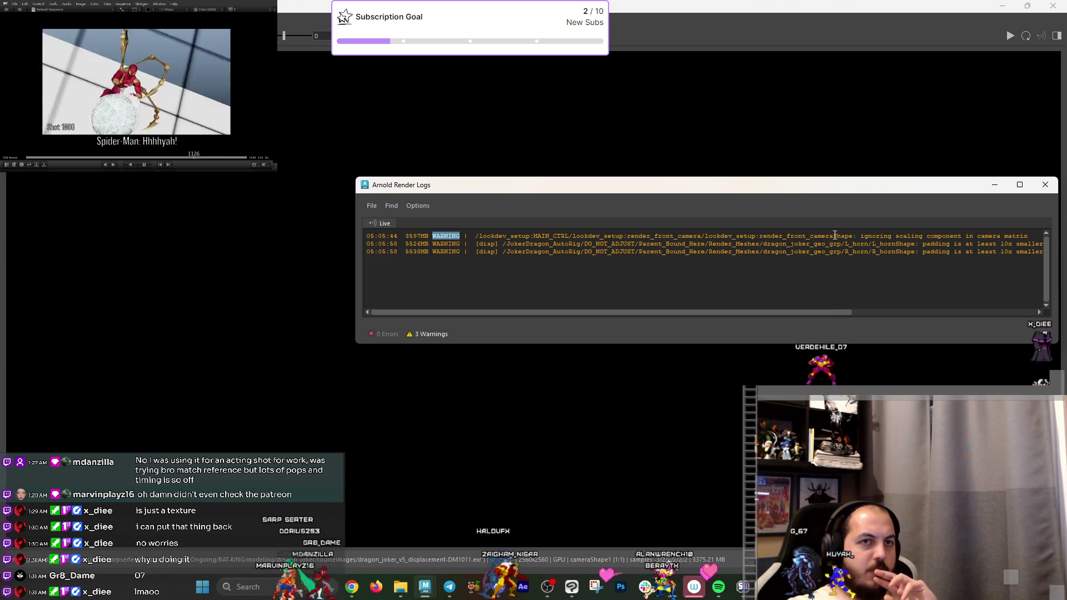
{"action": "left_click_drag", "start_coordinate": [777, 190], "coordinate": [473, 186]}
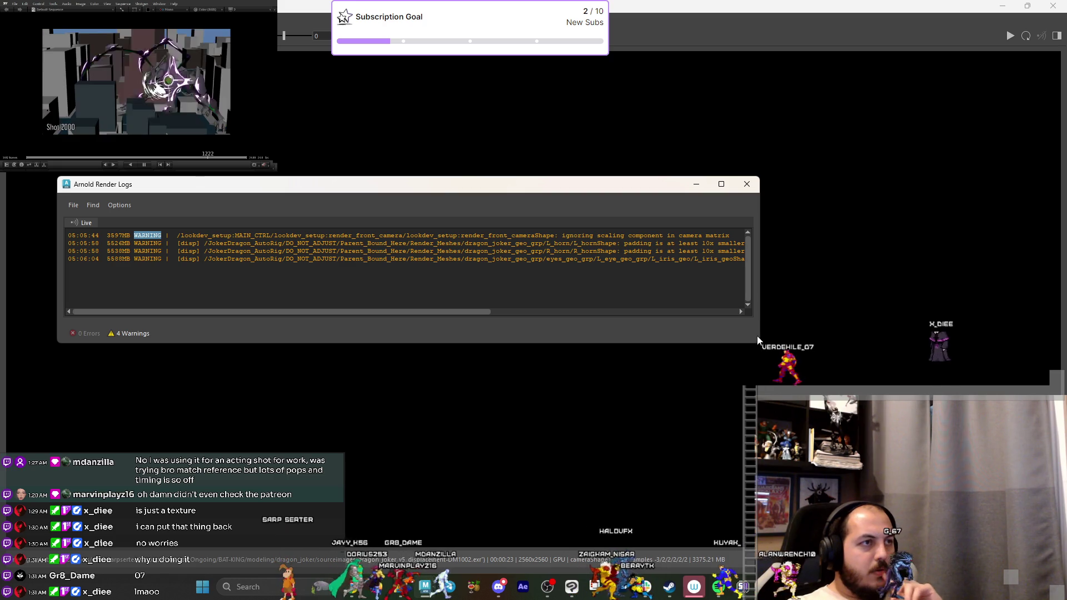
{"action": "mouse_move", "coordinate": [761, 345]}
{"action": "left_mouse_down"}
{"action": "mouse_move", "coordinate": [1035, 340]}
{"action": "mouse_move", "coordinate": [1055, 314]}
{"action": "left_mouse_up"}
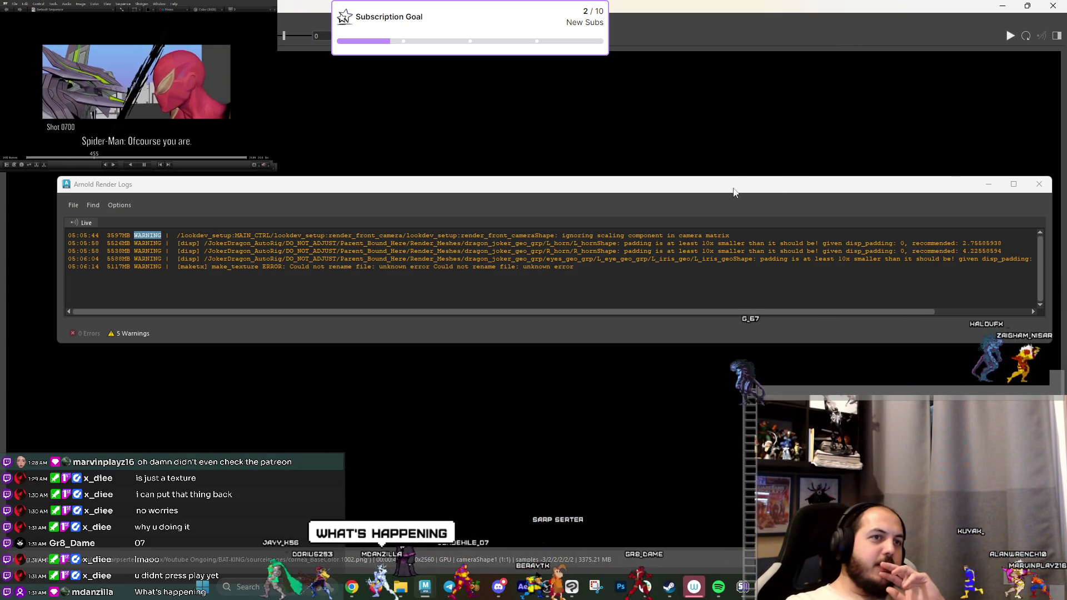
{"action": "left_click_drag", "start_coordinate": [754, 222], "coordinate": [761, 214]}
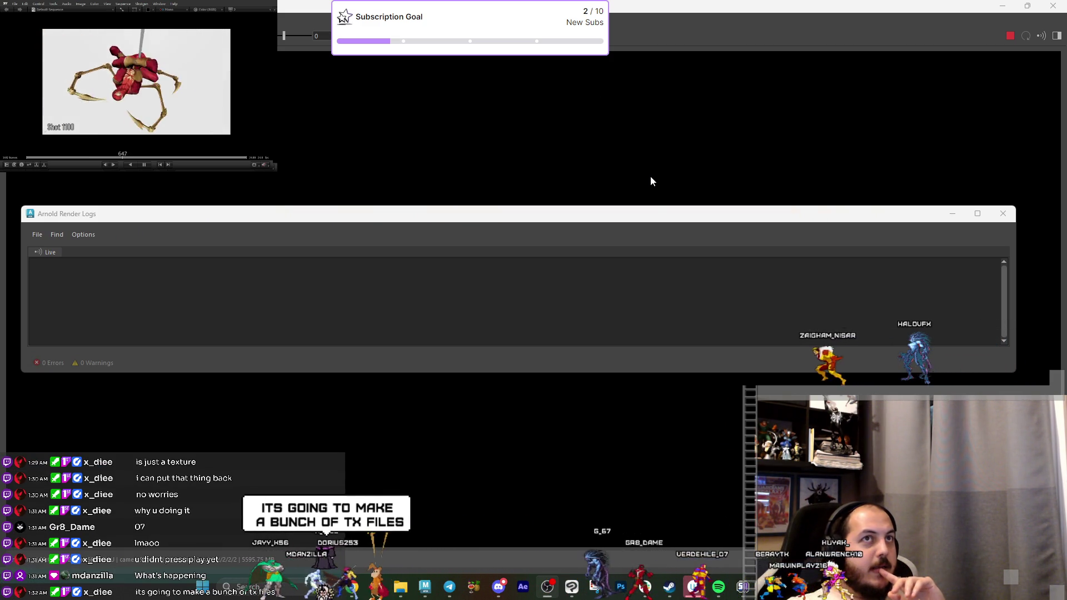
Locate the warning that studio_small_08_4k.exr cannot be loaded, then dismiss the render log
{"action": "left_click_drag", "start_coordinate": [481, 207], "coordinate": [527, 103]}
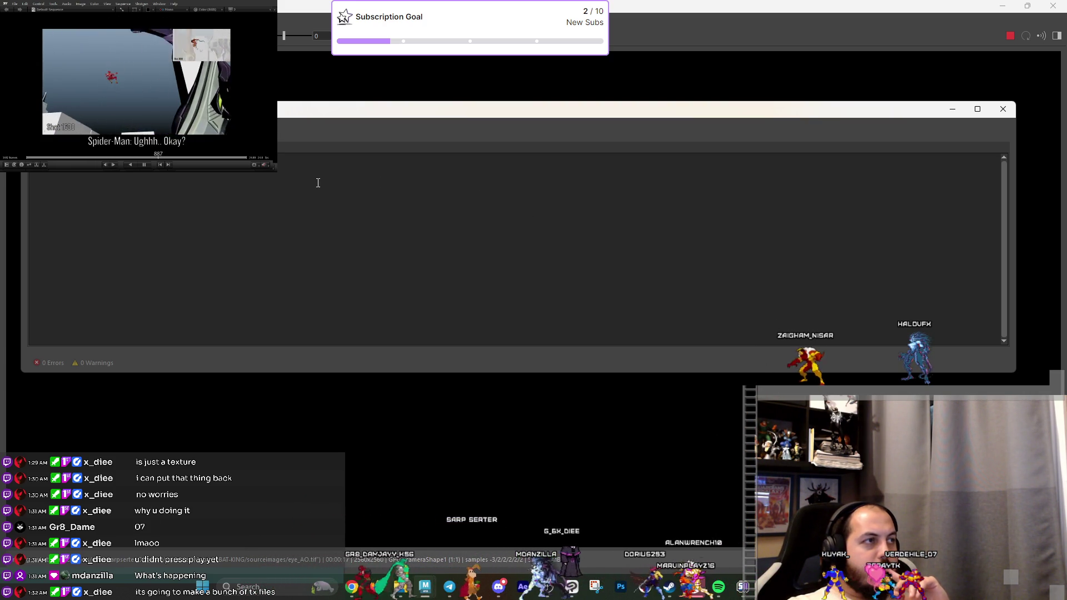
{"action": "mouse_move", "coordinate": [316, 131]}
{"action": "left_mouse_down"}
{"action": "mouse_move", "coordinate": [635, 370]}
{"action": "mouse_move", "coordinate": [316, 238]}
{"action": "left_mouse_up"}
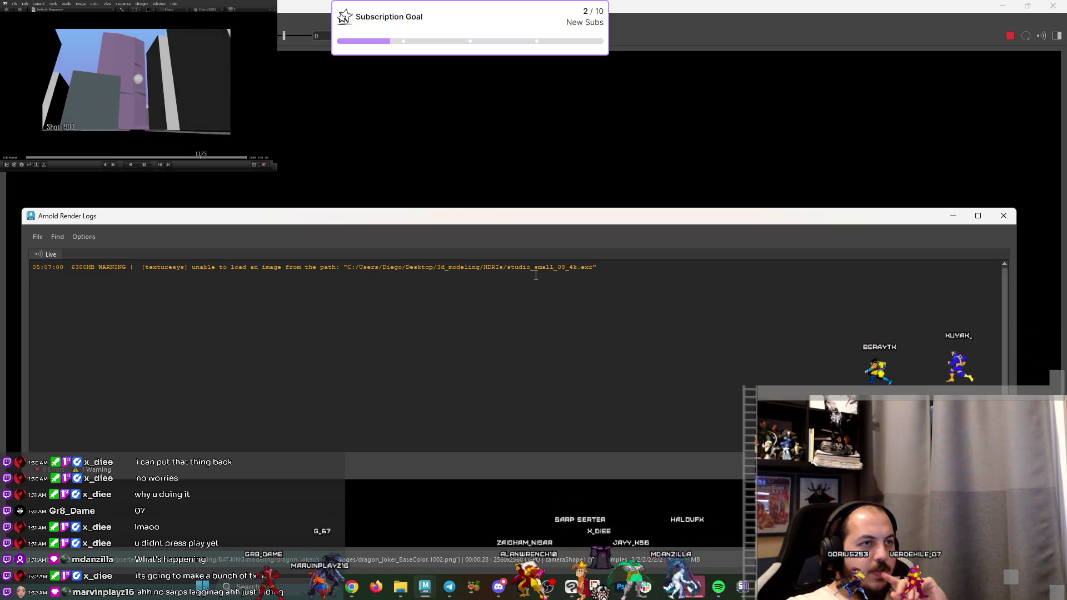
{"action": "left_click", "coordinate": [510, 268]}
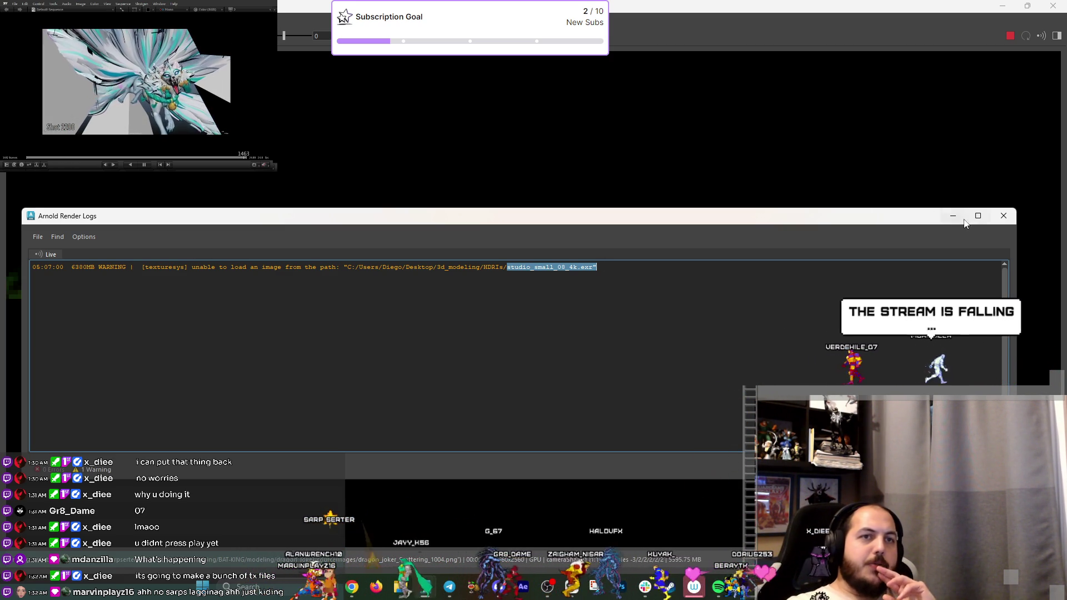
{"action": "key", "text": "Escape"}
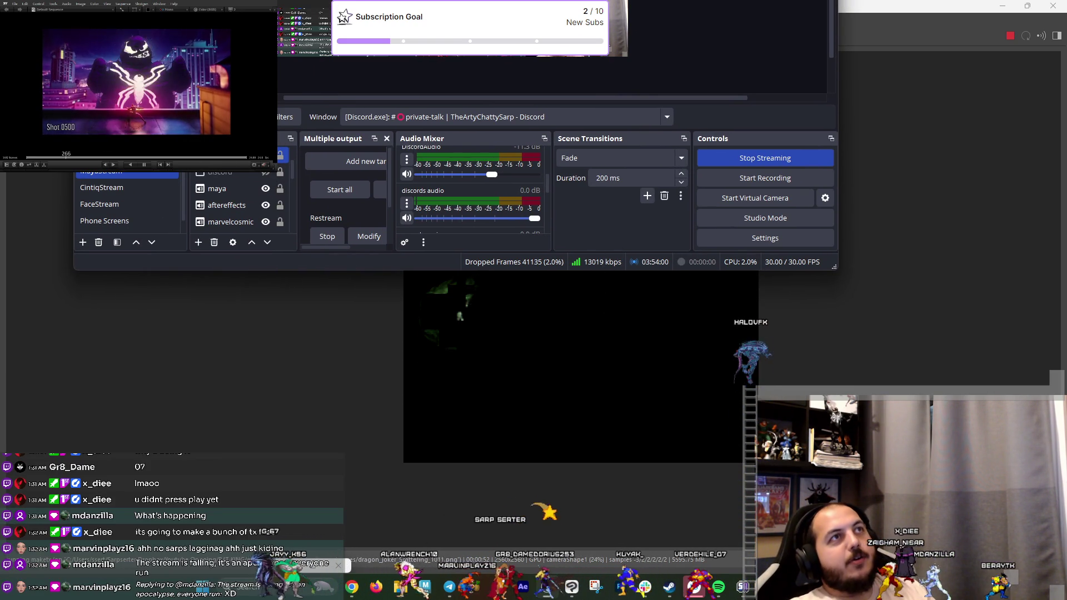
In the SpiderH_Pose01 window, close the Reference Editor and close the scene at the save prompt
{"action": "left_click", "coordinate": [756, 10]}
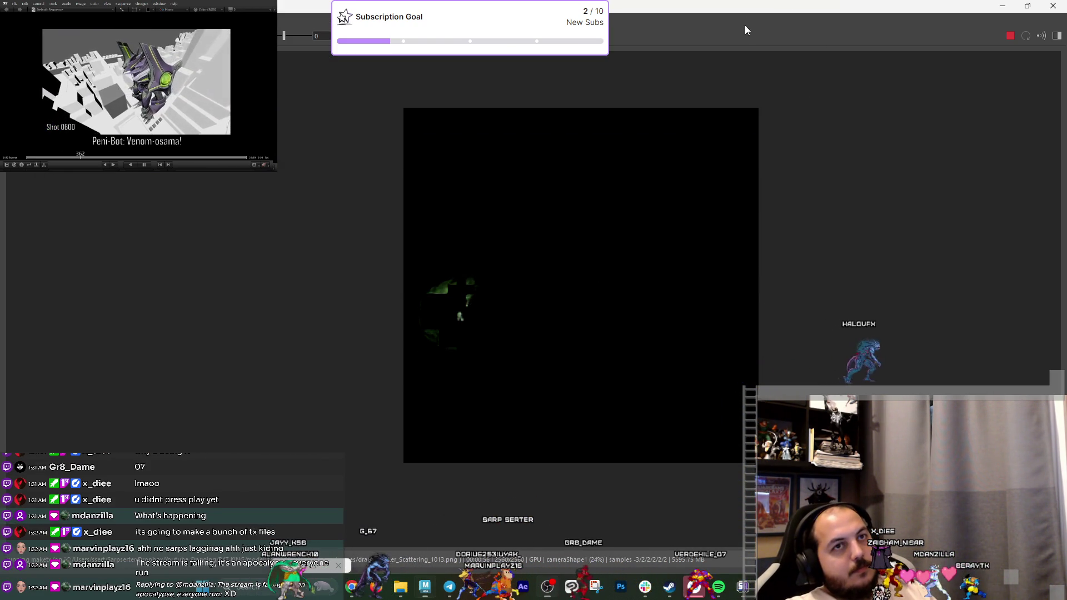
{"action": "mouse_move", "coordinate": [425, 587]}
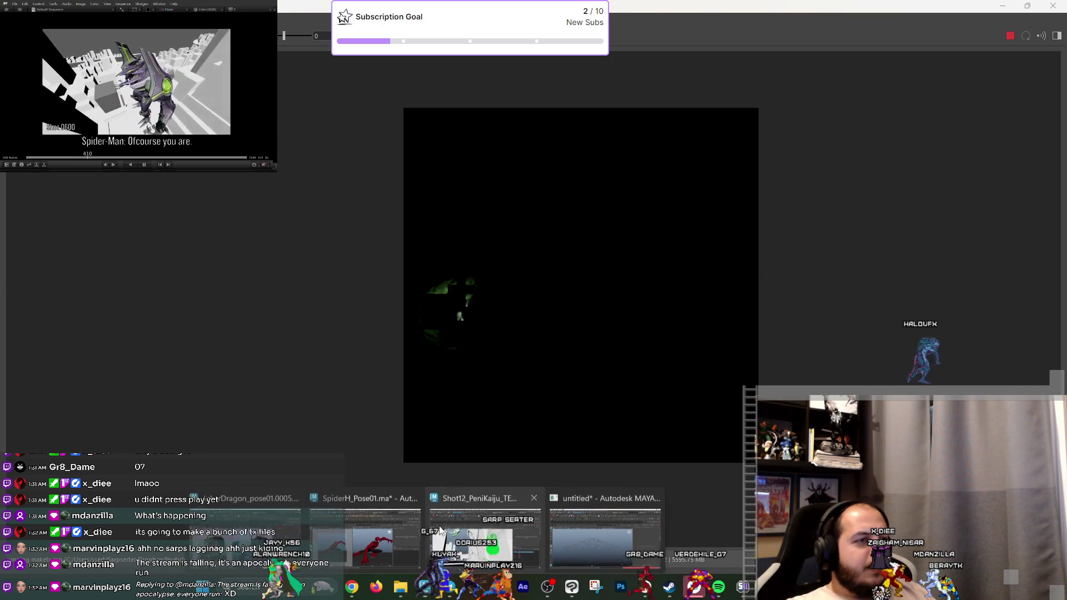
{"action": "left_click", "coordinate": [341, 527]}
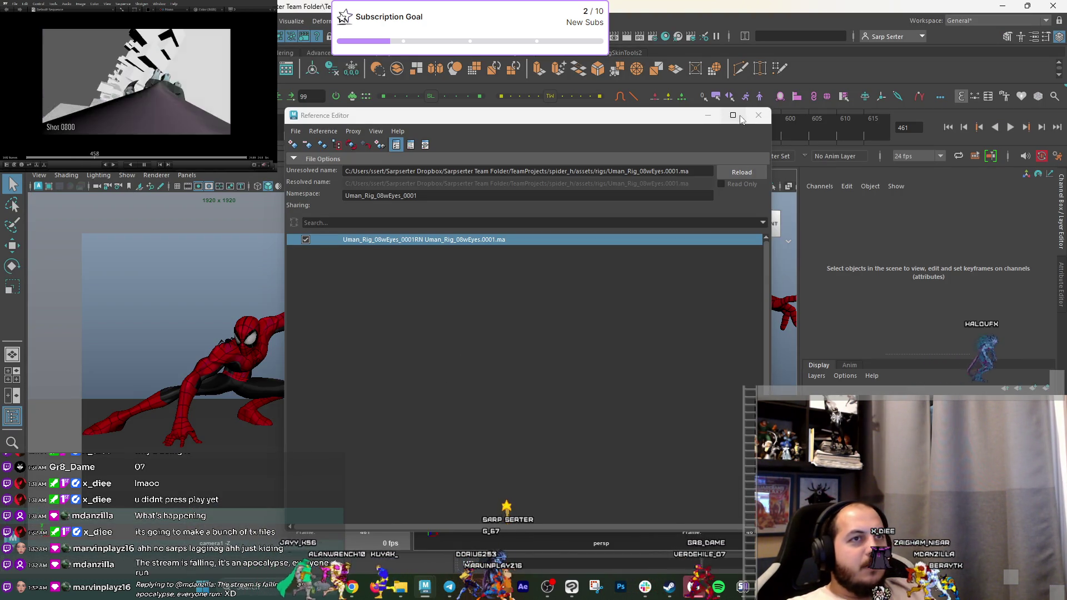
{"action": "left_click", "coordinate": [758, 115]}
{"action": "key", "text": "ctrl+o"}
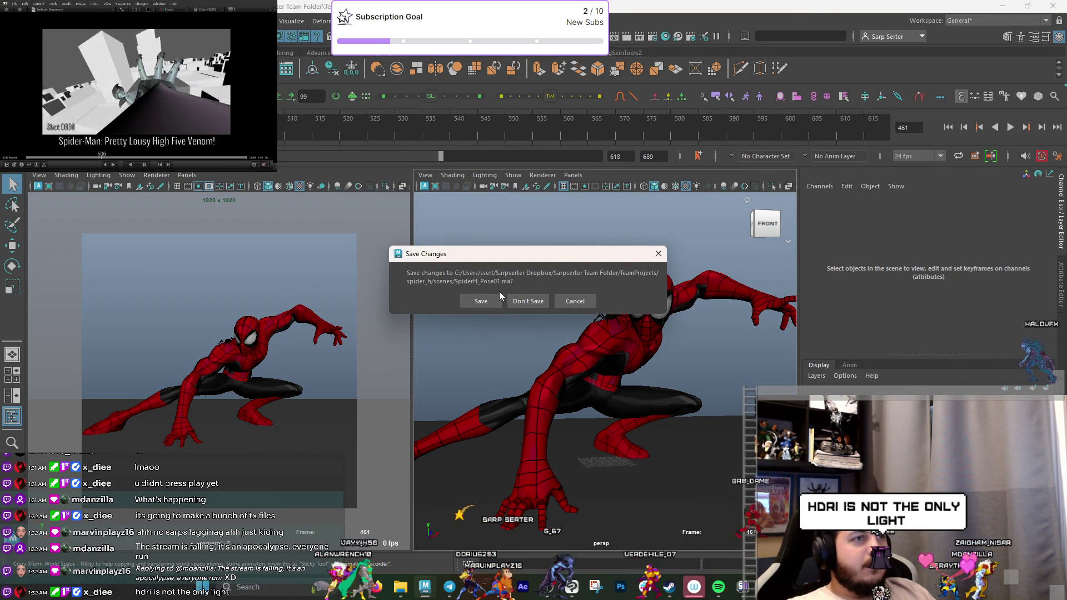
{"action": "left_click", "coordinate": [528, 301]}
{"action": "mouse_move", "coordinate": [426, 587]}
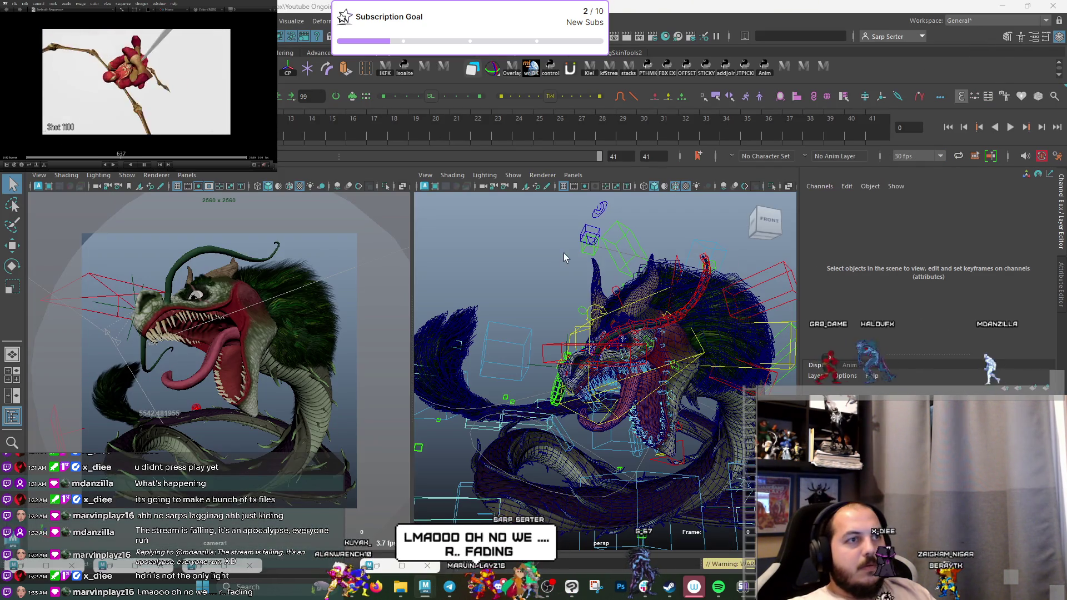
{"action": "mouse_move", "coordinate": [564, 252]}
{"action": "middle_mouse_down", "text": "alt"}
{"action": "mouse_move", "coordinate": [586, 305]}
{"action": "mouse_move", "coordinate": [568, 331]}
{"action": "middle_mouse_up", "text": "alt"}
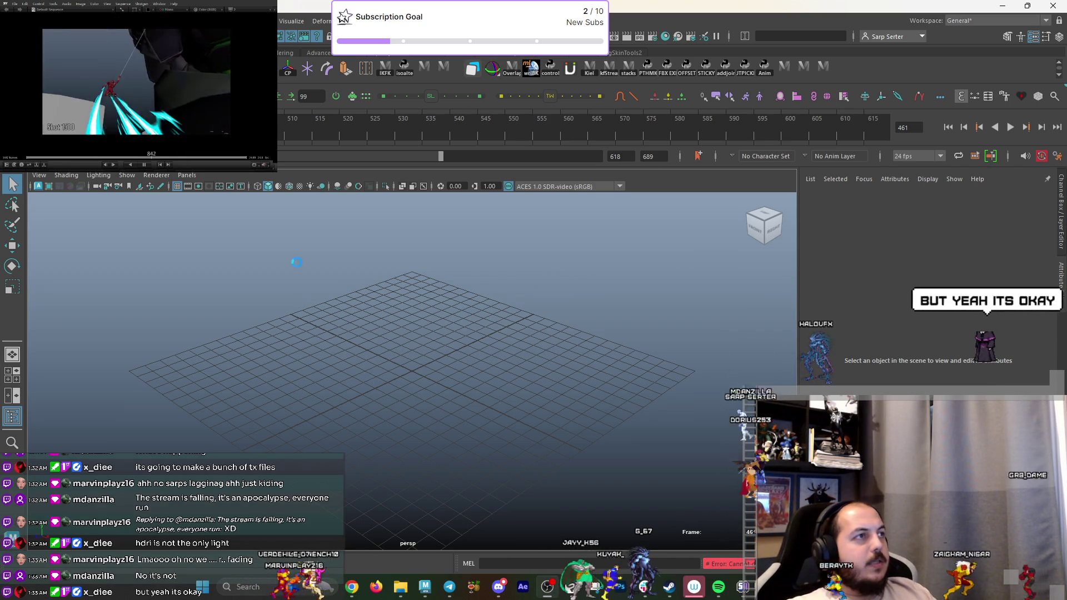
Start a new empty scene without saving, allowing the flagged scene scripts to run
{"action": "mouse_move", "coordinate": [425, 593]}
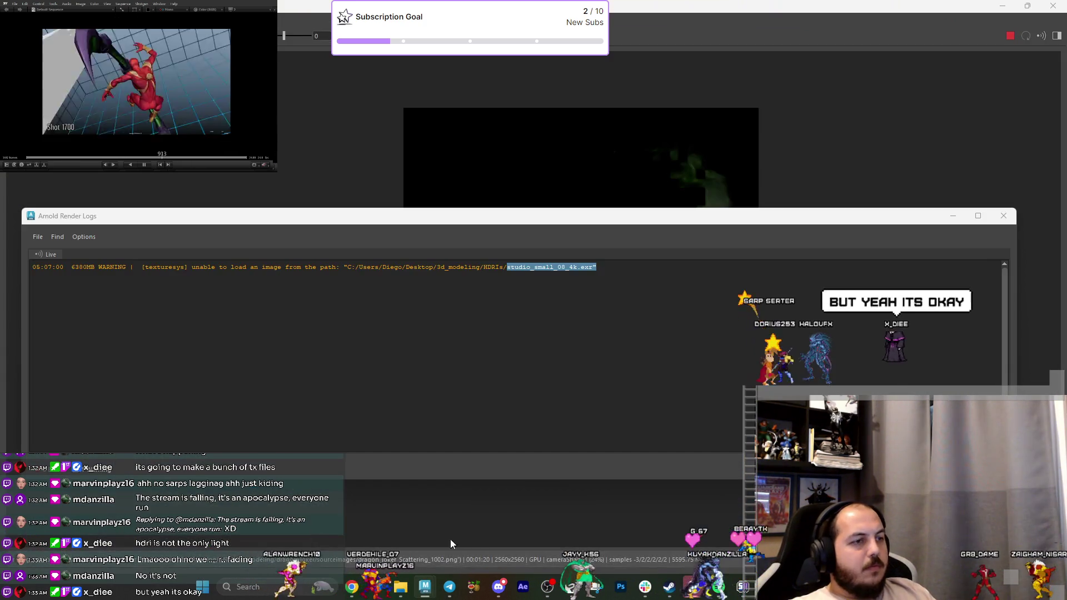
{"action": "left_click", "coordinate": [450, 539]}
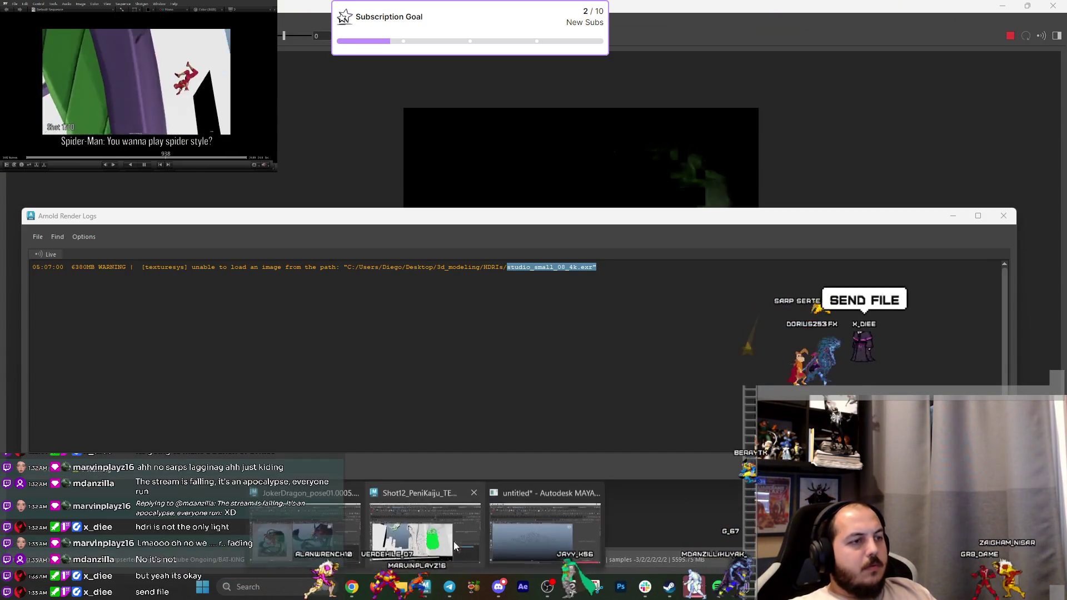
{"action": "left_click", "coordinate": [454, 542]}
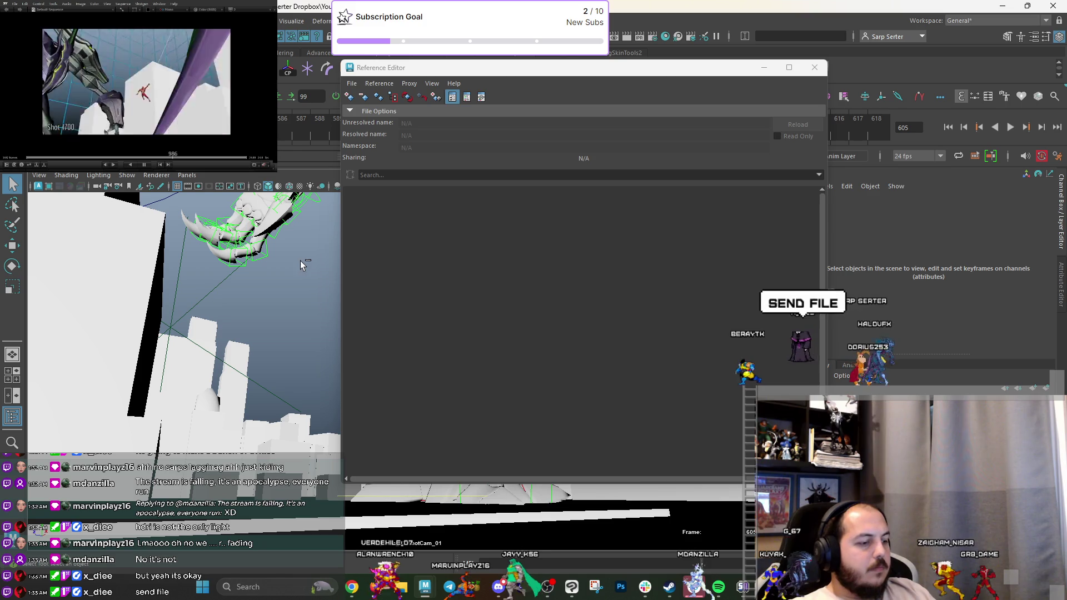
{"action": "left_click", "coordinate": [524, 300]}
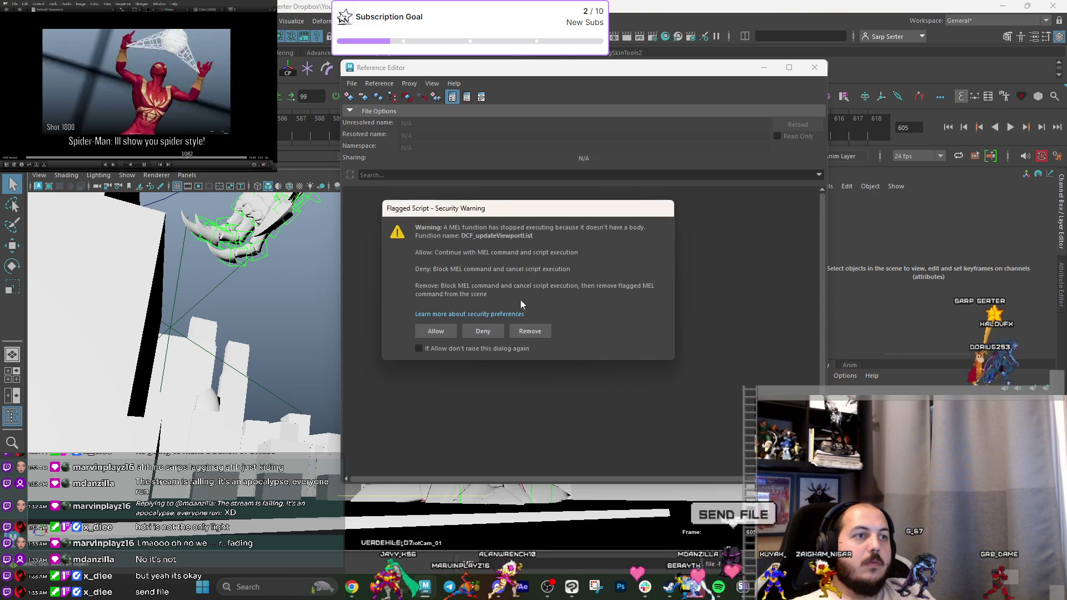
{"action": "left_click", "coordinate": [436, 332]}
{"action": "left_click", "coordinate": [439, 332]}
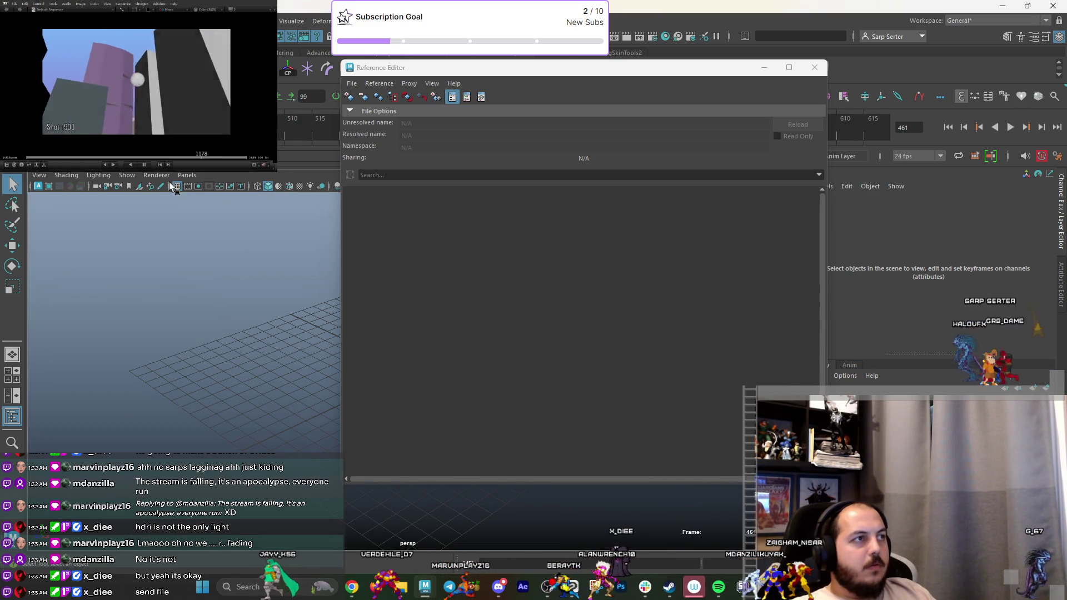
{"action": "key", "text": "ctrl+r"}
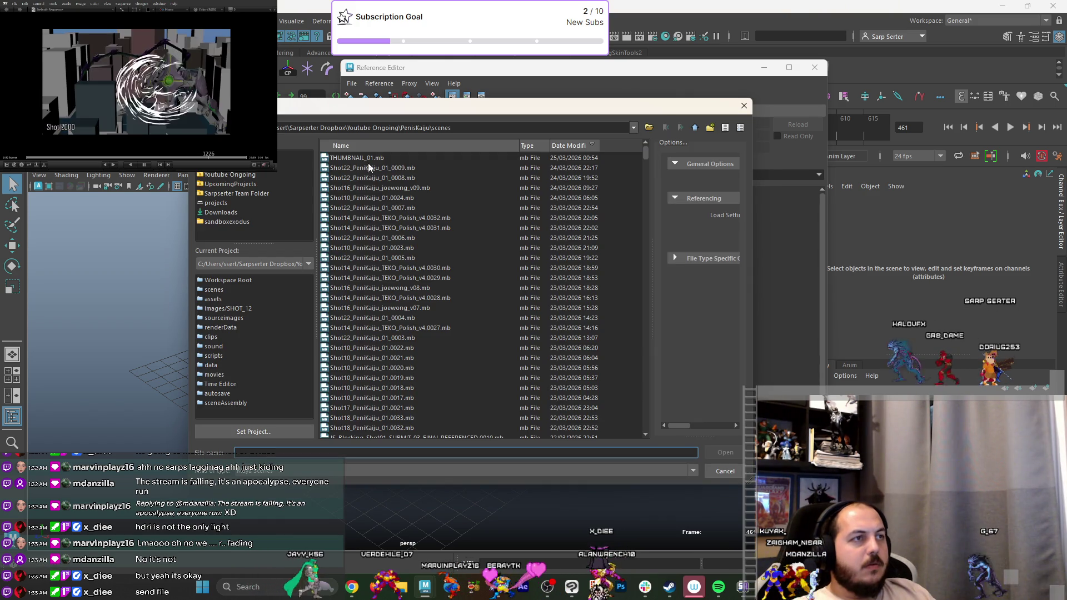
{"action": "key", "text": "Escape"}
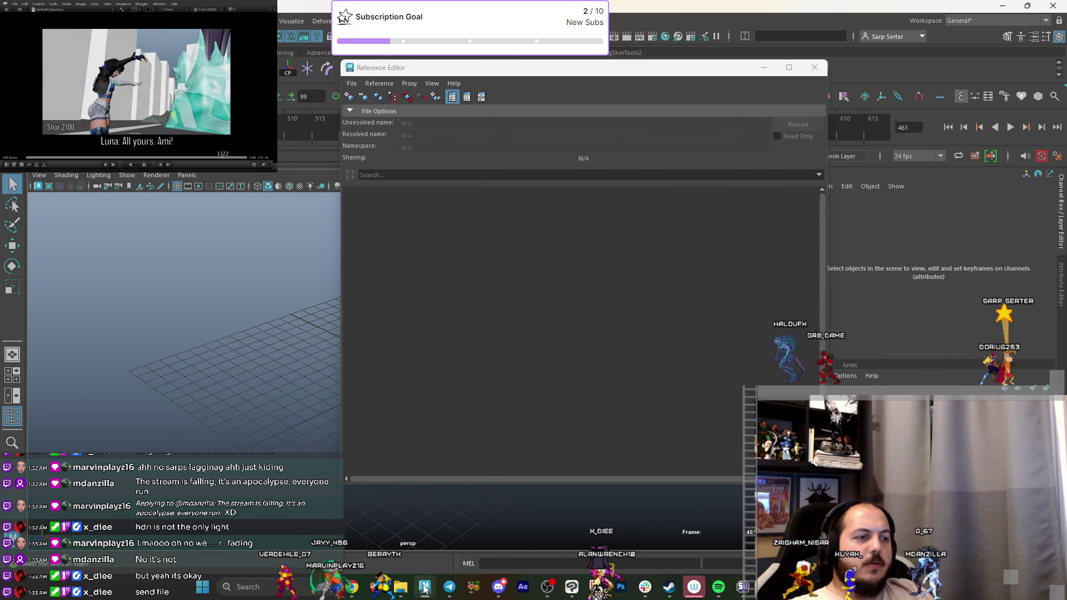
Begin Set Project, browsing up to the UpcomingProjects folder, and close the Arnold render log
{"action": "mouse_move", "coordinate": [425, 587]}
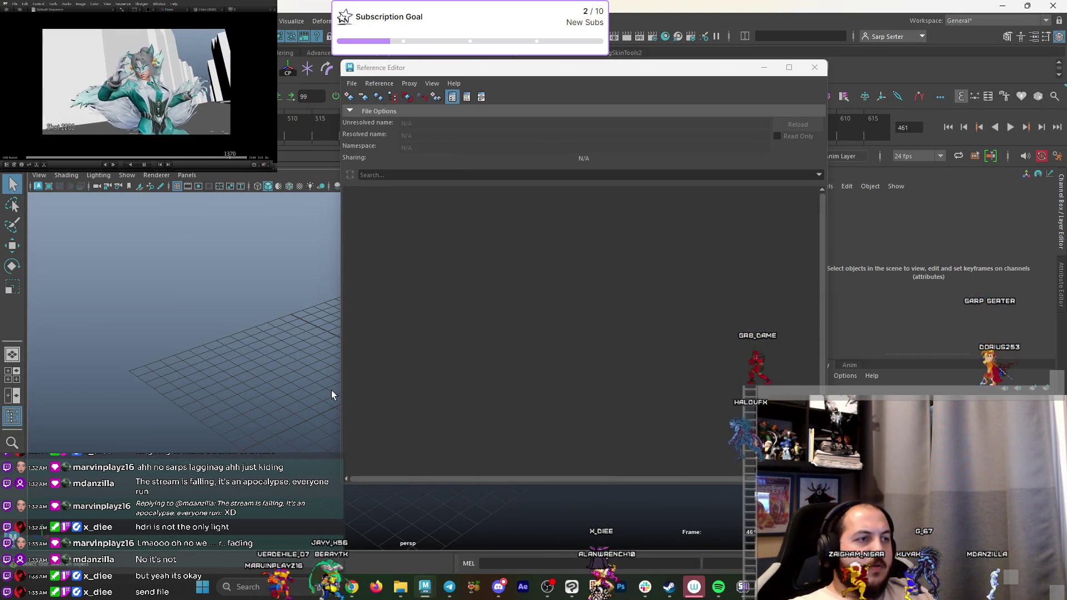
{"action": "left_click", "coordinate": [38, 175]}
{"action": "left_click", "coordinate": [61, 261]}
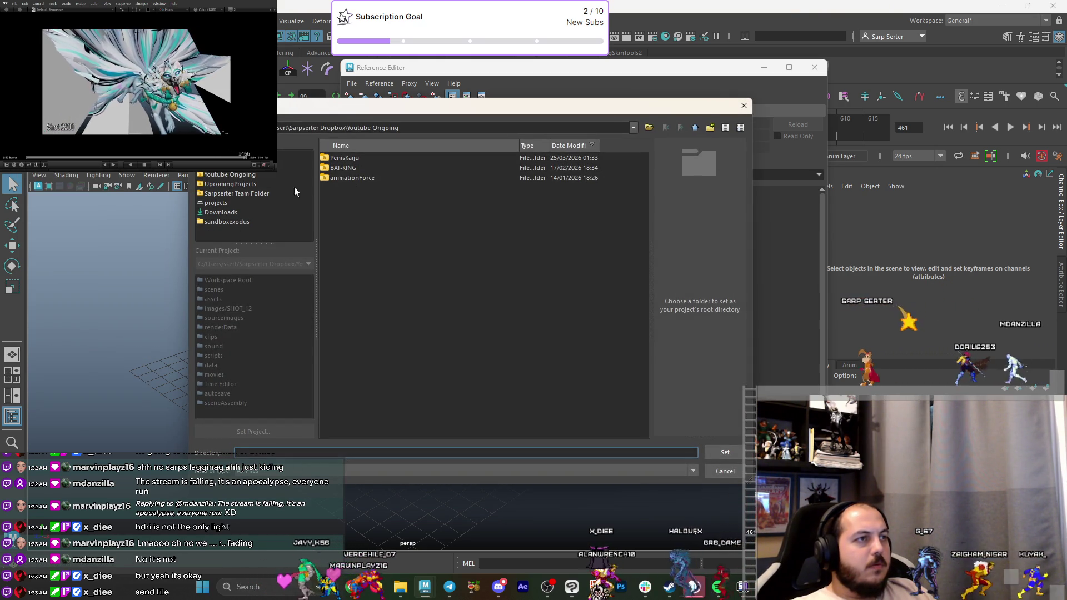
{"action": "left_click", "coordinate": [694, 128]}
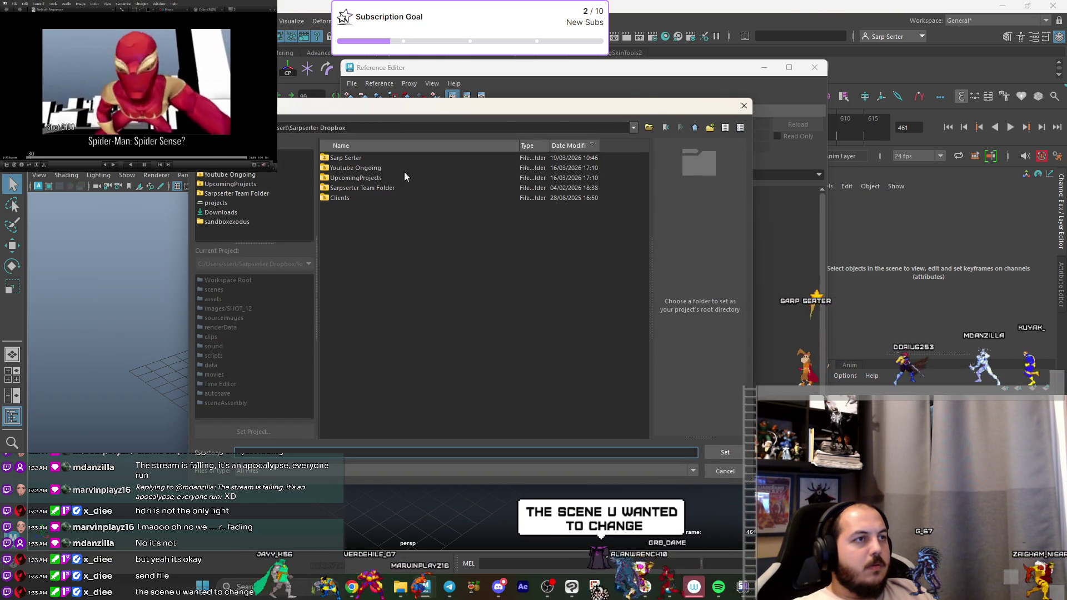
{"action": "left_click", "coordinate": [367, 178]}
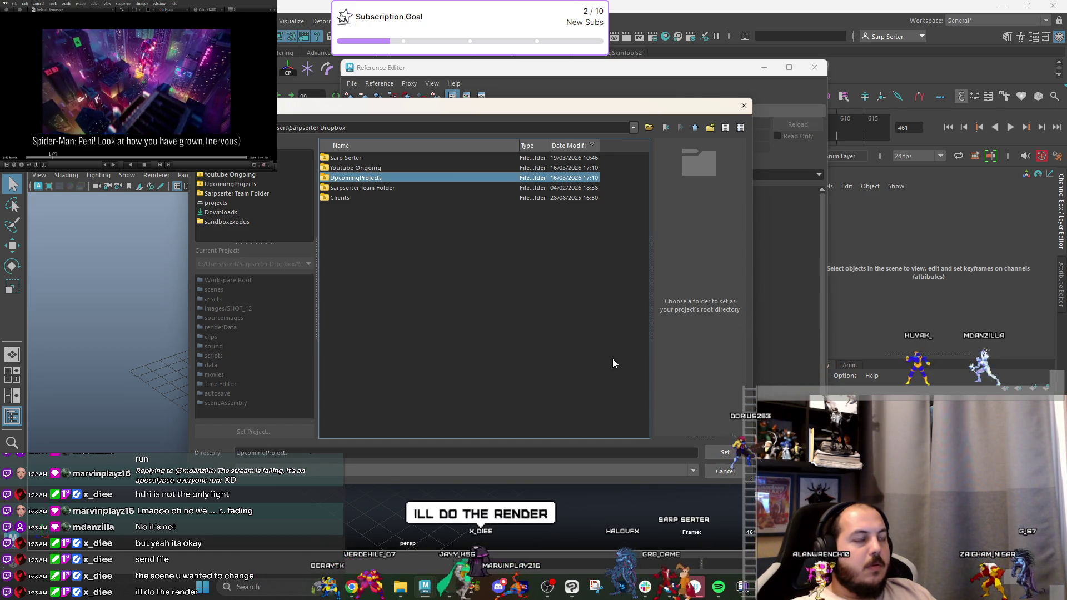
{"action": "mouse_move", "coordinate": [418, 589]}
{"action": "left_click", "coordinate": [296, 518]}
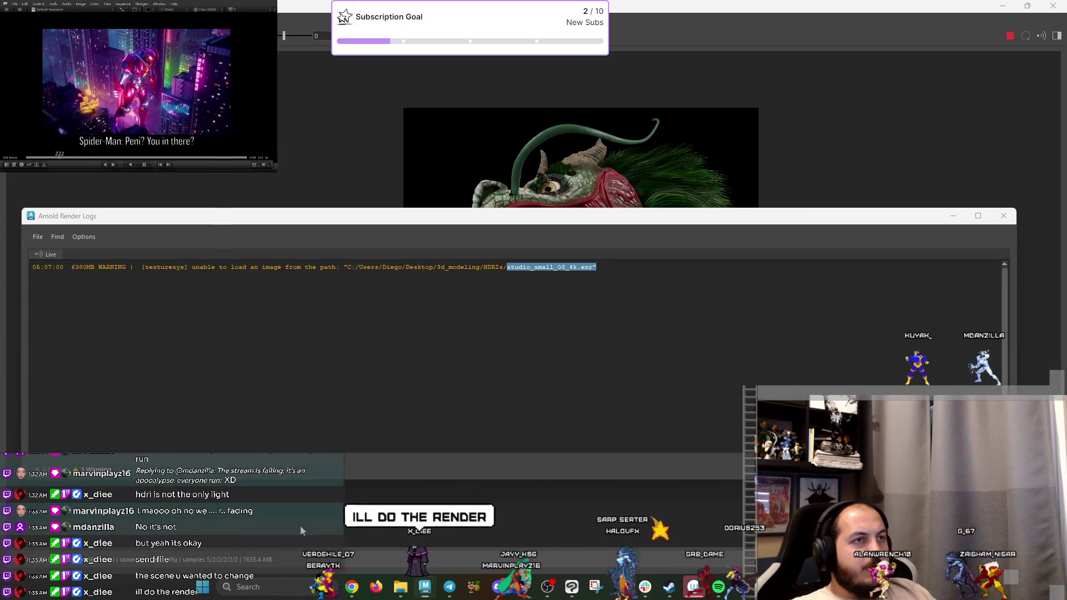
{"action": "left_click", "coordinate": [1003, 216]}
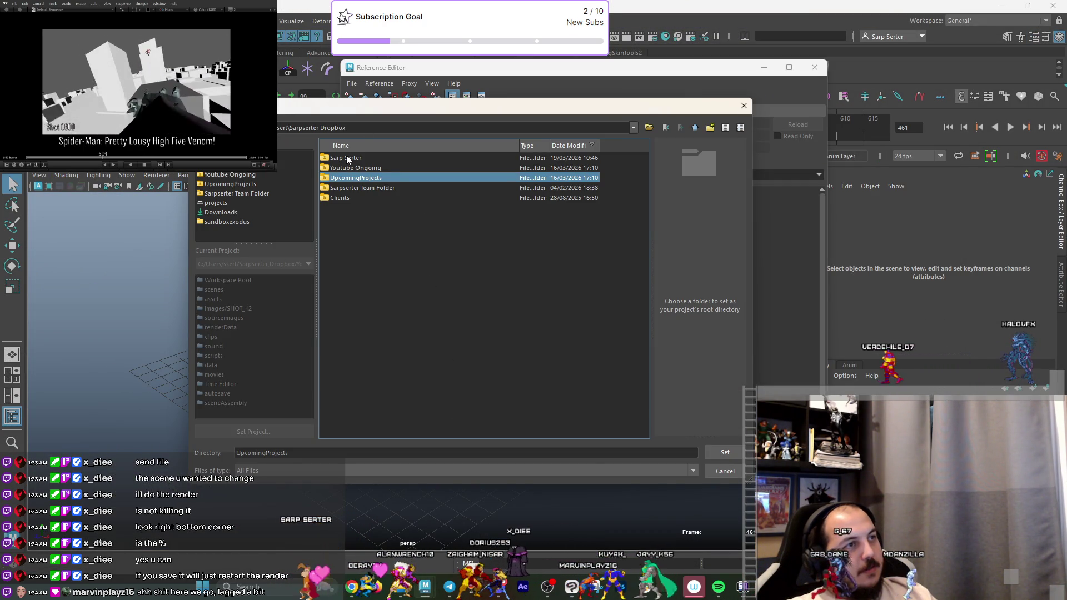
Set TeamProjects/ZackinTime as the project and reference scenes/Stray_test_01.0011.mb
{"action": "left_click", "coordinate": [358, 168]}
{"action": "double_click", "coordinate": [374, 189]}
{"action": "double_click", "coordinate": [351, 159]}
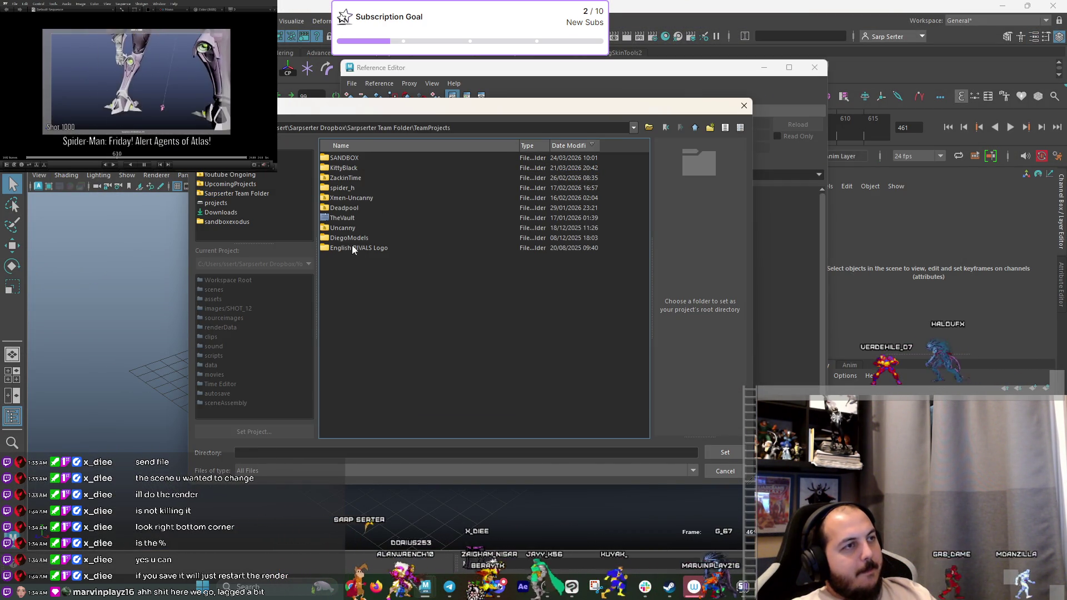
{"action": "left_click", "coordinate": [354, 199]}
{"action": "left_click", "coordinate": [359, 187]}
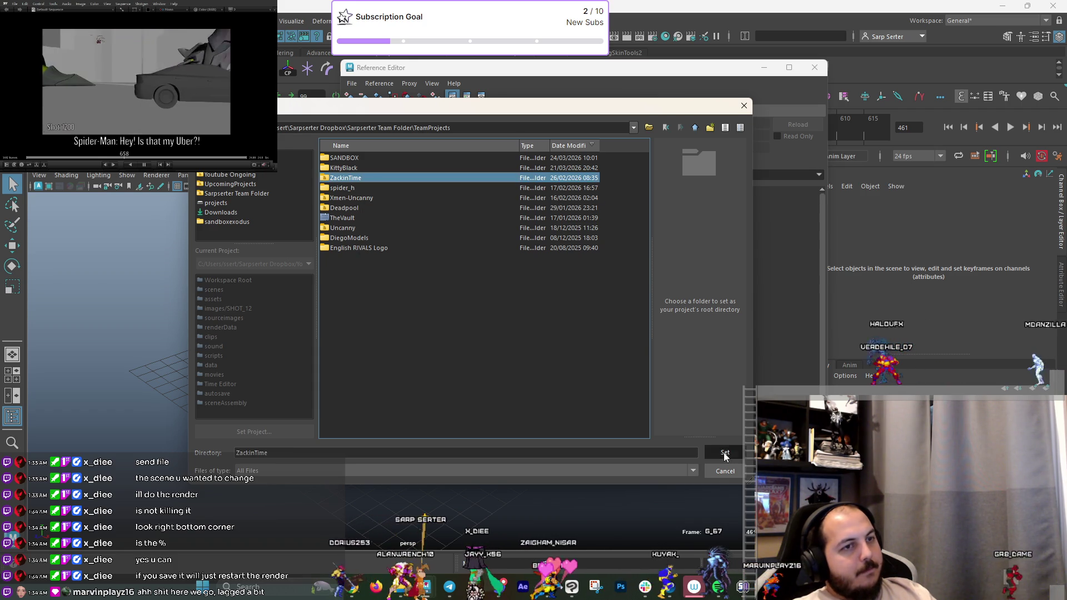
{"action": "key", "text": "Return"}
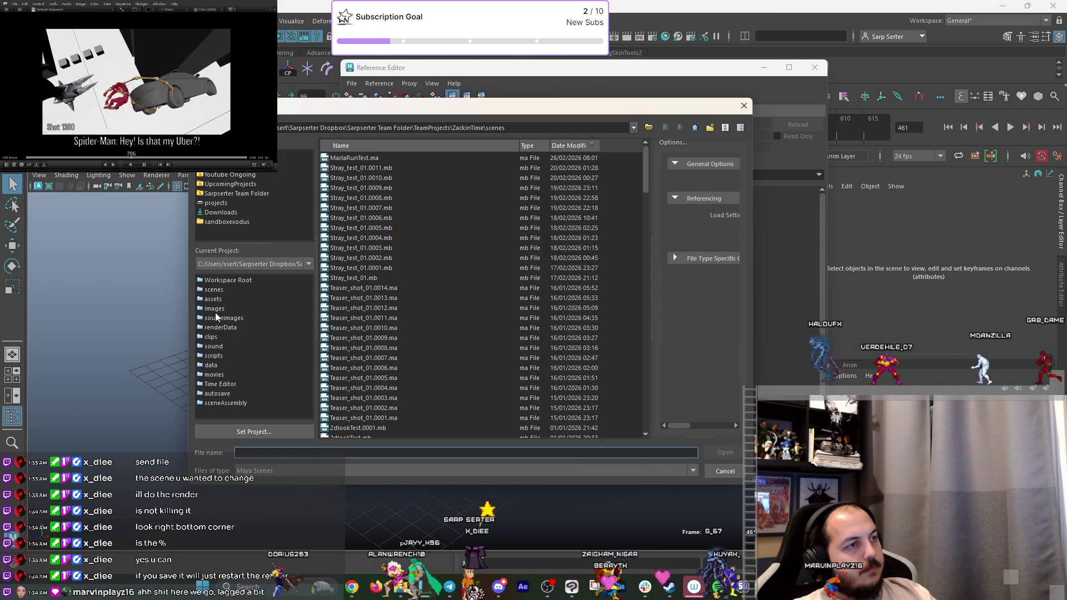
{"action": "left_click", "coordinate": [218, 293]}
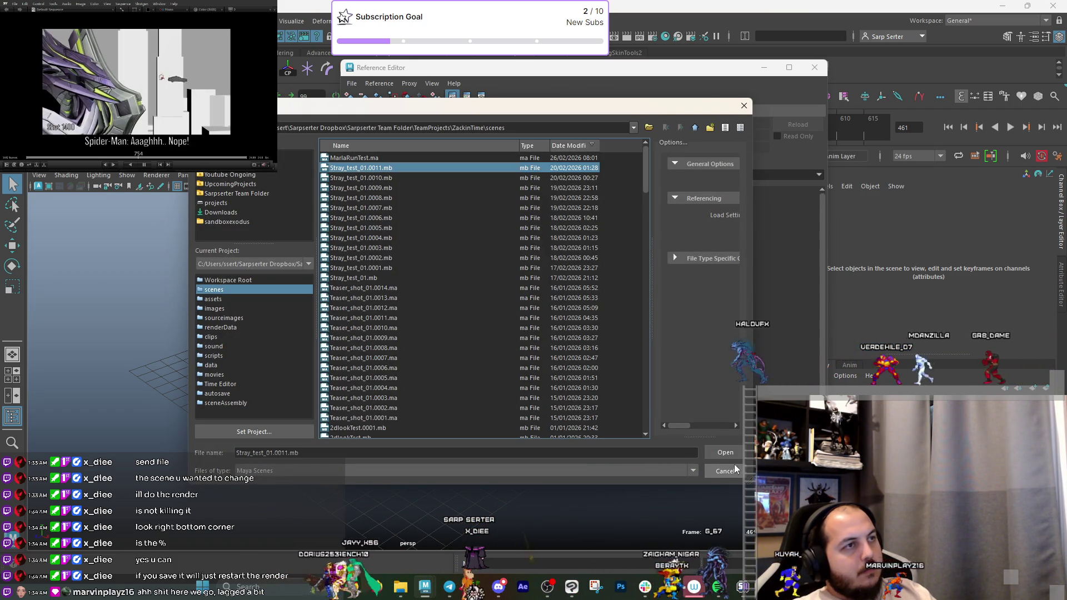
{"action": "left_click", "coordinate": [725, 453]}
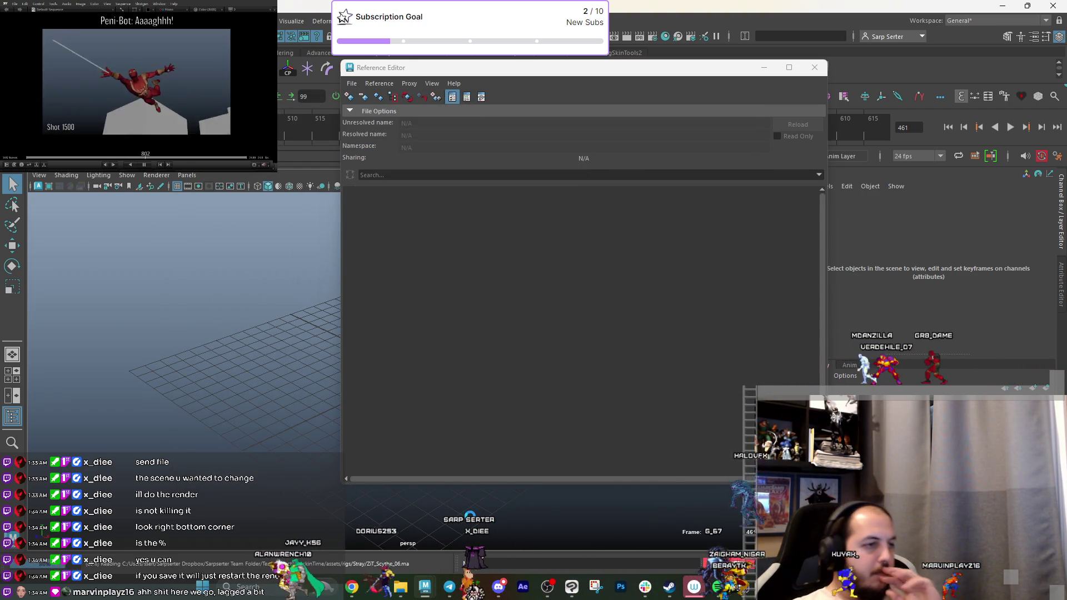
{"action": "mouse_move", "coordinate": [499, 588]}
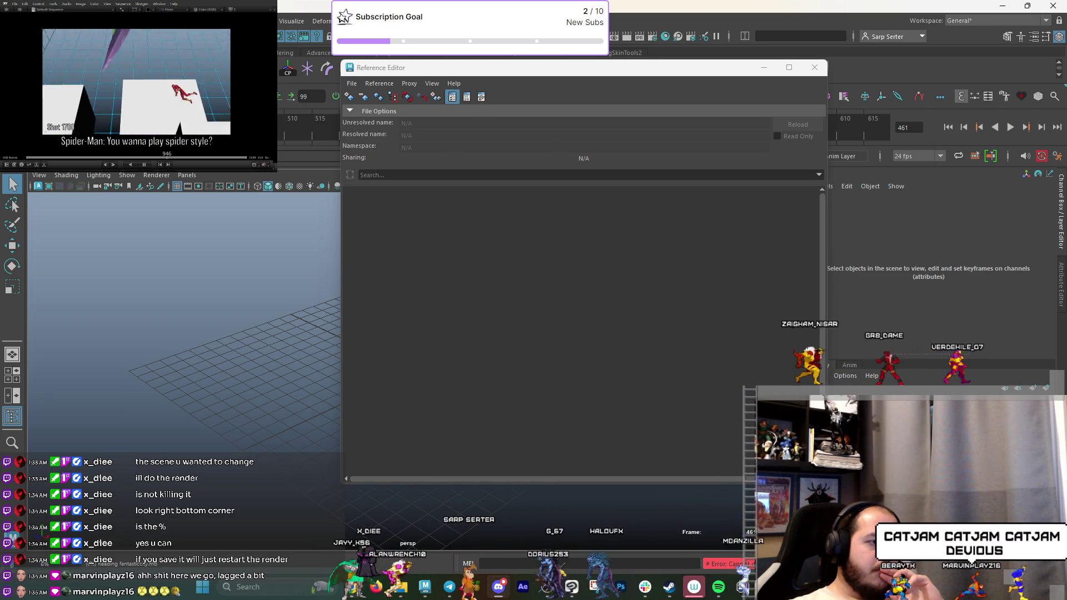
{"action": "mouse_move", "coordinate": [390, 526]}
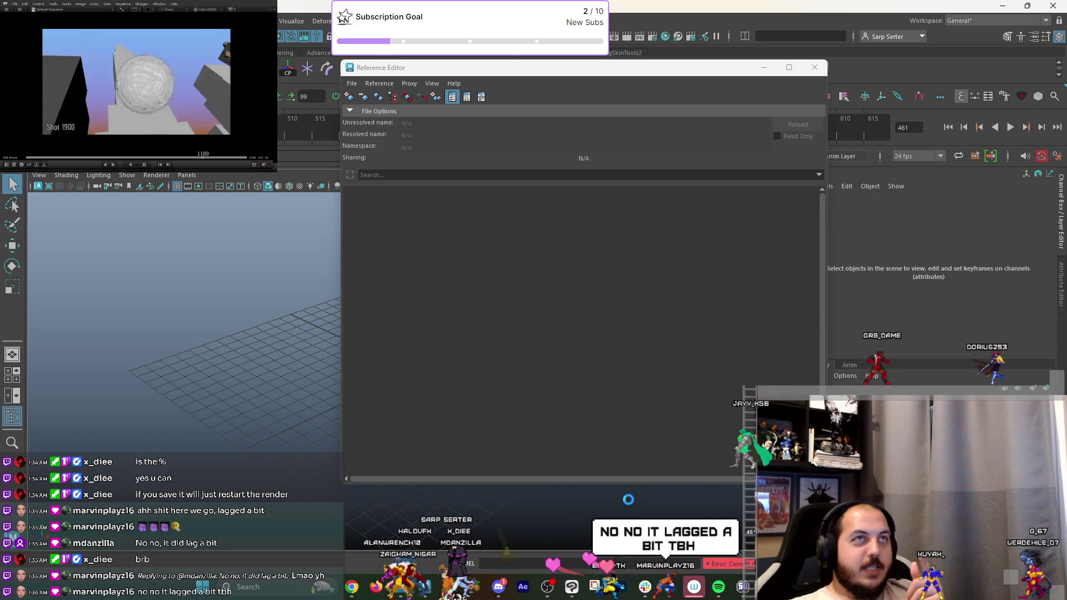
{"action": "mouse_move", "coordinate": [425, 587]}
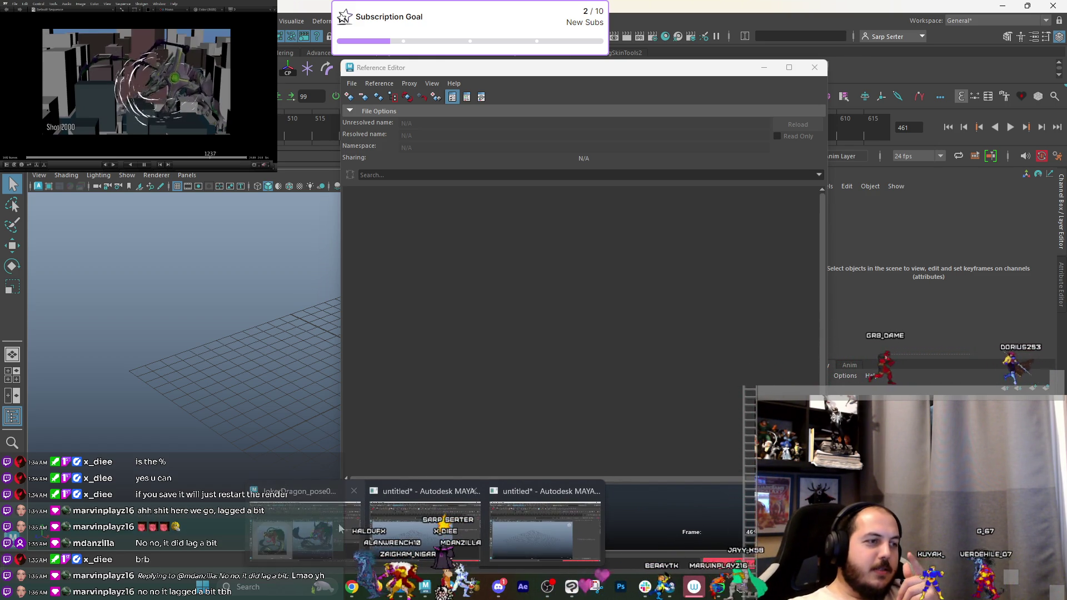
Zoom and pan the Arnold render to inspect the scales above the dragon's lip
{"action": "left_click", "coordinate": [316, 520]}
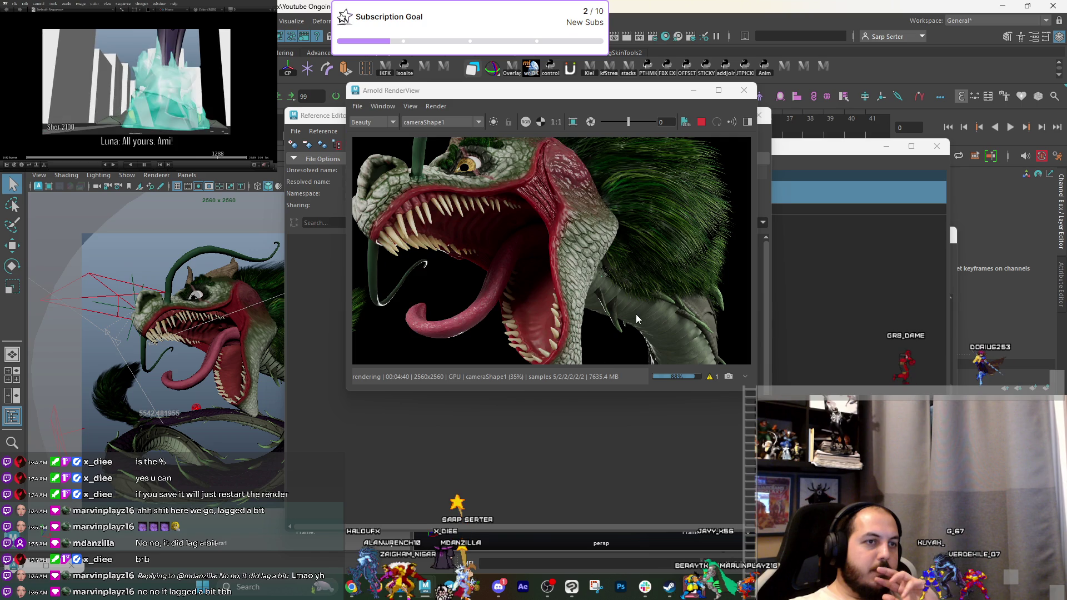
{"action": "scroll", "coordinate": [636, 314], "scroll_direction": "down", "scroll_amount": 3}
{"action": "scroll", "coordinate": [622, 318], "scroll_direction": "up", "scroll_amount": 5}
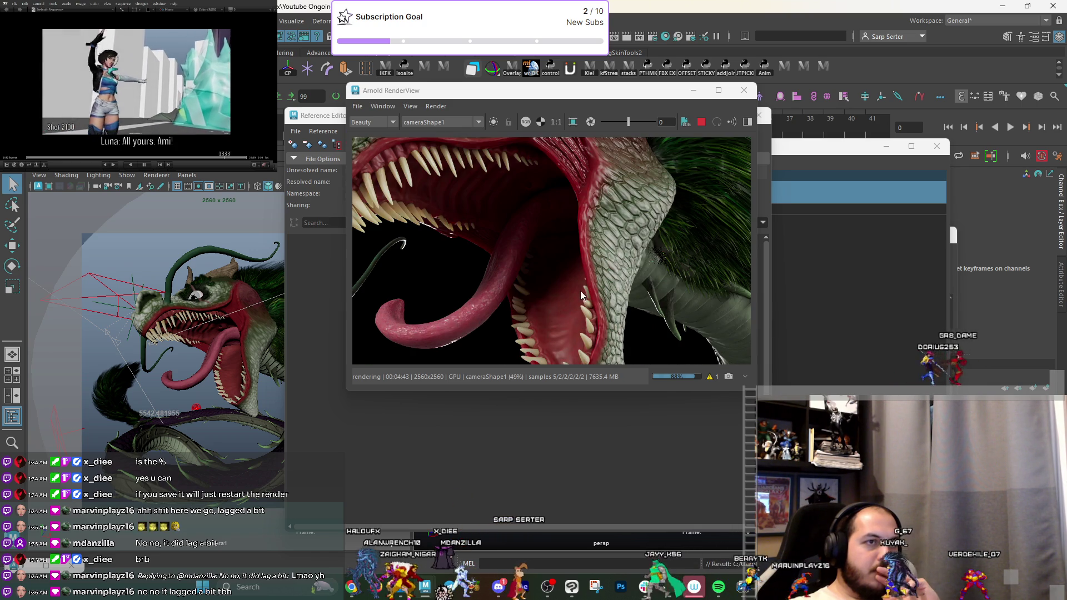
{"action": "scroll", "coordinate": [580, 300], "scroll_direction": "up", "scroll_amount": 6}
{"action": "mouse_move", "coordinate": [552, 290]}
{"action": "middle_mouse_down"}
{"action": "mouse_move", "coordinate": [581, 302]}
{"action": "mouse_move", "coordinate": [506, 295]}
{"action": "mouse_move", "coordinate": [649, 305]}
{"action": "mouse_move", "coordinate": [495, 286]}
{"action": "mouse_move", "coordinate": [582, 288]}
{"action": "middle_mouse_up"}
{"action": "scroll", "coordinate": [580, 289], "scroll_direction": "down", "scroll_amount": 4}
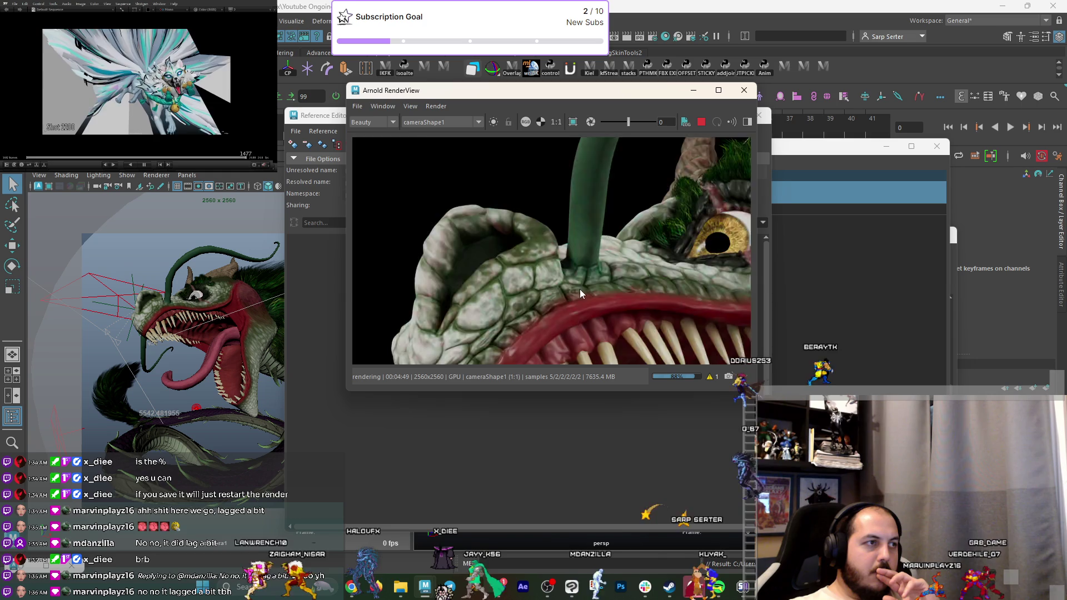
{"action": "scroll", "coordinate": [579, 289], "scroll_direction": "down", "scroll_amount": 6}
{"action": "scroll", "coordinate": [592, 312], "scroll_direction": "up", "scroll_amount": 1}
{"action": "scroll", "coordinate": [586, 299], "scroll_direction": "up", "scroll_amount": 2}
{"action": "scroll", "coordinate": [578, 300], "scroll_direction": "down", "scroll_amount": 2}
{"action": "middle_click_drag", "start_coordinate": [570, 285], "coordinate": [573, 300]}
Zoom and pan the render to inspect the dragon's eye and upper teeth
{"action": "scroll", "coordinate": [573, 304], "scroll_direction": "up", "scroll_amount": 7}
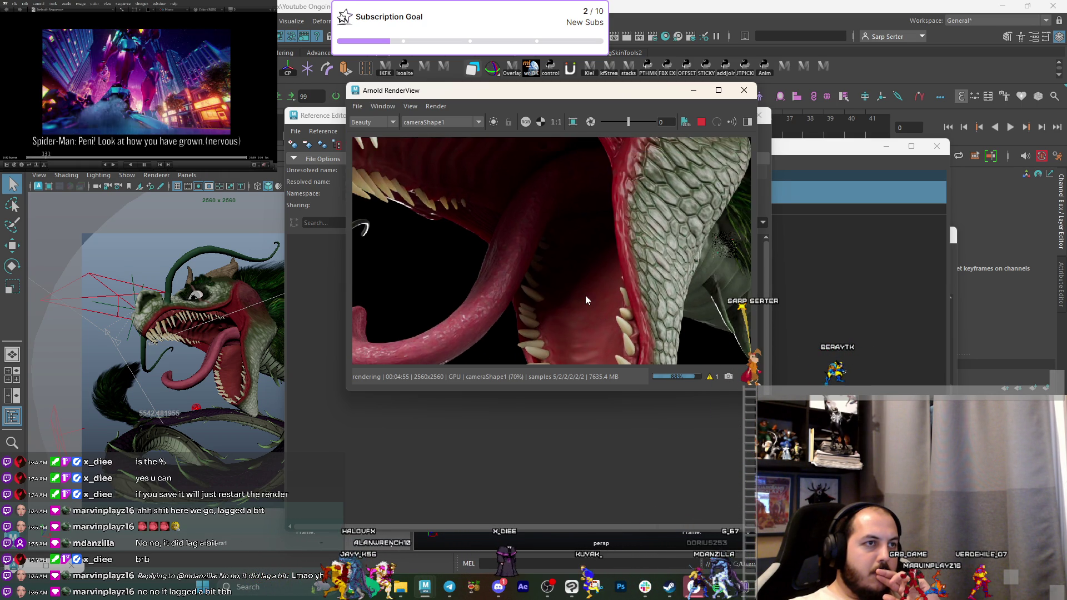
{"action": "scroll", "coordinate": [586, 229], "scroll_direction": "down", "scroll_amount": 2}
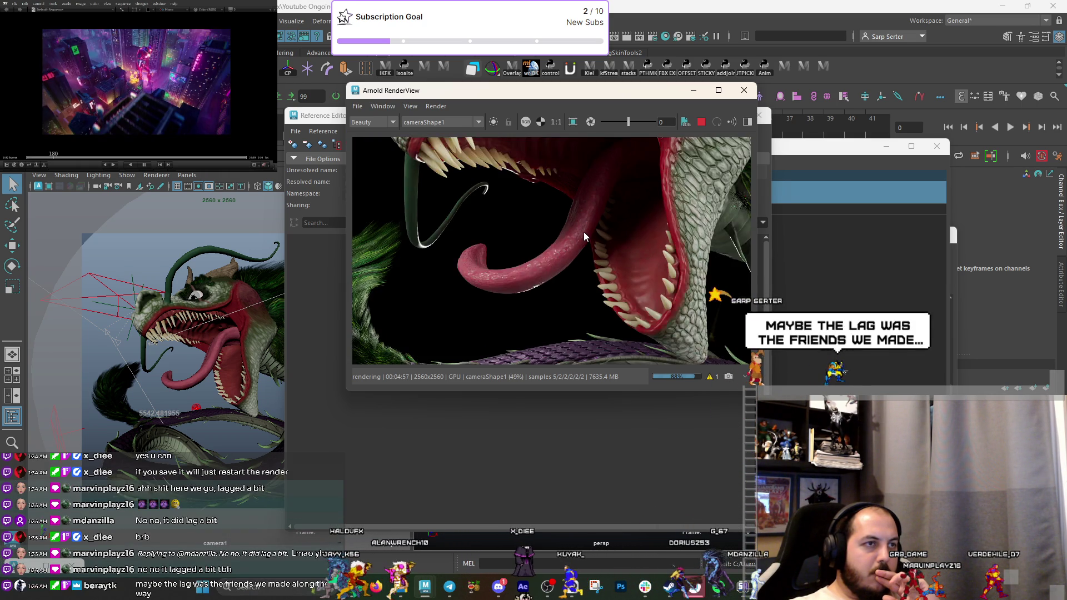
{"action": "scroll", "coordinate": [582, 234], "scroll_direction": "down", "scroll_amount": 6}
{"action": "scroll", "coordinate": [577, 245], "scroll_direction": "up", "scroll_amount": 1}
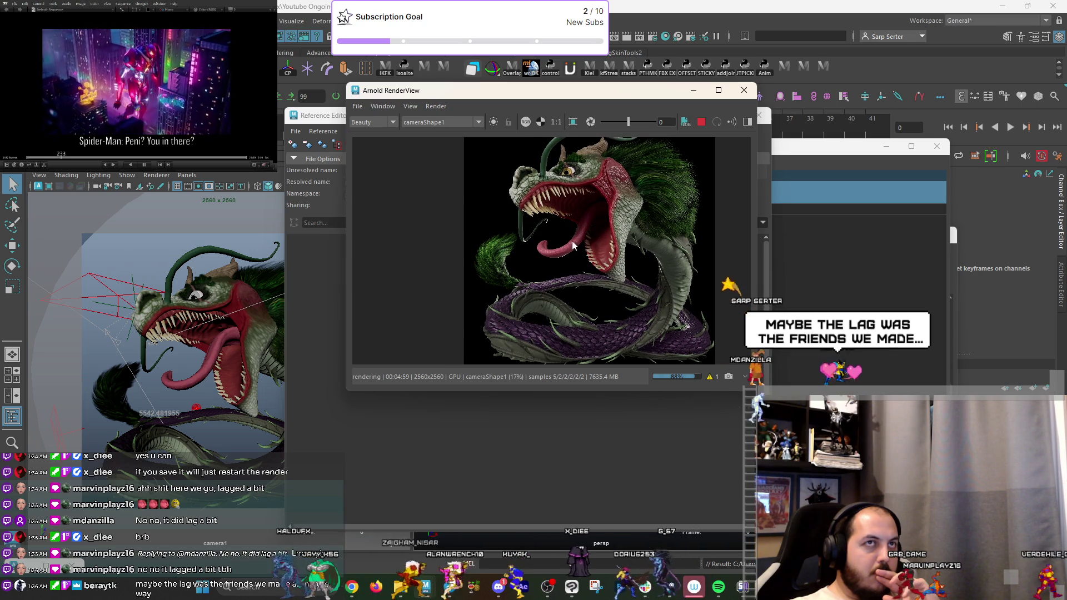
{"action": "scroll", "coordinate": [536, 259], "scroll_direction": "up", "scroll_amount": 4}
{"action": "scroll", "coordinate": [536, 260], "scroll_direction": "down", "scroll_amount": 2}
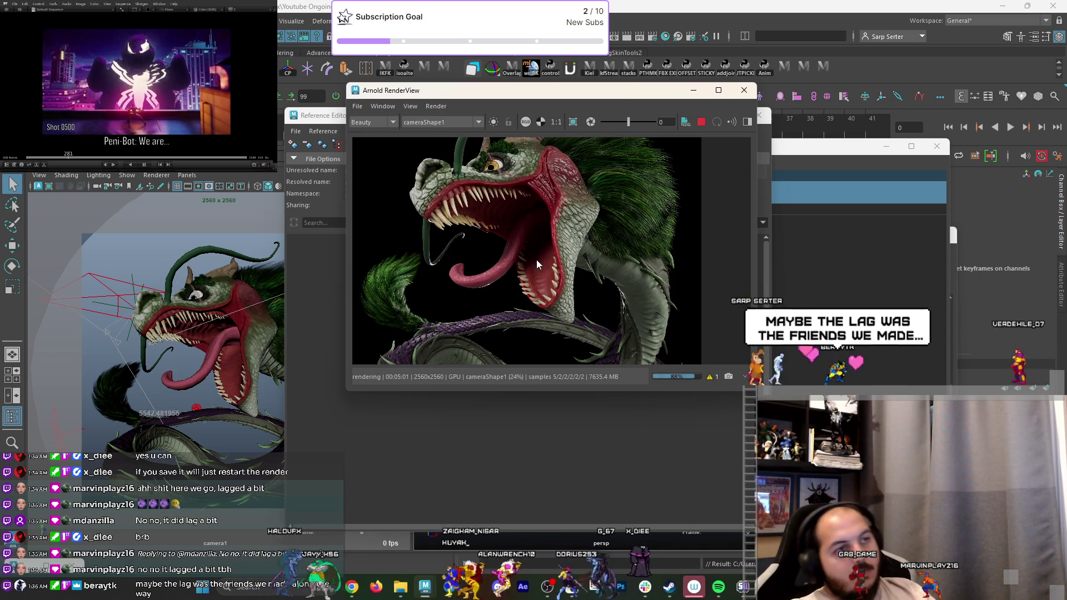
{"action": "scroll", "coordinate": [536, 258], "scroll_direction": "up", "scroll_amount": 5}
{"action": "middle_click_drag", "start_coordinate": [517, 276], "coordinate": [535, 276]}
{"action": "scroll", "coordinate": [512, 251], "scroll_direction": "down", "scroll_amount": 3}
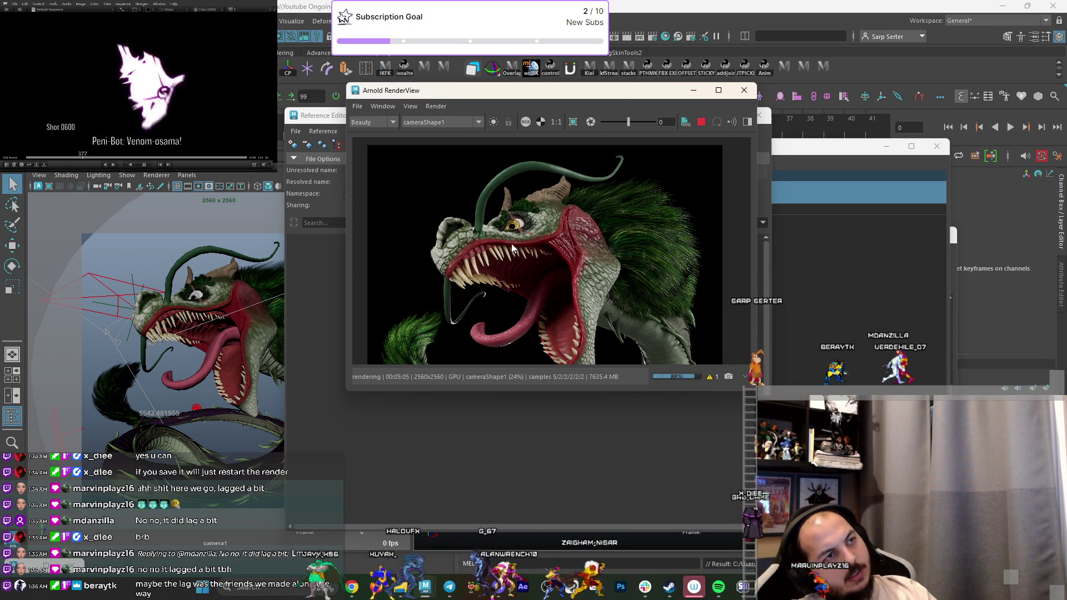
{"action": "scroll", "coordinate": [553, 278], "scroll_direction": "up", "scroll_amount": 5}
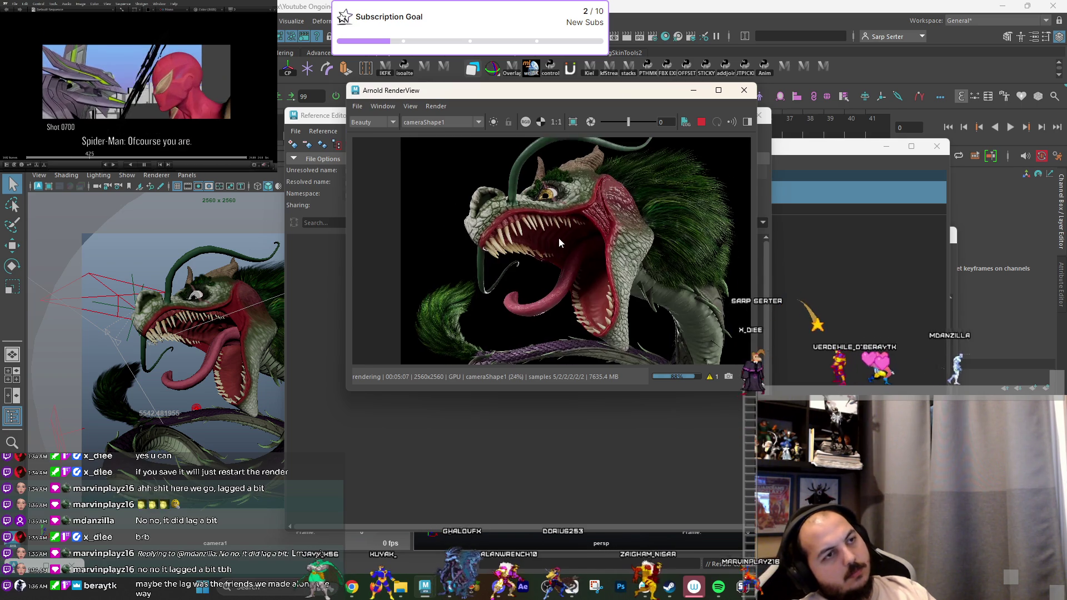
{"action": "scroll", "coordinate": [521, 251], "scroll_direction": "down", "scroll_amount": 2}
{"action": "scroll", "coordinate": [523, 257], "scroll_direction": "down", "scroll_amount": 3}
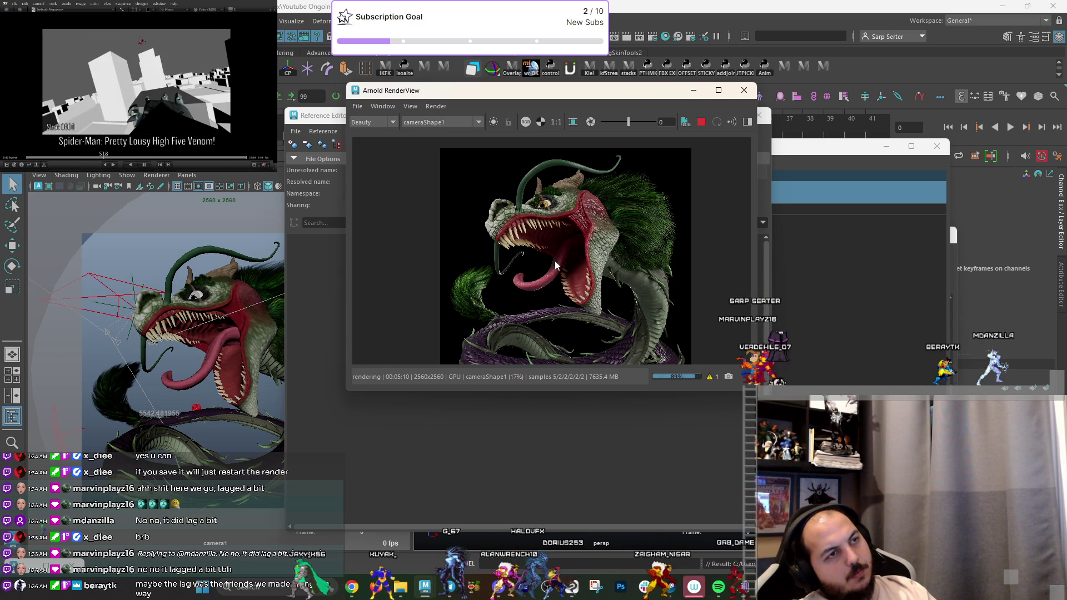
{"action": "scroll", "coordinate": [555, 266], "scroll_direction": "up", "scroll_amount": 4}
{"action": "scroll", "coordinate": [534, 291], "scroll_direction": "down", "scroll_amount": 2}
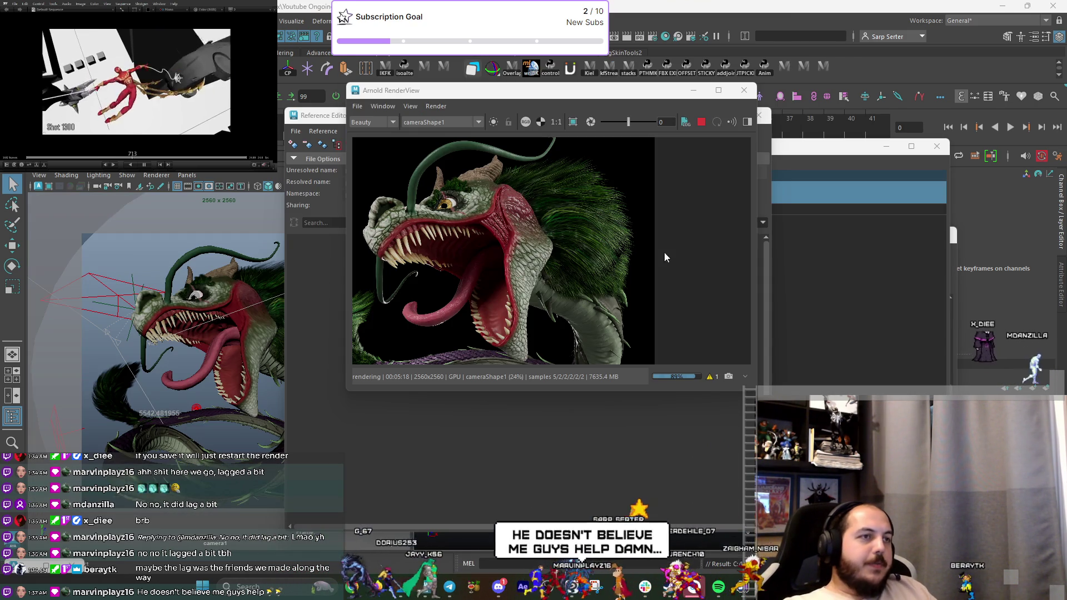
Close a spare untitled Maya window from the taskbar and open the Start menu
{"action": "mouse_move", "coordinate": [426, 587]}
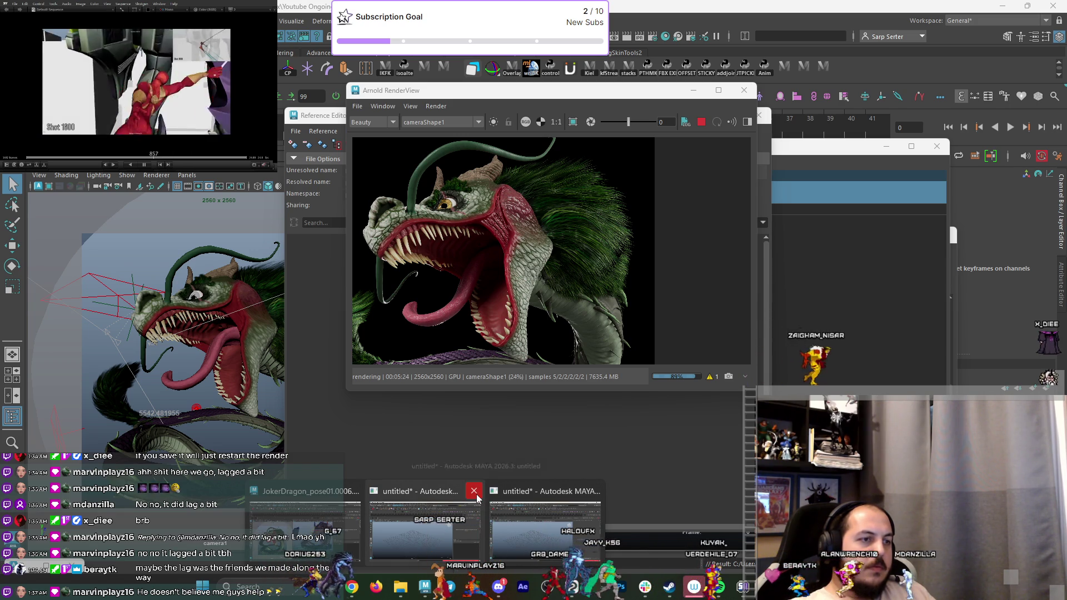
{"action": "left_click", "coordinate": [474, 491]}
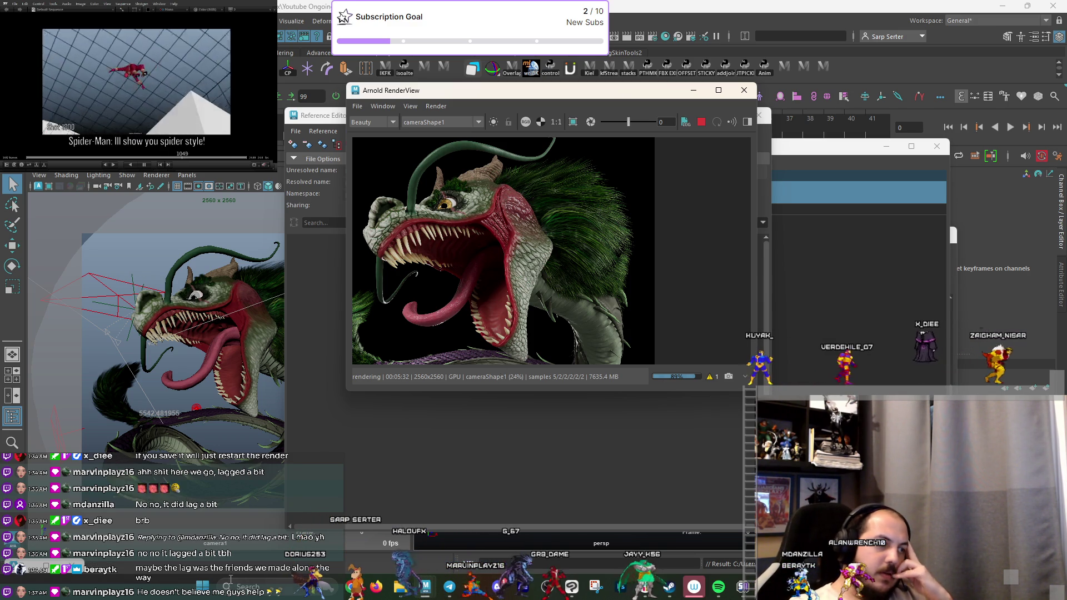
{"action": "left_click", "coordinate": [202, 587]}
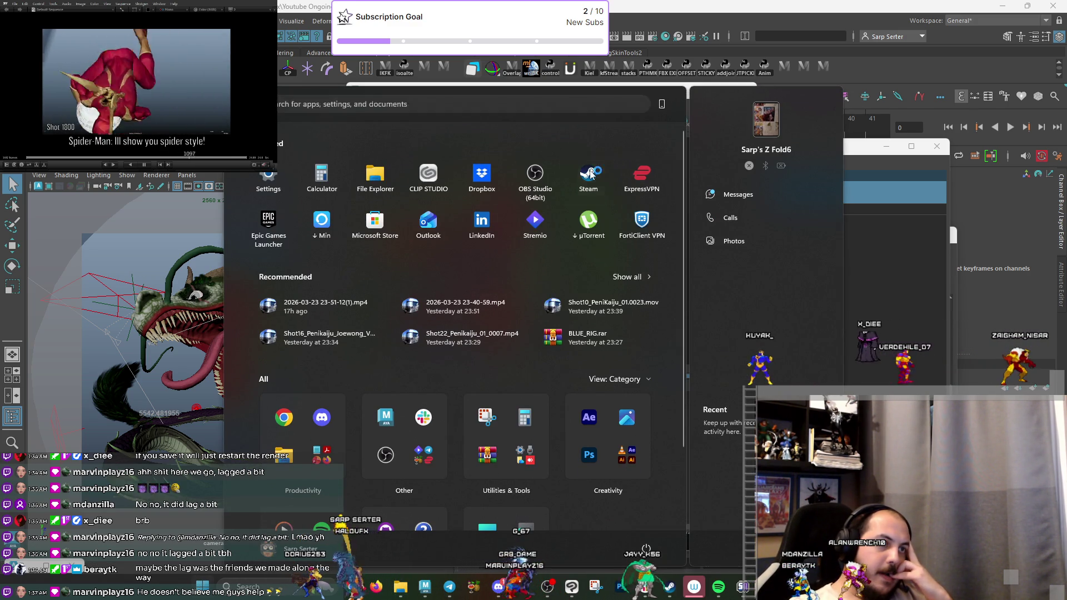
Launch Marvel Rivals from the Steam library, then bring Maya's Reference Editor window back in front
{"action": "left_click", "coordinate": [591, 174]}
{"action": "left_click", "coordinate": [138, 250]}
{"action": "left_click", "coordinate": [297, 338]}
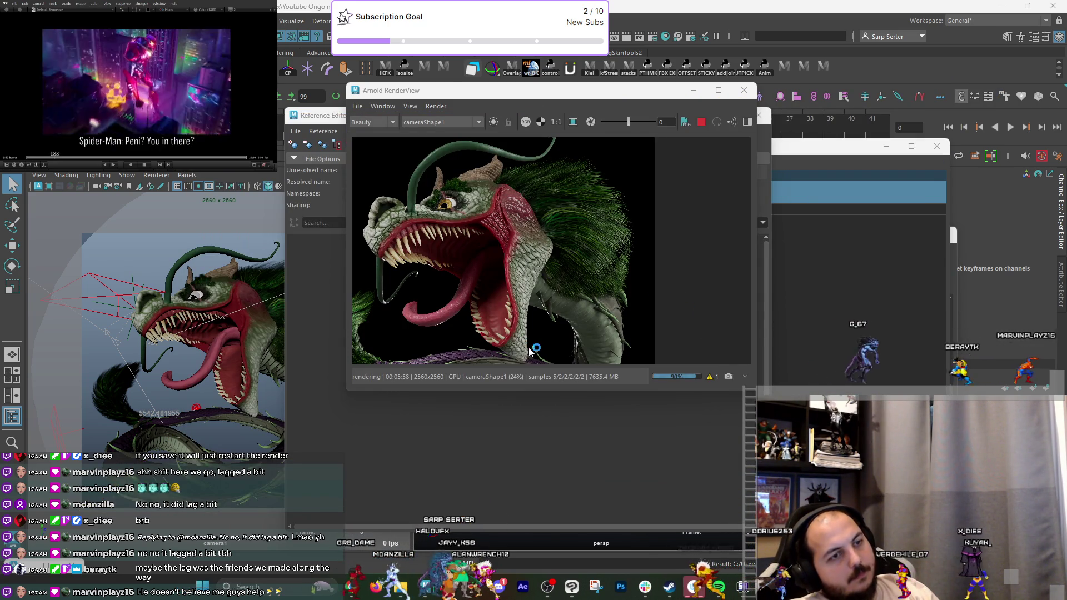
{"action": "mouse_move", "coordinate": [436, 587]}
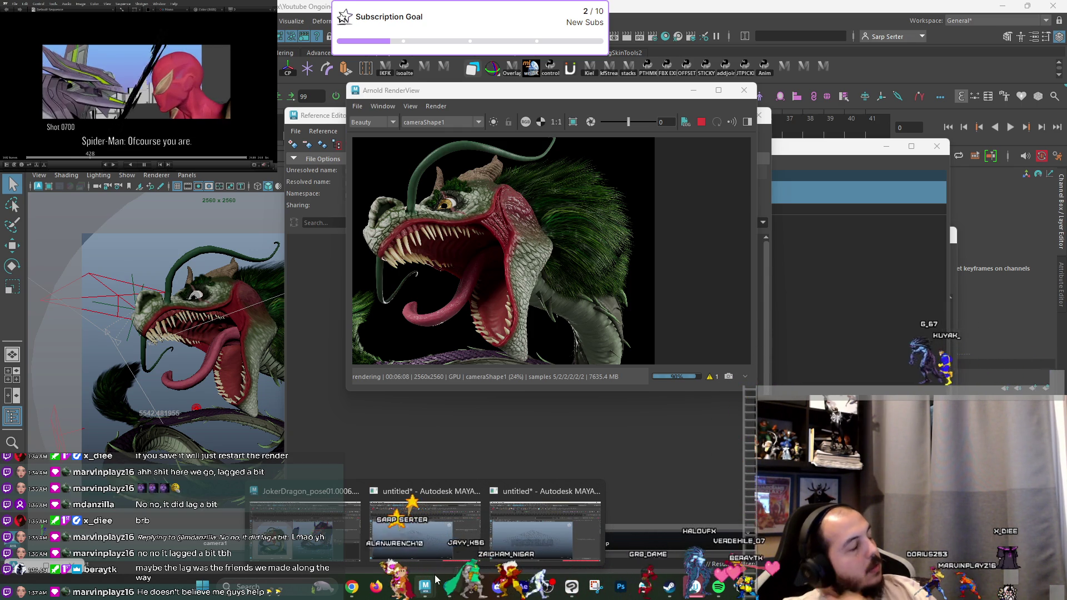
{"action": "left_click", "coordinate": [594, 438]}
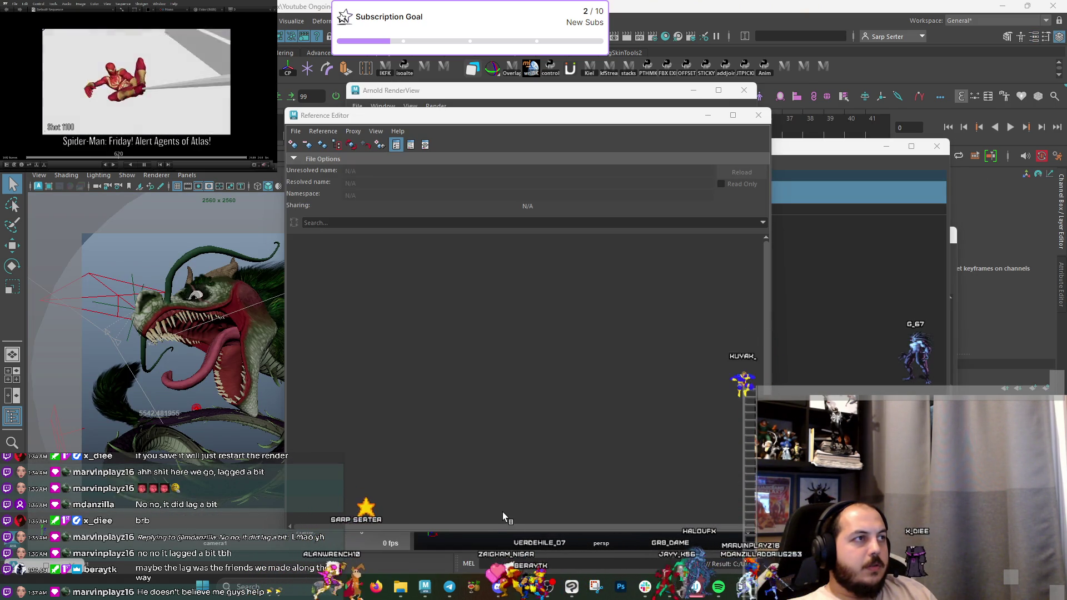
Check Maya's open-window previews, then open Task Manager with Ctrl+Shift+Esc and move it into view
{"action": "right_click", "coordinate": [425, 586]}
{"action": "left_click", "coordinate": [425, 587]}
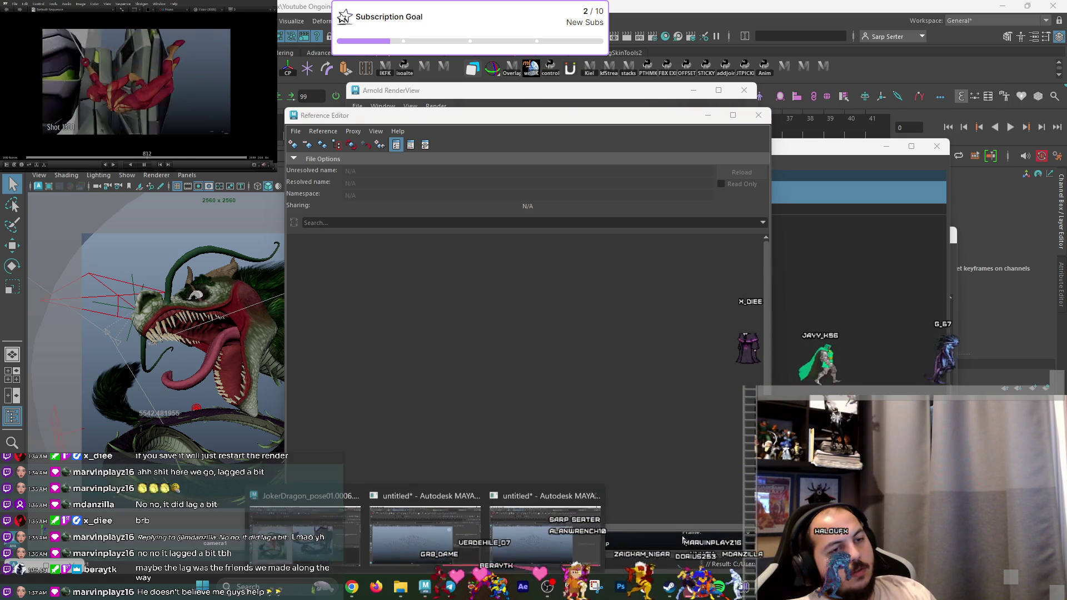
{"action": "key", "text": "ctrl+shift+Escape"}
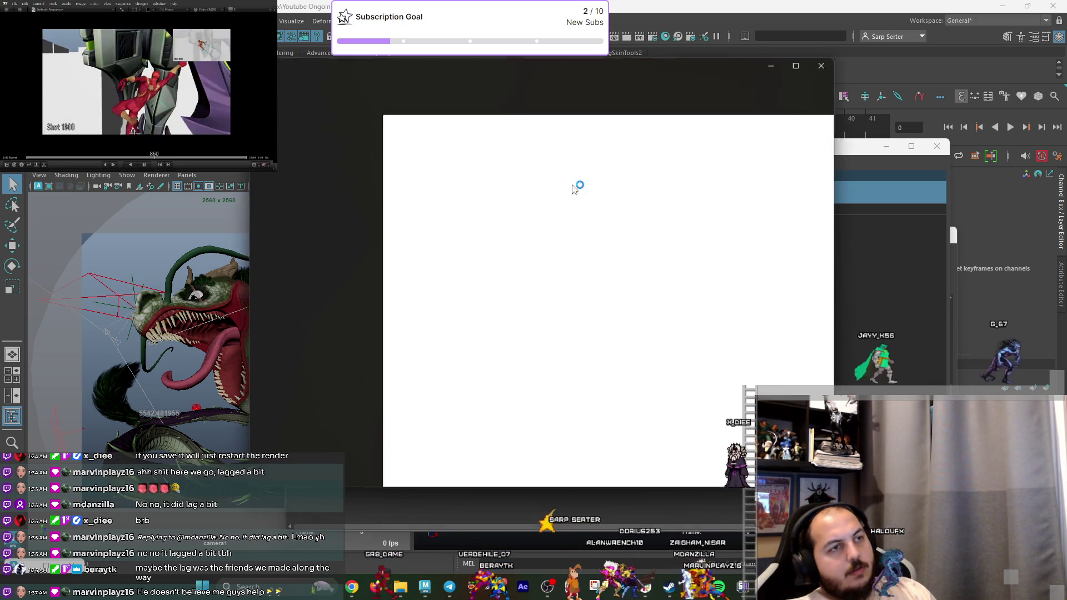
{"action": "left_click_drag", "start_coordinate": [649, 64], "coordinate": [473, 53]}
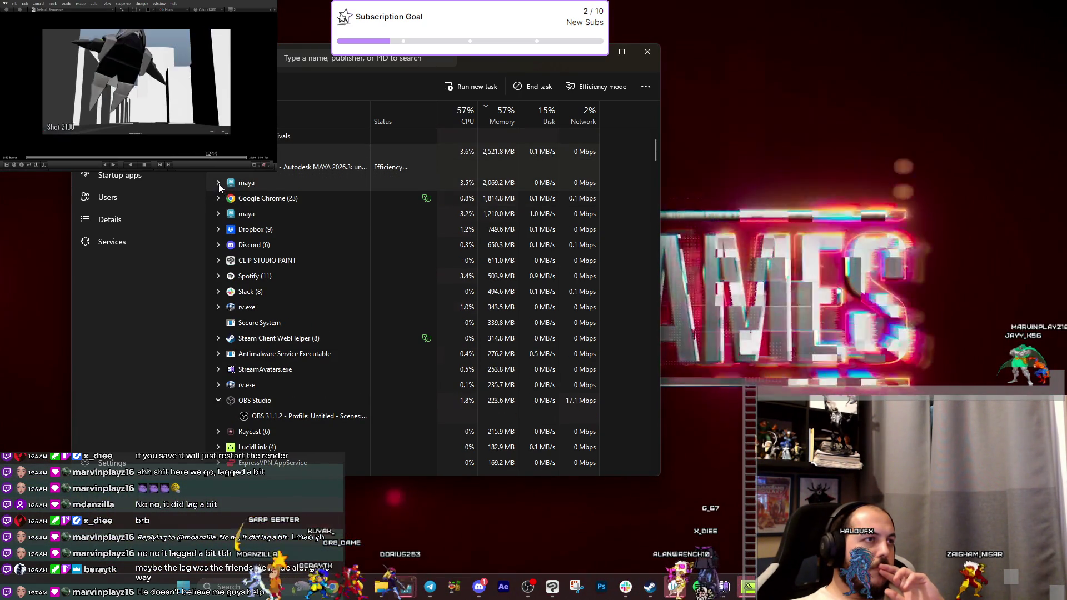
Expand both maya process groups and end the stray untitled Maya process
{"action": "left_click", "coordinate": [218, 183]}
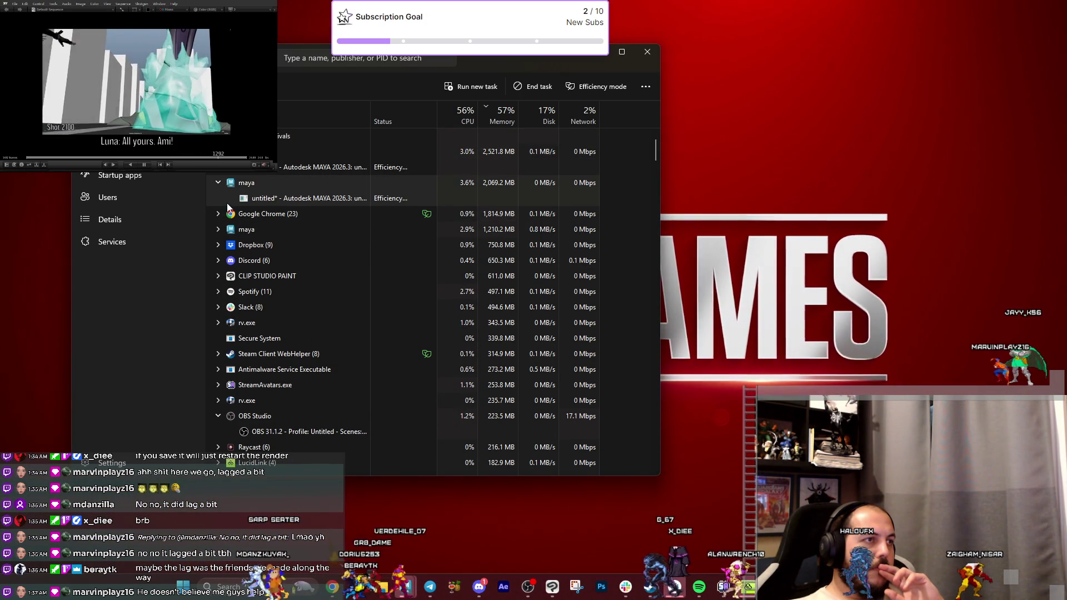
{"action": "left_click", "coordinate": [218, 231]}
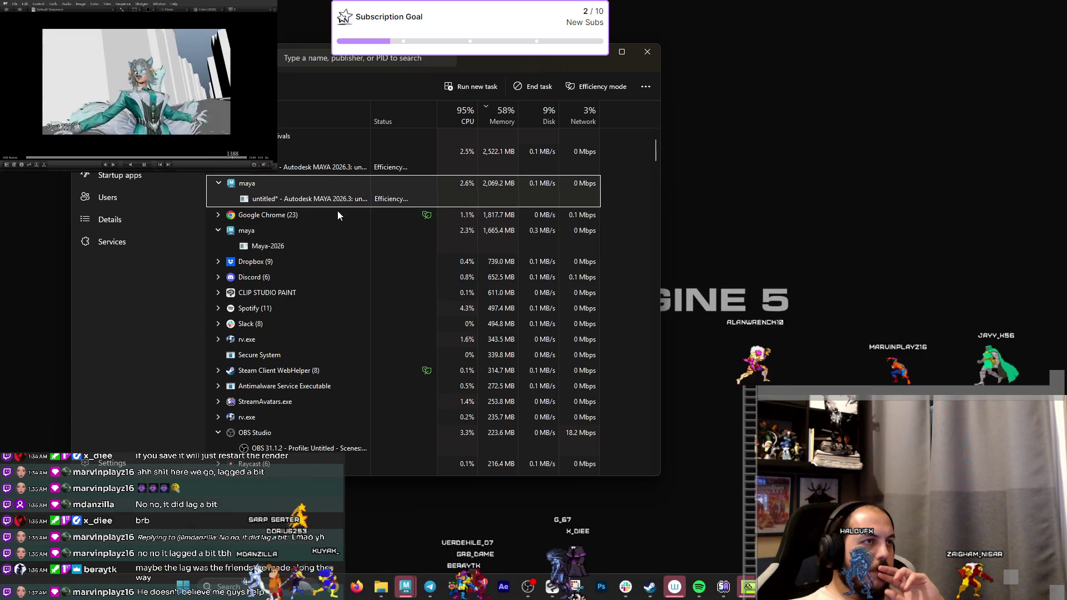
{"action": "right_click", "coordinate": [288, 195]}
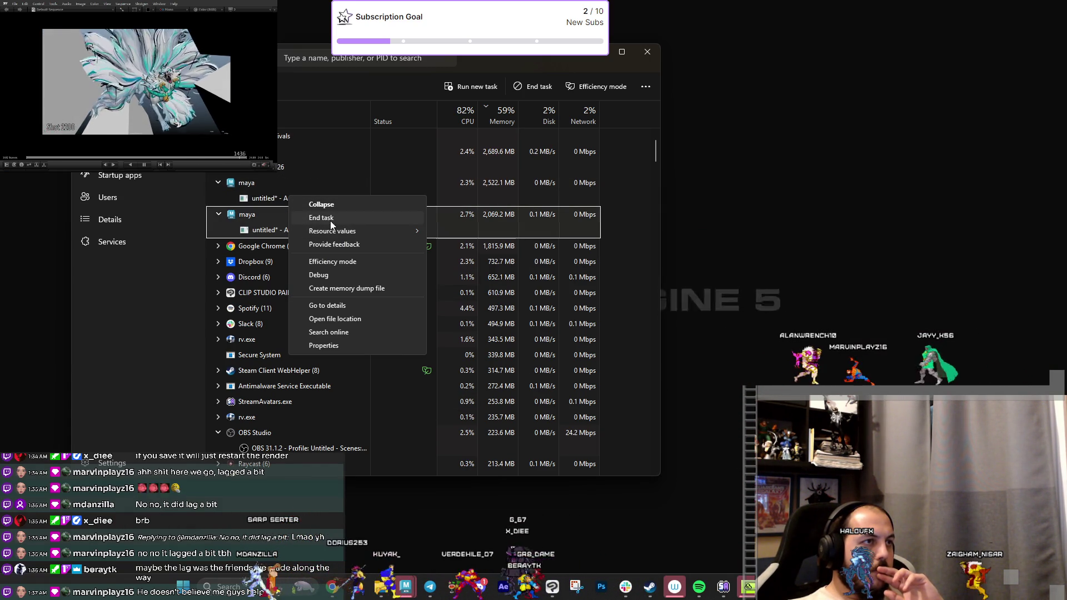
{"action": "left_click", "coordinate": [263, 200]}
{"action": "right_click", "coordinate": [258, 197]}
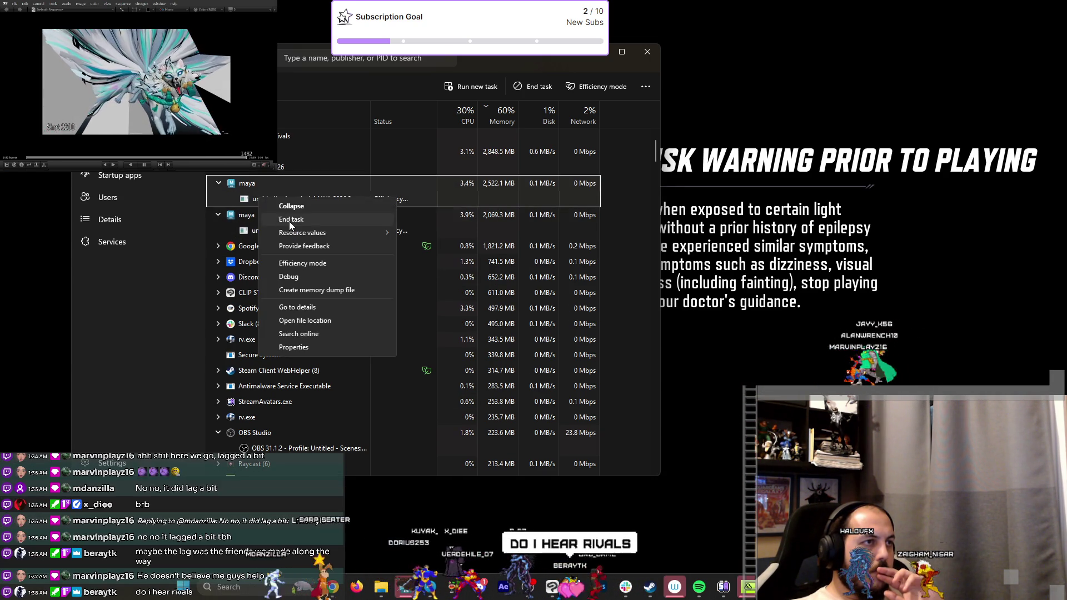
{"action": "left_click", "coordinate": [290, 220]}
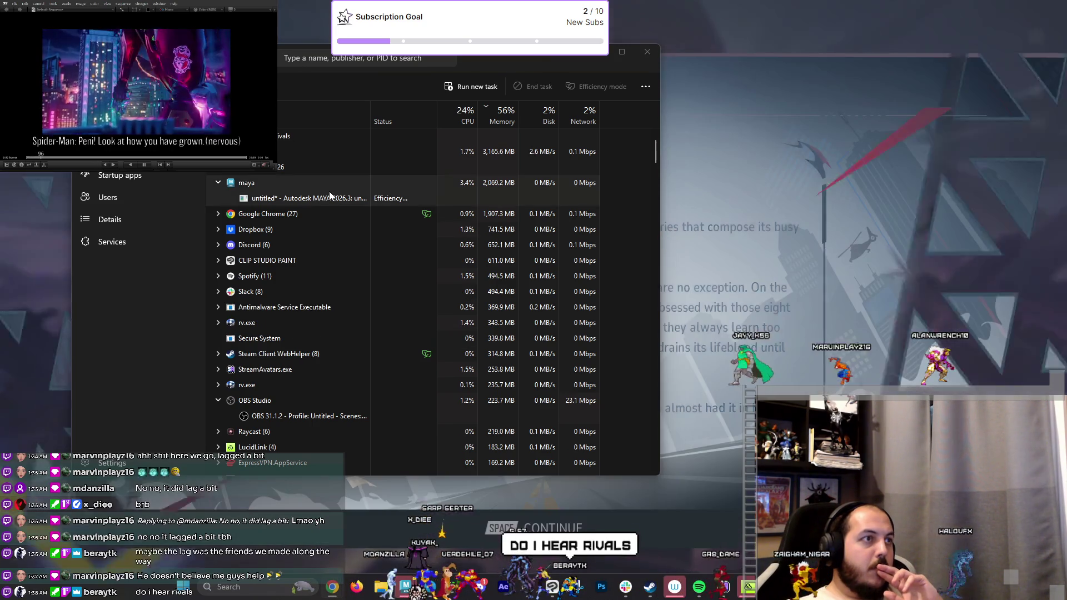
End the new Maya-2026 entry and the remaining untitled Maya process, then return to the dragon scene
{"action": "right_click", "coordinate": [278, 167]}
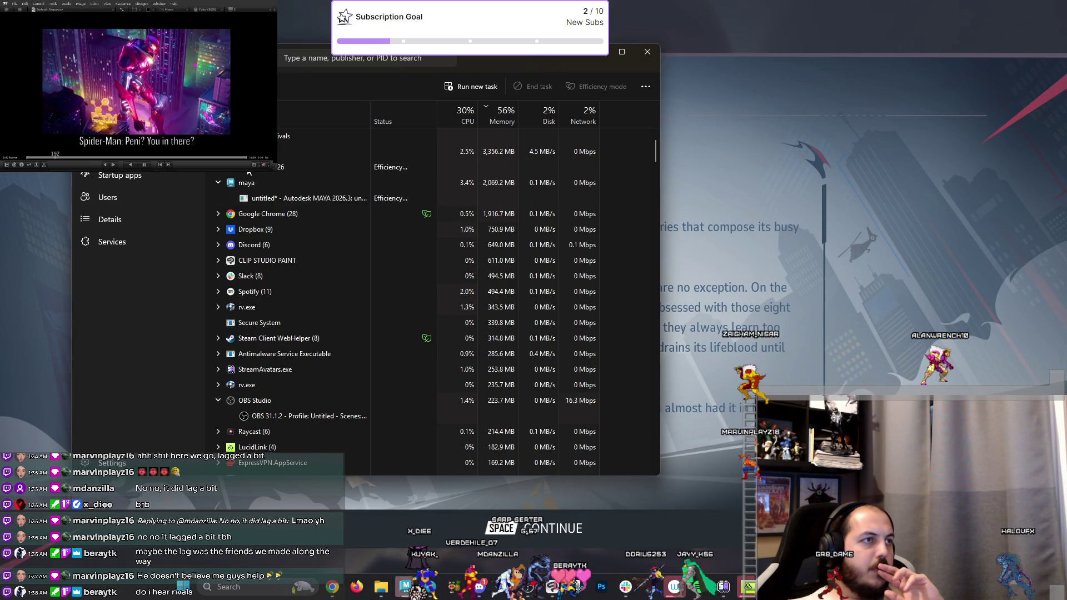
{"action": "right_click", "coordinate": [286, 199]}
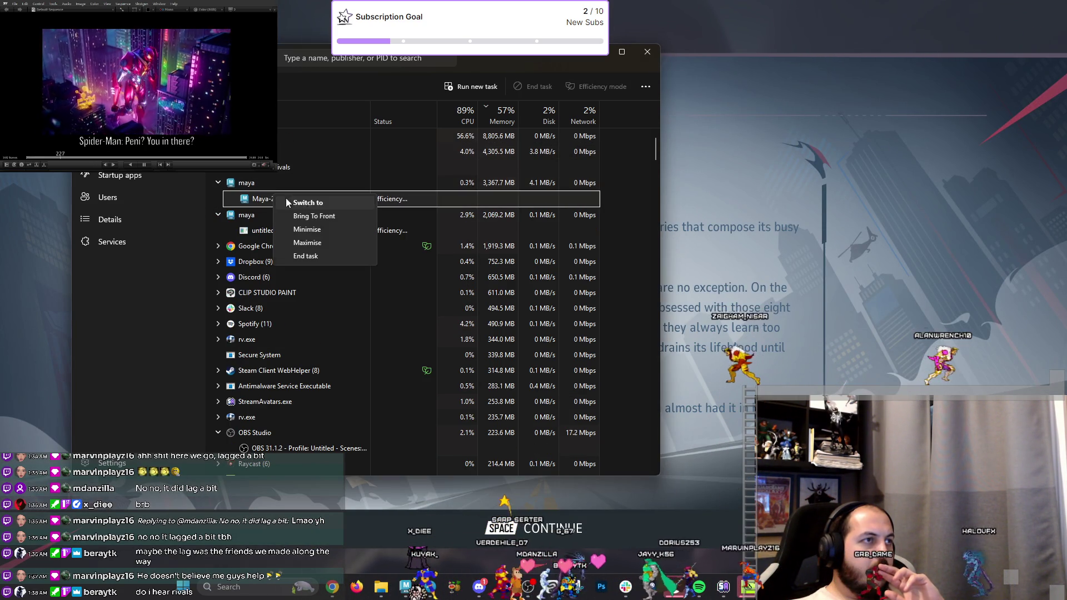
{"action": "left_click", "coordinate": [322, 254]}
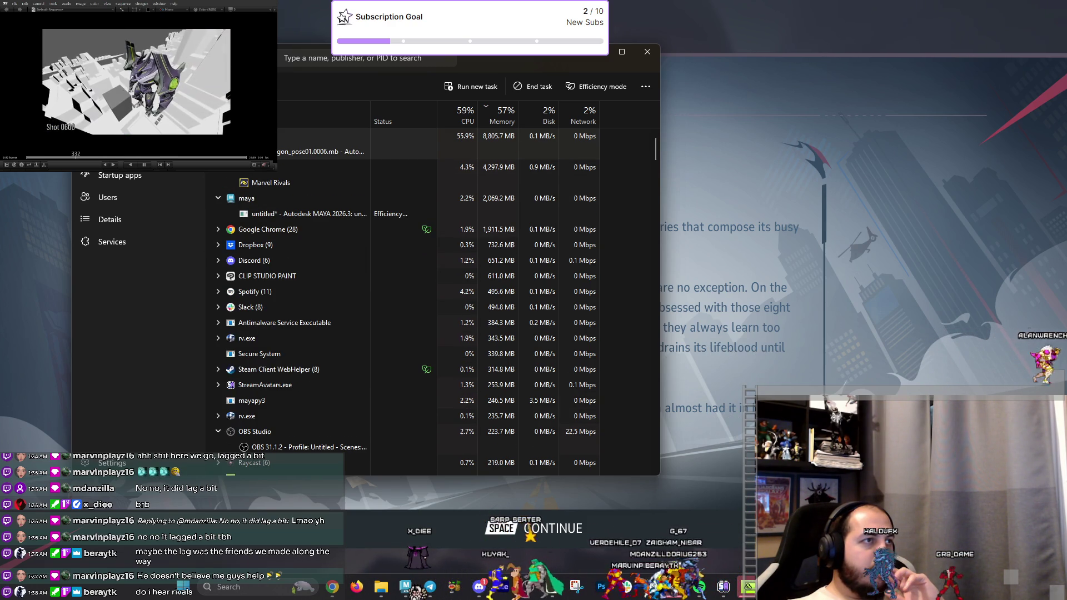
{"action": "right_click", "coordinate": [291, 215]}
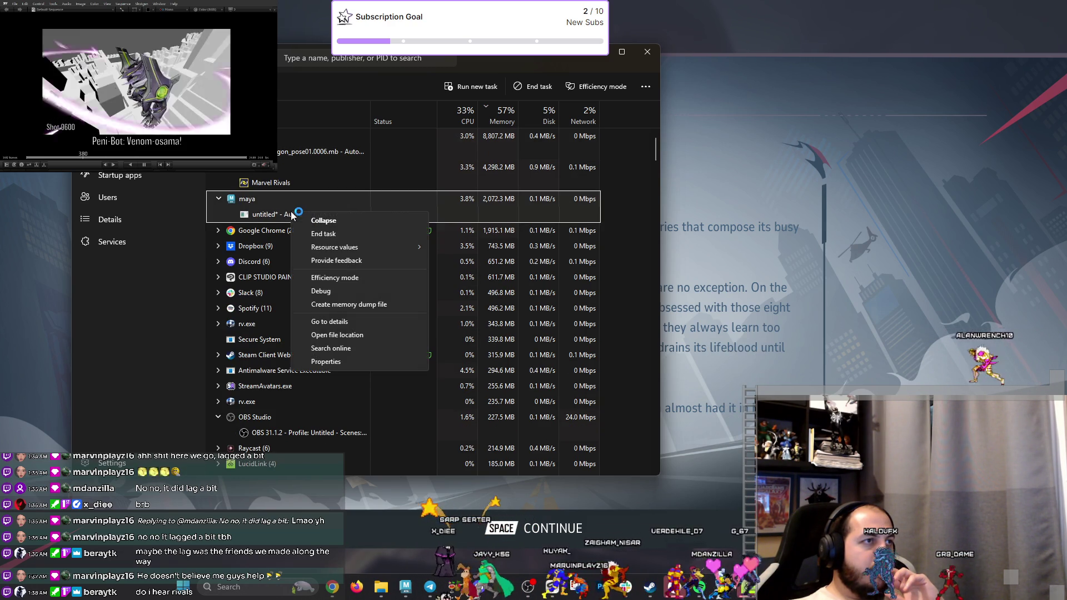
{"action": "left_click", "coordinate": [322, 235]}
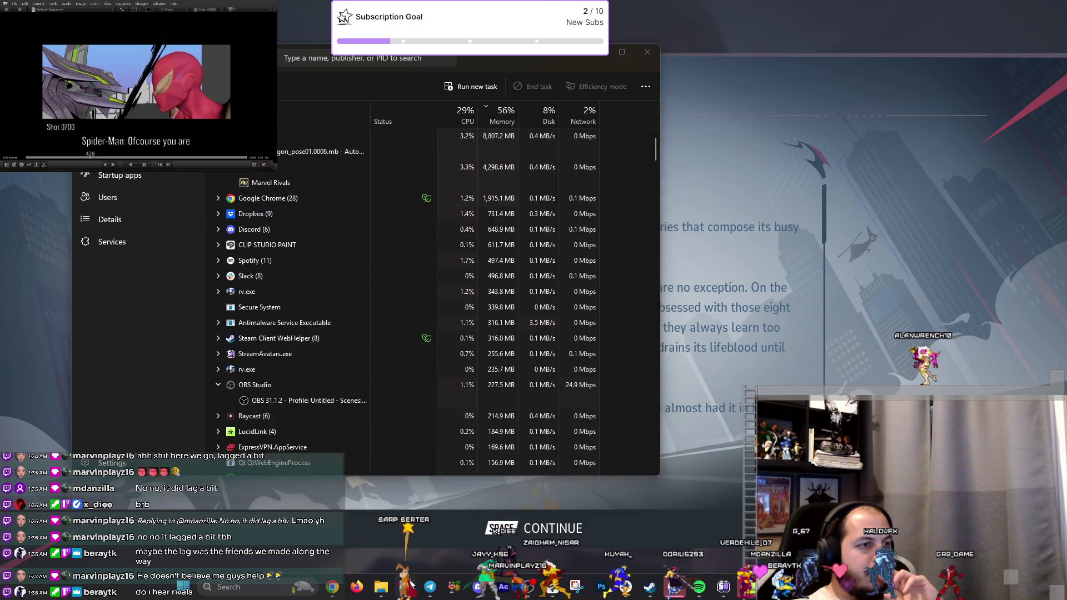
{"action": "left_click", "coordinate": [411, 578]}
{"action": "right_click", "coordinate": [405, 590]}
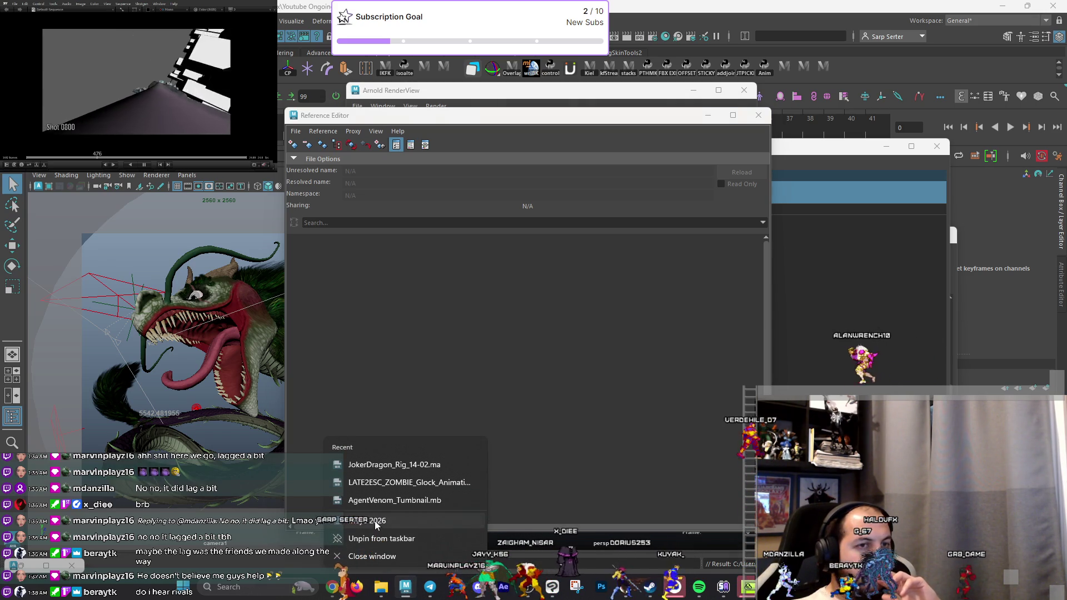
Use Maya's taskbar jump list to bring the in-progress Arnold RenderView dragon render to the front
{"action": "left_click", "coordinate": [376, 522]}
{"action": "left_click", "coordinate": [564, 97]}
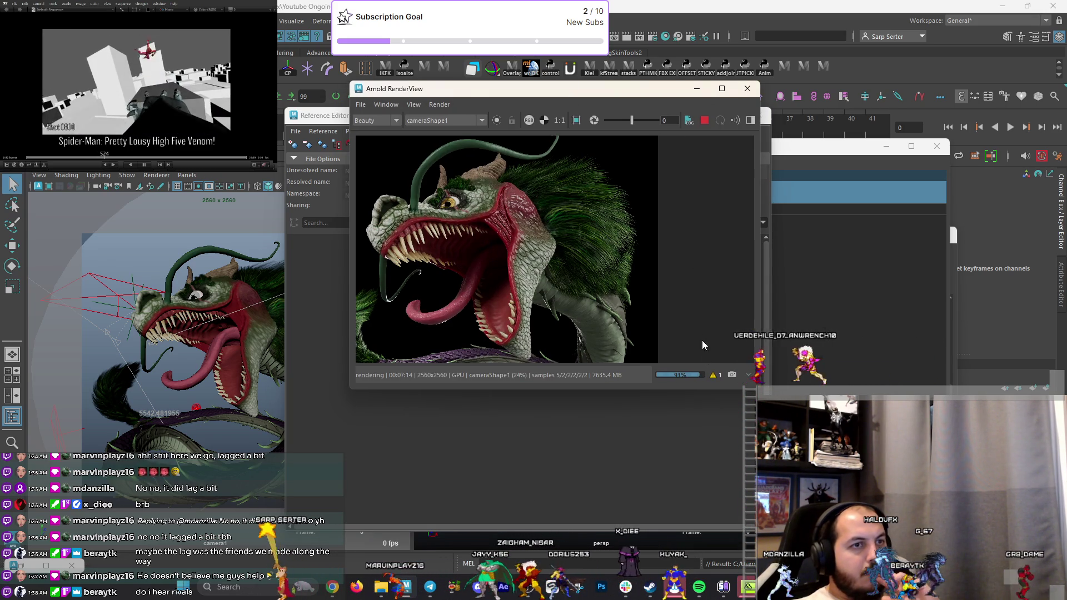
{"action": "mouse_move", "coordinate": [419, 582]}
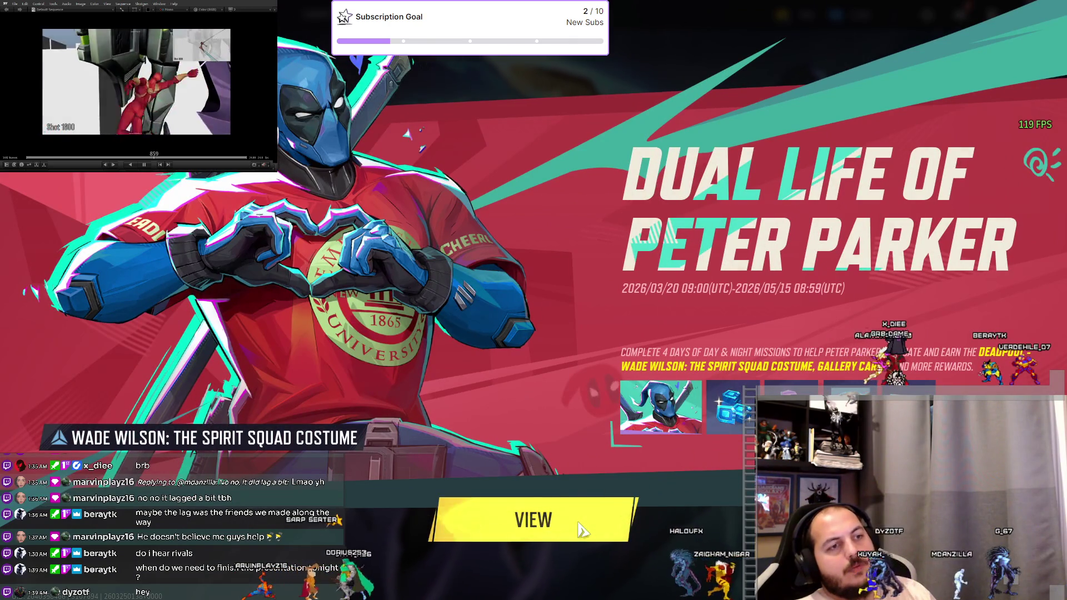
Claim the Test 1 event reward, then the Black Cat Night mission's 50 Units and 100 Chrono Tokens
{"action": "left_click", "coordinate": [581, 530]}
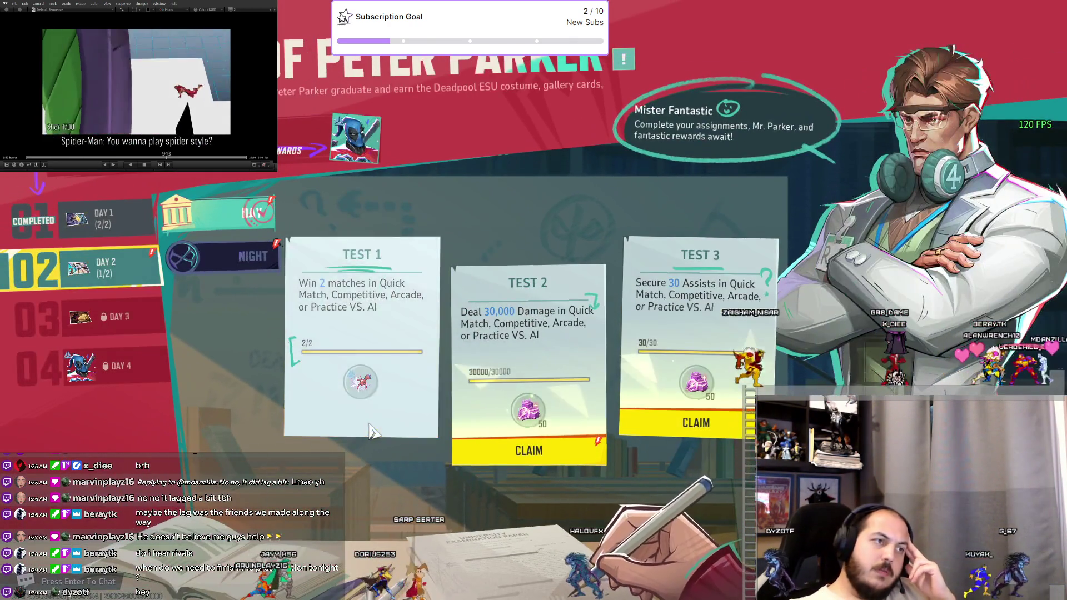
{"action": "left_click", "coordinate": [398, 431]}
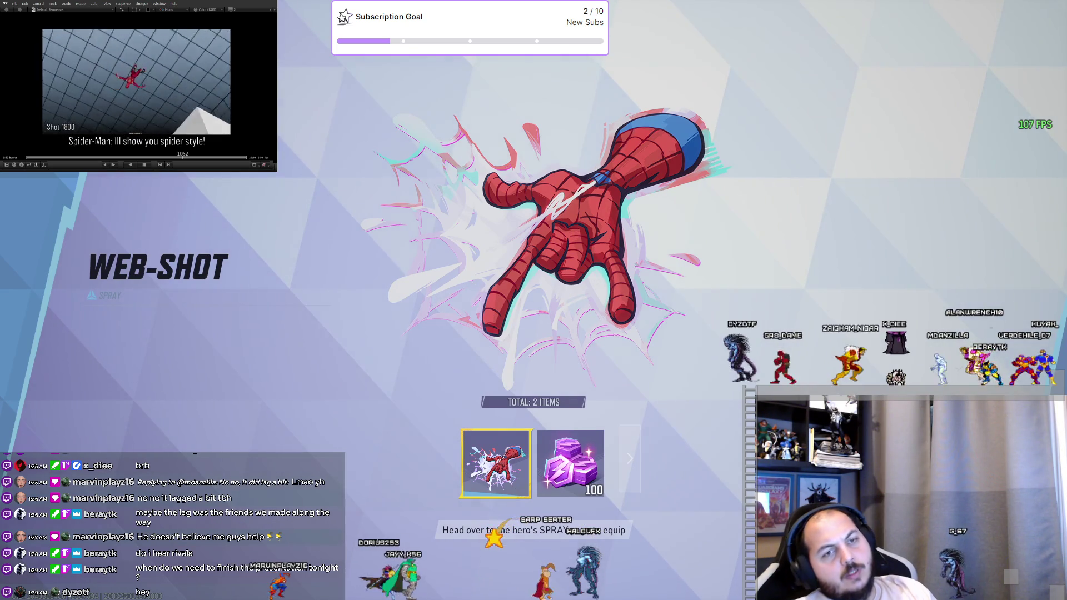
{"action": "left_click", "coordinate": [462, 482]}
{"action": "left_click", "coordinate": [251, 267]}
{"action": "left_click", "coordinate": [611, 351]}
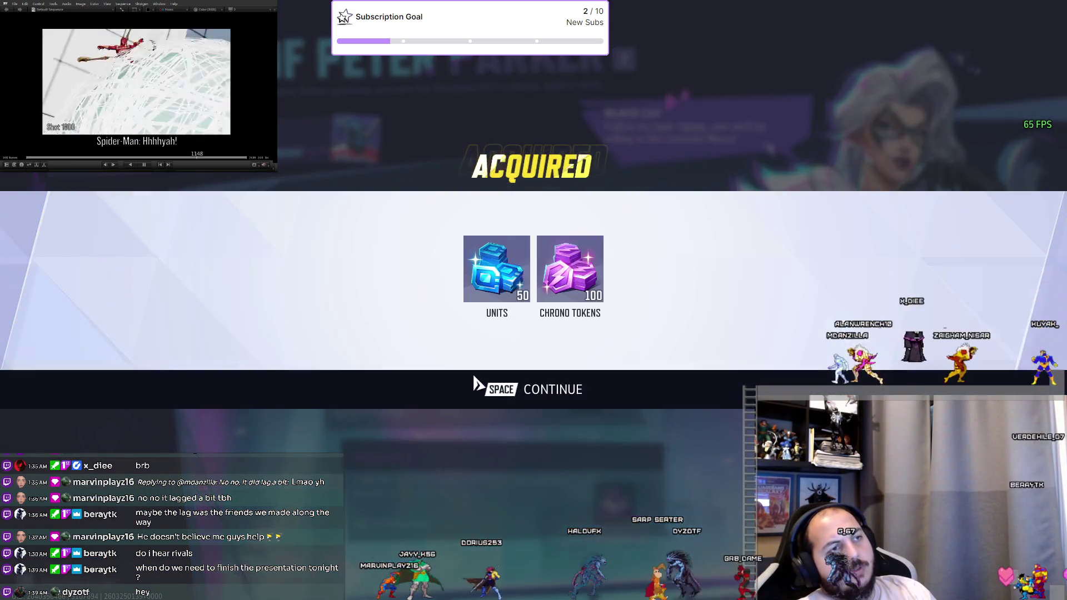
{"action": "left_click", "coordinate": [479, 378]}
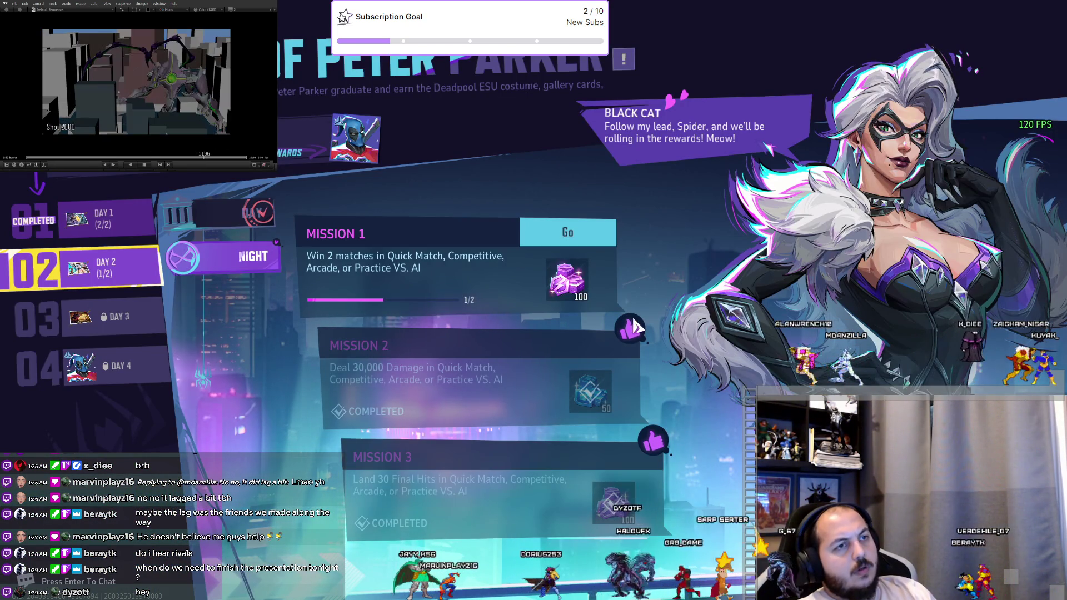
Launch Google Chrome from the Start menu and switch to its new-tab window
{"action": "key", "text": "super"}
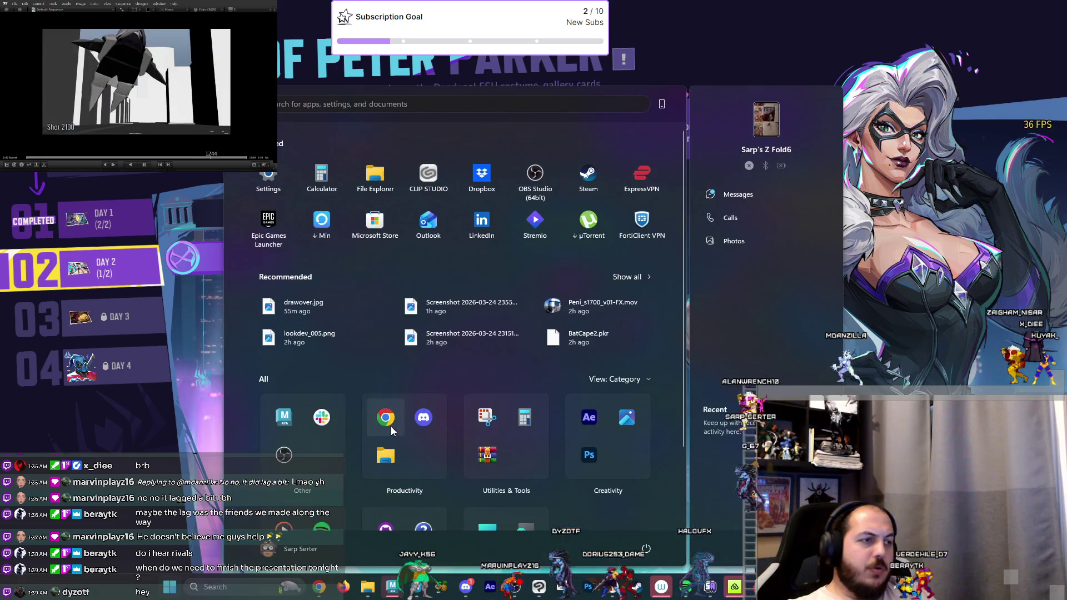
{"action": "left_click", "coordinate": [344, 588]}
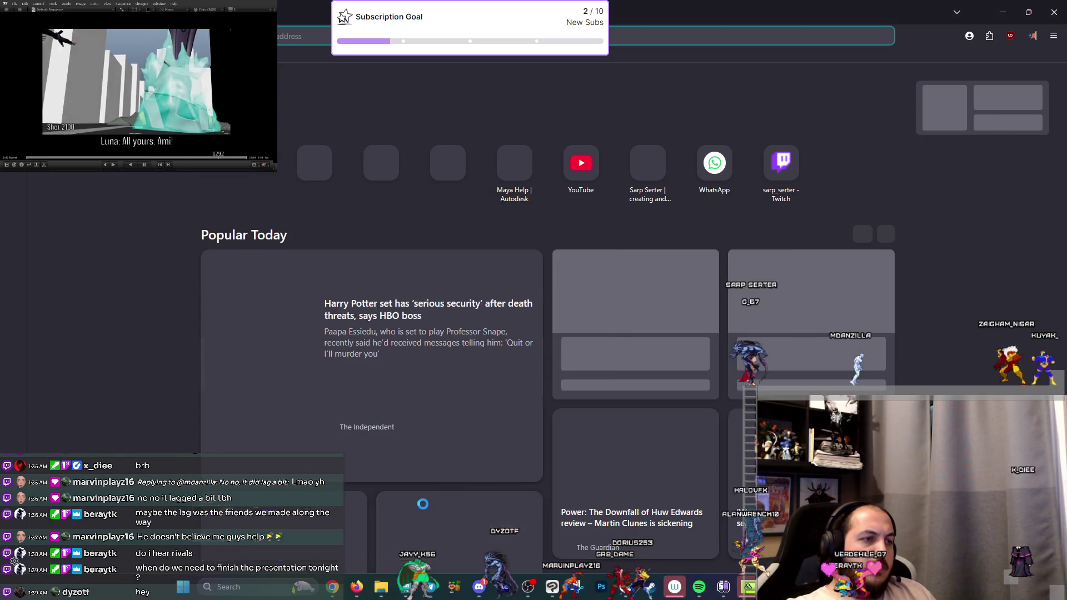
{"action": "key", "text": "alt+Tab"}
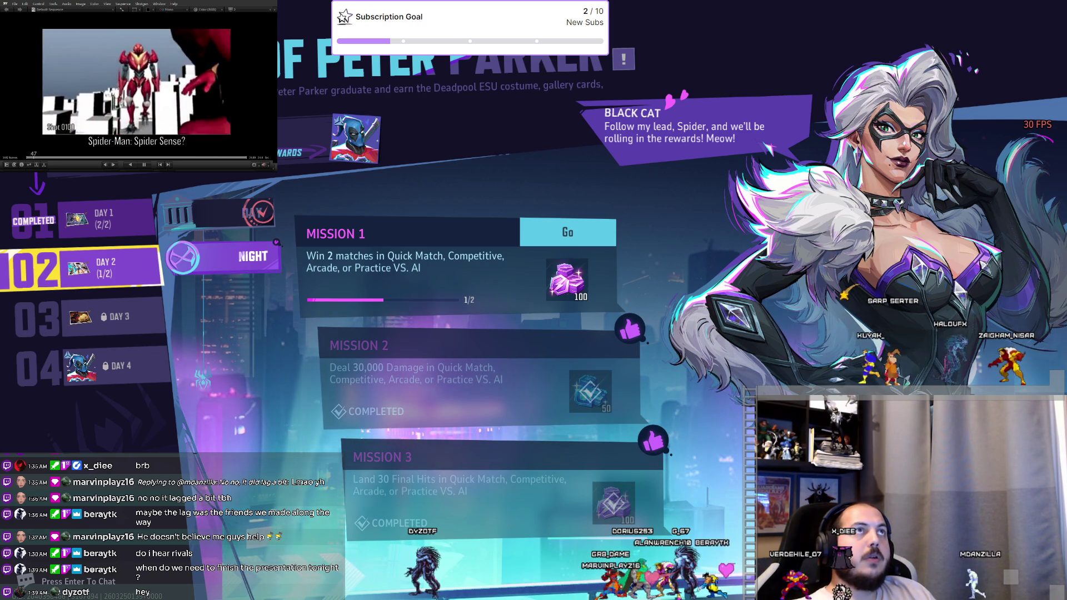
{"action": "key", "text": "alt+Tab"}
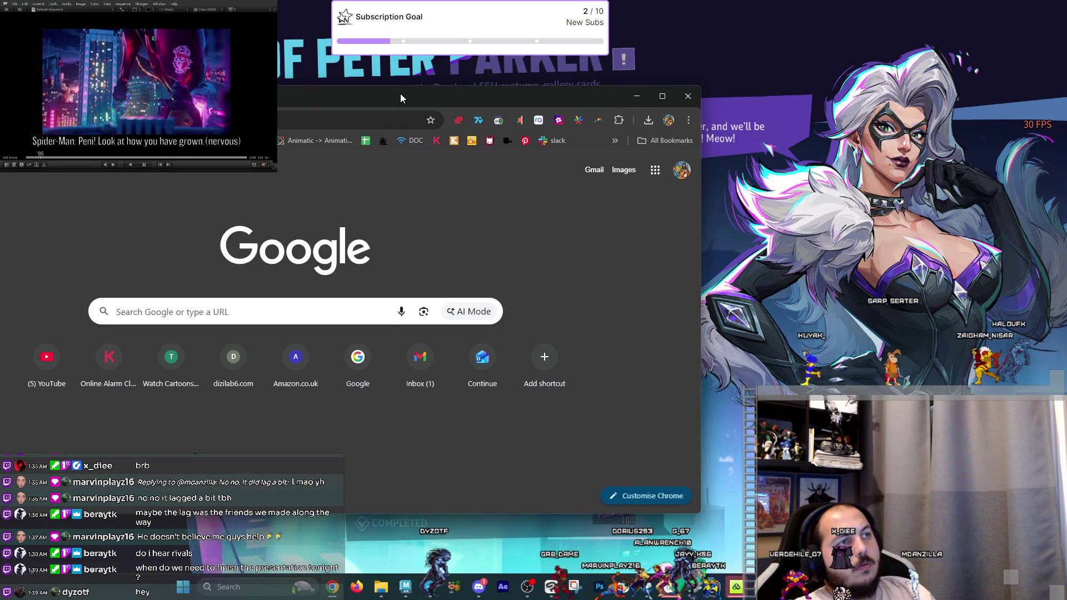
Maximize Chrome, scroll through the Nerd Zoom site and open its YouTube channel
{"action": "double_click", "coordinate": [398, 94]}
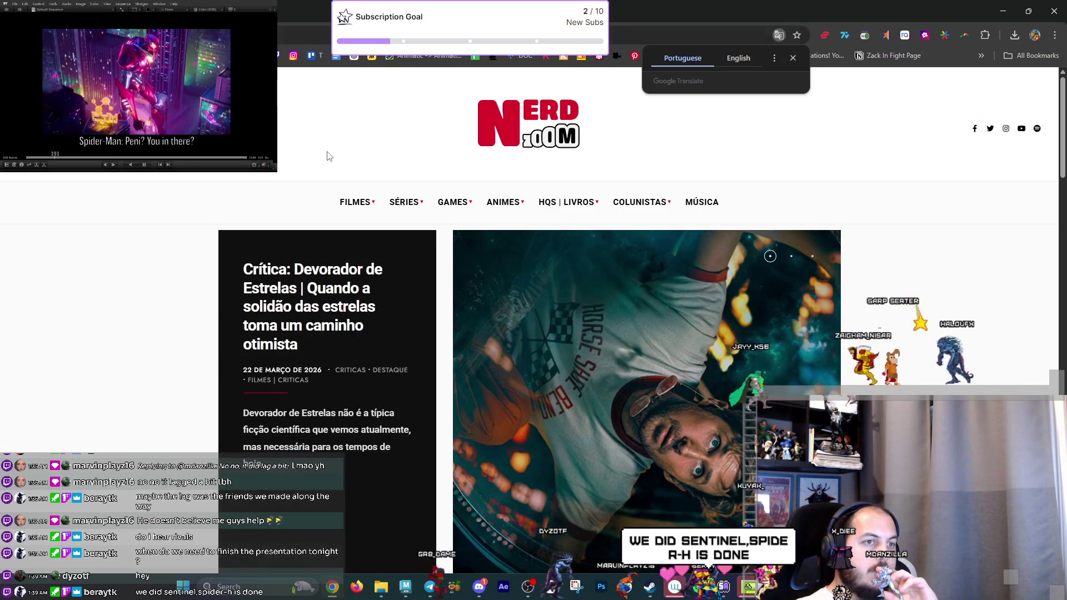
{"action": "scroll", "coordinate": [248, 184], "scroll_direction": "down", "scroll_amount": 15}
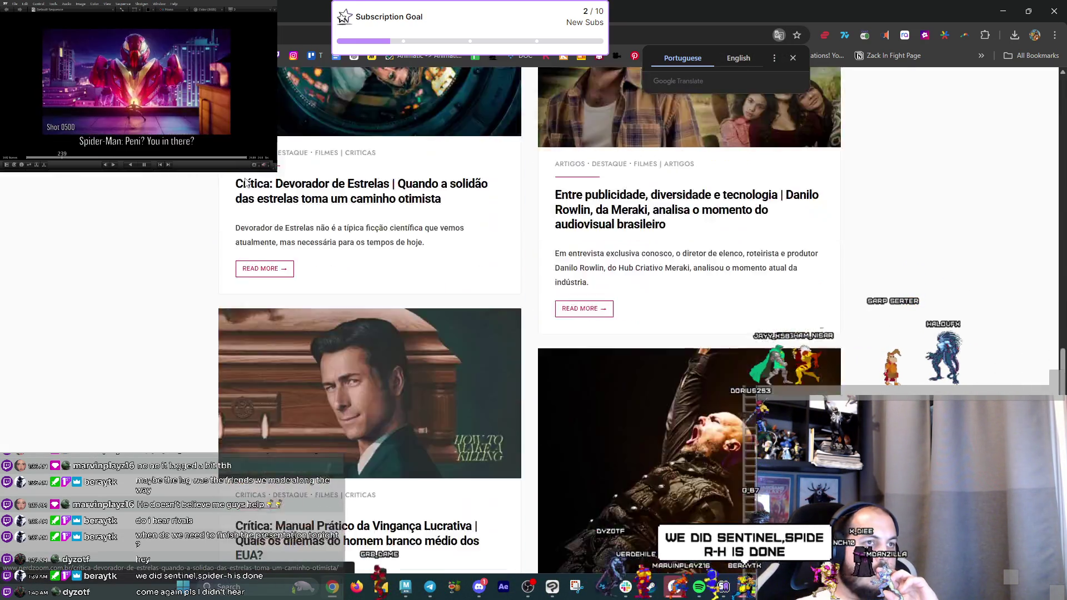
{"action": "scroll", "coordinate": [246, 180], "scroll_direction": "down", "scroll_amount": 3}
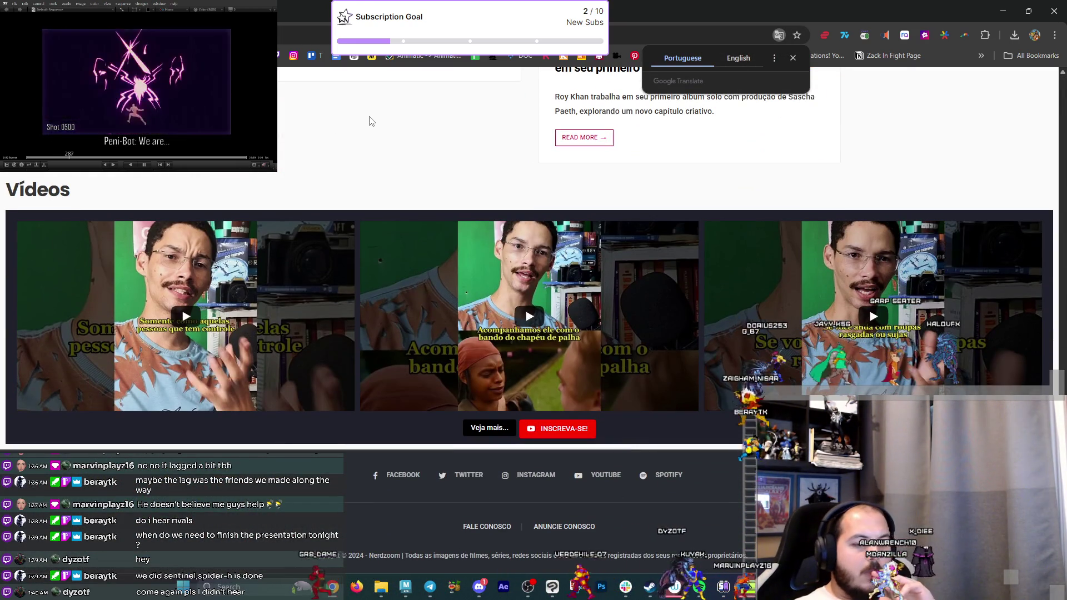
{"action": "scroll", "coordinate": [371, 121], "scroll_direction": "up", "scroll_amount": 10}
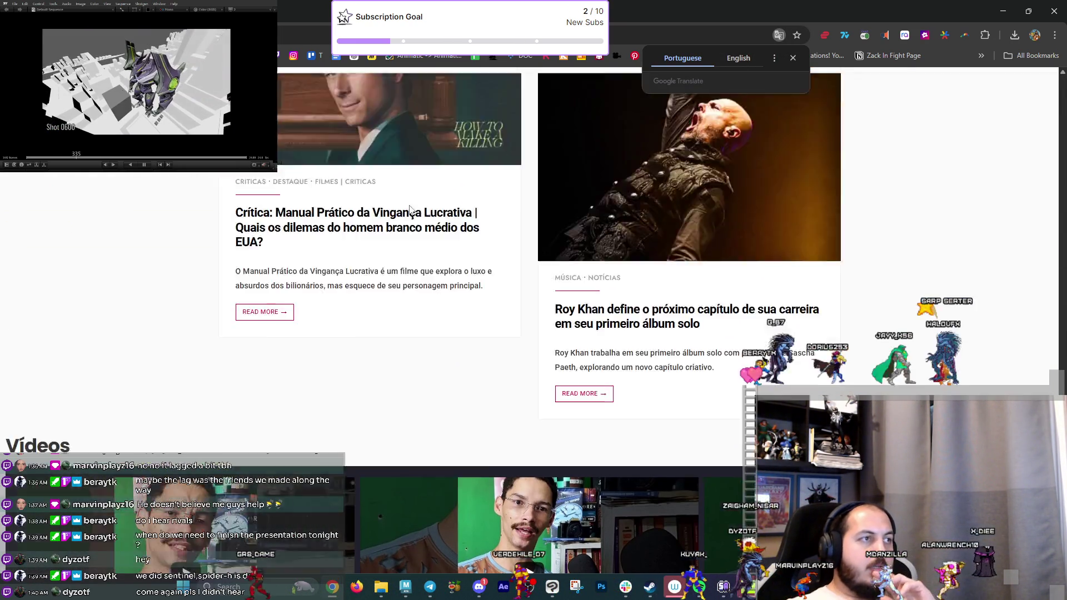
{"action": "scroll", "coordinate": [481, 183], "scroll_direction": "up", "scroll_amount": 8}
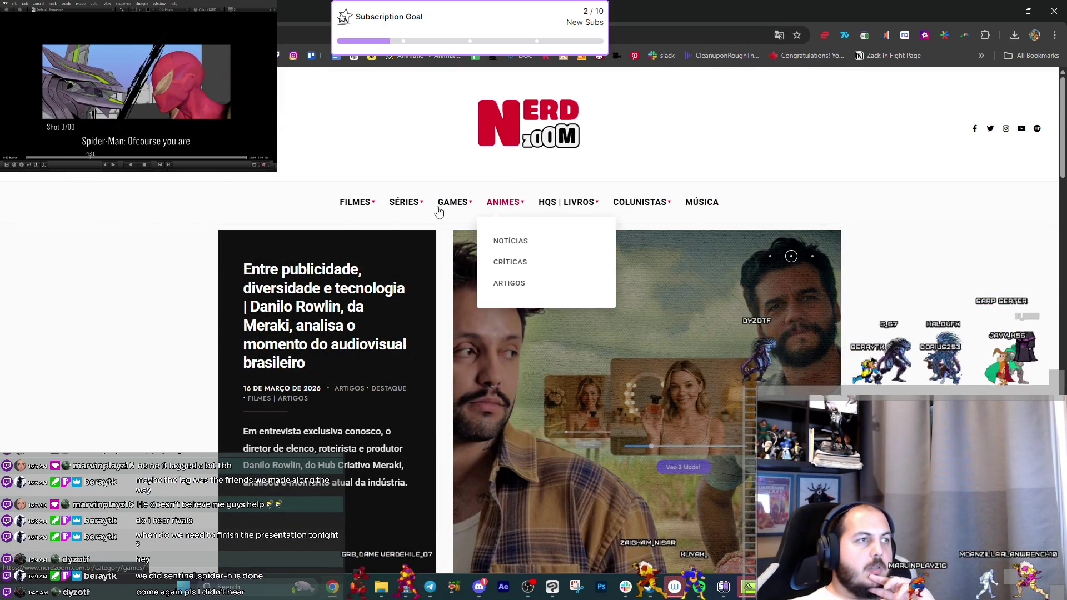
{"action": "left_click", "coordinate": [1023, 133]}
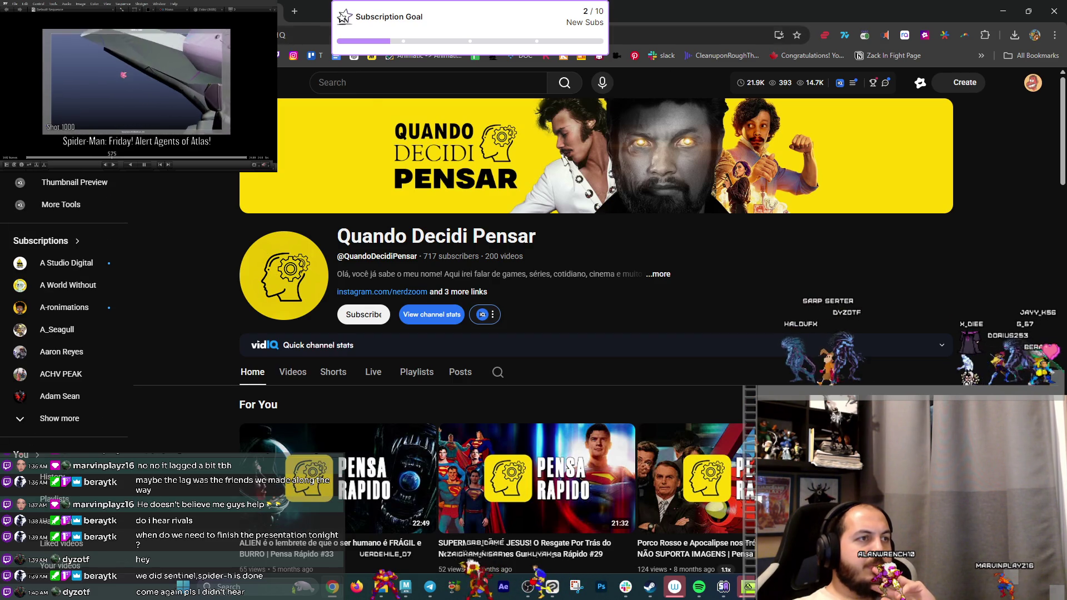
Look over the Instagram profile, close the tabs and Chrome, and return to the game's event list
{"action": "key", "text": "ctrl+w"}
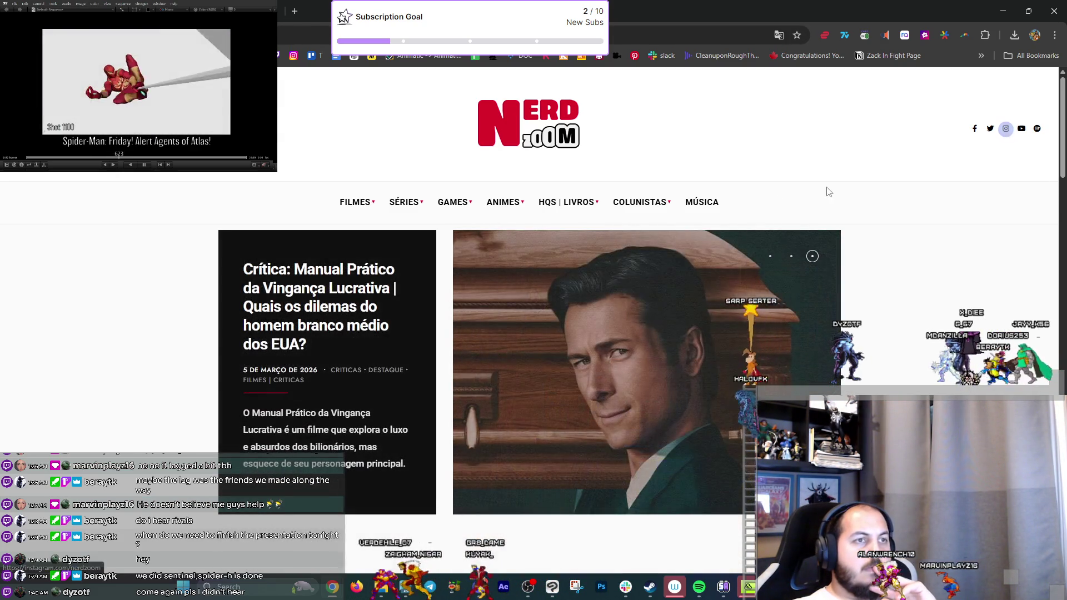
{"action": "mouse_move", "coordinate": [639, 204]}
{"action": "key", "text": "ctrl+w"}
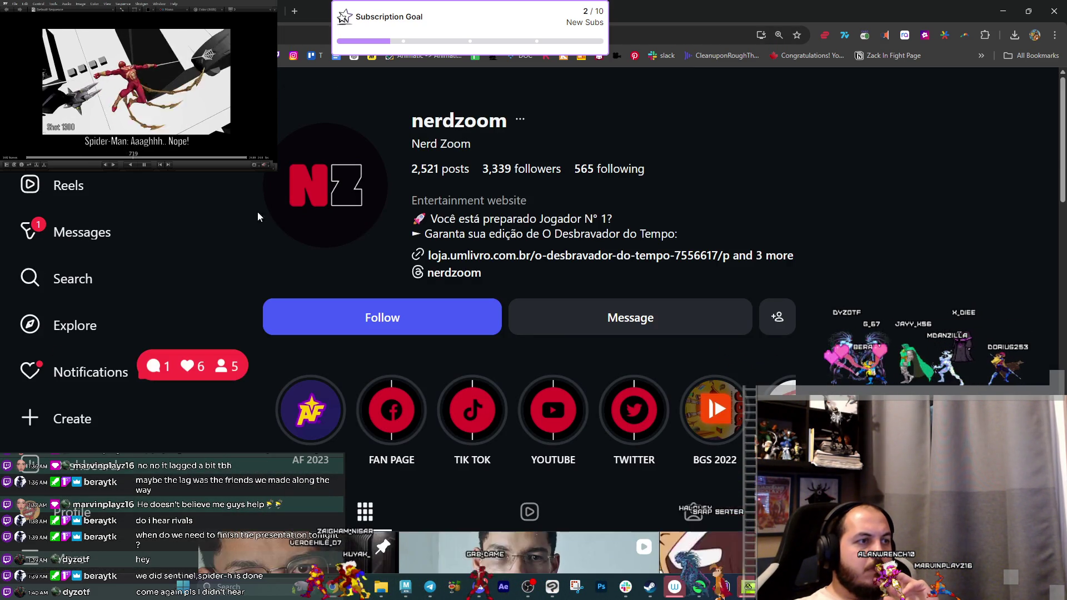
{"action": "scroll", "coordinate": [244, 200], "scroll_direction": "down", "scroll_amount": 5}
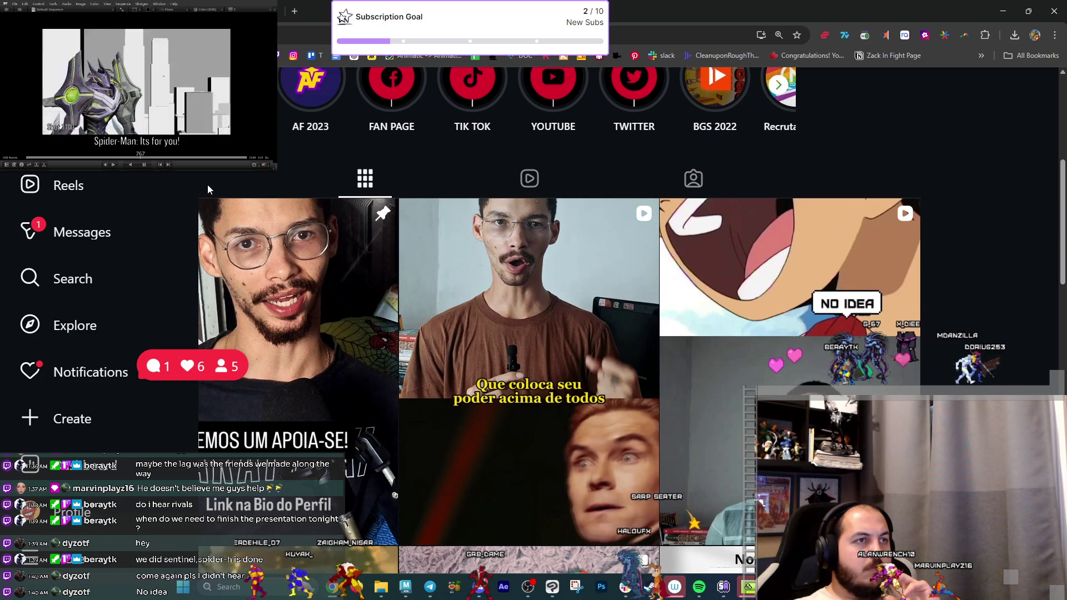
{"action": "scroll", "coordinate": [207, 185], "scroll_direction": "up", "scroll_amount": 5}
{"action": "key", "text": "ctrl+w"}
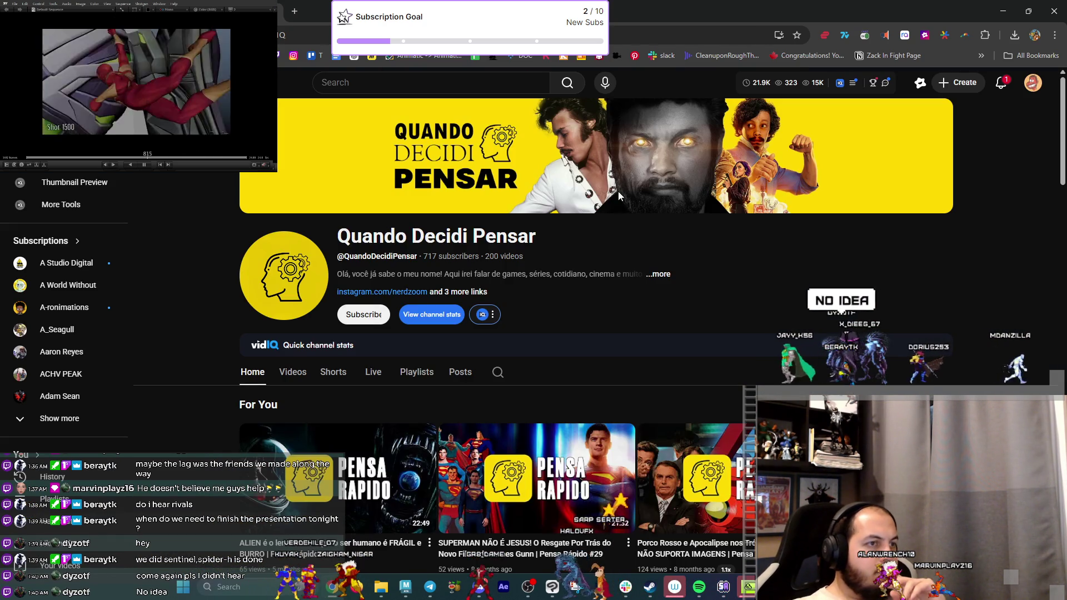
{"action": "left_click", "coordinate": [1049, 20]}
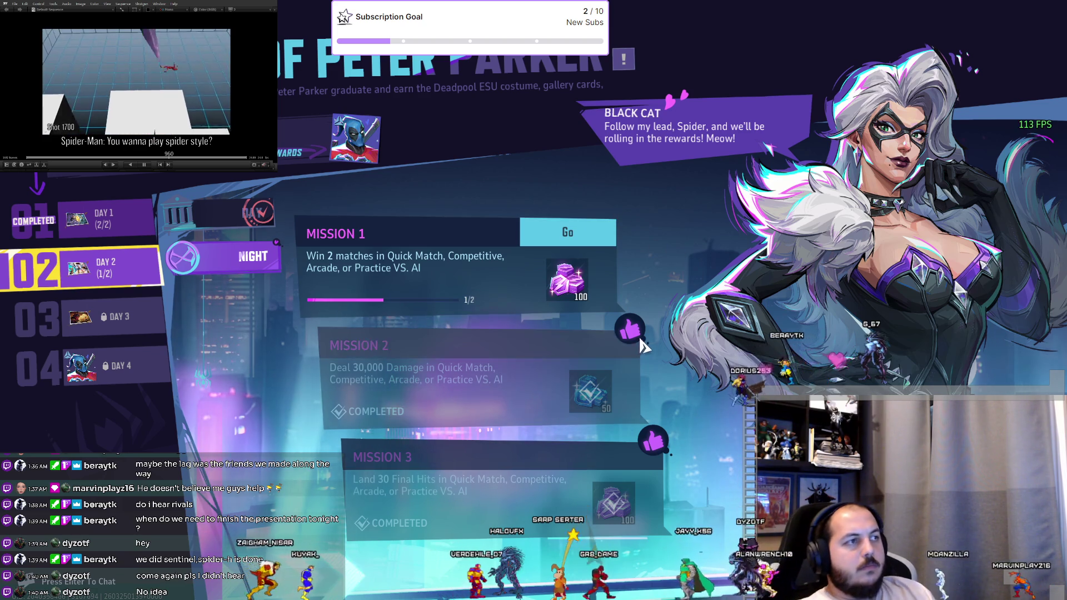
{"action": "key", "text": "Escape"}
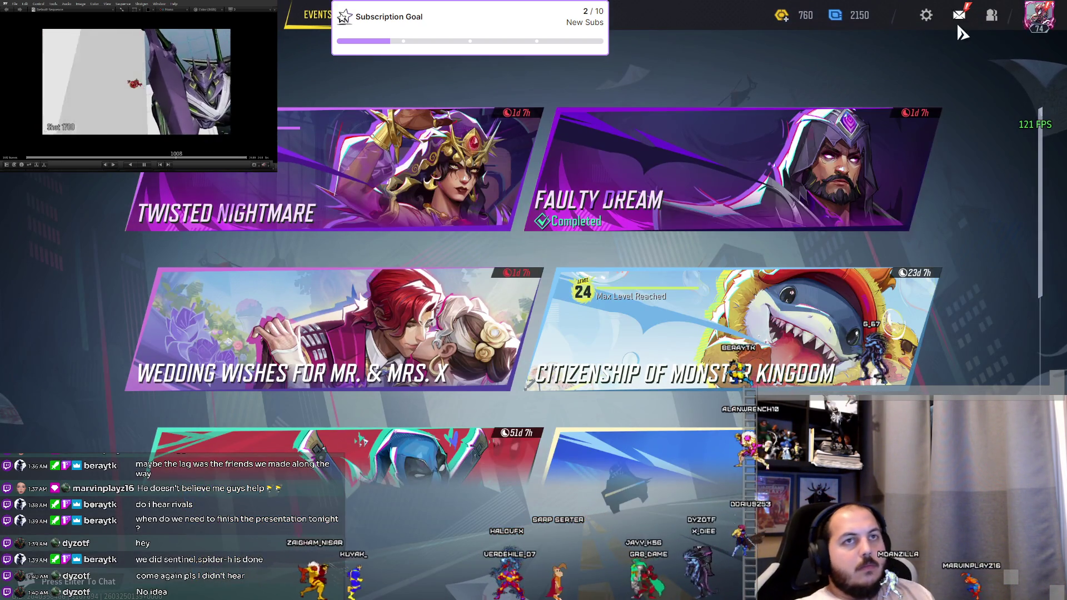
Read the new mail, then claim and equip Angela's Count LV25 proficiency badge
{"action": "left_click", "coordinate": [958, 26]}
{"action": "key", "text": "Escape"}
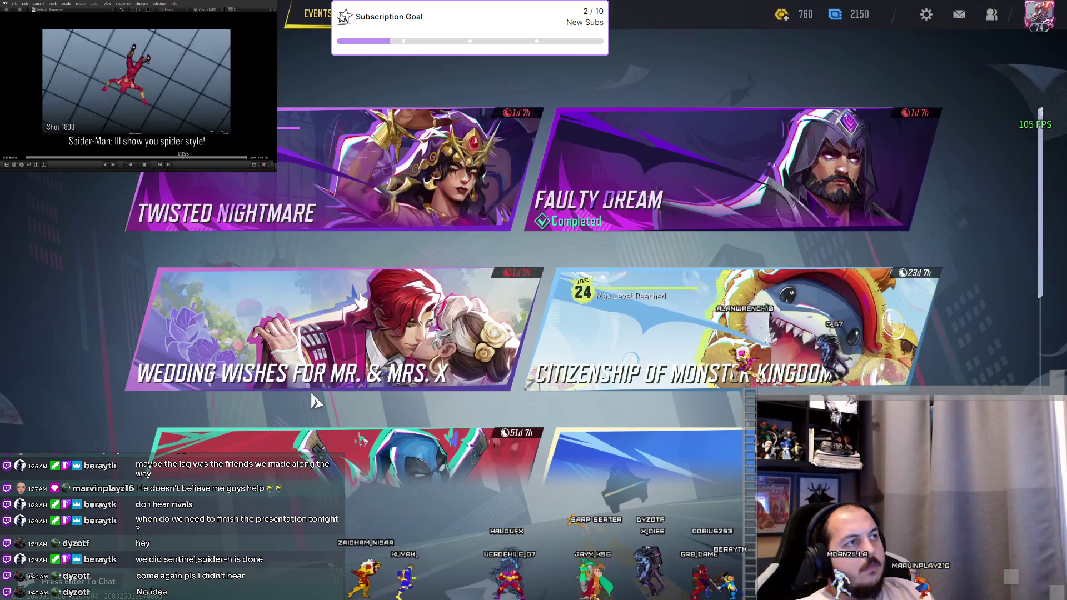
{"action": "key", "text": "q"}
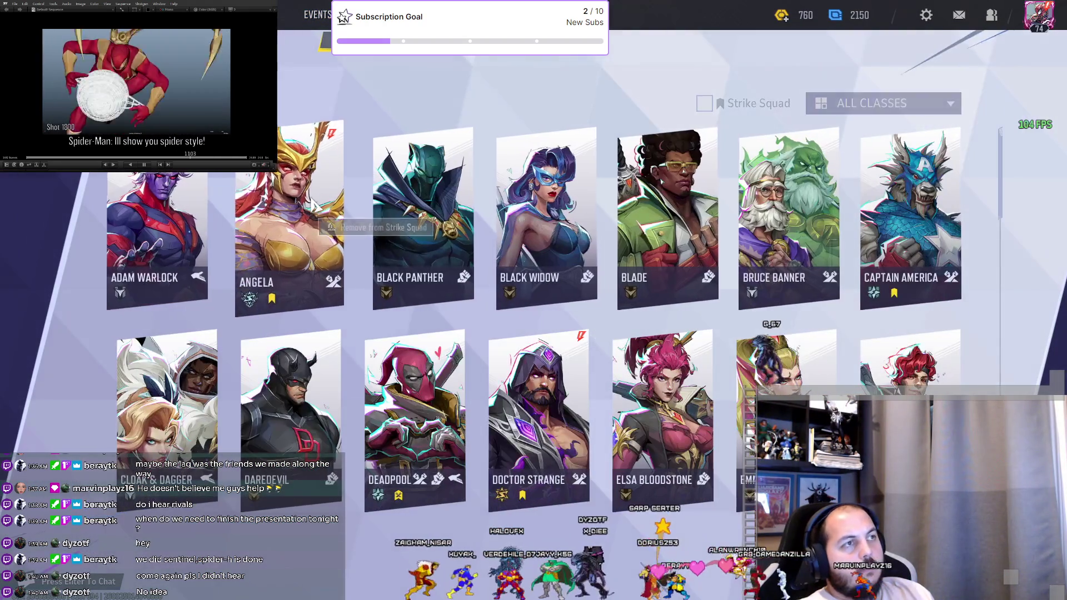
{"action": "key", "text": "e"}
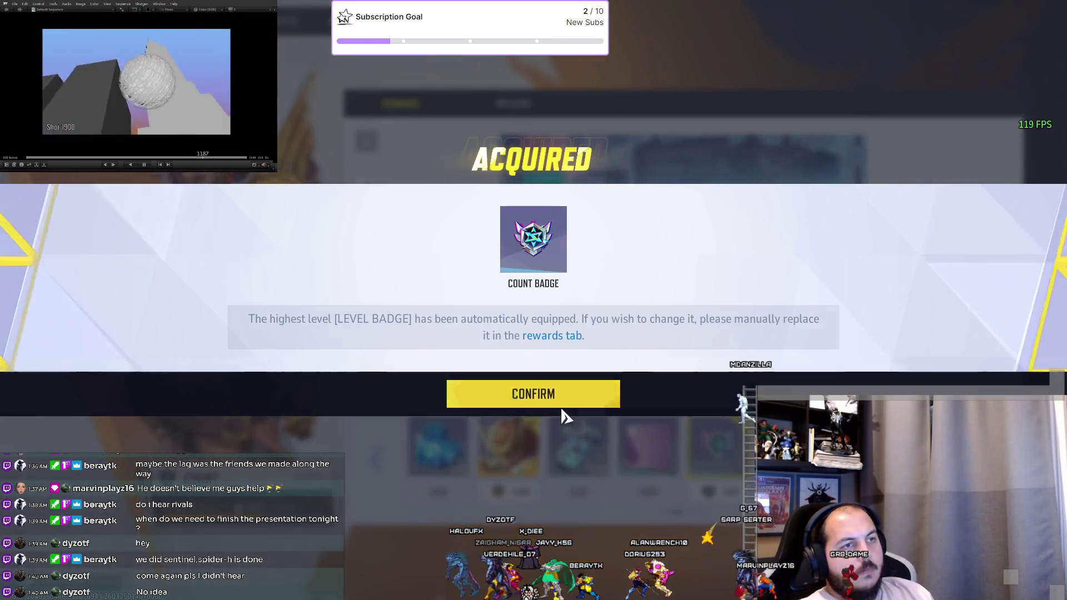
{"action": "left_click", "coordinate": [573, 396]}
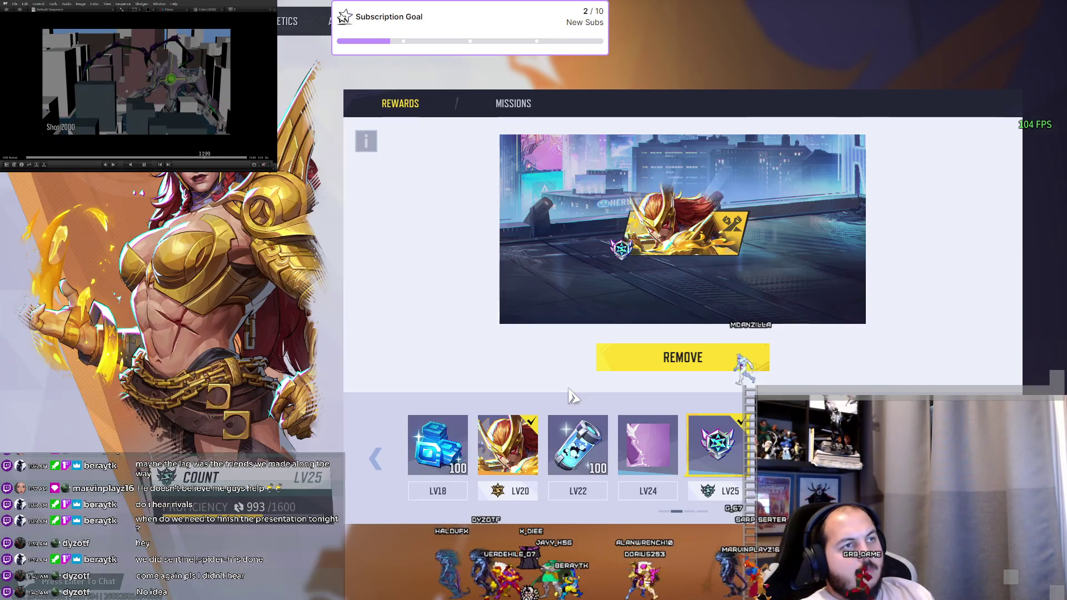
{"action": "key", "text": "Escape"}
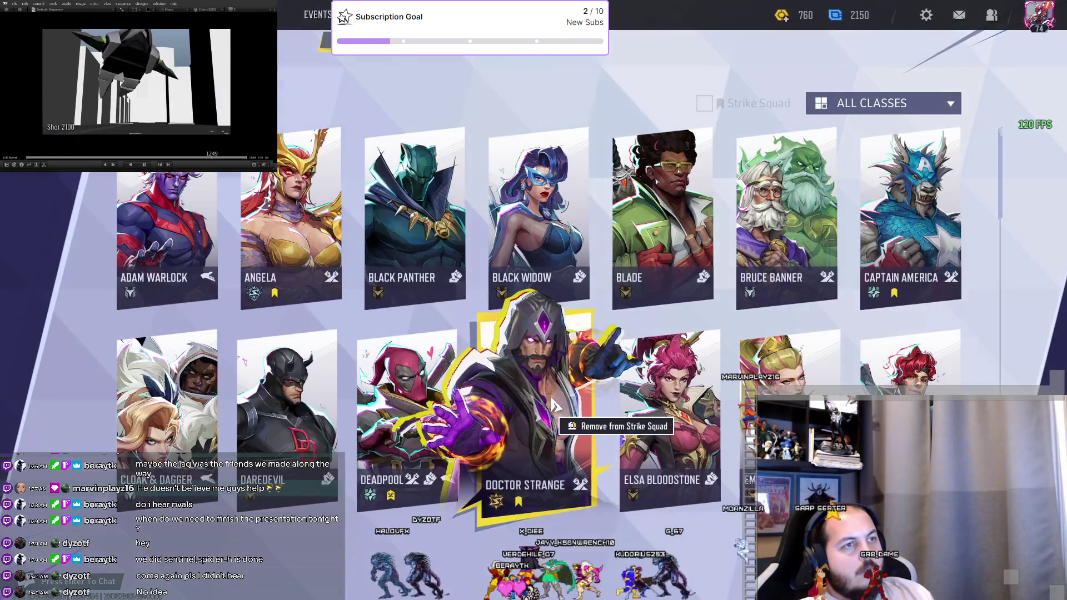
Claim Doctor Strange's proficiency reward, browse the hero roster and return to the lobby
{"action": "left_click", "coordinate": [553, 428]}
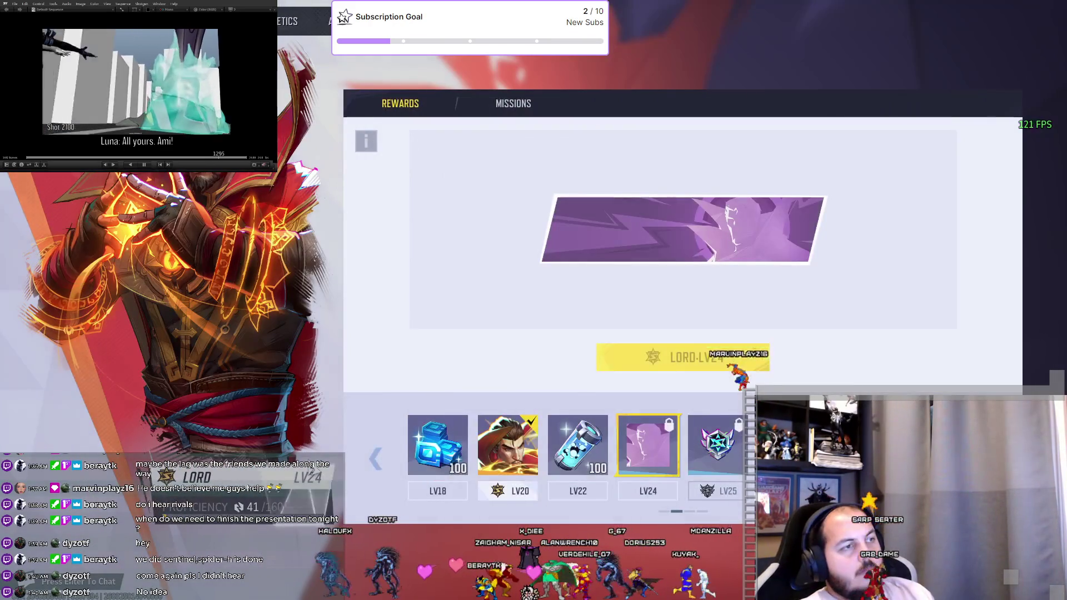
{"action": "key", "text": "Escape"}
{"action": "key", "text": "Escape"}
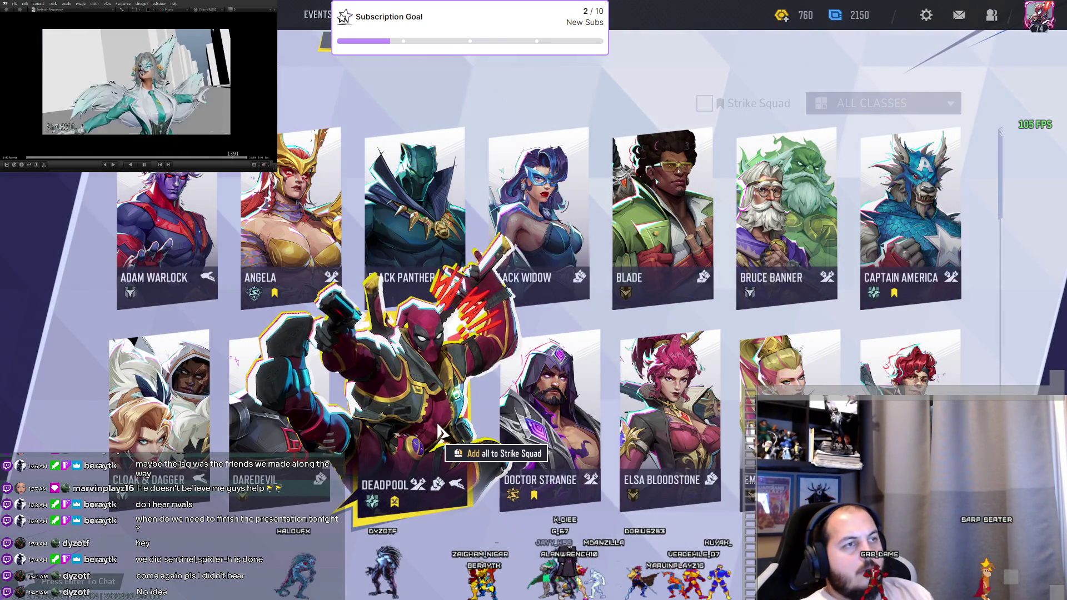
{"action": "scroll", "coordinate": [963, 379], "scroll_direction": "down", "scroll_amount": 2}
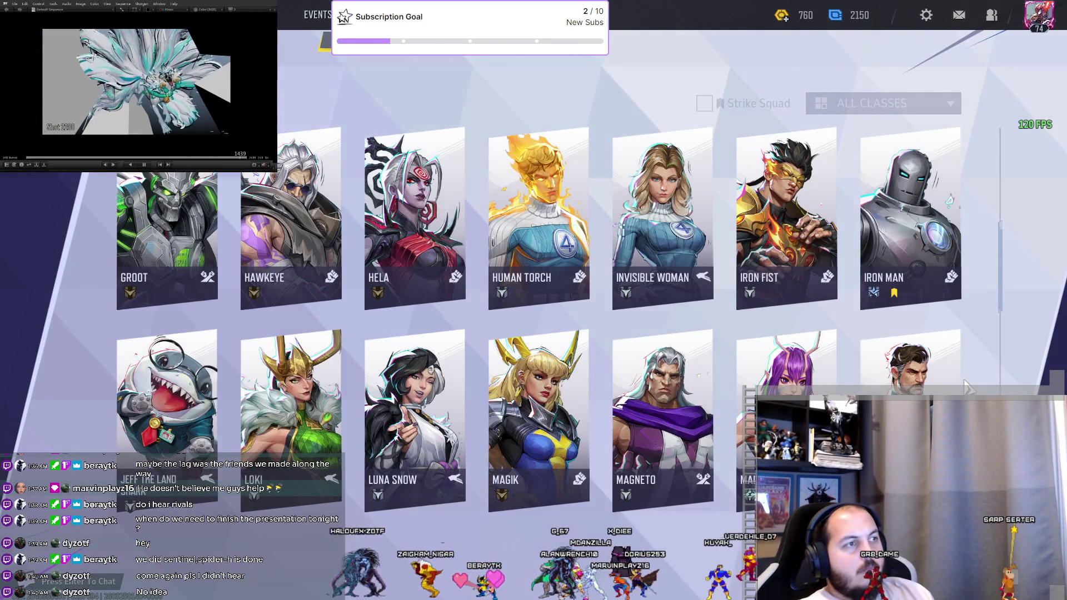
{"action": "scroll", "coordinate": [964, 380], "scroll_direction": "down", "scroll_amount": 2}
{"action": "scroll", "coordinate": [965, 379], "scroll_direction": "down", "scroll_amount": 2}
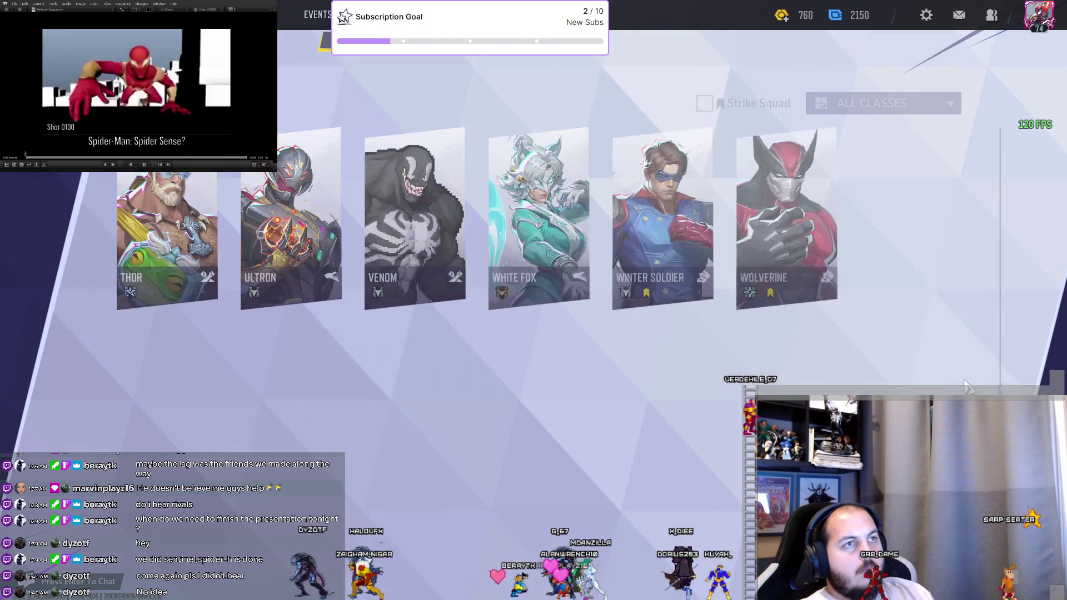
{"action": "scroll", "coordinate": [964, 379], "scroll_direction": "up", "scroll_amount": 2}
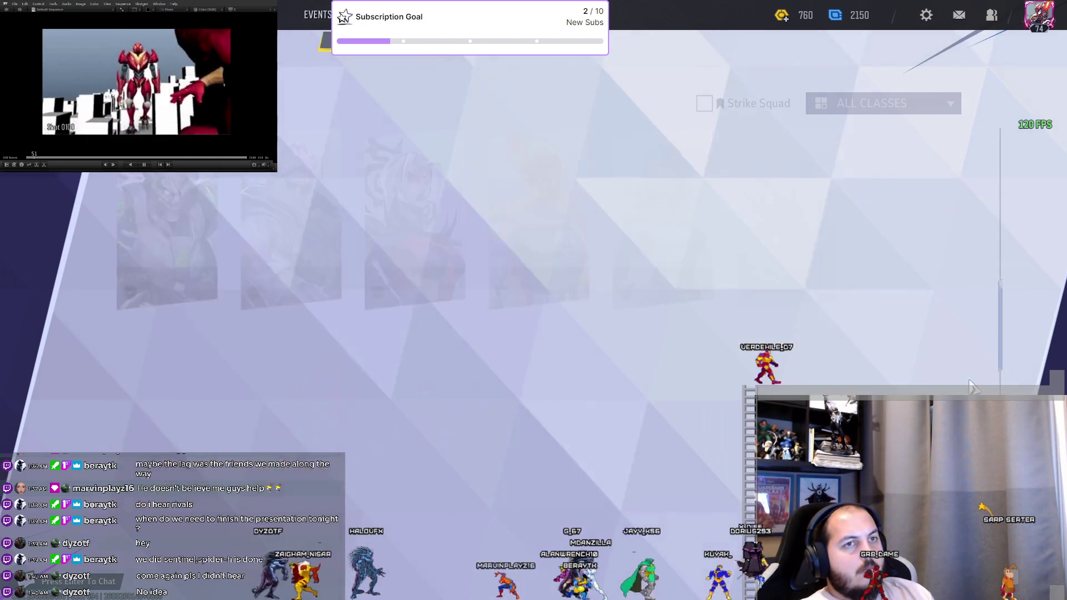
{"action": "scroll", "coordinate": [968, 378], "scroll_direction": "up", "scroll_amount": 2}
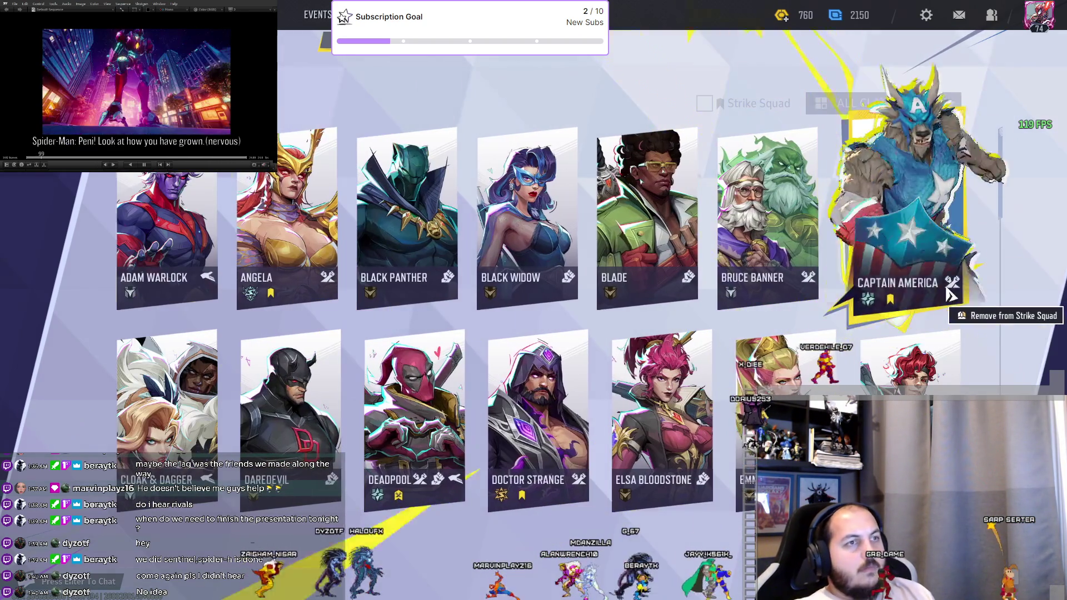
{"action": "key", "text": "Escape"}
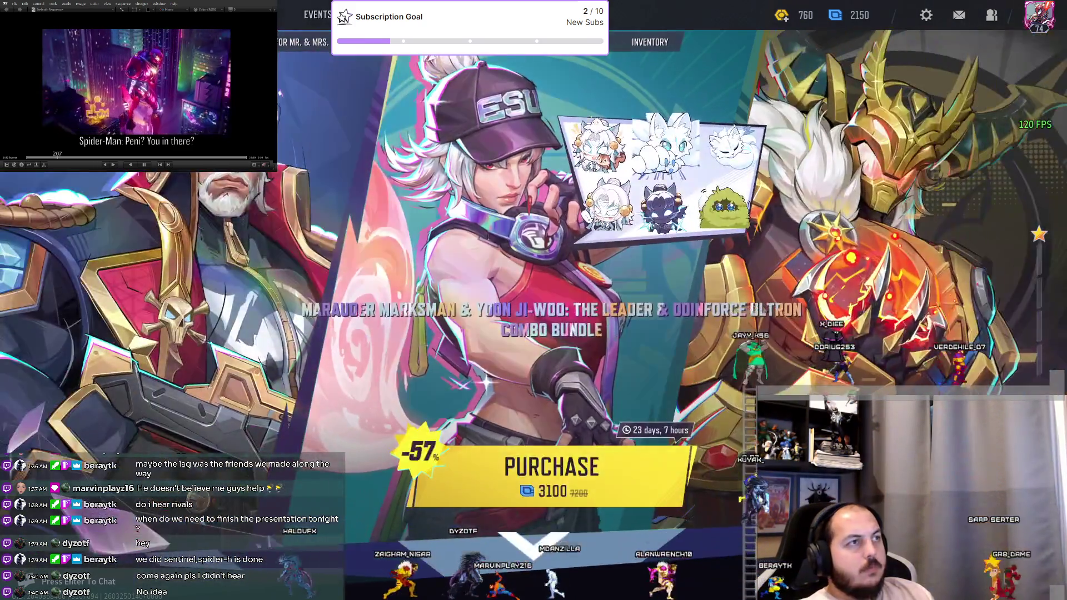
Preview the Iron Man – Iron Mariner and Black Queen of the Marauders store bundles
{"action": "left_click", "coordinate": [483, 42]}
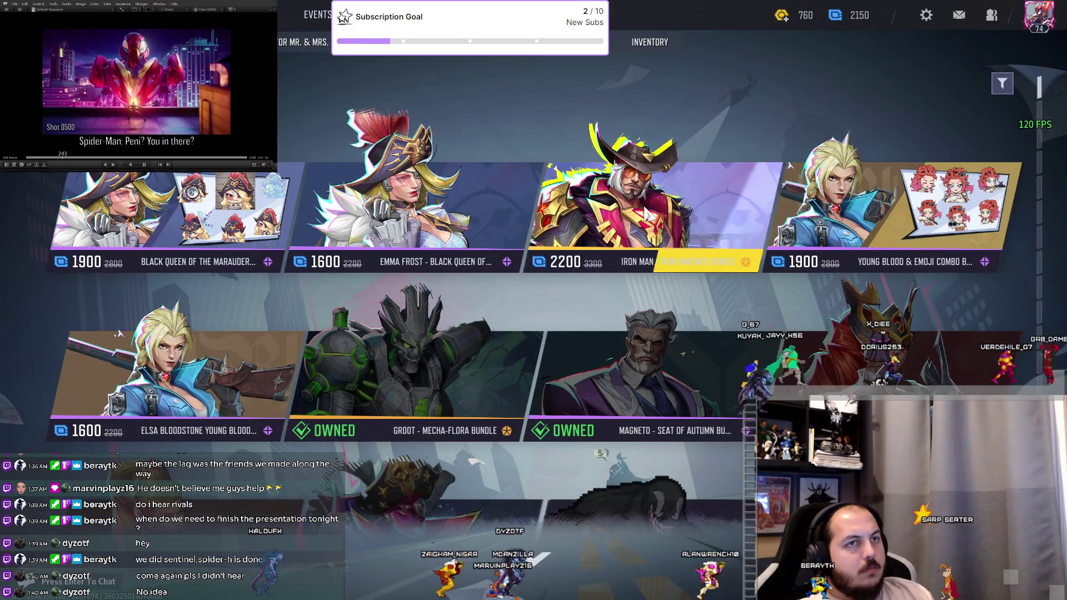
{"action": "left_click", "coordinate": [623, 214]}
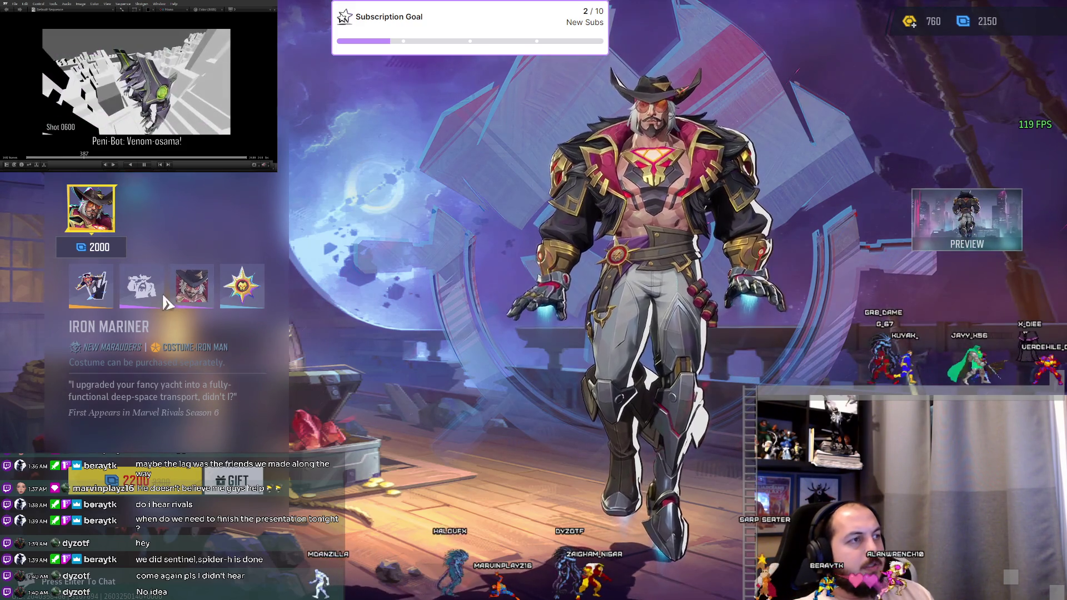
{"action": "left_click", "coordinate": [142, 286]}
{"action": "key", "text": "Escape"}
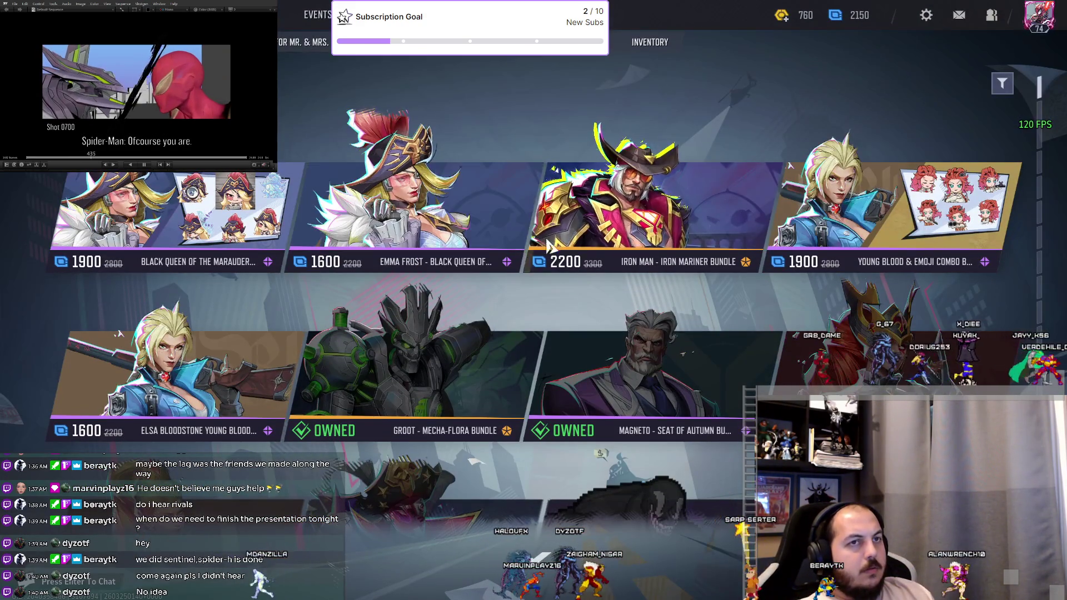
{"action": "left_click", "coordinate": [174, 210]}
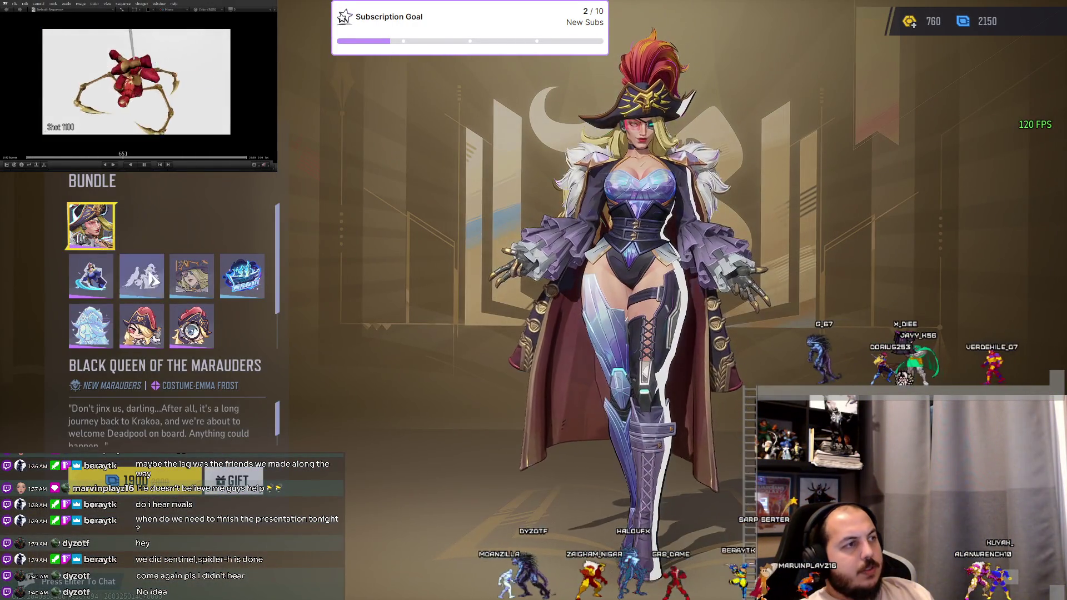
{"action": "left_click", "coordinate": [153, 279]}
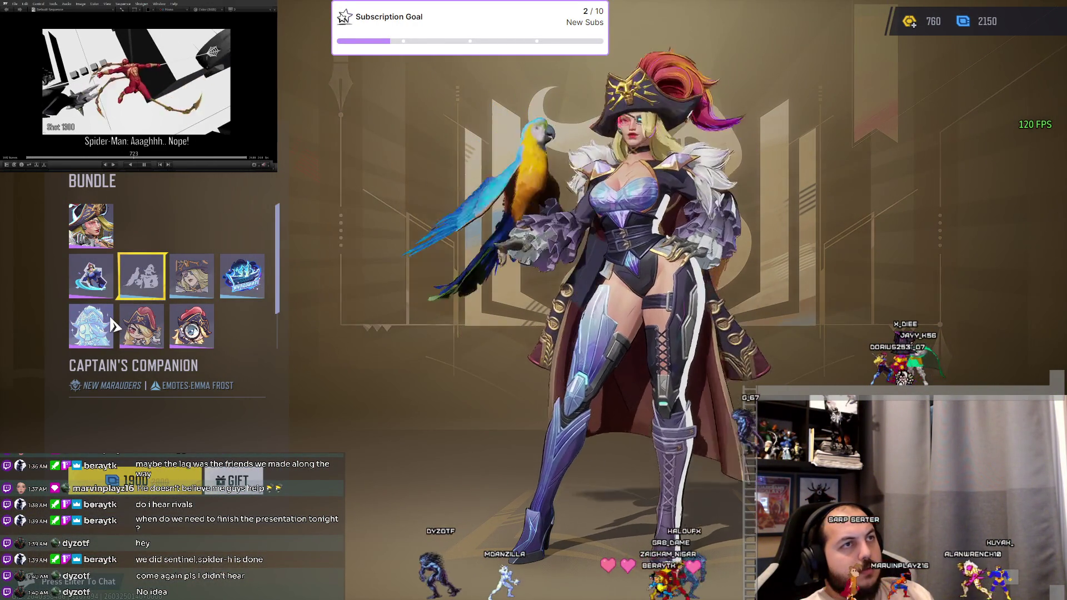
{"action": "left_click", "coordinate": [112, 327]}
{"action": "key", "text": "Escape"}
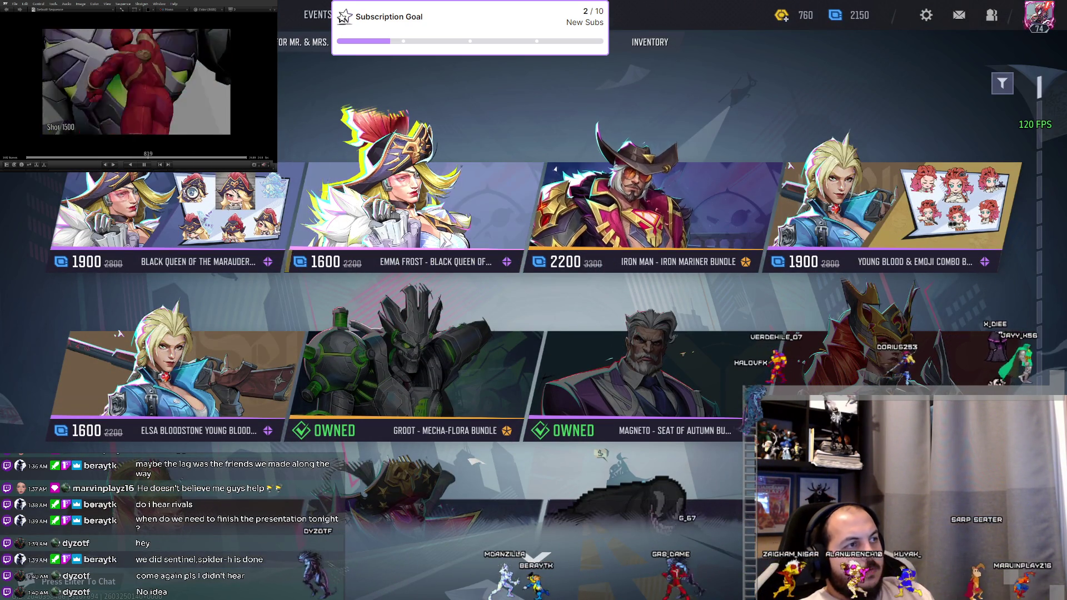
Page through the store's bundle grid and bring up the Marvel Rivals Championship page
{"action": "scroll", "coordinate": [541, 255], "scroll_direction": "down", "scroll_amount": 1}
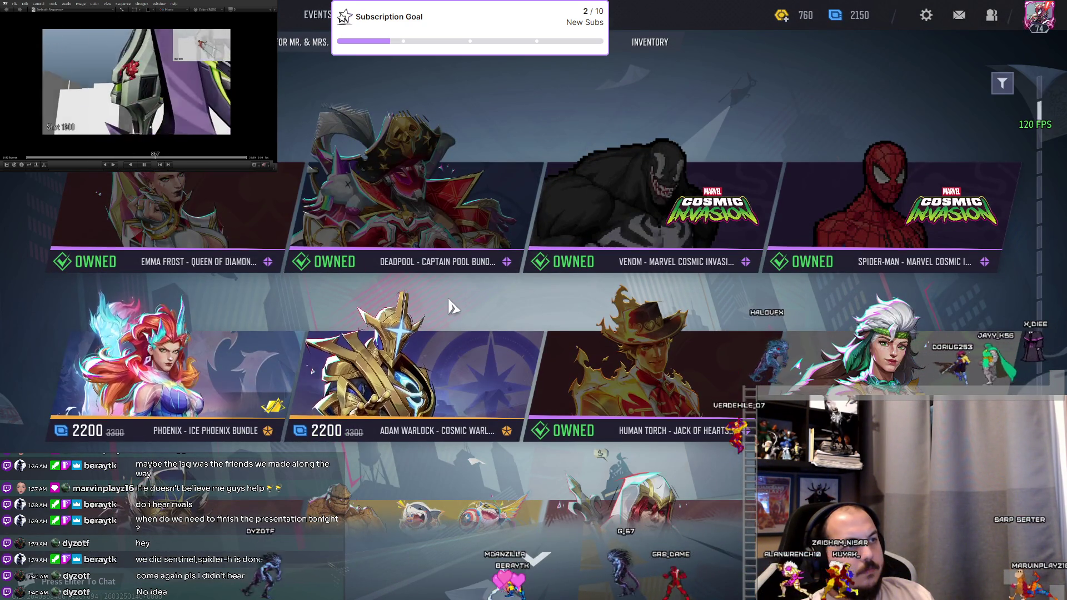
{"action": "scroll", "coordinate": [452, 306], "scroll_direction": "down", "scroll_amount": 2}
{"action": "scroll", "coordinate": [450, 305], "scroll_direction": "up", "scroll_amount": 1}
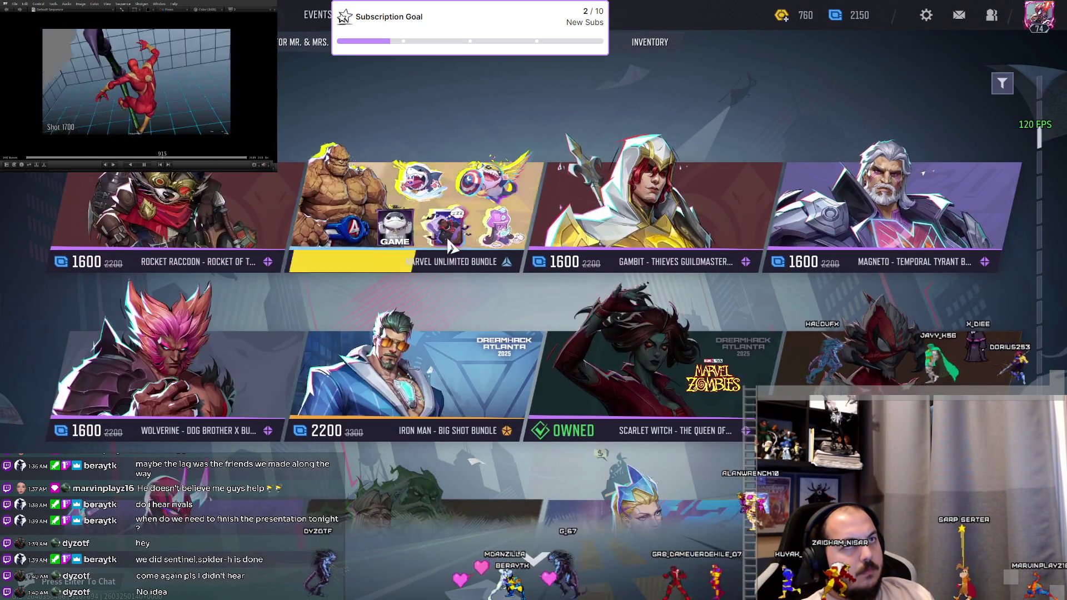
{"action": "key", "text": "e"}
{"action": "left_click", "coordinate": [550, 421]}
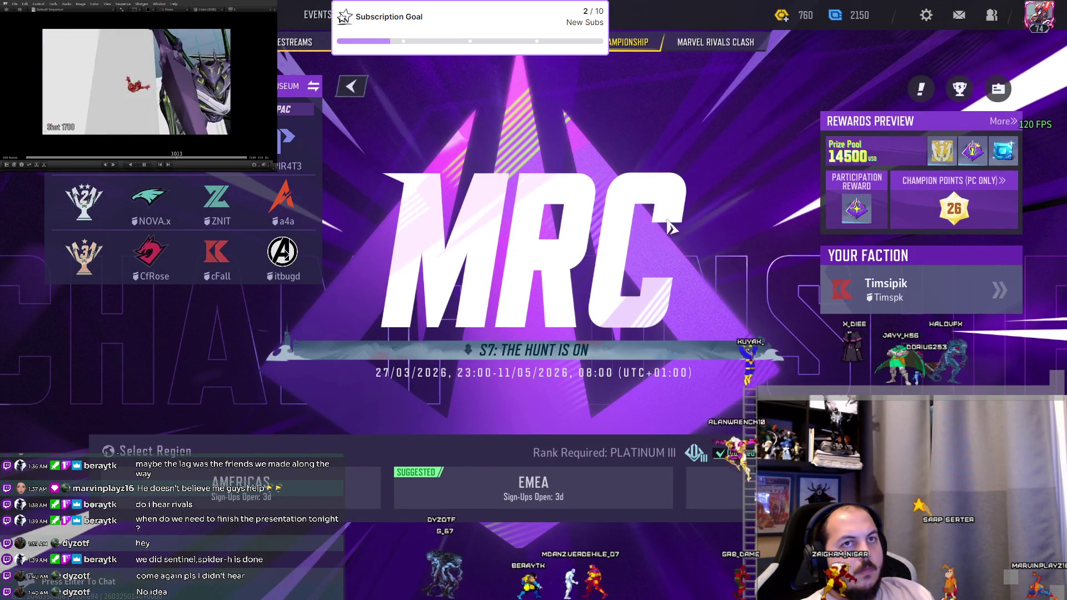
Browse the profile's Heroic Journey and other achievements, then Alt+Tab toward Maya's dragon scene
{"action": "left_click", "coordinate": [1038, 17]}
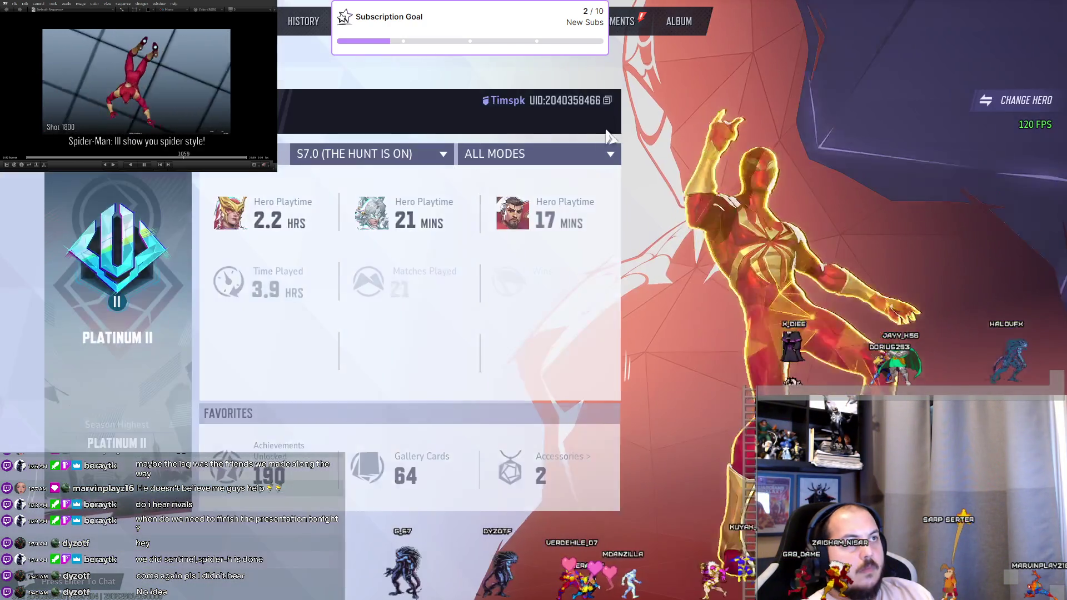
{"action": "left_click", "coordinate": [623, 21]}
{"action": "left_click", "coordinate": [298, 179]}
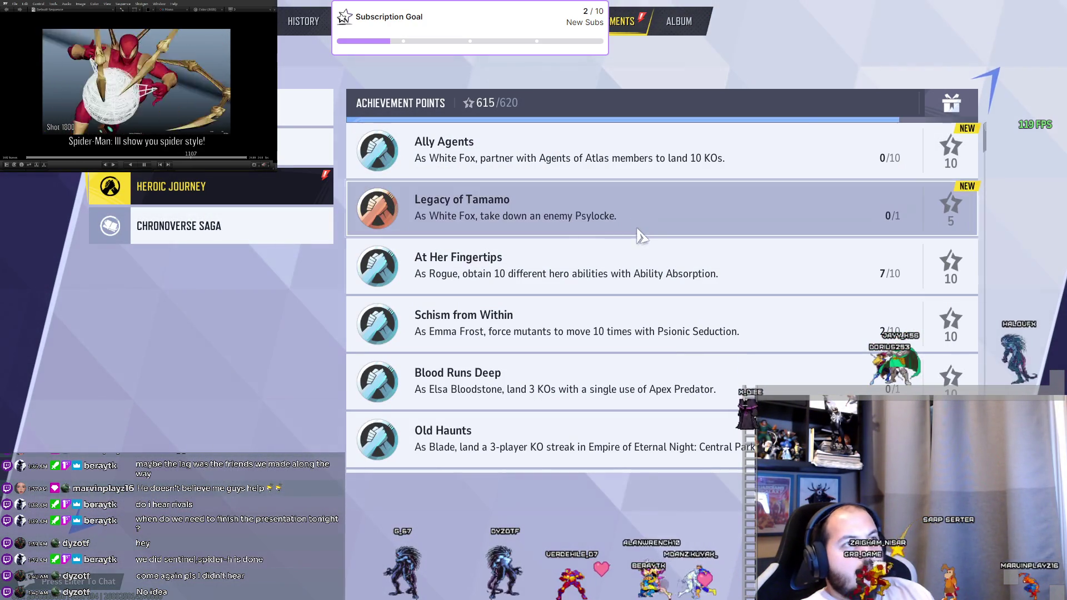
{"action": "left_click", "coordinate": [297, 114]}
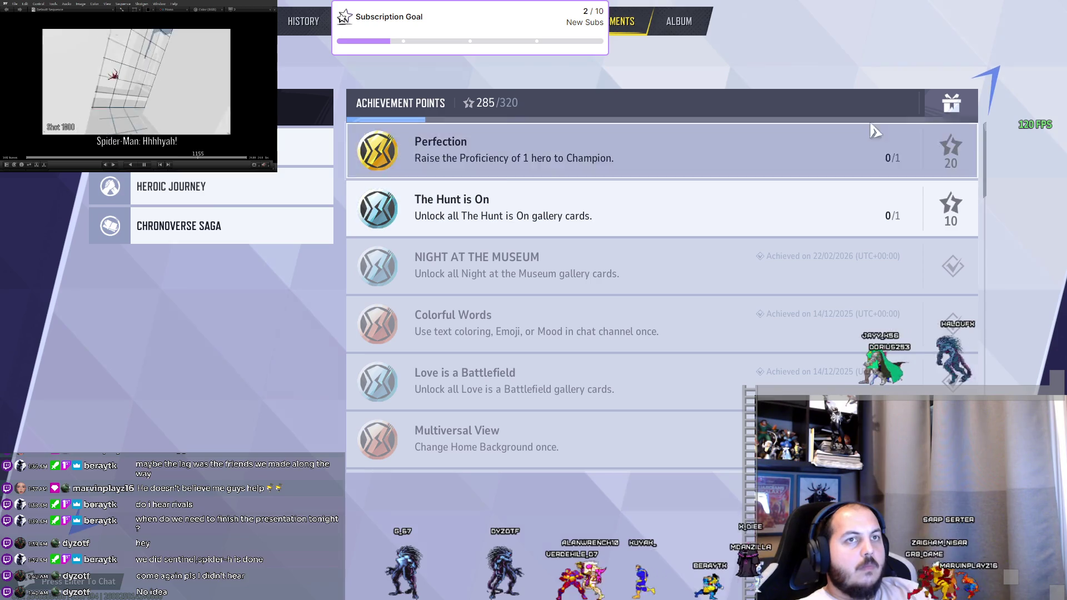
{"action": "key", "text": "Escape"}
{"action": "key", "text": "Escape"}
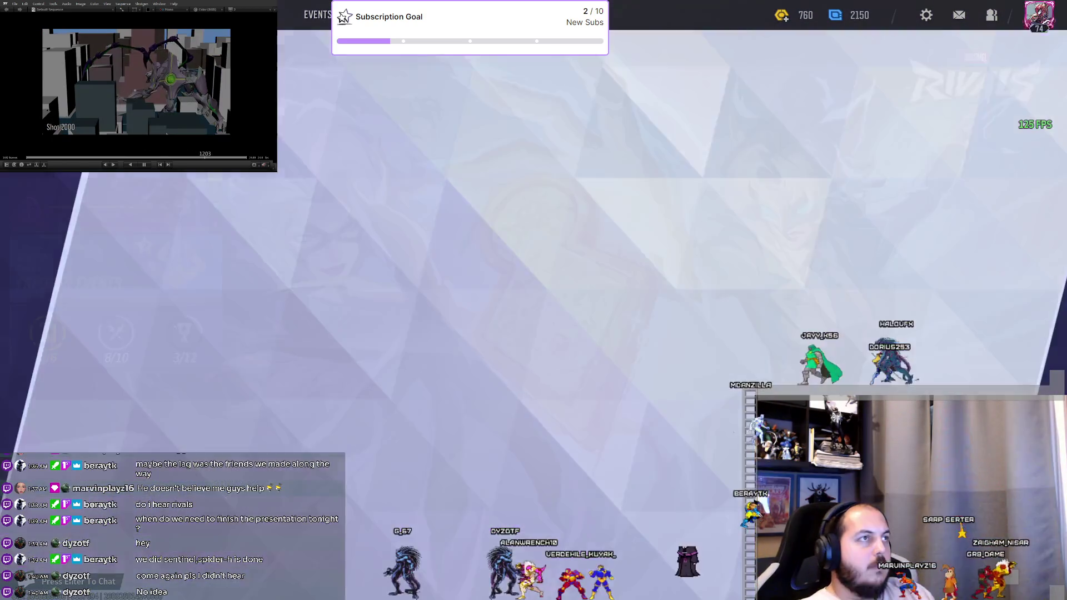
{"action": "key", "text": "alt+Tab"}
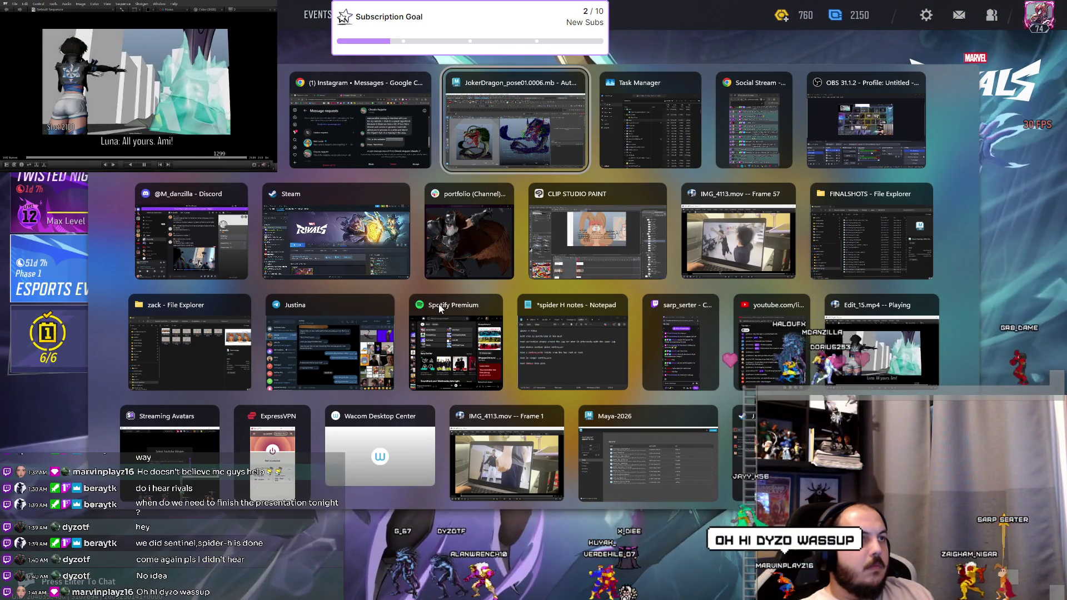
{"action": "key", "text": "Tab"}
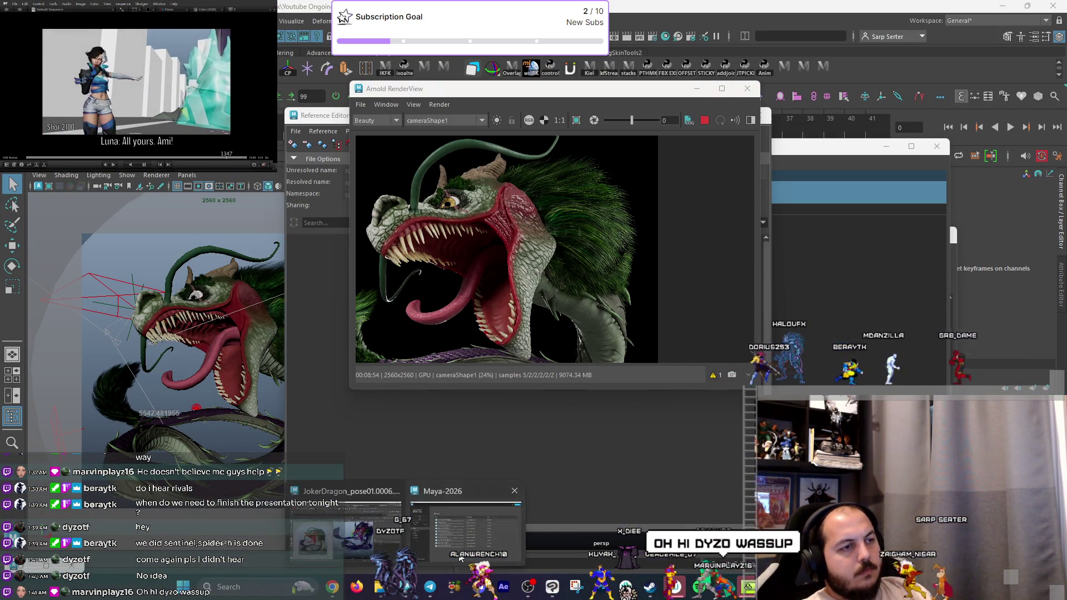
Bring the second Maya window forward, close its home screen and browse the scenes folder, then cancel
{"action": "left_click", "coordinate": [460, 559]}
{"action": "left_click", "coordinate": [305, 286]}
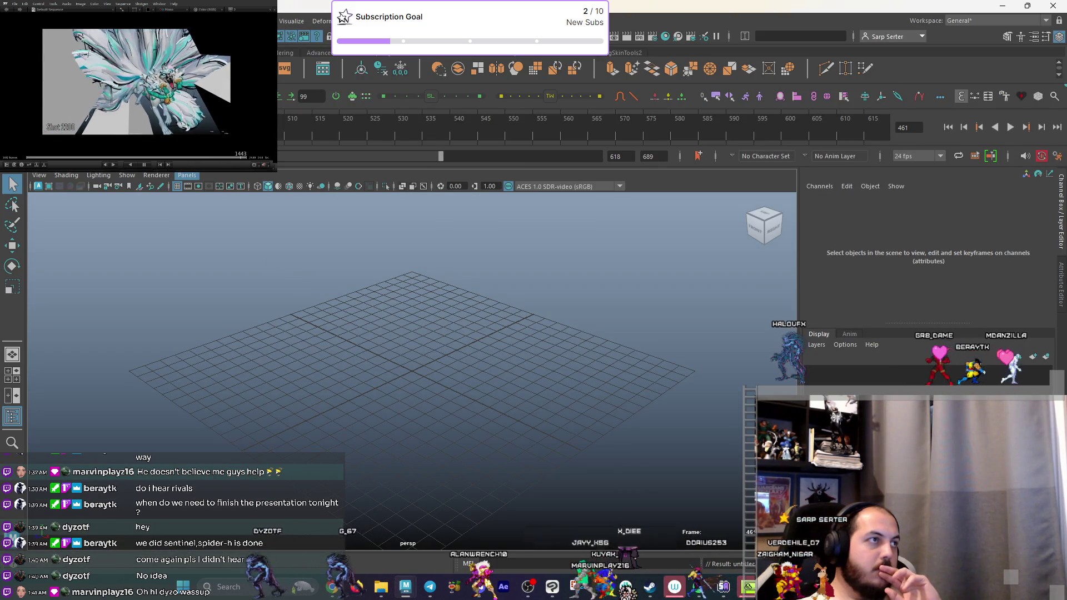
{"action": "left_click", "coordinate": [12, 21]}
{"action": "mouse_move", "coordinate": [63, 201]}
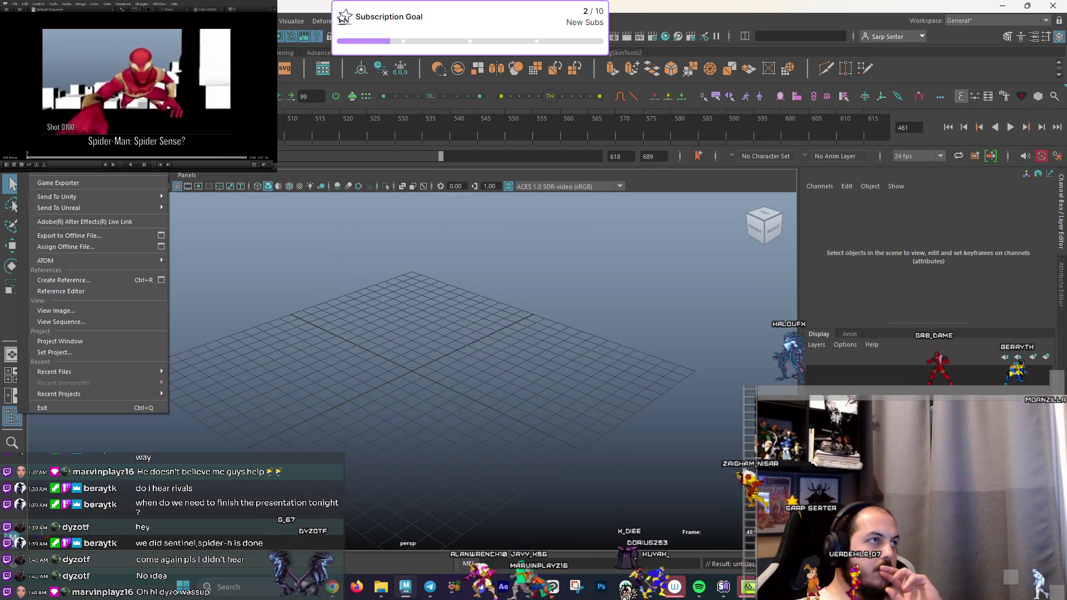
{"action": "left_click", "coordinate": [59, 284]}
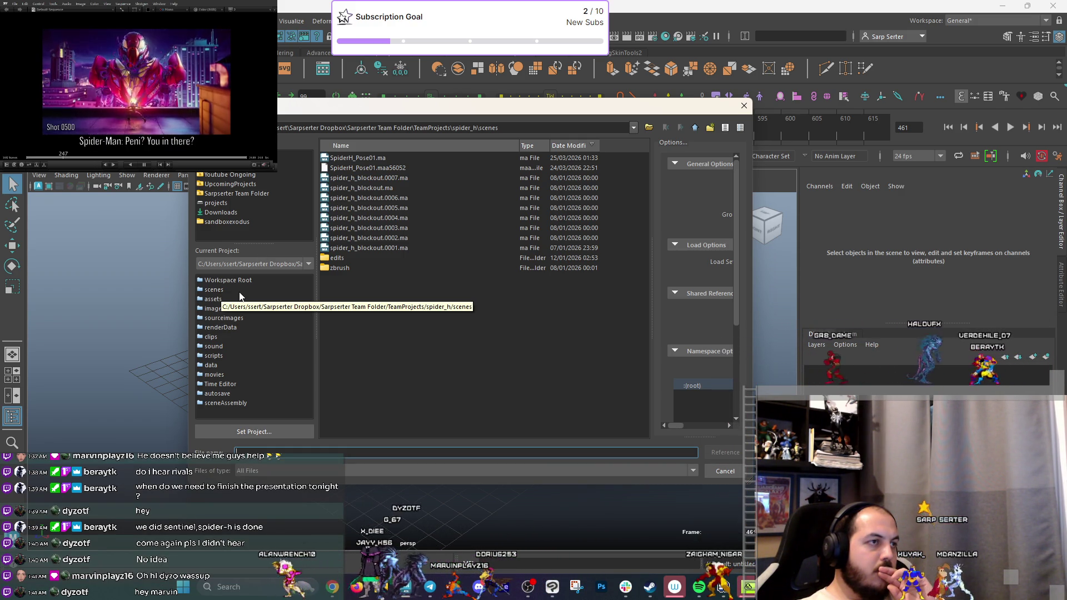
{"action": "left_click", "coordinate": [213, 290]}
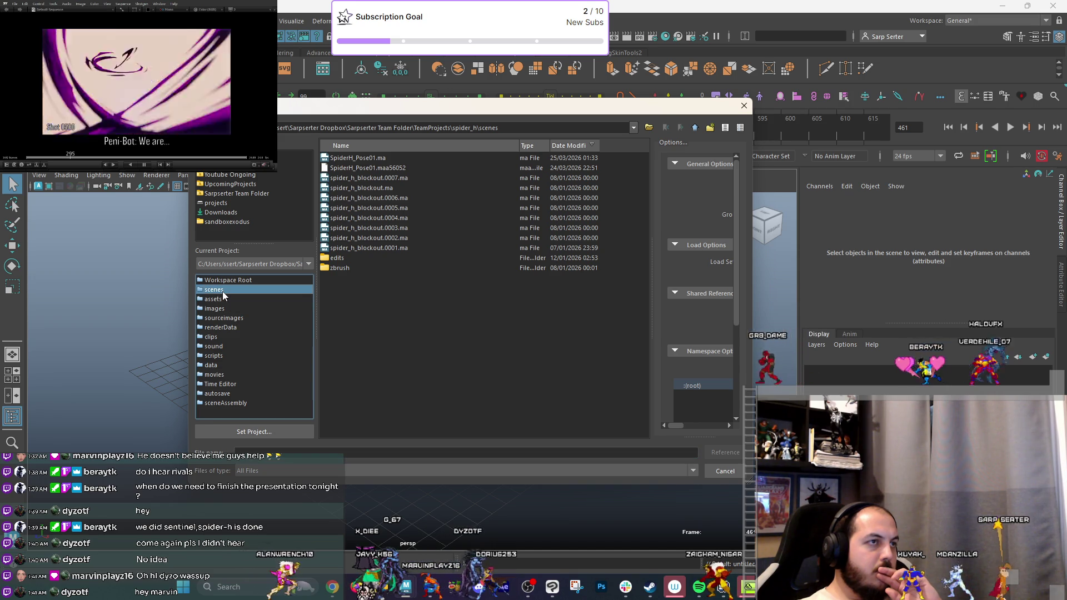
{"action": "key", "text": "Escape"}
Set ZackinTime as the current Maya project
{"action": "left_click", "coordinate": [10, 25]}
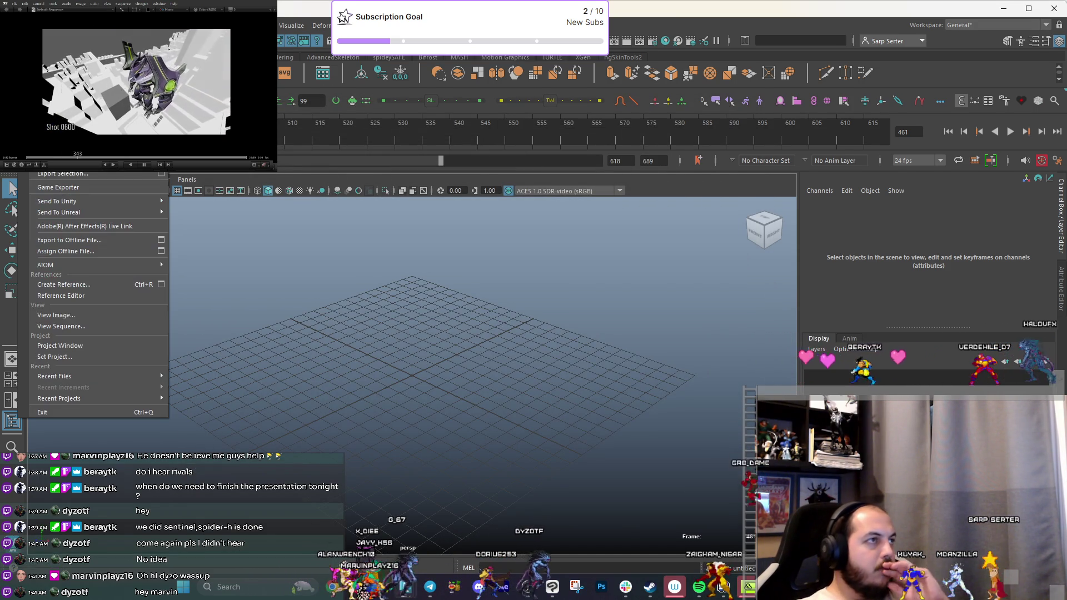
{"action": "left_click", "coordinate": [84, 357]}
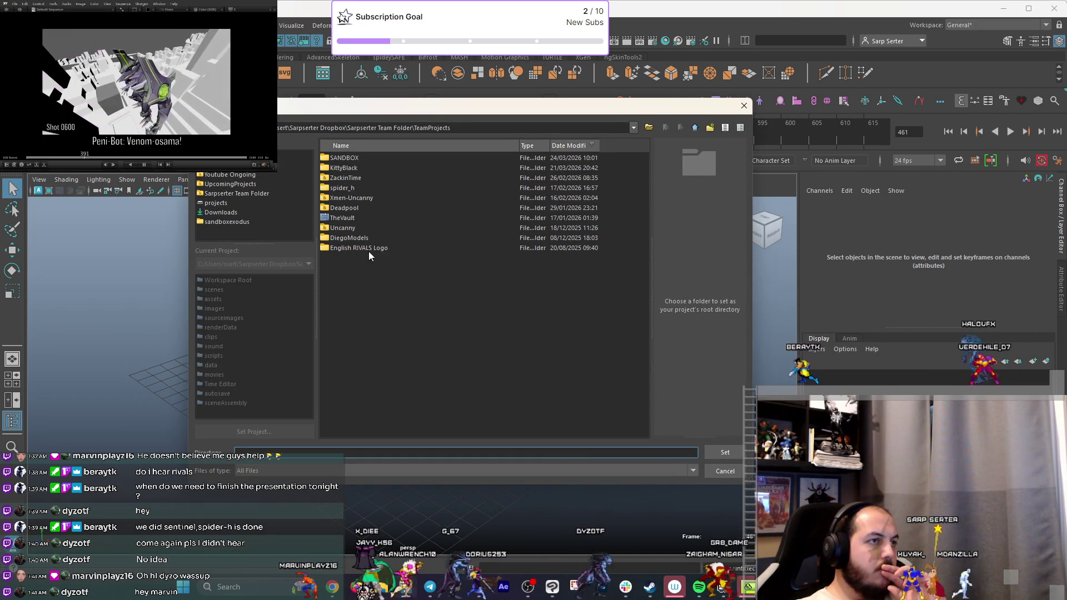
{"action": "left_click", "coordinate": [346, 178]}
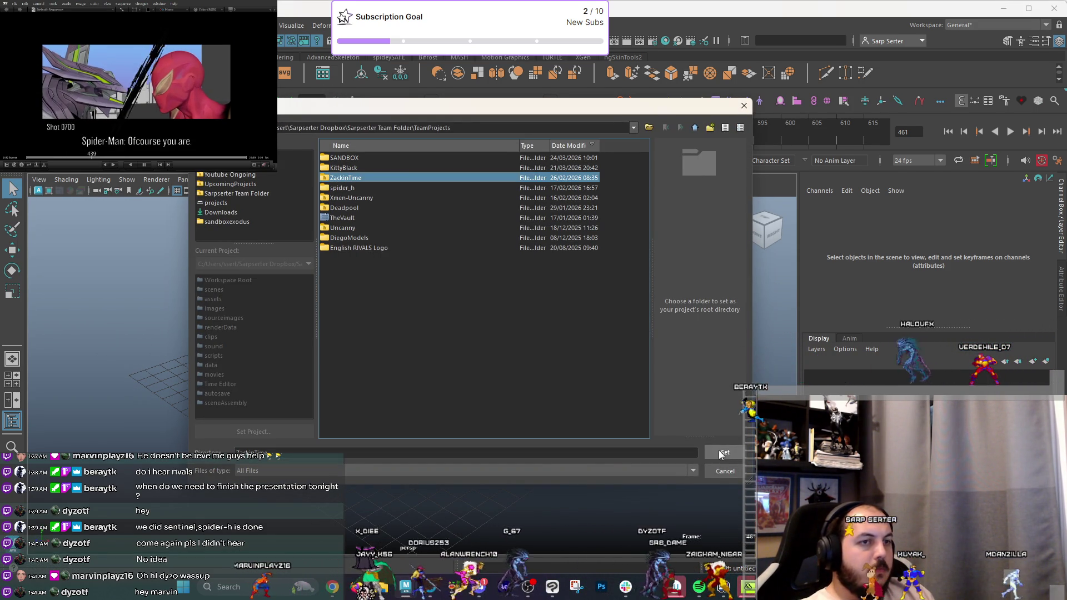
{"action": "key", "text": "Return"}
Open the scene Teaser_shot_01.0014.ma
{"action": "key", "text": "ctrl+o"}
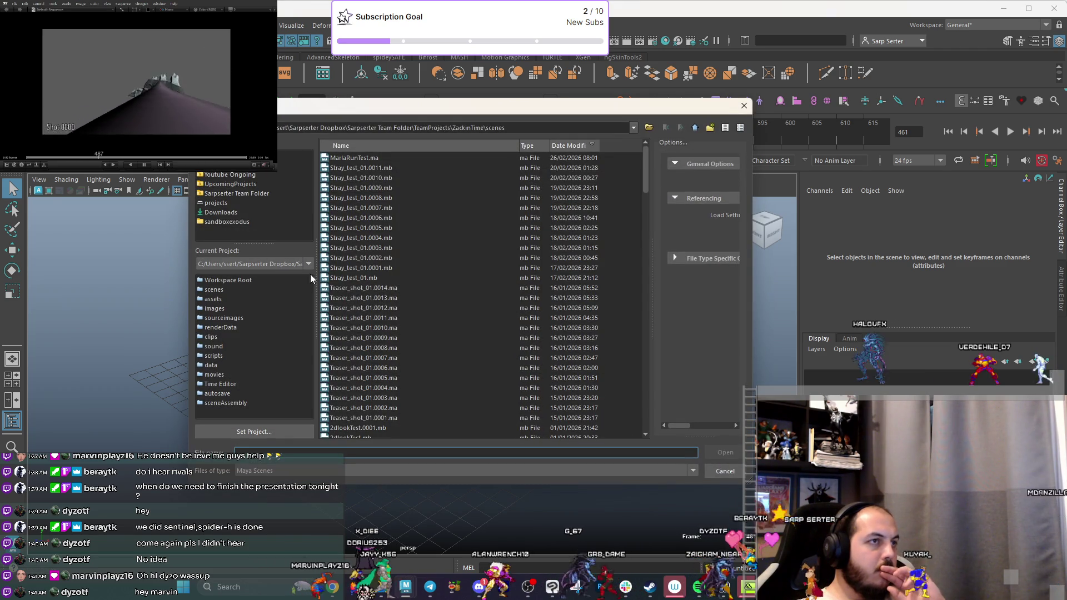
{"action": "scroll", "coordinate": [395, 256], "scroll_direction": "down", "scroll_amount": 2}
{"action": "left_click", "coordinate": [390, 229]}
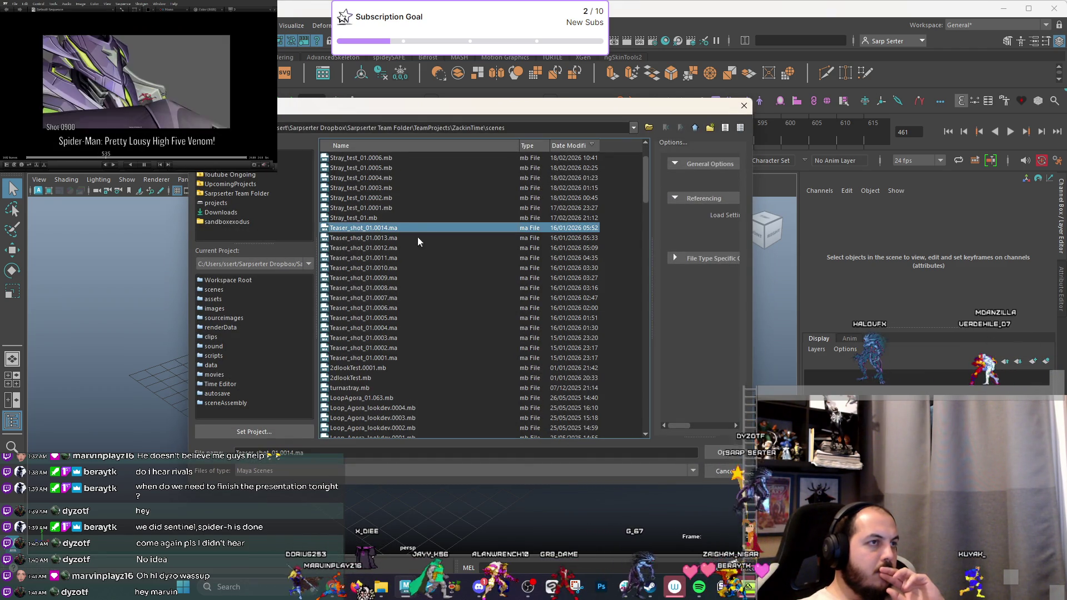
{"action": "left_click", "coordinate": [722, 452]}
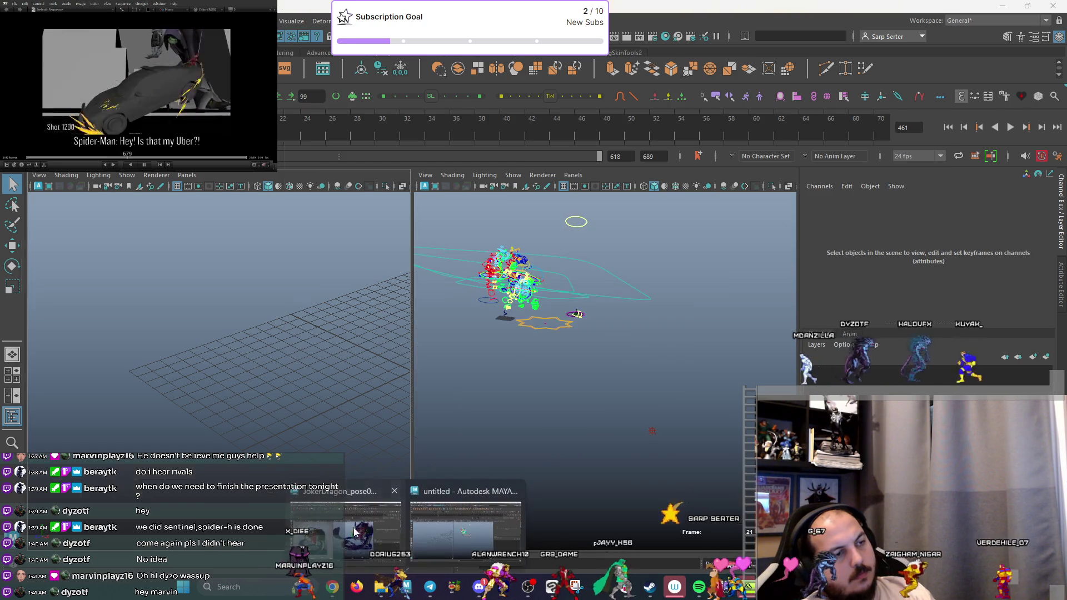
Maximize the Arnold RenderView and zoom in on the dragon's mouth and tongue, then back out
{"action": "scroll", "coordinate": [668, 360], "scroll_direction": "down", "scroll_amount": 3}
{"action": "scroll", "coordinate": [625, 296], "scroll_direction": "up", "scroll_amount": 6}
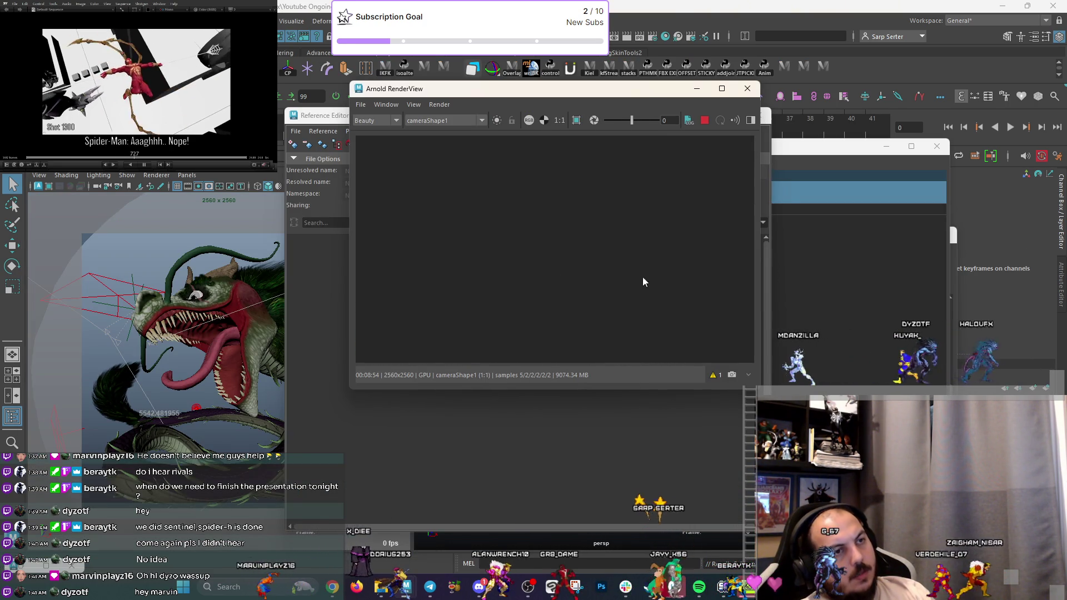
{"action": "left_click", "coordinate": [721, 90]}
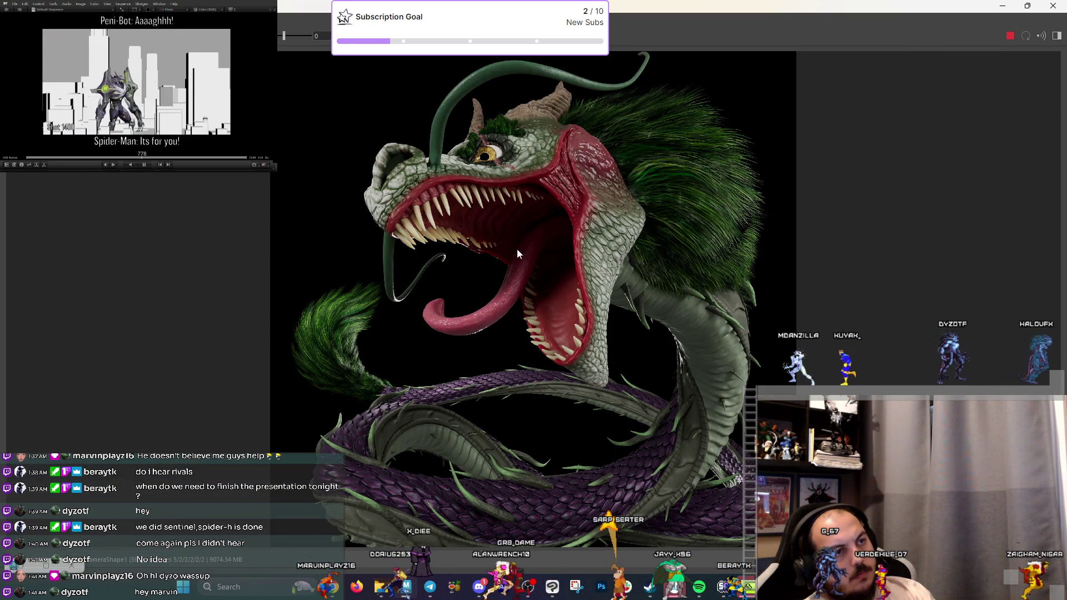
{"action": "scroll", "coordinate": [516, 254], "scroll_direction": "up", "scroll_amount": 5}
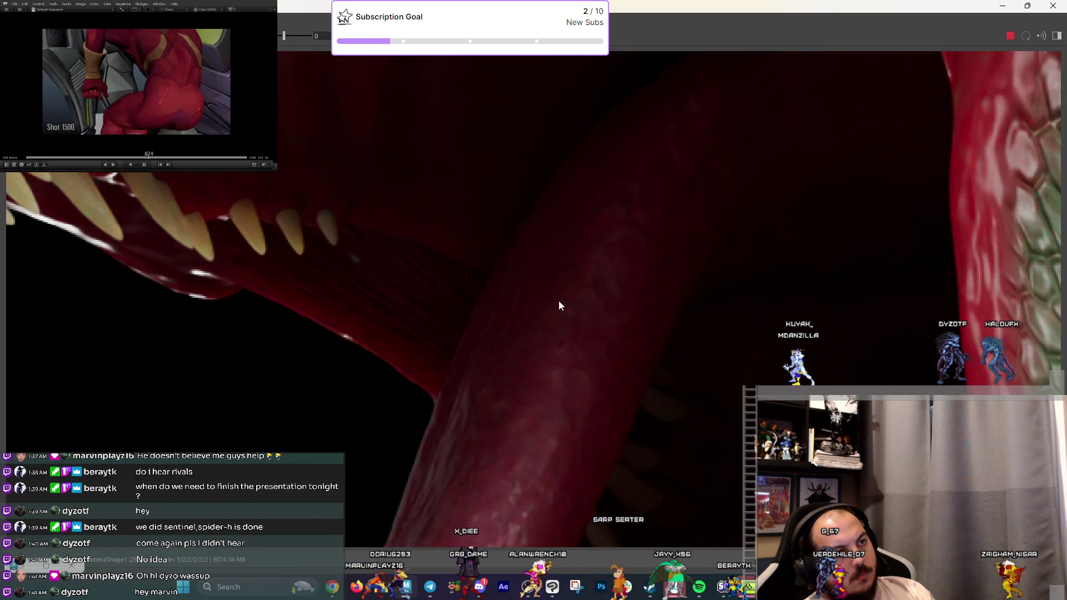
{"action": "scroll", "coordinate": [573, 292], "scroll_direction": "down", "scroll_amount": 5}
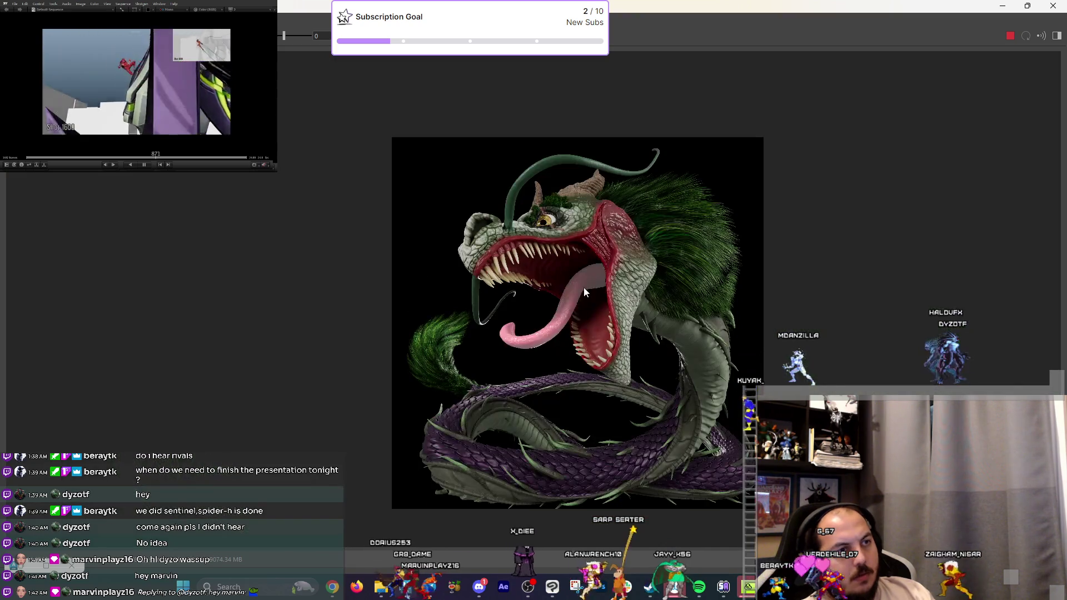
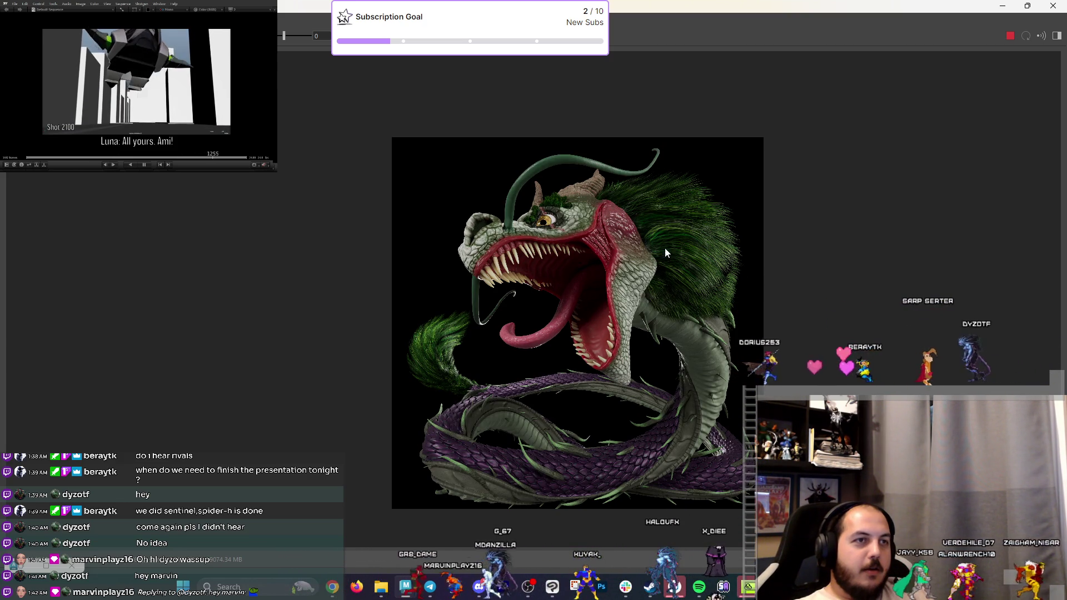
Zoom in and out on the dragon creature render, then close the Image viewer
{"action": "scroll", "coordinate": [612, 308], "scroll_direction": "up", "scroll_amount": 1}
{"action": "scroll", "coordinate": [612, 308], "scroll_direction": "up", "scroll_amount": 3}
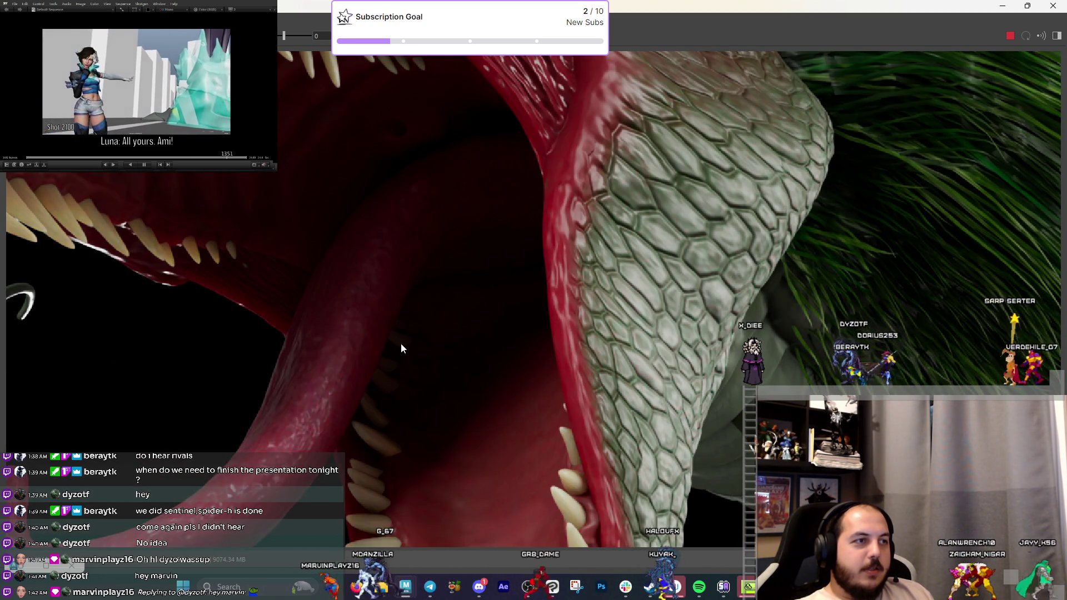
{"action": "scroll", "coordinate": [400, 348], "scroll_direction": "down", "scroll_amount": 2}
{"action": "scroll", "coordinate": [319, 315], "scroll_direction": "down", "scroll_amount": 3}
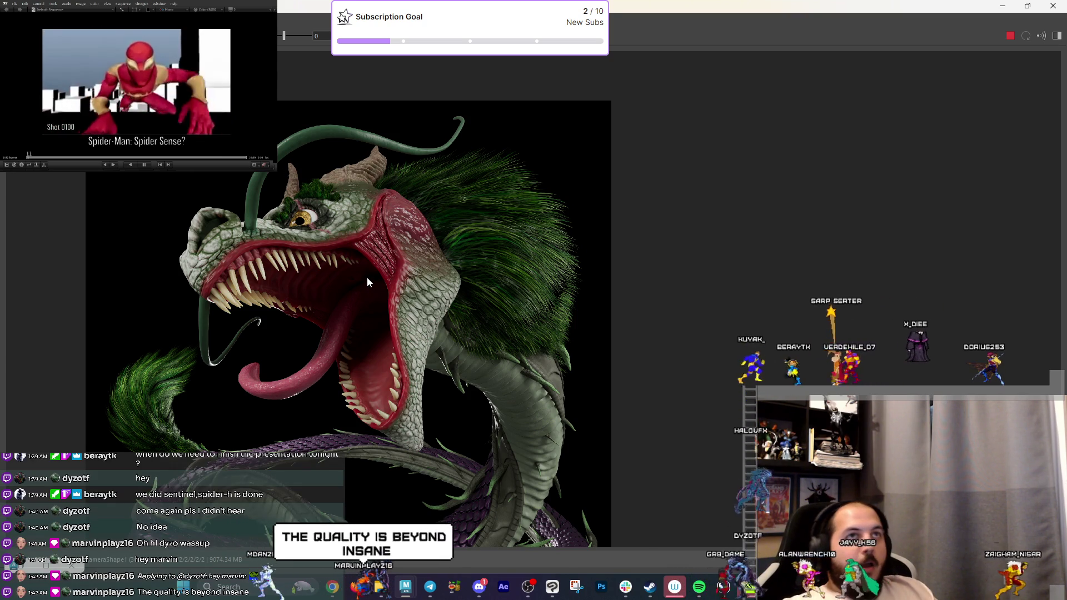
{"action": "scroll", "coordinate": [368, 283], "scroll_direction": "down", "scroll_amount": 5}
{"action": "scroll", "coordinate": [453, 269], "scroll_direction": "up", "scroll_amount": 8}
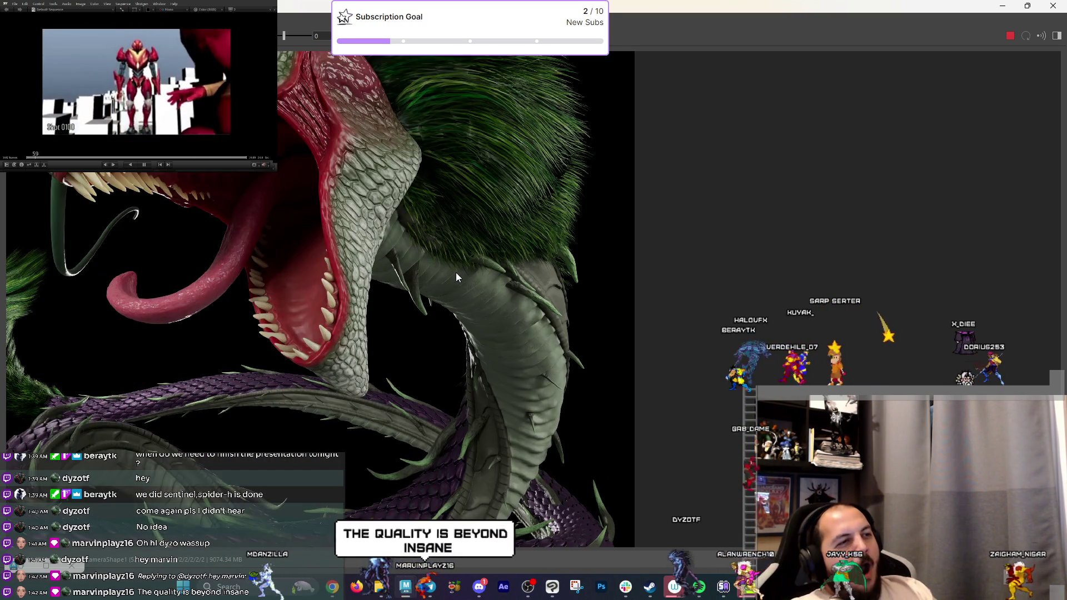
{"action": "scroll", "coordinate": [456, 272], "scroll_direction": "down", "scroll_amount": 8}
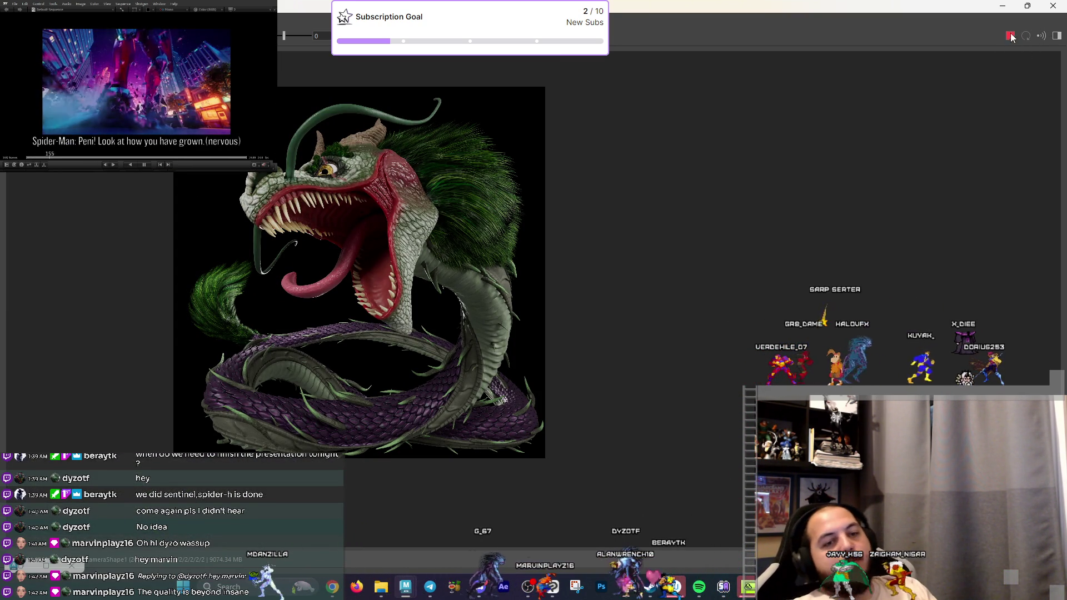
{"action": "left_click", "coordinate": [1053, 5]}
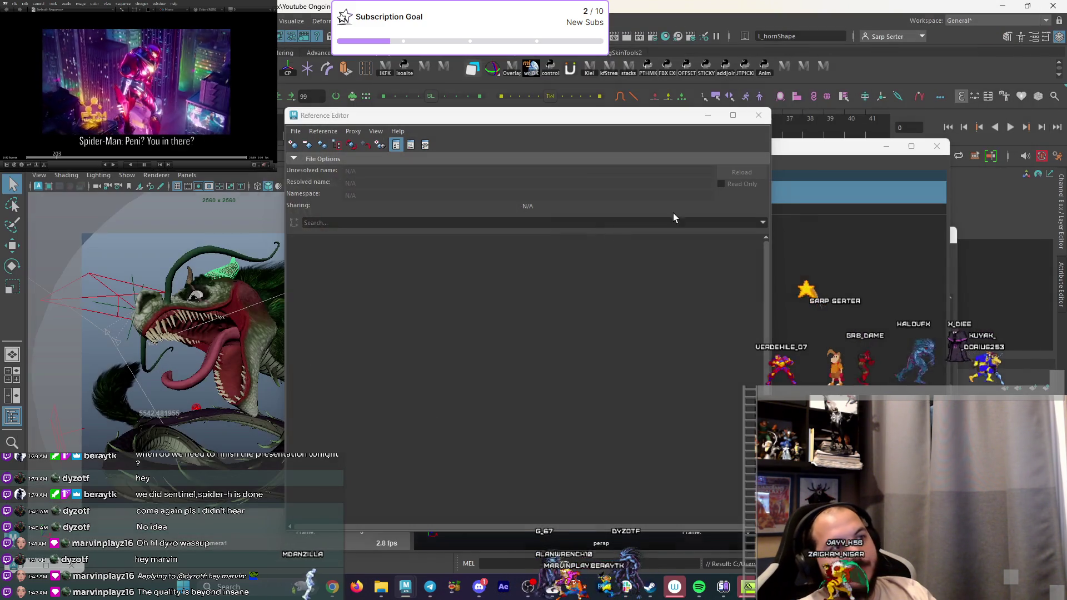
Close the Reference Editor, File Path Editor and Hardware Renderer 2.0 Settings windows
{"action": "left_click", "coordinate": [758, 116]}
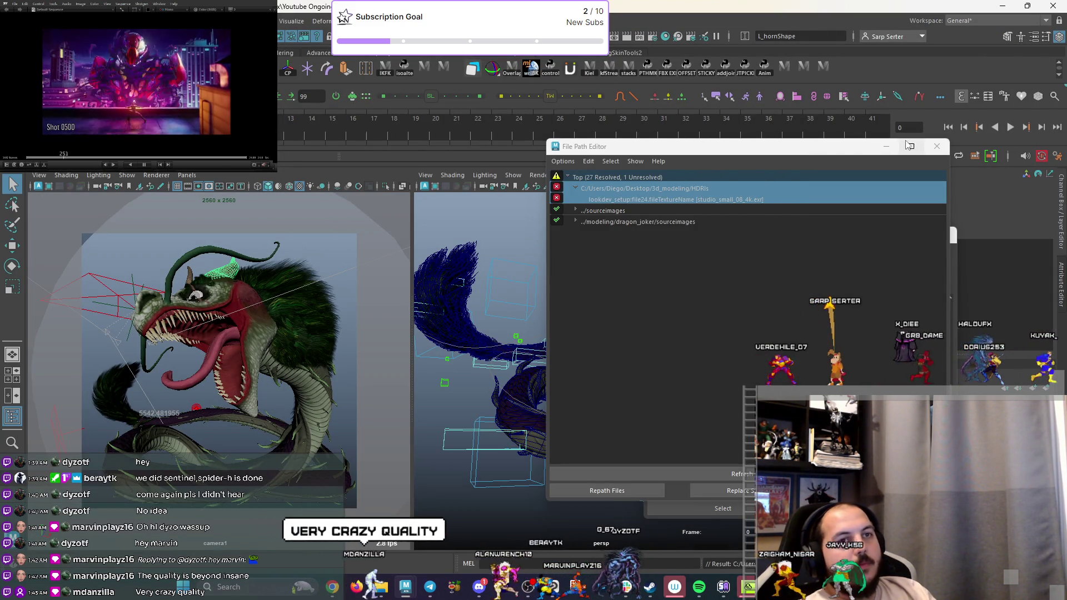
{"action": "left_click", "coordinate": [936, 148]}
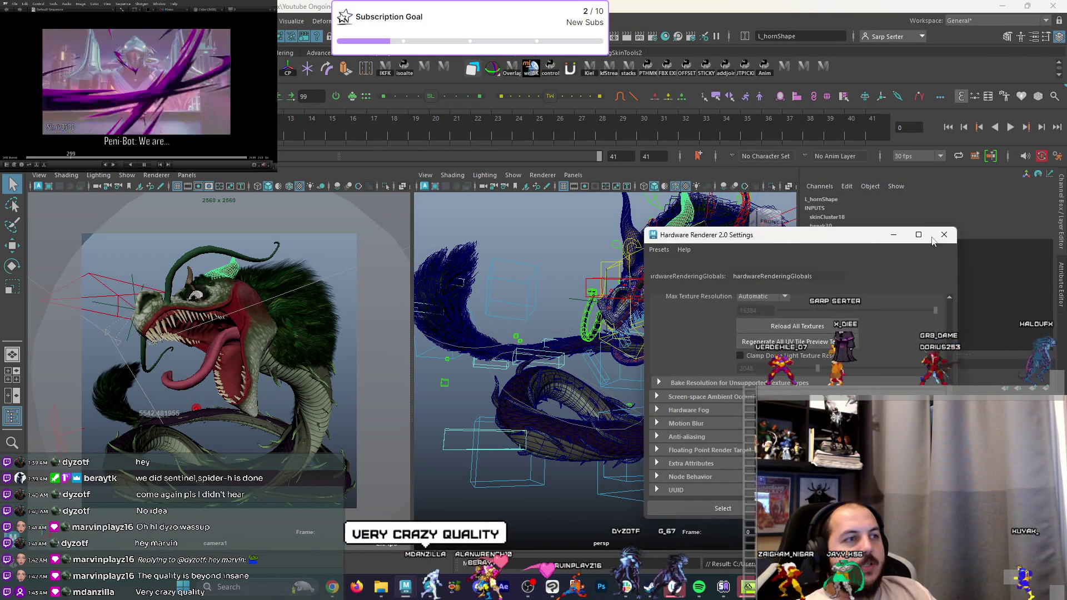
{"action": "left_click", "coordinate": [943, 235]}
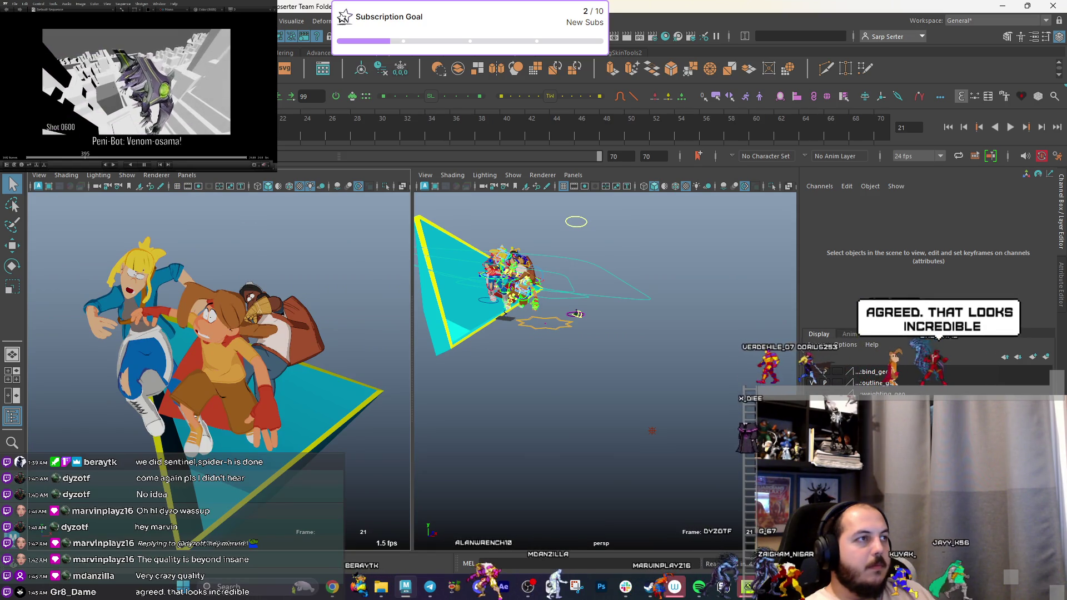
Play the animation to frame 70 and select the Ryder_Outer_CTRL_Ctrl temporary control curve
{"action": "key", "text": "alt+v"}
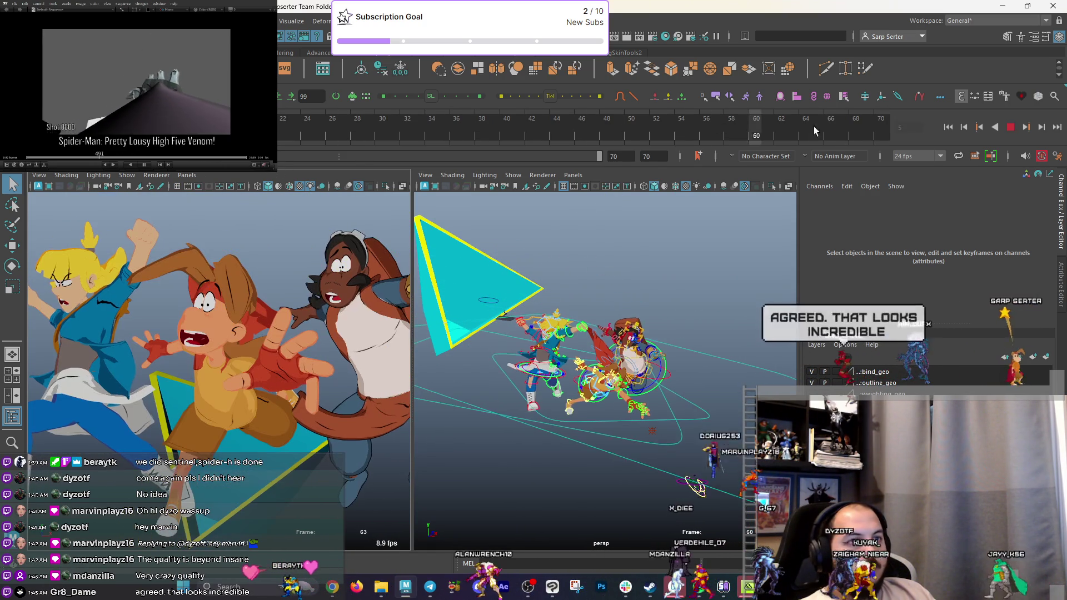
{"action": "mouse_move", "coordinate": [564, 289]}
{"action": "left_mouse_down", "text": "alt"}
{"action": "mouse_move", "coordinate": [574, 328]}
{"action": "mouse_move", "coordinate": [626, 335]}
{"action": "mouse_move", "coordinate": [702, 371]}
{"action": "mouse_move", "coordinate": [640, 322]}
{"action": "left_mouse_up", "text": "alt"}
{"action": "left_click", "coordinate": [715, 379]}
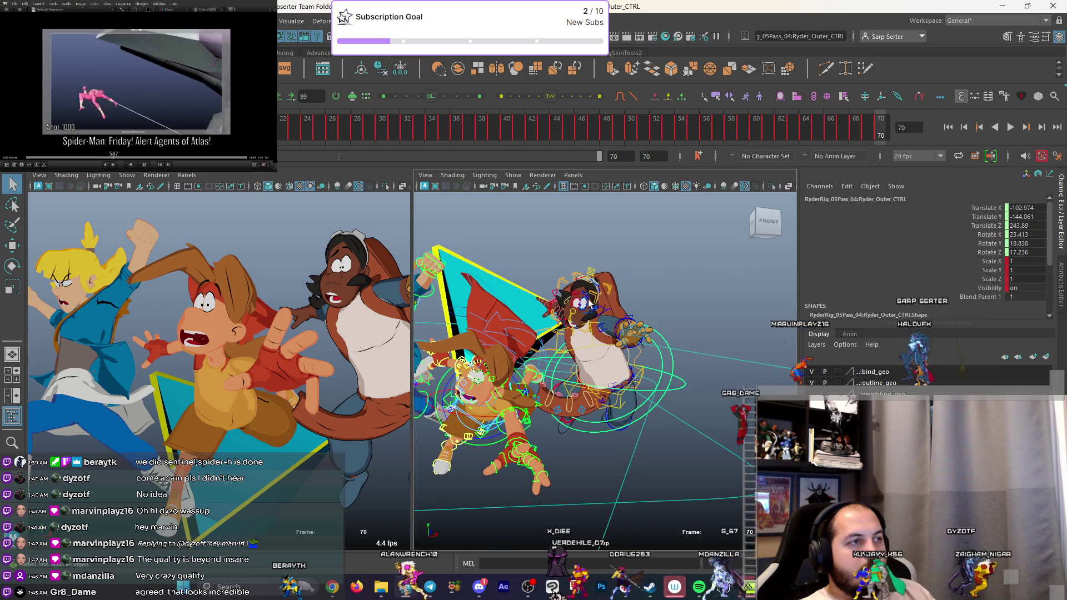
{"action": "scroll", "coordinate": [434, 255], "scroll_direction": "down", "scroll_amount": 6}
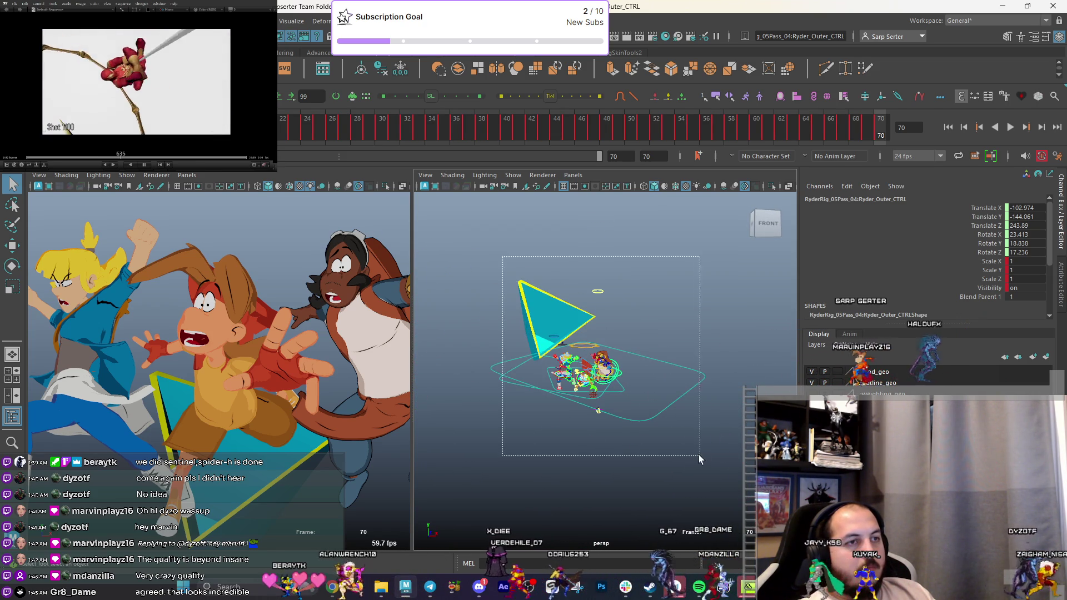
{"action": "left_click_drag", "start_coordinate": [705, 426], "coordinate": [560, 344]}
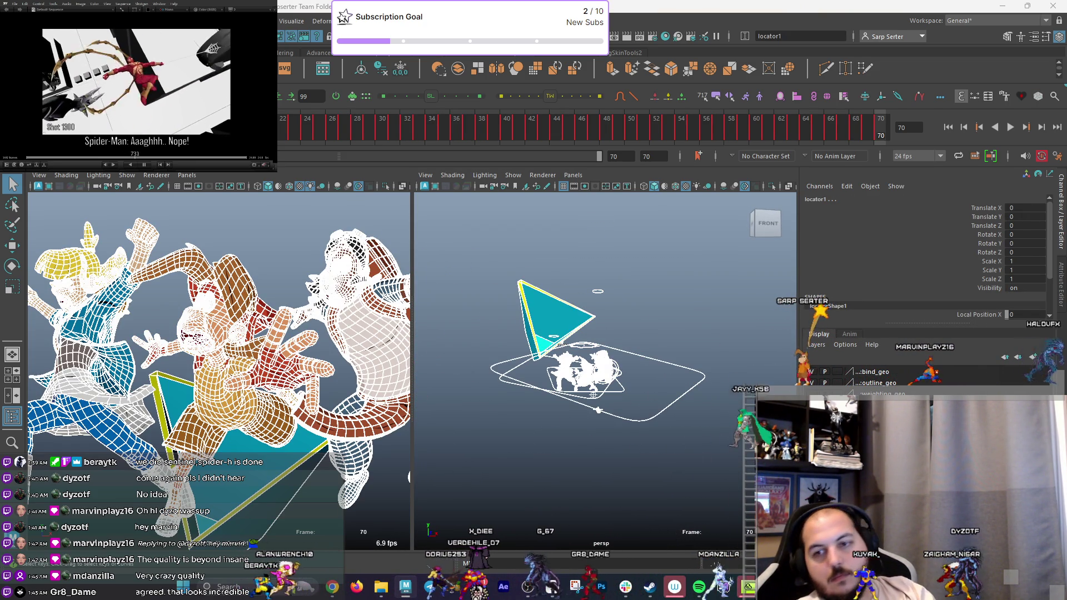
{"action": "left_click", "coordinate": [677, 303]}
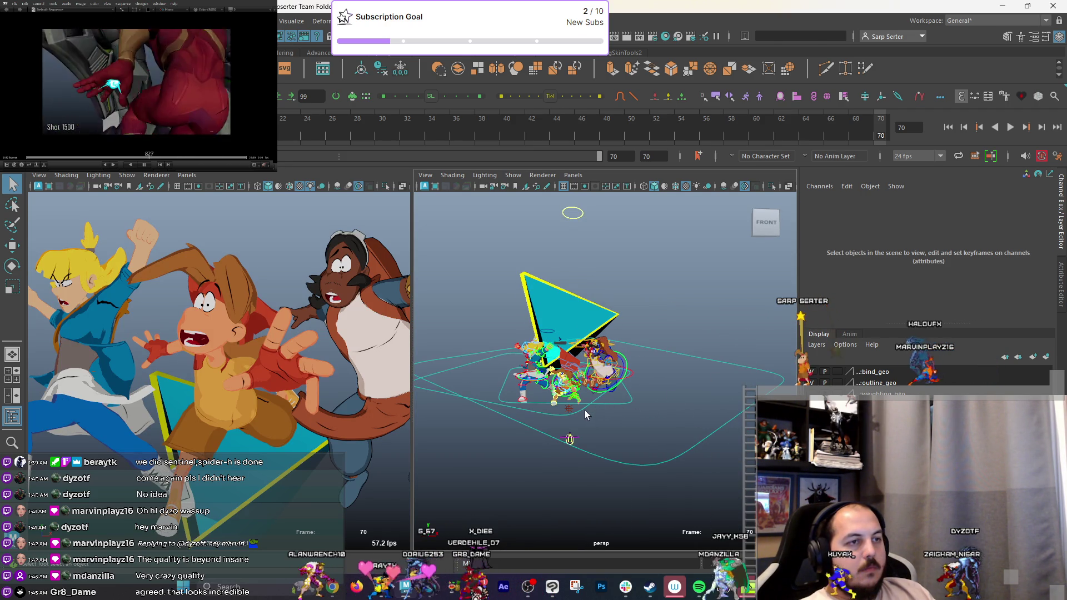
{"action": "left_click", "coordinate": [610, 402]}
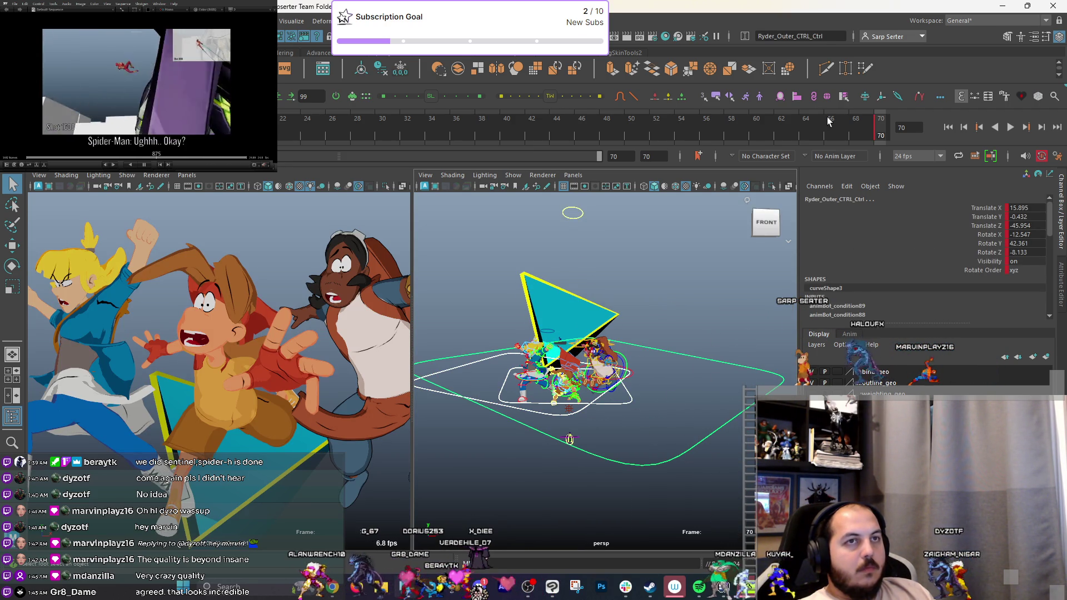
Clear and Bake the temporary controls from the shelf tool's menu
{"action": "right_click", "coordinate": [866, 98]}
{"action": "left_click", "coordinate": [914, 288]}
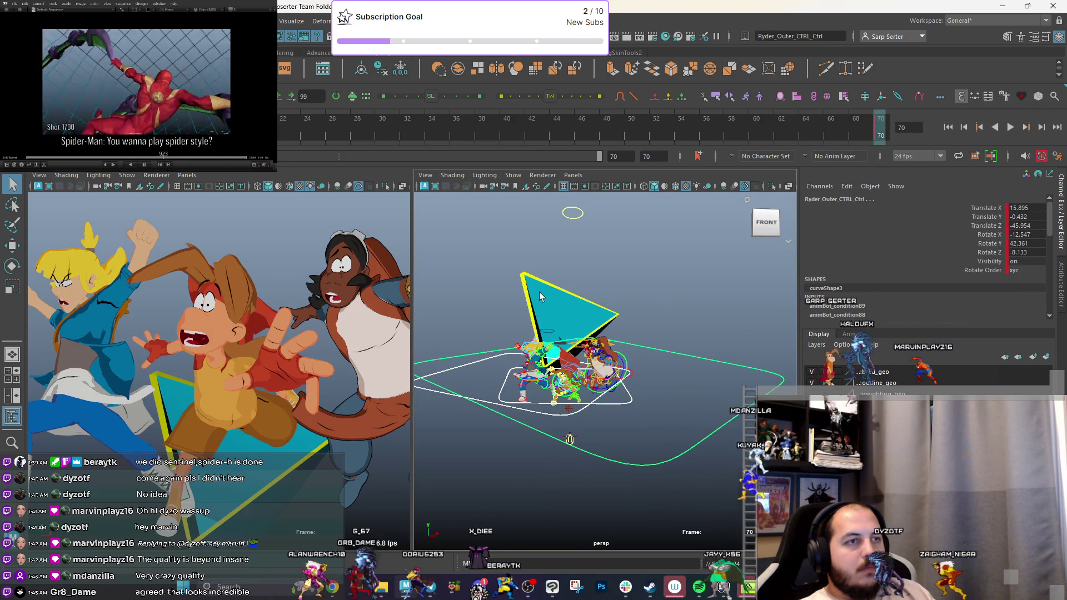
{"action": "left_click", "coordinate": [11, 21]}
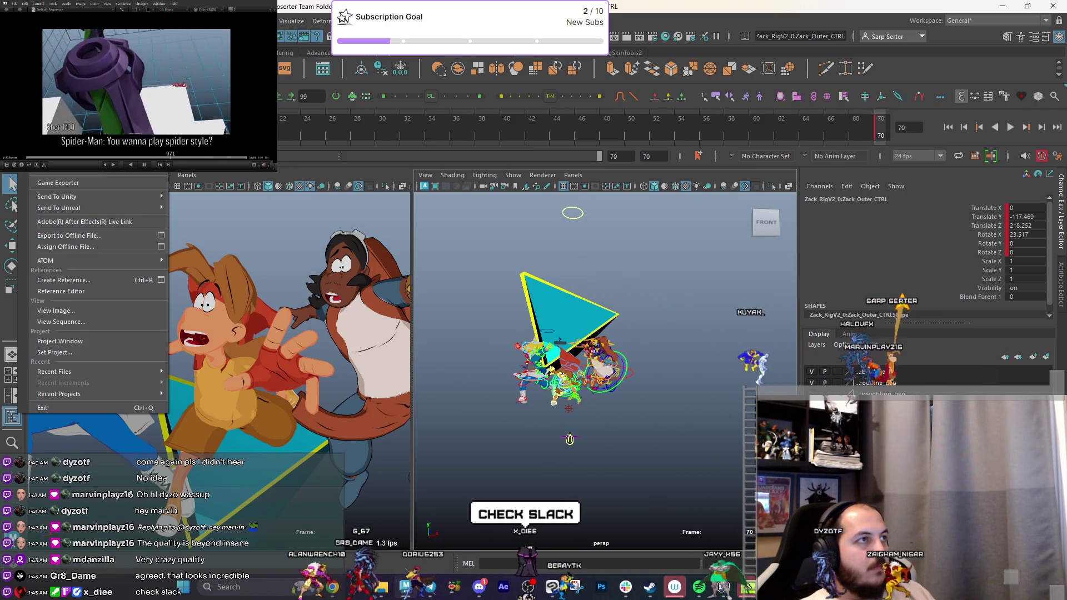
Open the Reference Editor, select the RyderRig, then Zack_RigV2 and marla references, and switch to Slack
{"action": "left_click", "coordinate": [75, 292]}
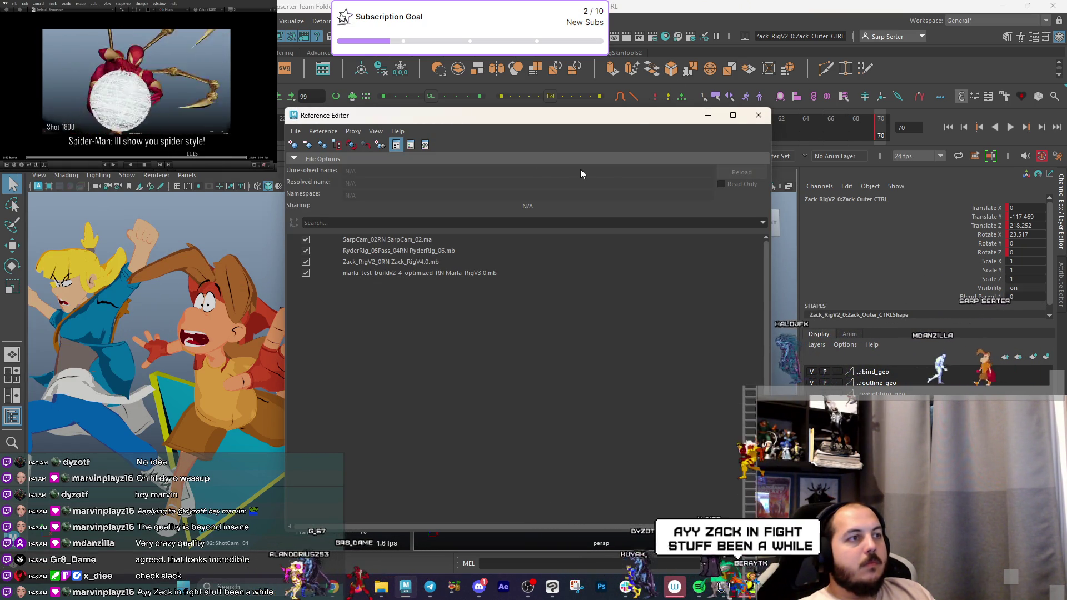
{"action": "left_click", "coordinate": [377, 252]}
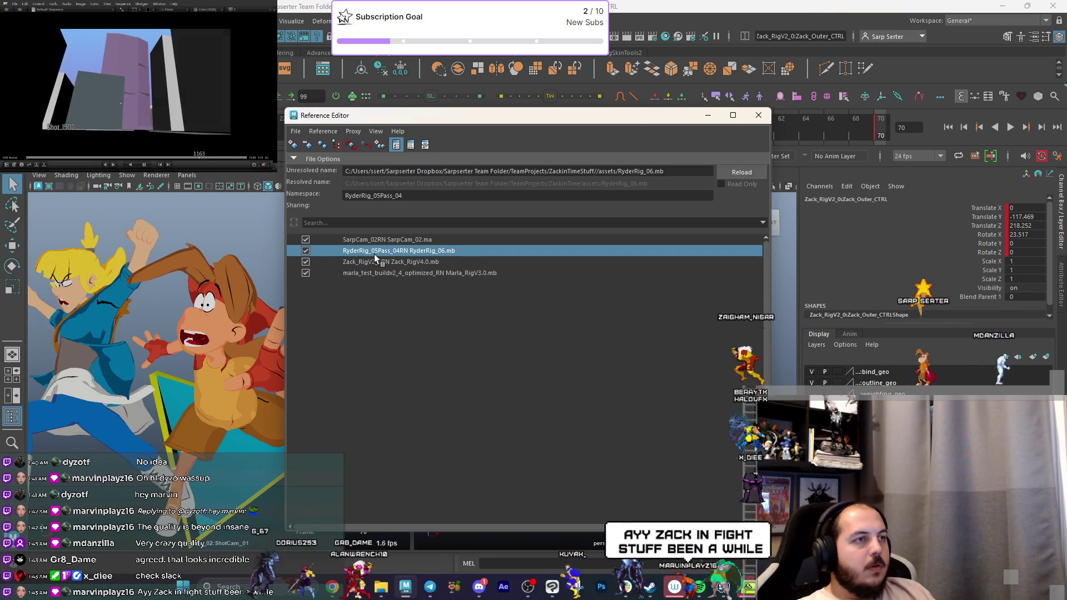
{"action": "left_click", "coordinate": [365, 263]}
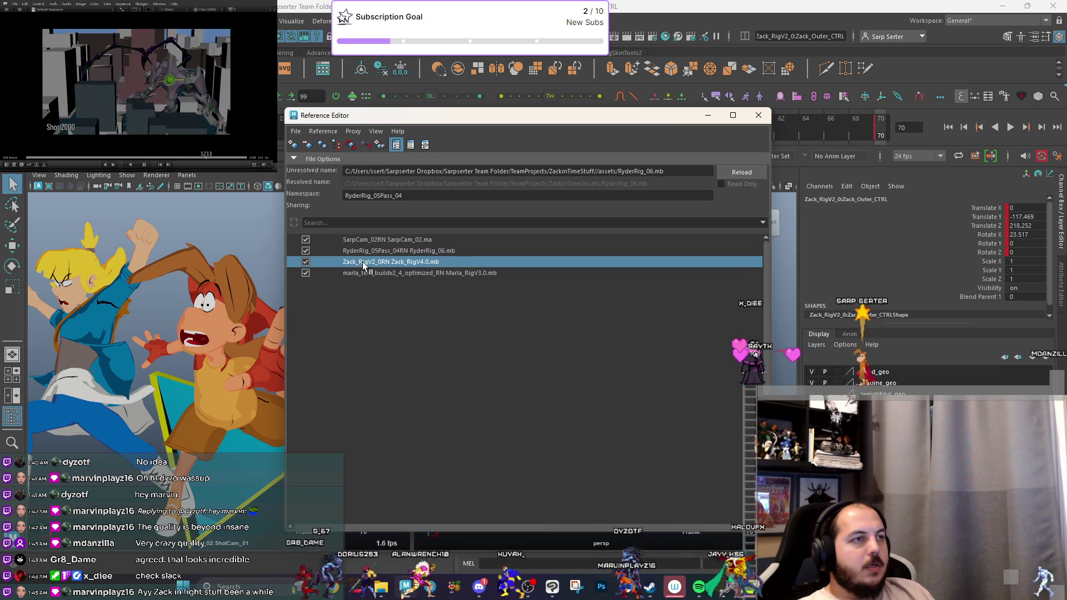
{"action": "left_click", "coordinate": [325, 275], "text": "shift"}
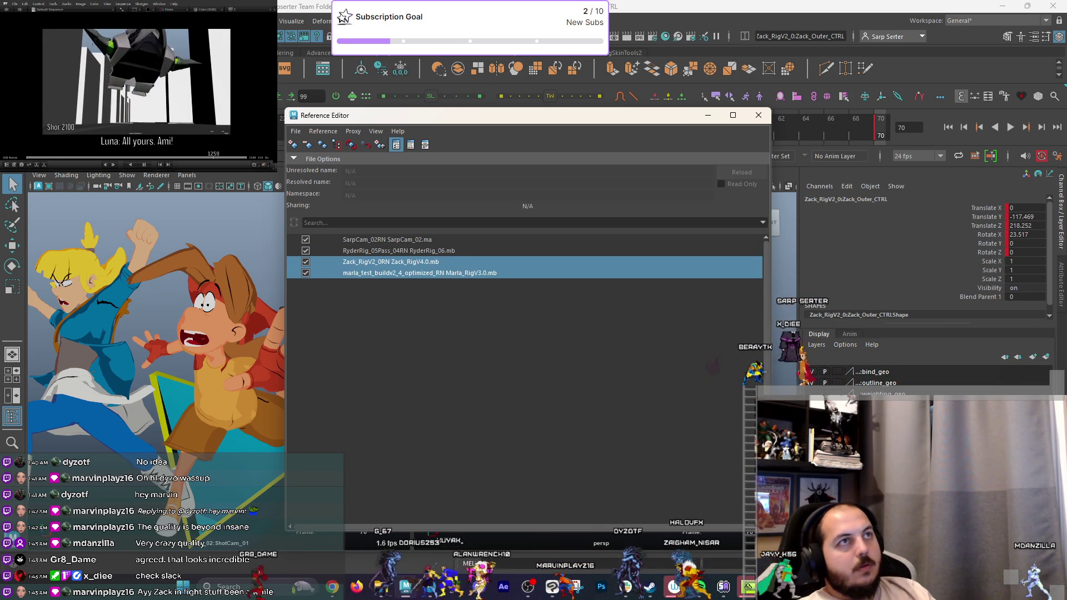
{"action": "key", "text": "alt+Tab"}
{"action": "left_click", "coordinate": [559, 125]}
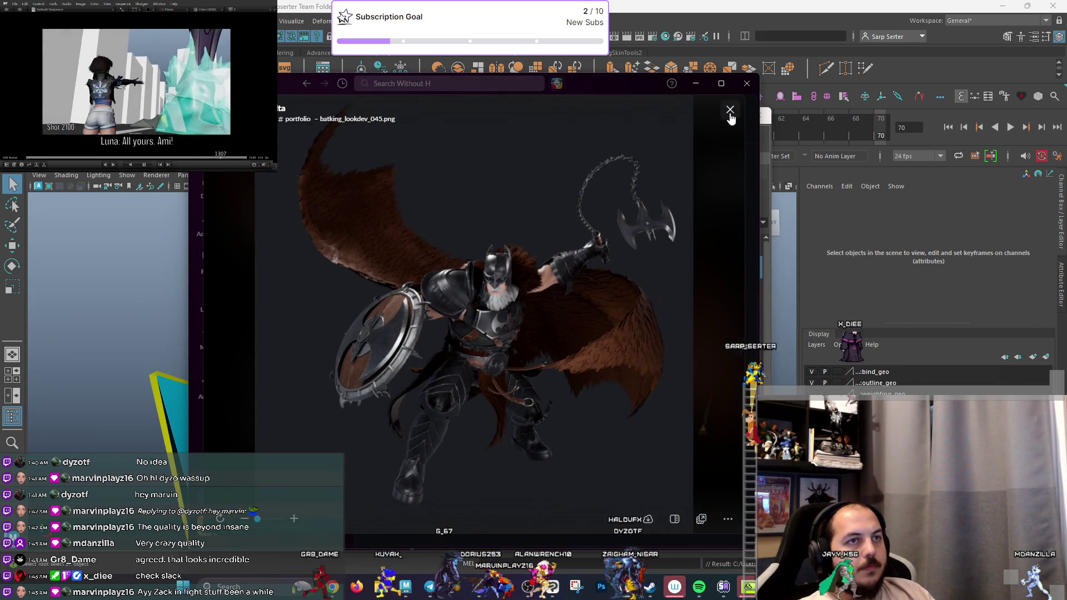
View batking_lookdev_046.png full size, zooming and panning down to the belt and legs
{"action": "left_click", "coordinate": [729, 110]}
{"action": "left_click", "coordinate": [475, 332]}
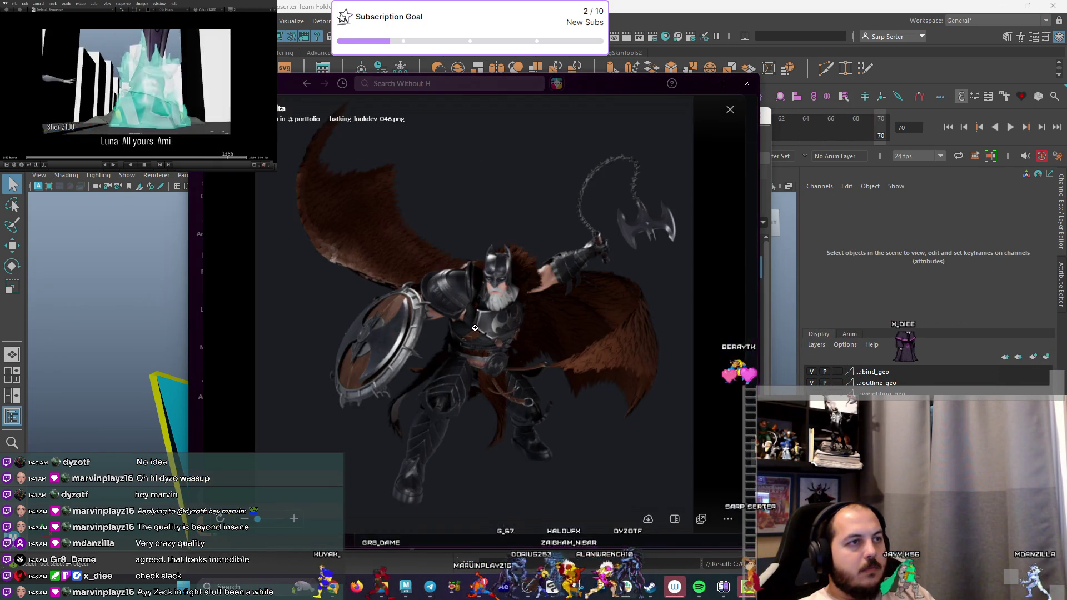
{"action": "scroll", "coordinate": [550, 310], "scroll_direction": "up", "scroll_amount": 5}
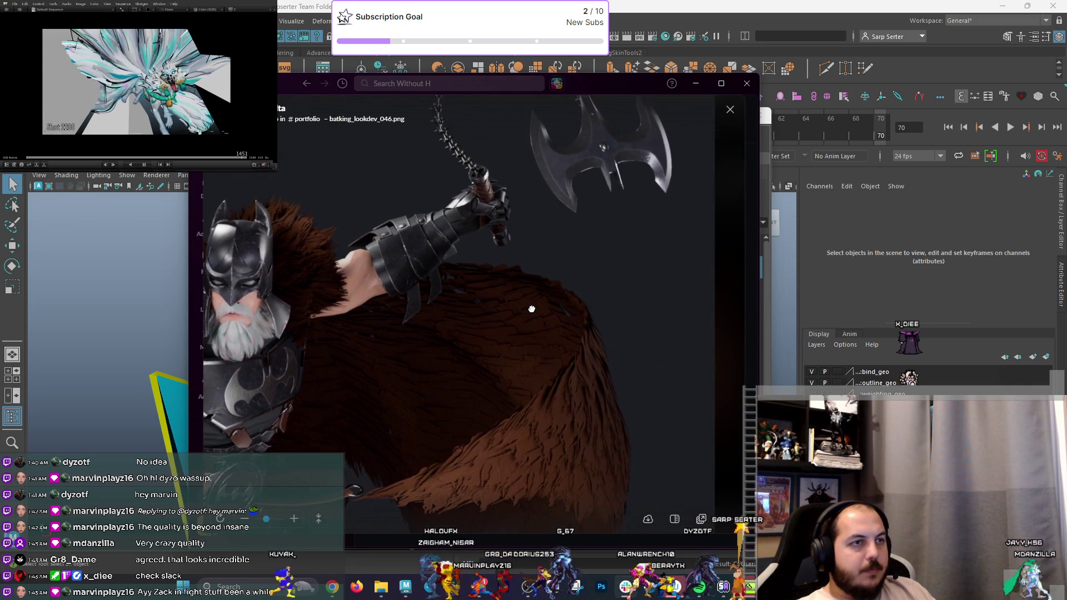
{"action": "scroll", "coordinate": [558, 362], "scroll_direction": "down", "scroll_amount": 2}
{"action": "scroll", "coordinate": [387, 392], "scroll_direction": "up", "scroll_amount": 2}
{"action": "scroll", "coordinate": [386, 393], "scroll_direction": "up", "scroll_amount": 3}
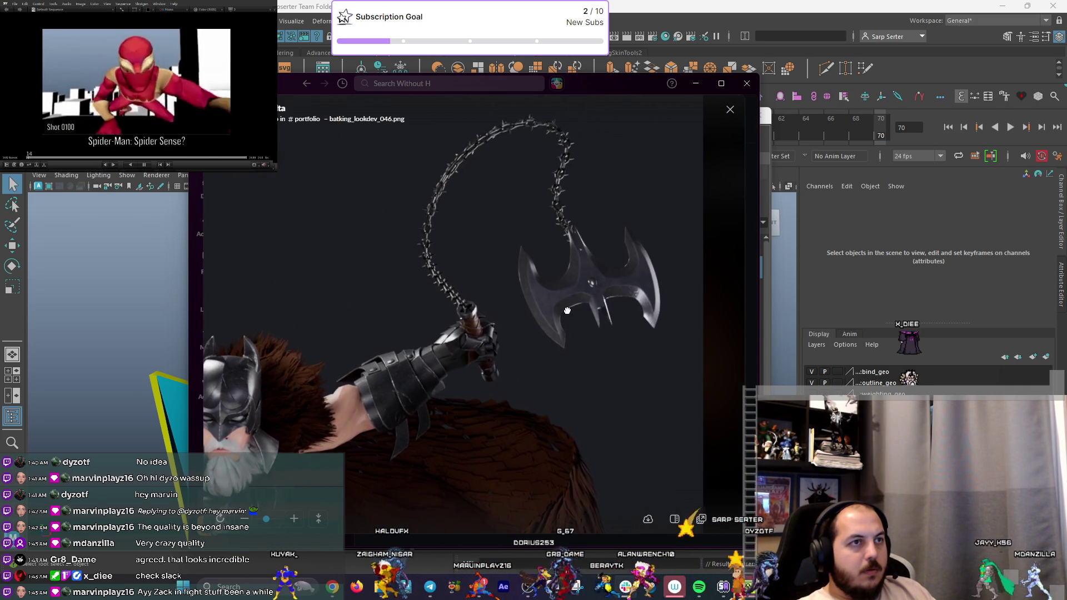
{"action": "scroll", "coordinate": [565, 324], "scroll_direction": "down", "scroll_amount": 3}
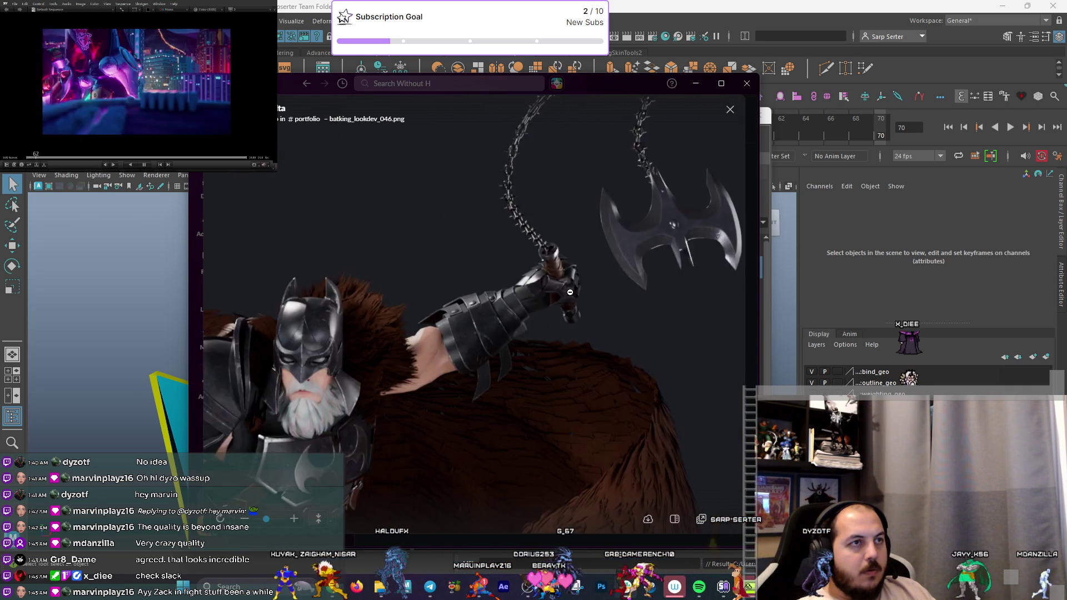
{"action": "scroll", "coordinate": [595, 313], "scroll_direction": "up", "scroll_amount": 3}
{"action": "left_click_drag", "start_coordinate": [595, 313], "coordinate": [510, 186]}
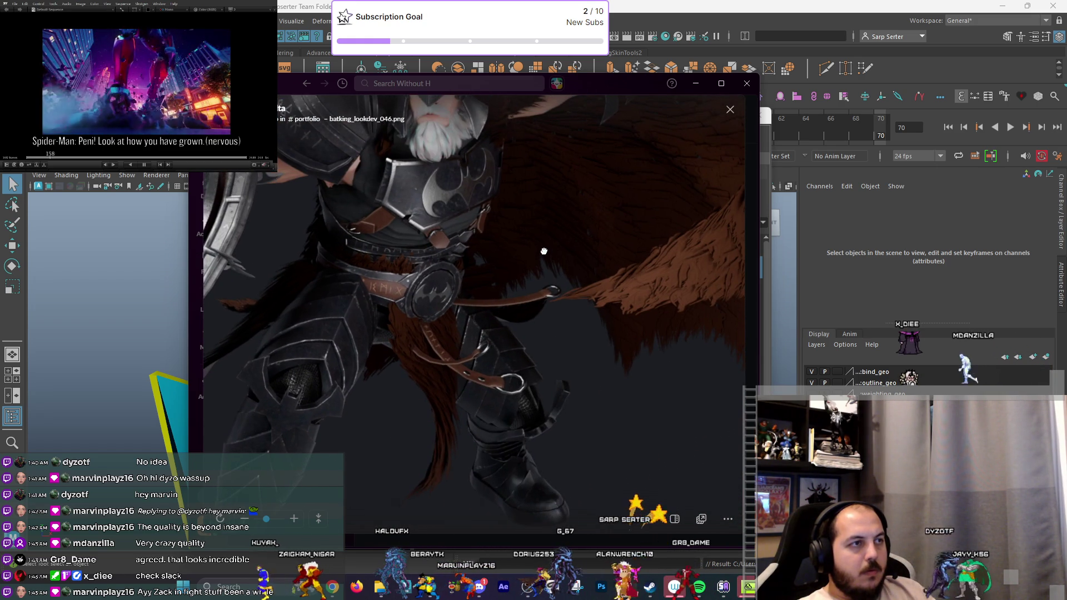
{"action": "scroll", "coordinate": [545, 248], "scroll_direction": "down", "scroll_amount": 3}
{"action": "scroll", "coordinate": [503, 372], "scroll_direction": "up", "scroll_amount": 3}
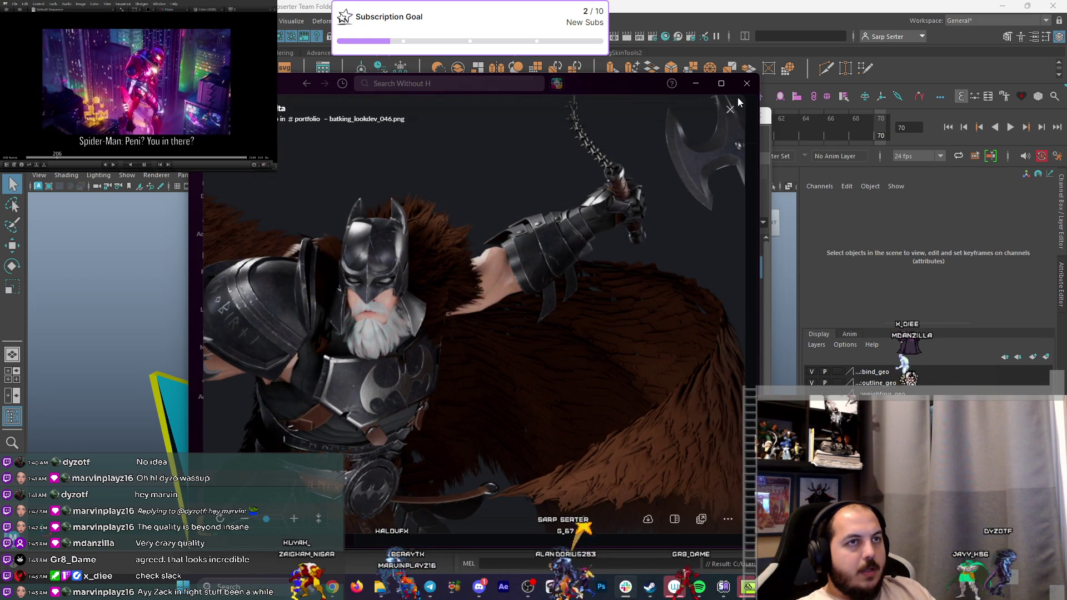
{"action": "left_click", "coordinate": [731, 108]}
Briefly open the dragon_joker_lookdev051.png render full size and close it
{"action": "scroll", "coordinate": [507, 301], "scroll_direction": "up", "scroll_amount": 3}
{"action": "left_click", "coordinate": [492, 307]}
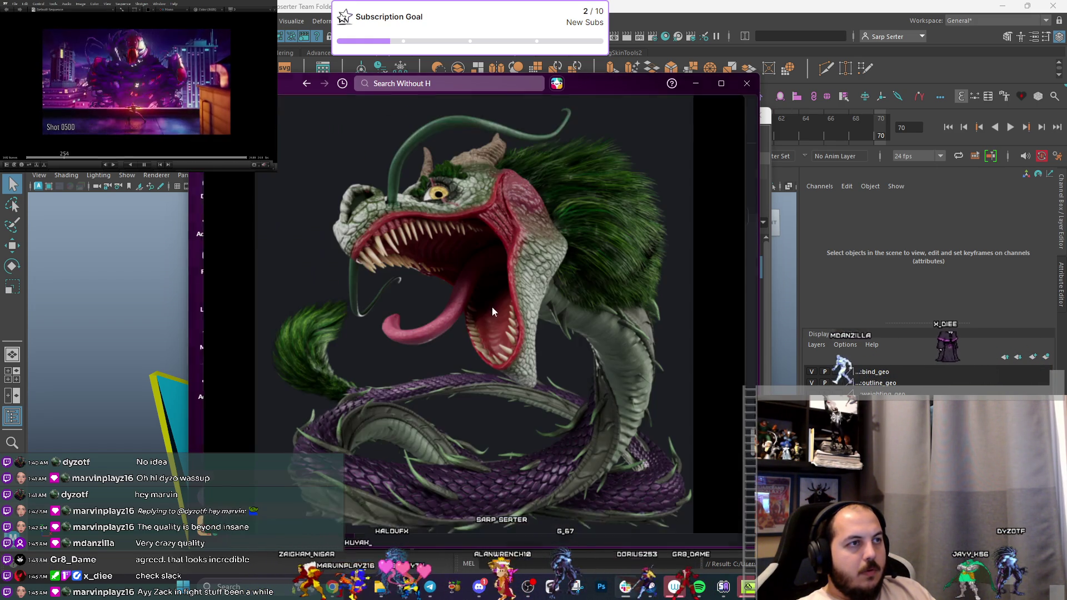
{"action": "left_click", "coordinate": [731, 110]}
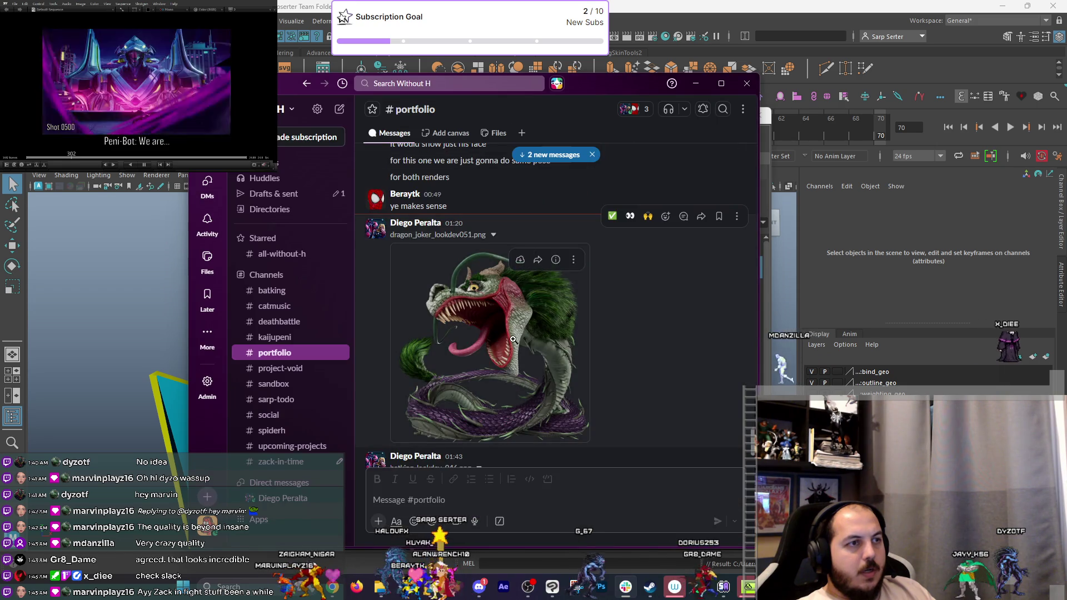
{"action": "scroll", "coordinate": [509, 342], "scroll_direction": "down", "scroll_amount": 3}
{"action": "scroll", "coordinate": [509, 335], "scroll_direction": "up", "scroll_amount": 4}
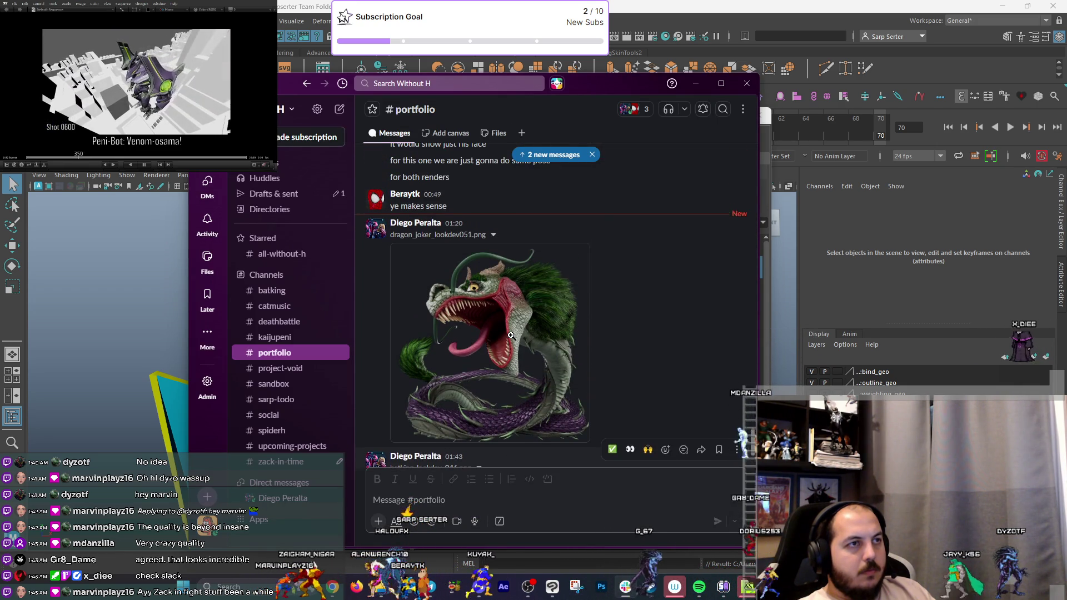
{"action": "scroll", "coordinate": [511, 336], "scroll_direction": "down", "scroll_amount": 4}
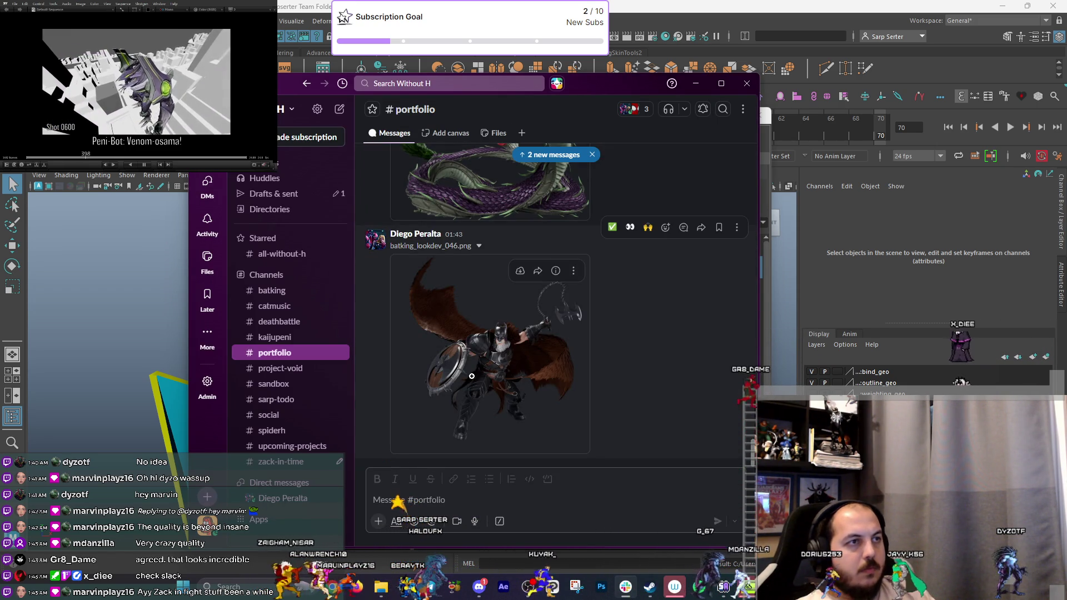
Reopen the batking image, zoom onto the head, zoom back out and close the viewer
{"action": "left_click", "coordinate": [472, 376]}
{"action": "left_click", "coordinate": [472, 377]}
{"action": "mouse_move", "coordinate": [426, 209]}
{"action": "left_mouse_down"}
{"action": "mouse_move", "coordinate": [509, 292]}
{"action": "mouse_move", "coordinate": [515, 337]}
{"action": "mouse_move", "coordinate": [578, 307]}
{"action": "left_mouse_up"}
{"action": "scroll", "coordinate": [563, 346], "scroll_direction": "up", "scroll_amount": 2}
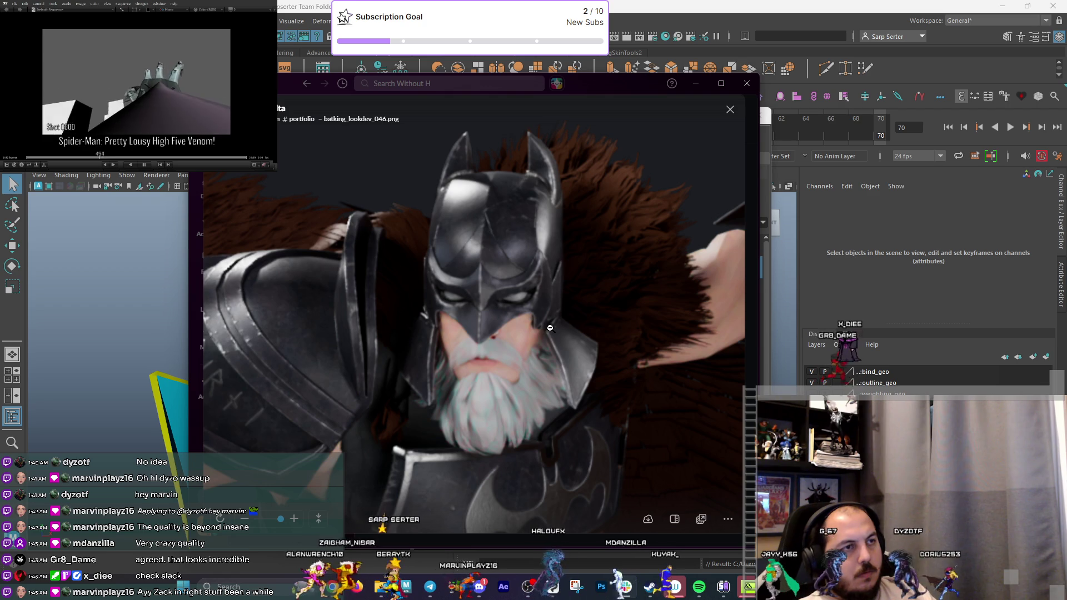
{"action": "scroll", "coordinate": [501, 346], "scroll_direction": "up", "scroll_amount": 2}
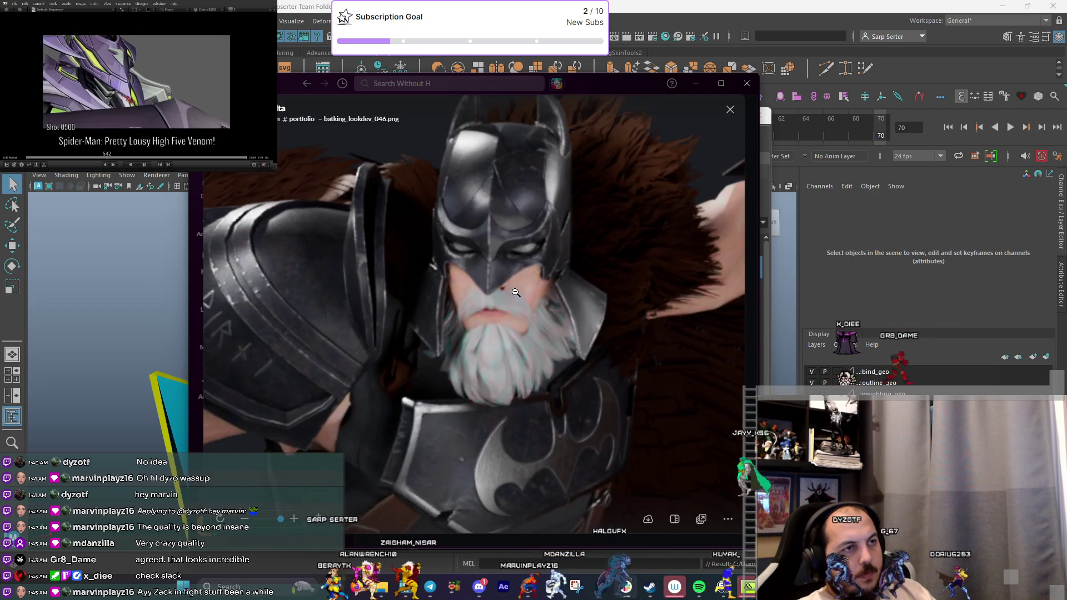
{"action": "left_click", "coordinate": [528, 334]}
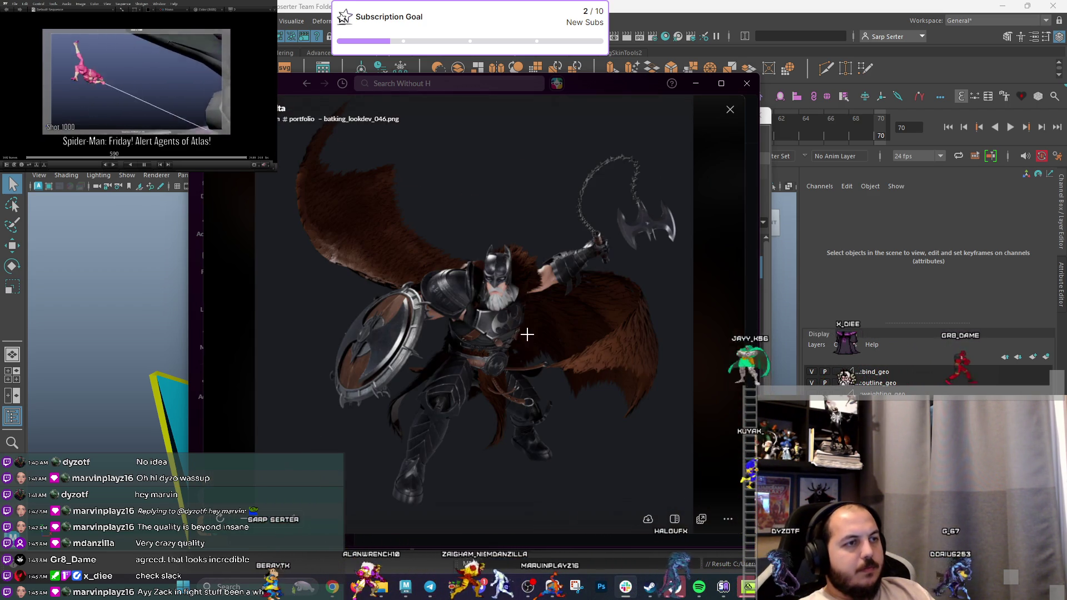
{"action": "key", "text": "Escape"}
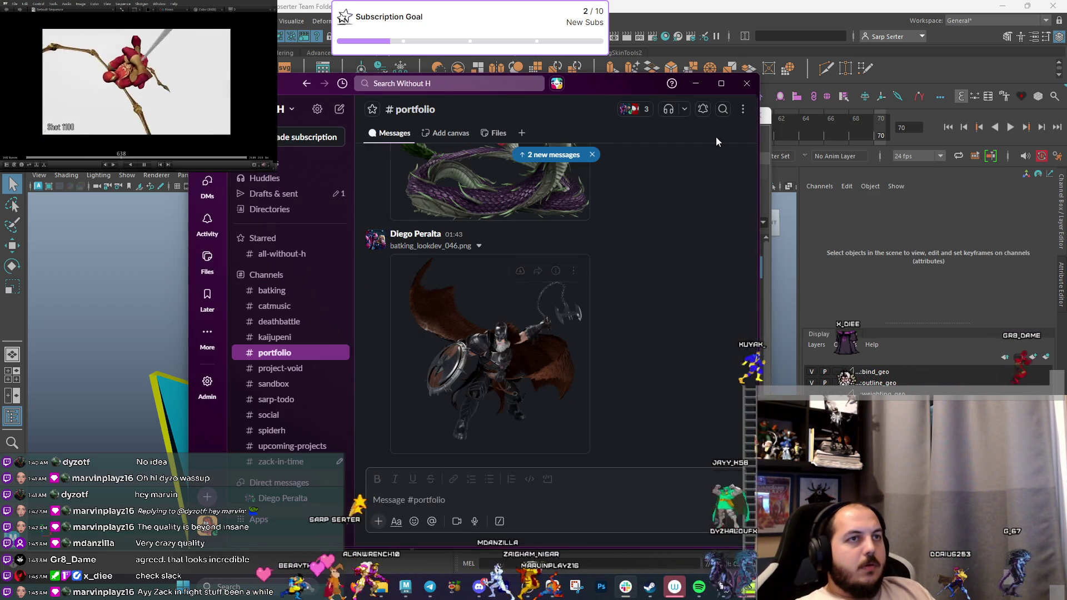
{"action": "left_click", "coordinate": [696, 84]}
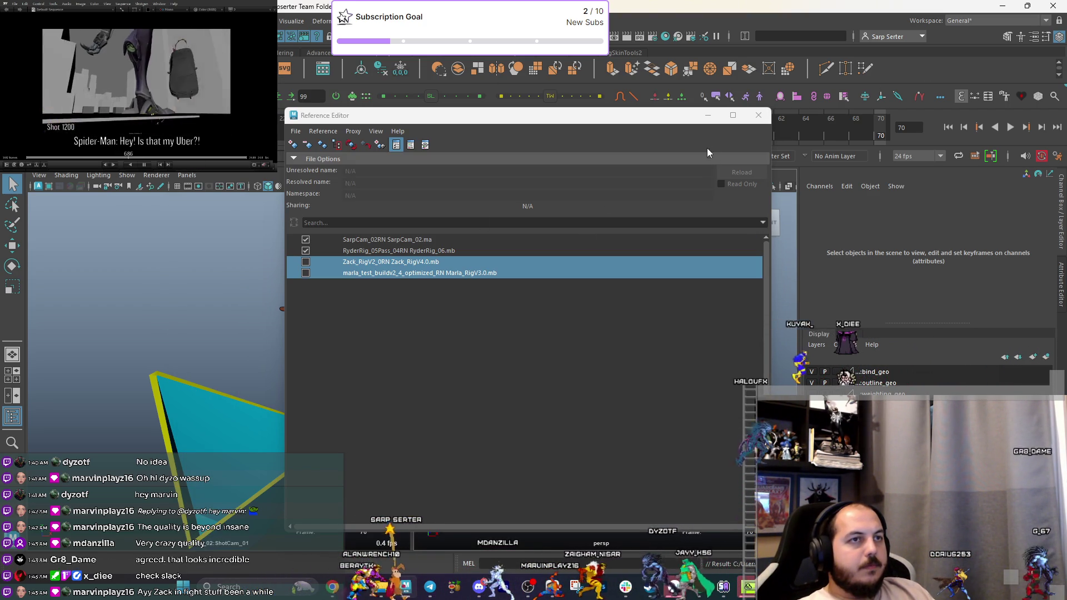
Close the Reference Editor and hide the cyan plane pPlane1 with Ctrl+H
{"action": "left_click", "coordinate": [758, 115]}
{"action": "left_click", "coordinate": [265, 500]}
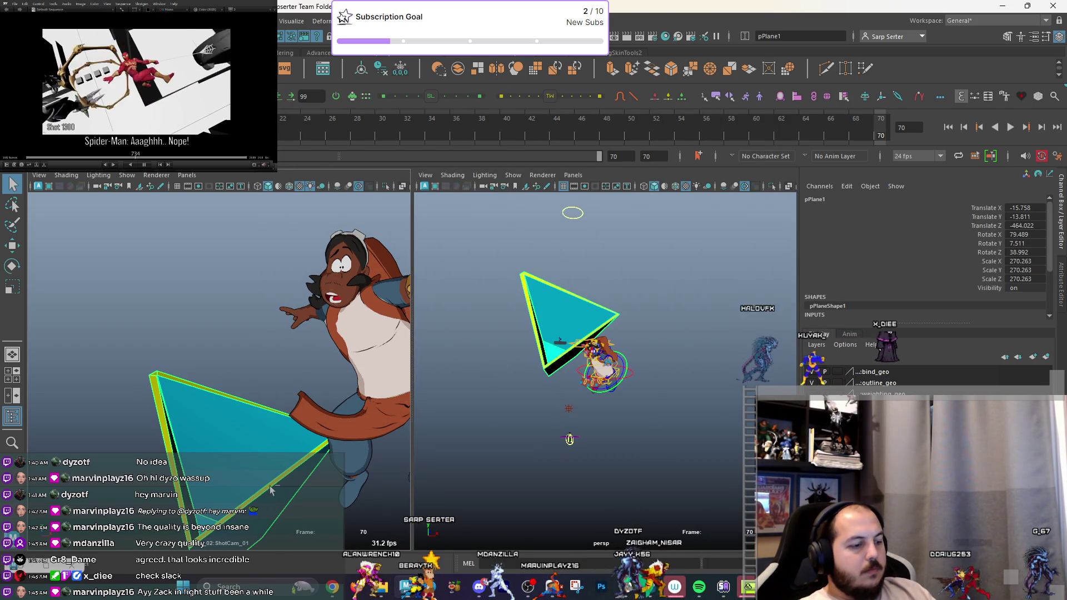
{"action": "key", "text": "ctrl+h"}
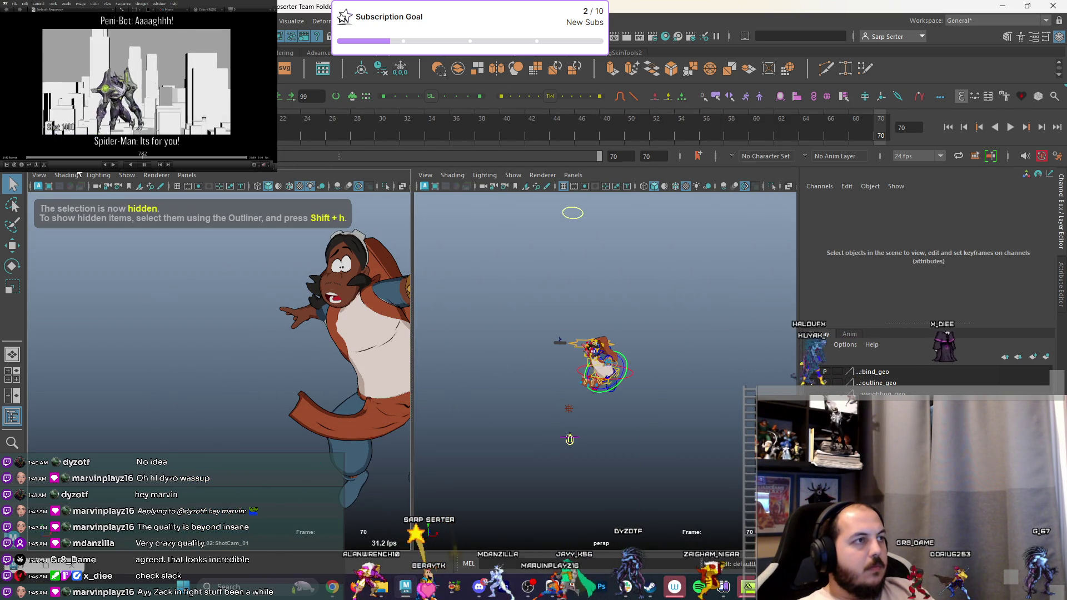
Select and frame the ShotCam_Layout_02 camera, try moving and rotating it, then undo the rotation
{"action": "left_click", "coordinate": [101, 190]}
{"action": "key", "text": "f"}
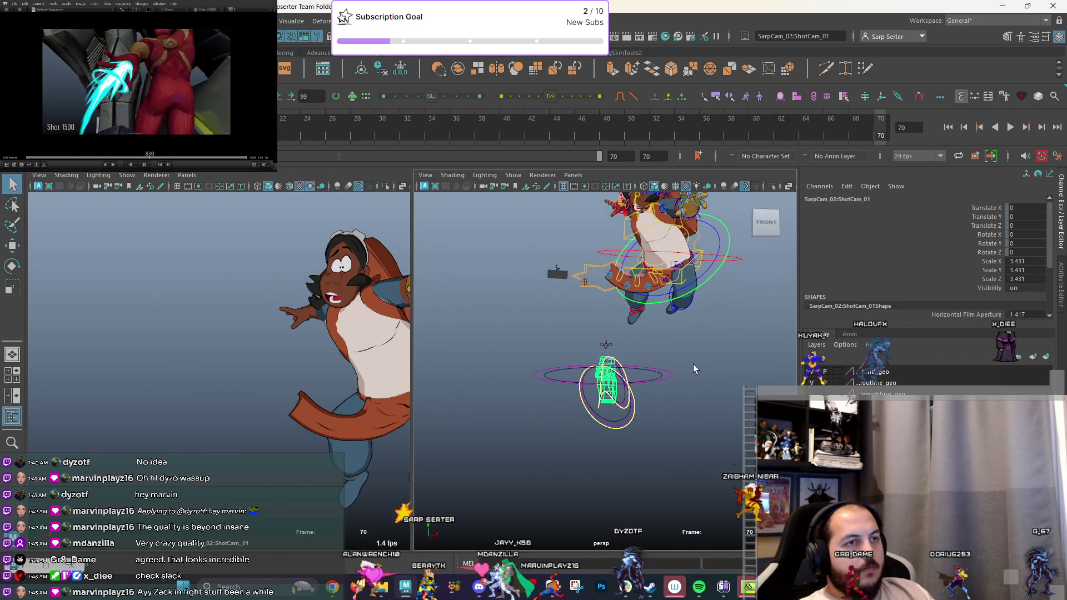
{"action": "key", "text": "w"}
{"action": "mouse_move", "coordinate": [561, 384]}
{"action": "left_mouse_down"}
{"action": "mouse_move", "coordinate": [733, 379]}
{"action": "mouse_move", "coordinate": [667, 389]}
{"action": "mouse_move", "coordinate": [637, 376]}
{"action": "mouse_move", "coordinate": [656, 376]}
{"action": "mouse_move", "coordinate": [632, 388]}
{"action": "mouse_move", "coordinate": [623, 384]}
{"action": "mouse_move", "coordinate": [647, 368]}
{"action": "mouse_move", "coordinate": [583, 344]}
{"action": "left_mouse_up"}
{"action": "key", "text": "e"}
{"action": "key", "text": "w"}
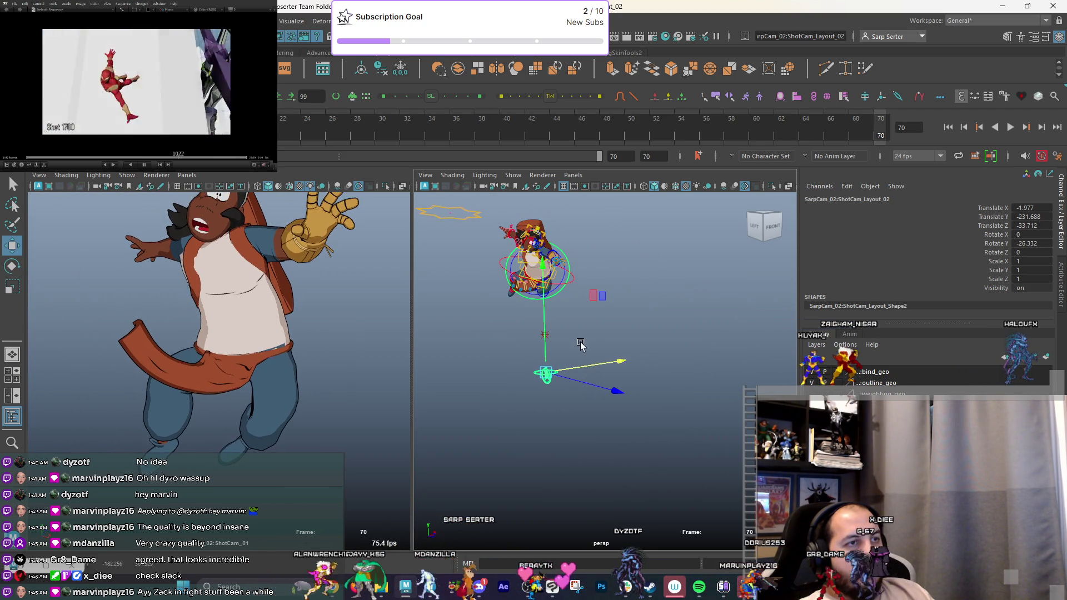
{"action": "key", "text": "ctrl+z"}
{"action": "key", "text": "ctrl+z"}
{"action": "key", "text": "ctrl+z"}
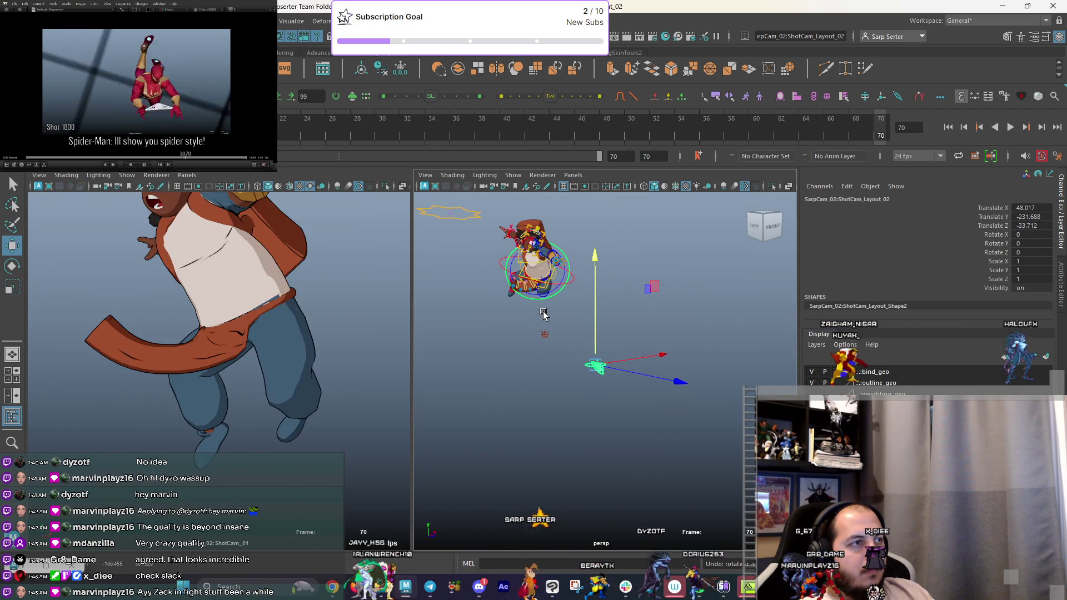
Undo the camera's sideways move and shift Ryder_Outer_CTRL left in the shot
{"action": "key", "text": "ctrl+z"}
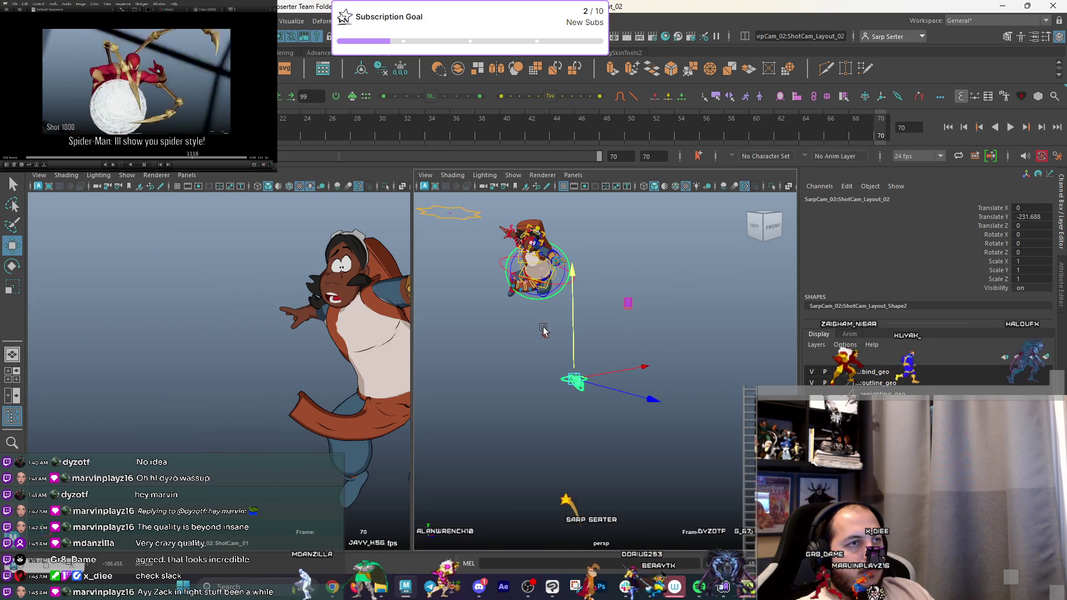
{"action": "left_click", "coordinate": [515, 267]}
{"action": "key", "text": "w"}
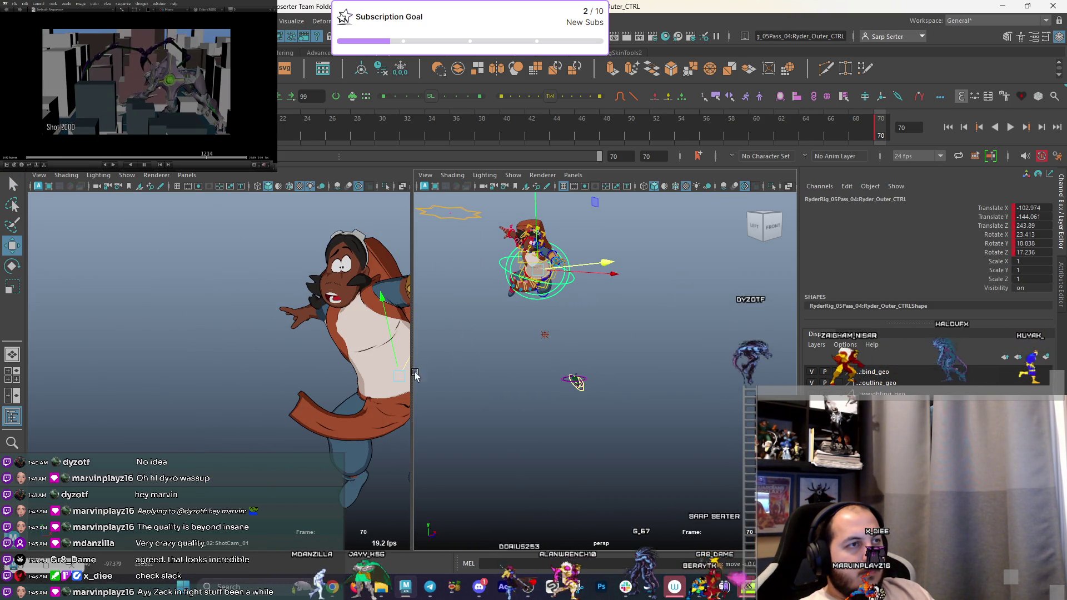
{"action": "left_click_drag", "start_coordinate": [385, 379], "coordinate": [232, 378]}
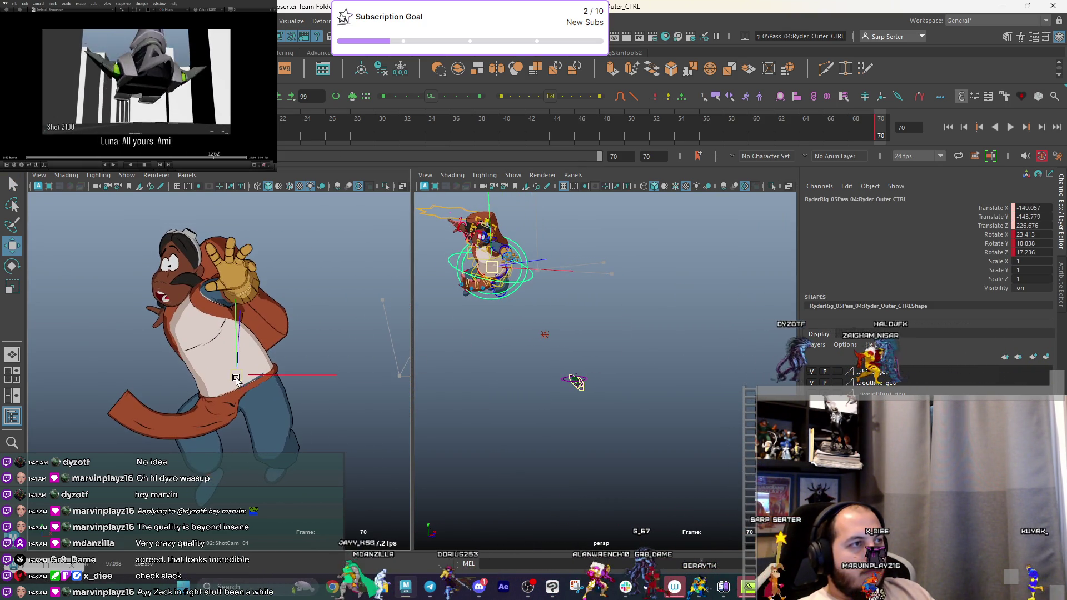
Rotate Ryder_Outer_CTRL in World axis to X 27.756, Y 29.887, Z 31.47
{"action": "key", "text": "e"}
{"action": "right_click", "coordinate": [192, 326]}
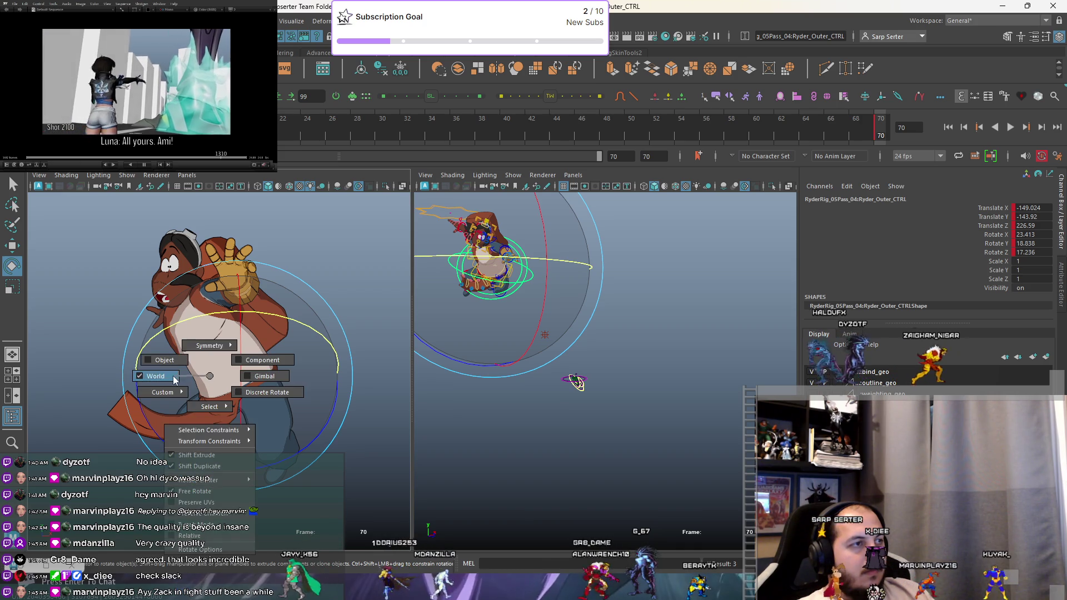
{"action": "mouse_move", "coordinate": [192, 326]}
{"action": "left_mouse_down"}
{"action": "mouse_move", "coordinate": [253, 335]}
{"action": "mouse_move", "coordinate": [147, 409]}
{"action": "mouse_move", "coordinate": [240, 396]}
{"action": "left_mouse_up"}
{"action": "mouse_move", "coordinate": [166, 397]}
{"action": "left_mouse_down"}
{"action": "mouse_move", "coordinate": [181, 414]}
{"action": "mouse_move", "coordinate": [225, 379]}
{"action": "mouse_move", "coordinate": [195, 383]}
{"action": "left_mouse_up"}
{"action": "key", "text": "q"}
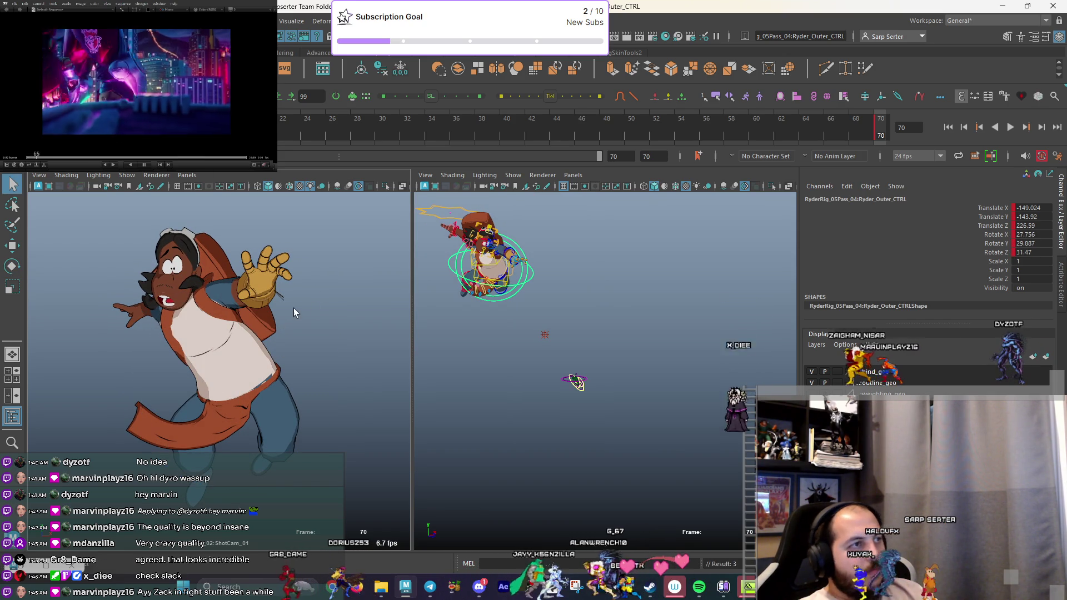
Select ct_hairTop_01_icon and orbit the view to a face close-up
{"action": "left_click", "coordinate": [487, 237]}
{"action": "key", "text": "f"}
{"action": "mouse_move", "coordinate": [487, 238]}
{"action": "left_mouse_down", "text": "alt"}
{"action": "mouse_move", "coordinate": [545, 363]}
{"action": "mouse_move", "coordinate": [598, 397]}
{"action": "left_mouse_up", "text": "alt"}
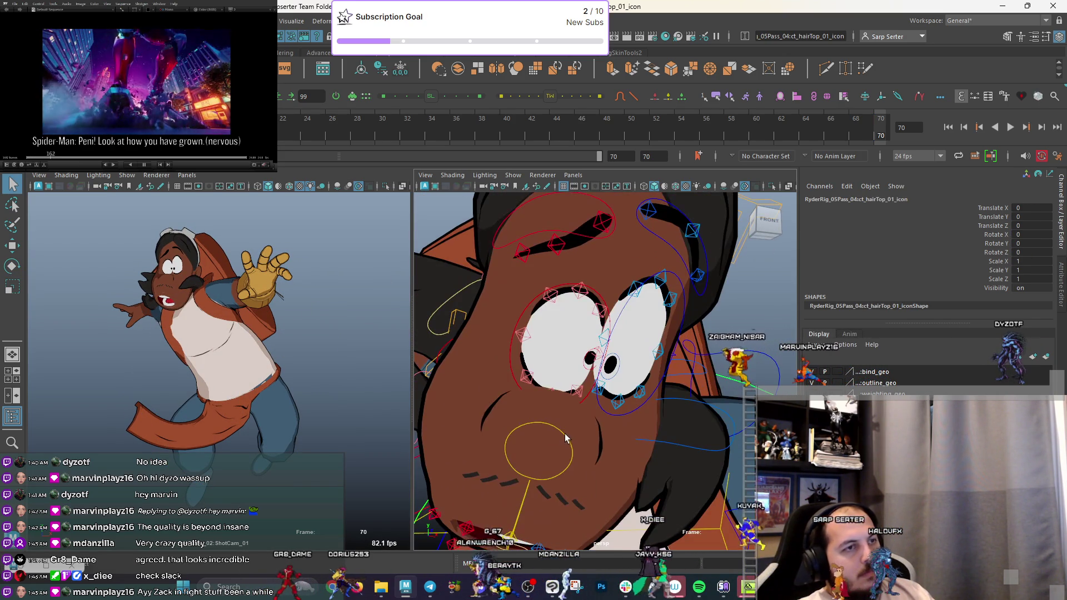
Select ct_nose_01_icon, set the Move axis to Object, and raise and push it forward
{"action": "left_click", "coordinate": [570, 439]}
{"action": "key", "text": "w"}
{"action": "key", "text": "f"}
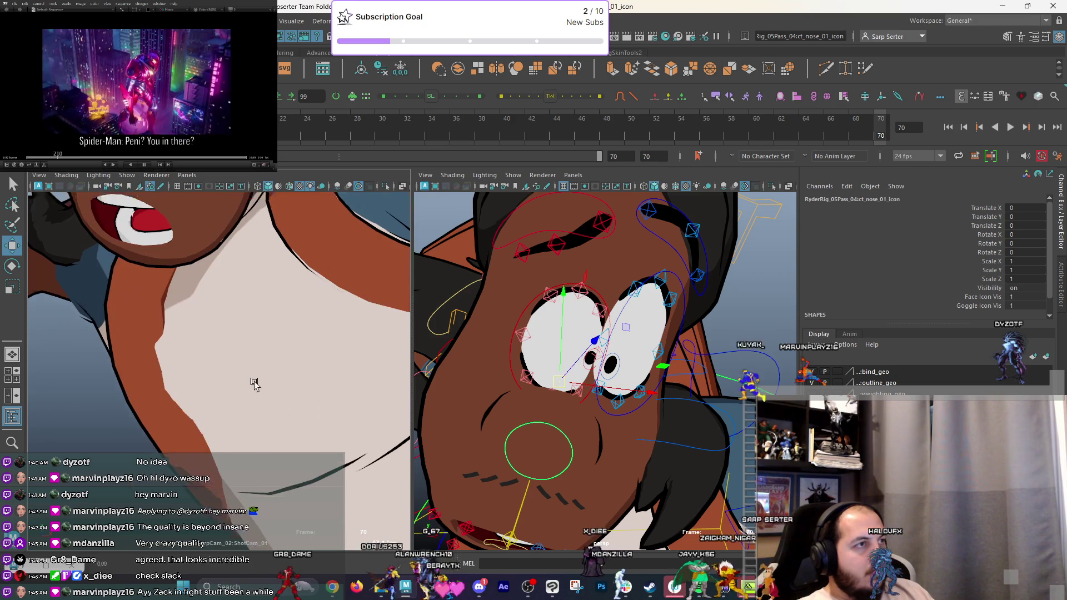
{"action": "left_click", "coordinate": [208, 403]}
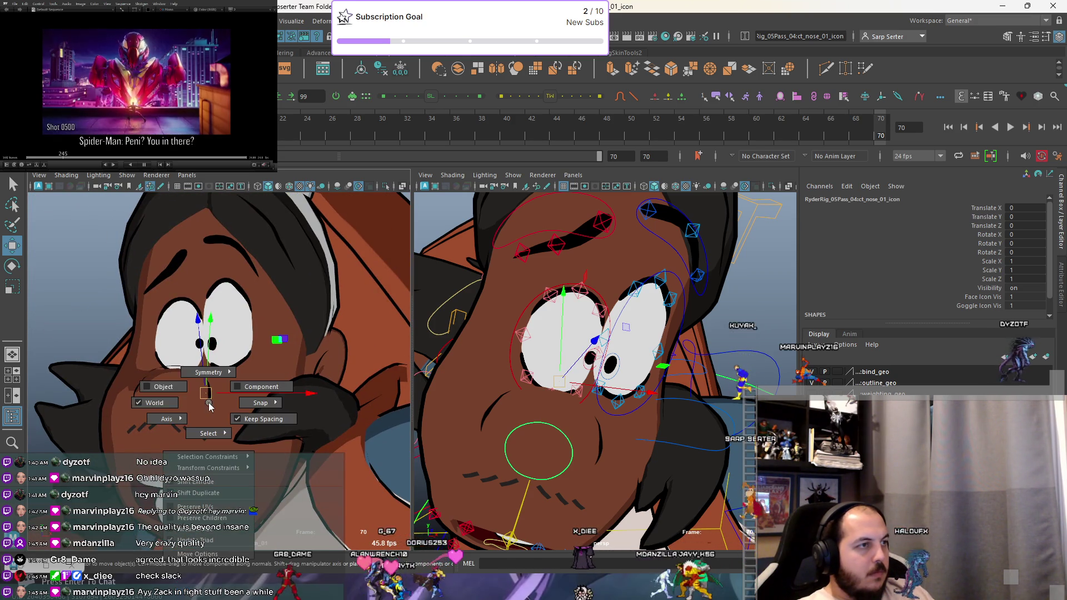
{"action": "left_click", "coordinate": [165, 396]}
{"action": "left_click_drag", "start_coordinate": [207, 367], "coordinate": [206, 332]}
{"action": "mouse_move", "coordinate": [547, 423]}
{"action": "left_mouse_down"}
{"action": "mouse_move", "coordinate": [538, 461]}
{"action": "mouse_move", "coordinate": [548, 435]}
{"action": "mouse_move", "coordinate": [567, 428]}
{"action": "mouse_move", "coordinate": [591, 441]}
{"action": "mouse_move", "coordinate": [650, 439]}
{"action": "left_mouse_up"}
Scale the nose control to 0.916, raise it slightly and shift it sideways and down
{"action": "left_click", "coordinate": [202, 364]}
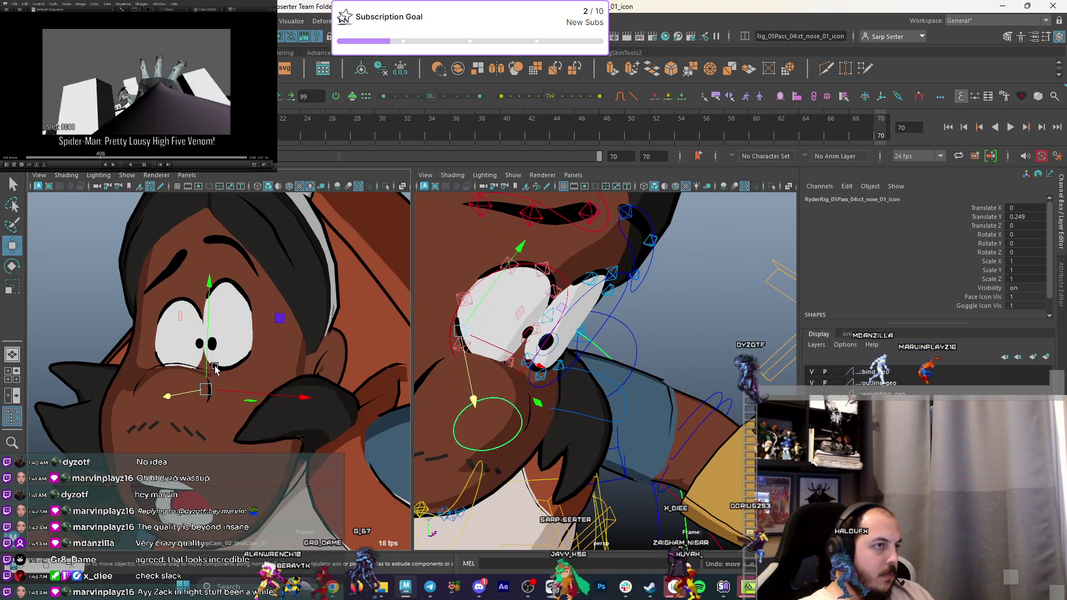
{"action": "left_click", "coordinate": [214, 372]}
{"action": "key", "text": "q"}
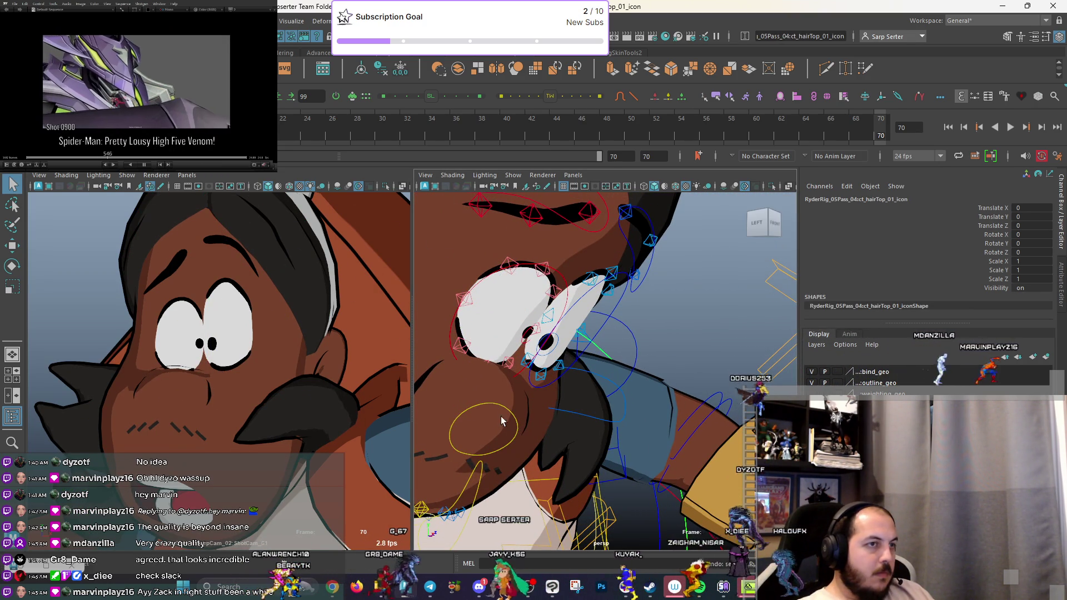
{"action": "left_click", "coordinate": [505, 409]}
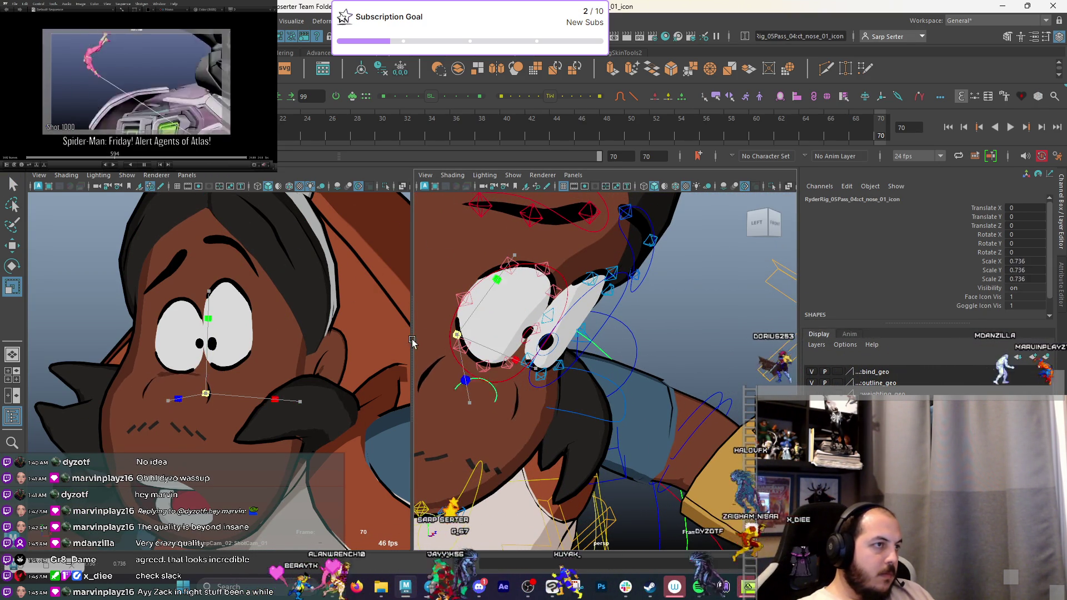
{"action": "mouse_move", "coordinate": [384, 345]}
{"action": "middle_mouse_down"}
{"action": "mouse_move", "coordinate": [445, 357]}
{"action": "mouse_move", "coordinate": [436, 360]}
{"action": "middle_mouse_up"}
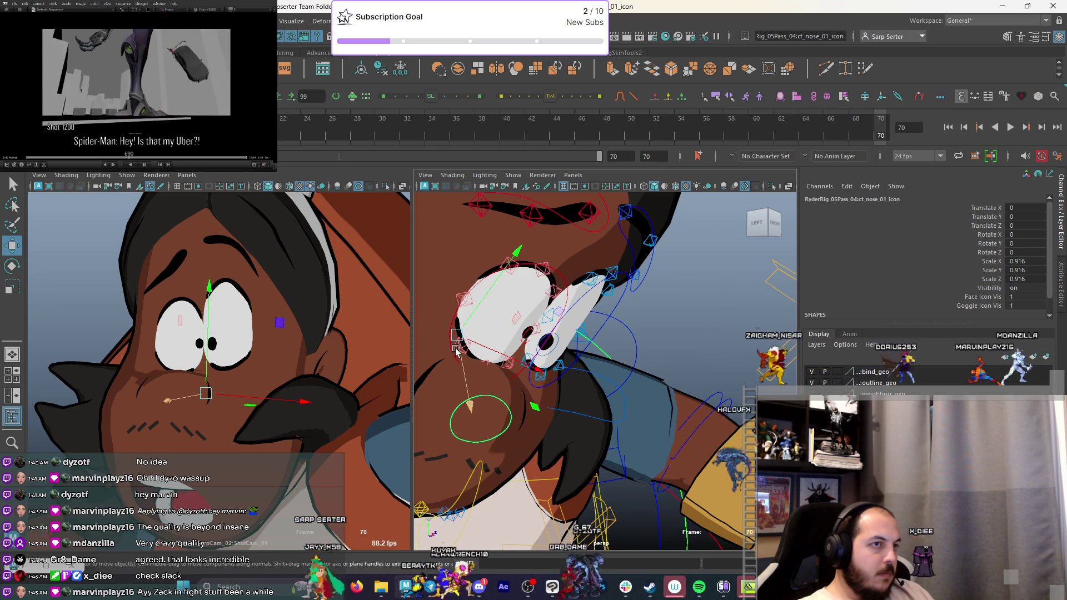
{"action": "left_click_drag", "start_coordinate": [212, 343], "coordinate": [211, 337]}
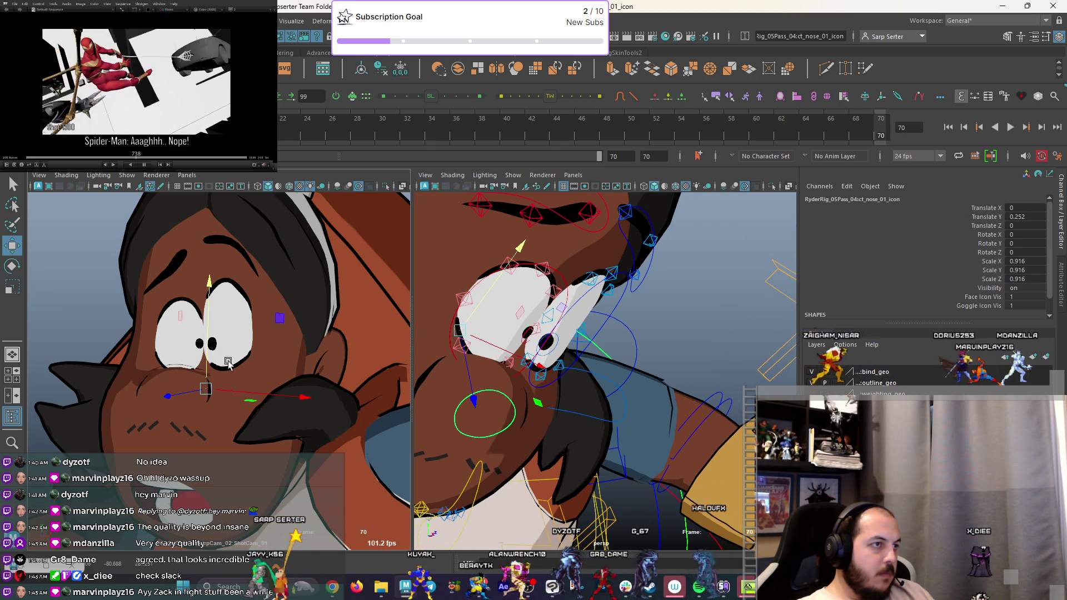
{"action": "mouse_move", "coordinate": [281, 400]}
{"action": "left_mouse_down"}
{"action": "mouse_move", "coordinate": [210, 356]}
{"action": "mouse_move", "coordinate": [231, 422]}
{"action": "mouse_move", "coordinate": [241, 410]}
{"action": "left_mouse_up"}
Tilt the nose to Rotate X -5.05, Z -0.606 and nudge Translate X to -0.955
{"action": "key", "text": "e"}
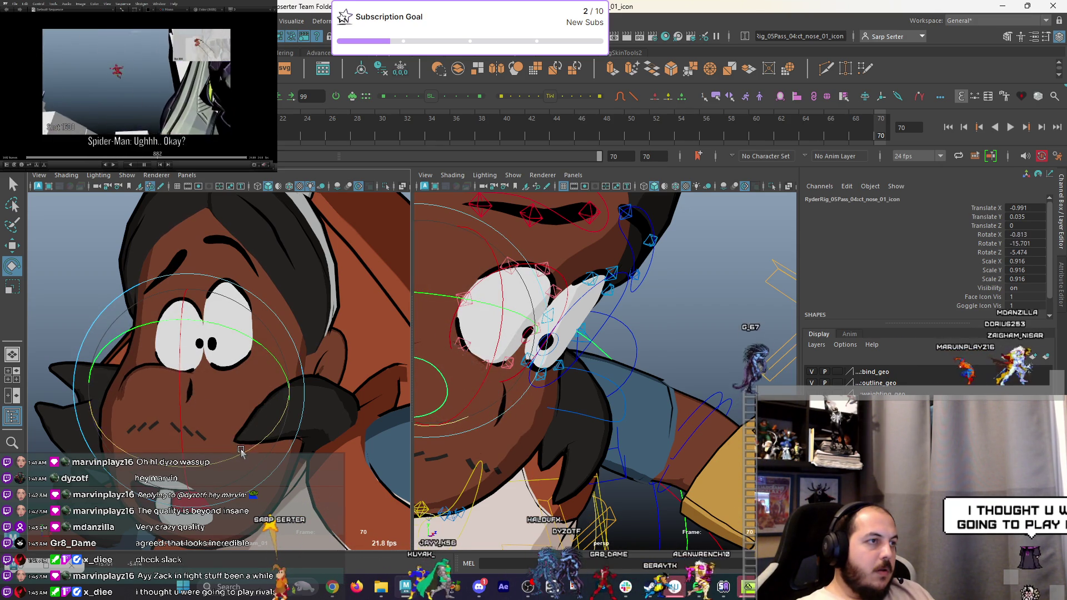
{"action": "key", "text": "w"}
{"action": "key", "text": "ctrl+z"}
{"action": "key", "text": "ctrl+z"}
{"action": "key", "text": "ctrl+z"}
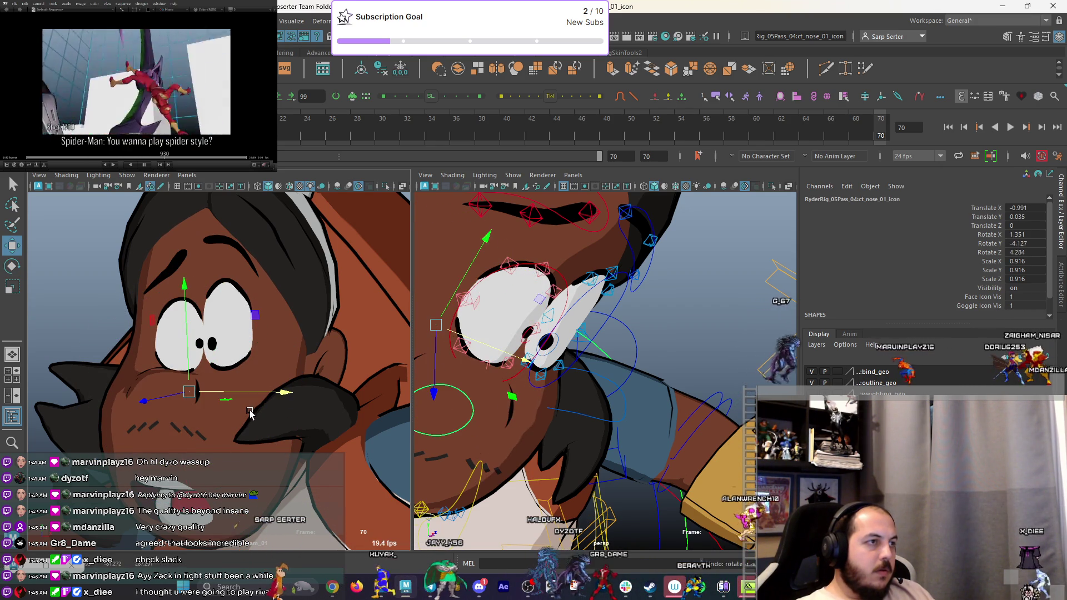
{"action": "key", "text": "e"}
{"action": "left_click_drag", "start_coordinate": [161, 334], "coordinate": [151, 341]}
{"action": "key", "text": "q"}
{"action": "key", "text": "e"}
{"action": "key", "text": "w"}
{"action": "left_click_drag", "start_coordinate": [274, 401], "coordinate": [278, 402]}
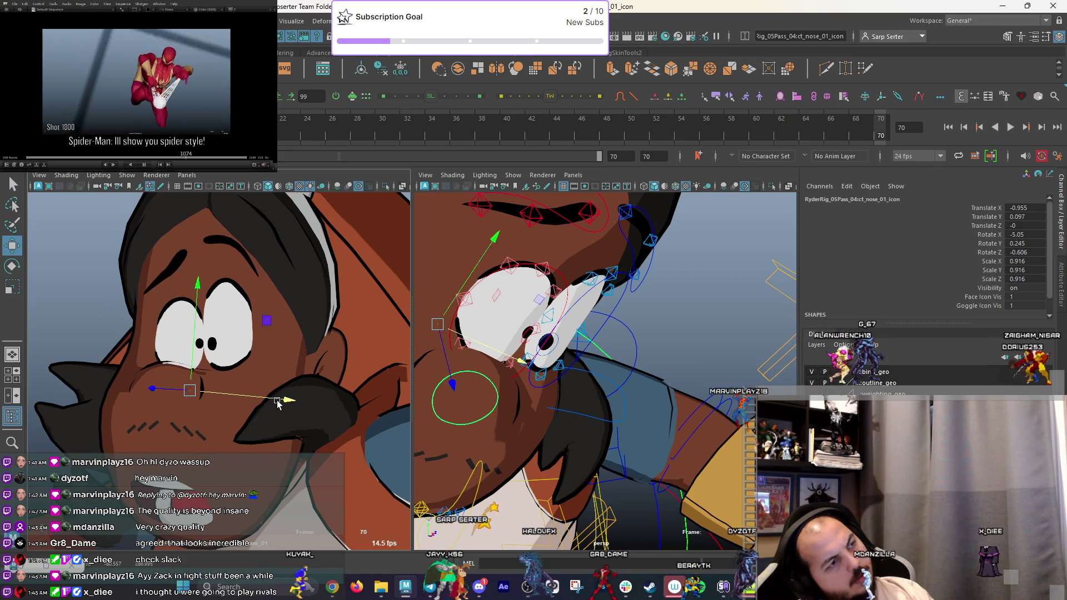
{"action": "key", "text": "q"}
{"action": "scroll", "coordinate": [273, 409], "scroll_direction": "down", "scroll_amount": 5}
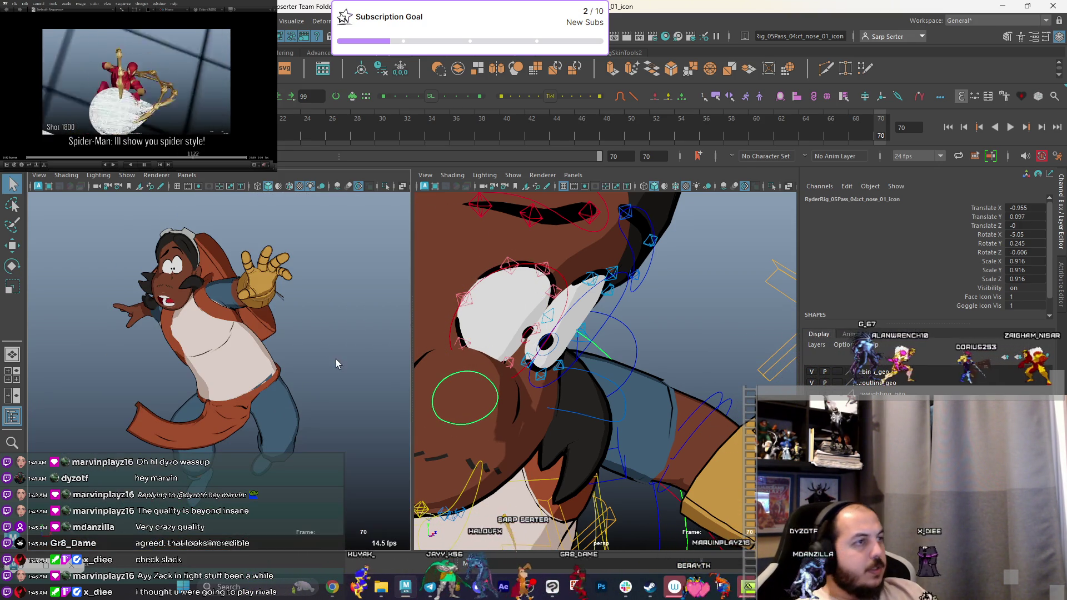
{"action": "left_click", "coordinate": [316, 410]}
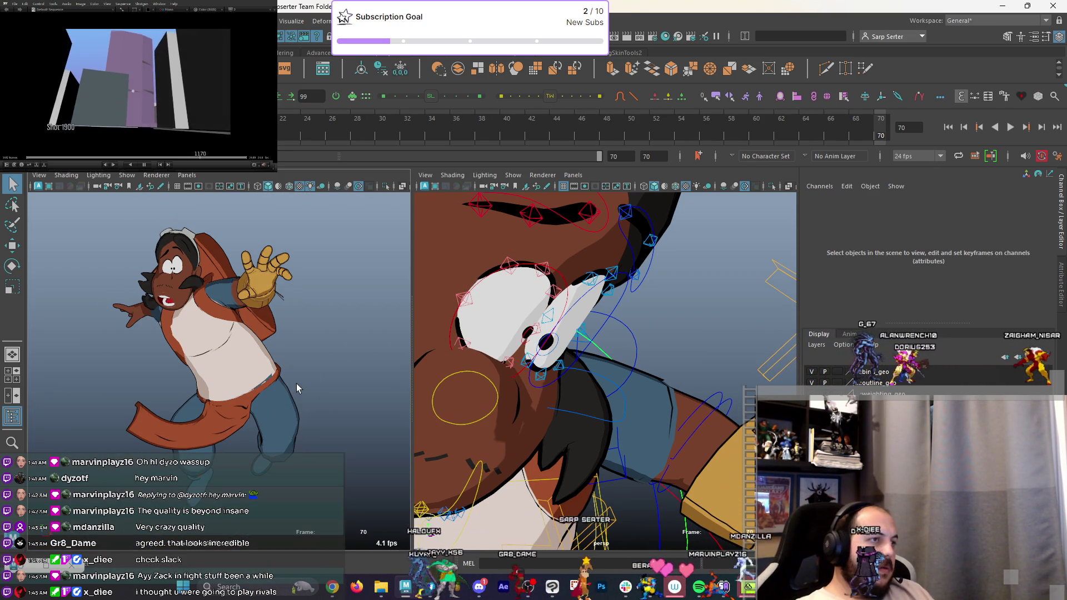
{"action": "middle_click_drag", "start_coordinate": [556, 367], "coordinate": [586, 394], "text": "alt"}
{"action": "mouse_move", "coordinate": [587, 393]}
{"action": "left_mouse_down", "text": "alt"}
{"action": "mouse_move", "coordinate": [523, 361]}
{"action": "mouse_move", "coordinate": [550, 366]}
{"action": "mouse_move", "coordinate": [561, 400]}
{"action": "mouse_move", "coordinate": [611, 334]}
{"action": "left_mouse_up", "text": "alt"}
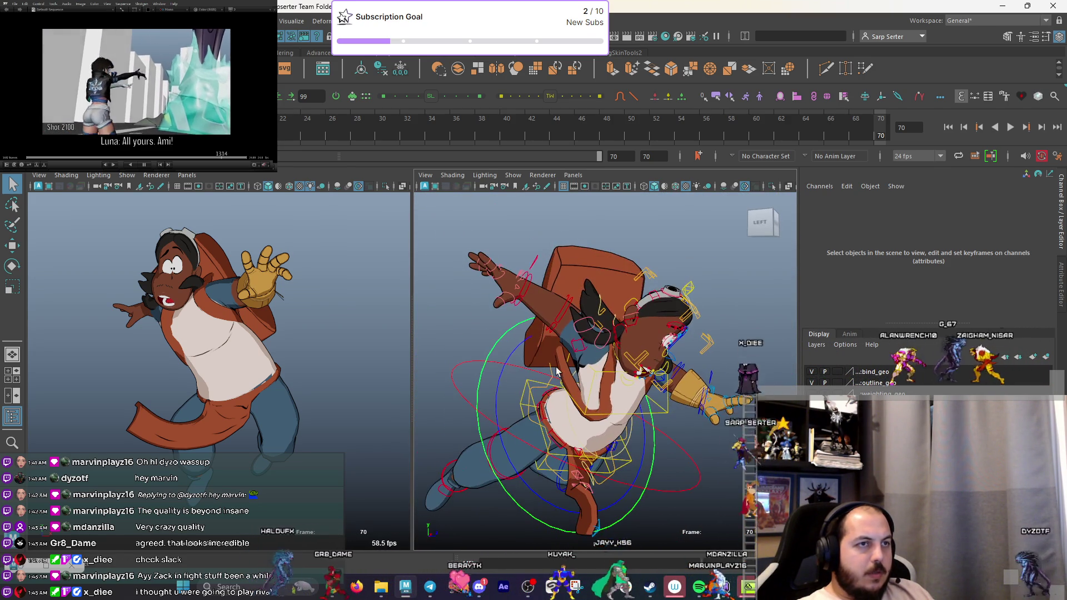
{"action": "left_click", "coordinate": [647, 277]}
{"action": "left_click", "coordinate": [667, 300]}
{"action": "left_click_drag", "start_coordinate": [667, 300], "coordinate": [716, 358], "text": "alt"}
{"action": "scroll", "coordinate": [900, 303], "scroll_direction": "down", "scroll_amount": 5}
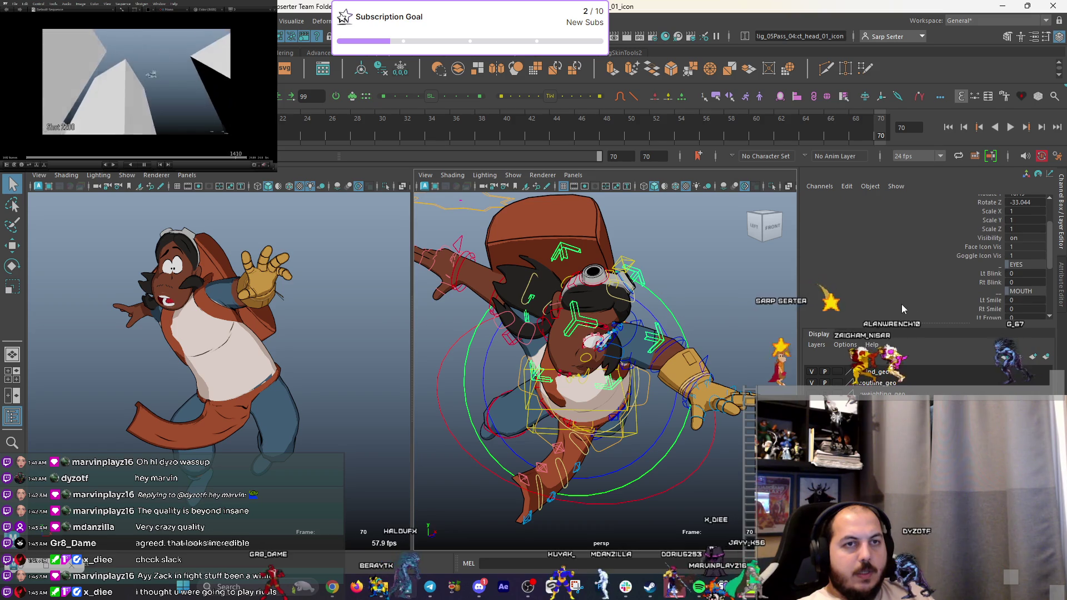
{"action": "scroll", "coordinate": [959, 288], "scroll_direction": "up", "scroll_amount": 1}
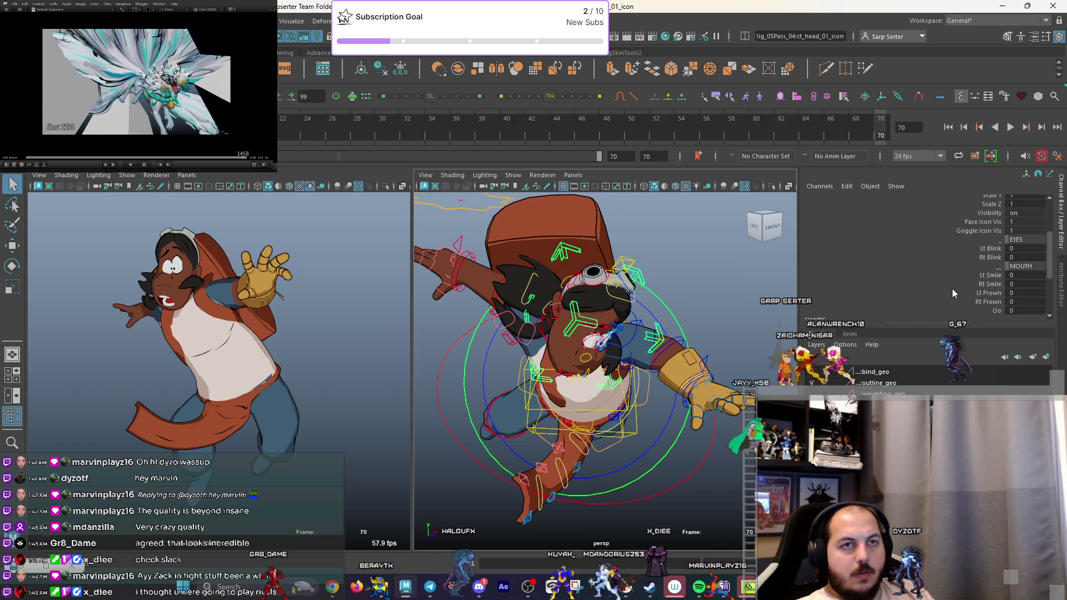
{"action": "scroll", "coordinate": [980, 239], "scroll_direction": "up", "scroll_amount": 2}
{"action": "mouse_move", "coordinate": [639, 278]}
{"action": "left_mouse_down", "text": "alt"}
{"action": "mouse_move", "coordinate": [567, 284]}
{"action": "mouse_move", "coordinate": [616, 272]}
{"action": "left_mouse_up", "text": "alt"}
{"action": "left_click", "coordinate": [616, 273]}
{"action": "mouse_move", "coordinate": [638, 318]}
{"action": "left_mouse_down", "text": "alt"}
{"action": "mouse_move", "coordinate": [592, 324]}
{"action": "mouse_move", "coordinate": [589, 287]}
{"action": "mouse_move", "coordinate": [596, 341]}
{"action": "left_mouse_up", "text": "alt"}
{"action": "left_click", "coordinate": [590, 286]}
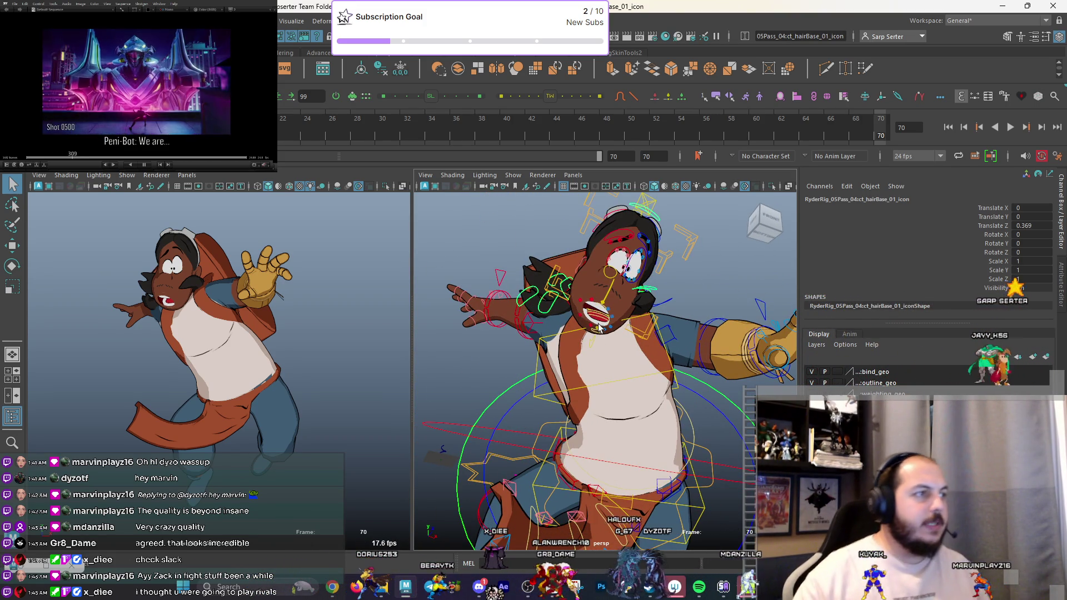
{"action": "mouse_move", "coordinate": [549, 325]}
{"action": "left_mouse_down", "text": "alt"}
{"action": "mouse_move", "coordinate": [620, 358]}
{"action": "mouse_move", "coordinate": [482, 398]}
{"action": "left_mouse_up", "text": "alt"}
{"action": "scroll", "coordinate": [591, 408], "scroll_direction": "down", "scroll_amount": 10}
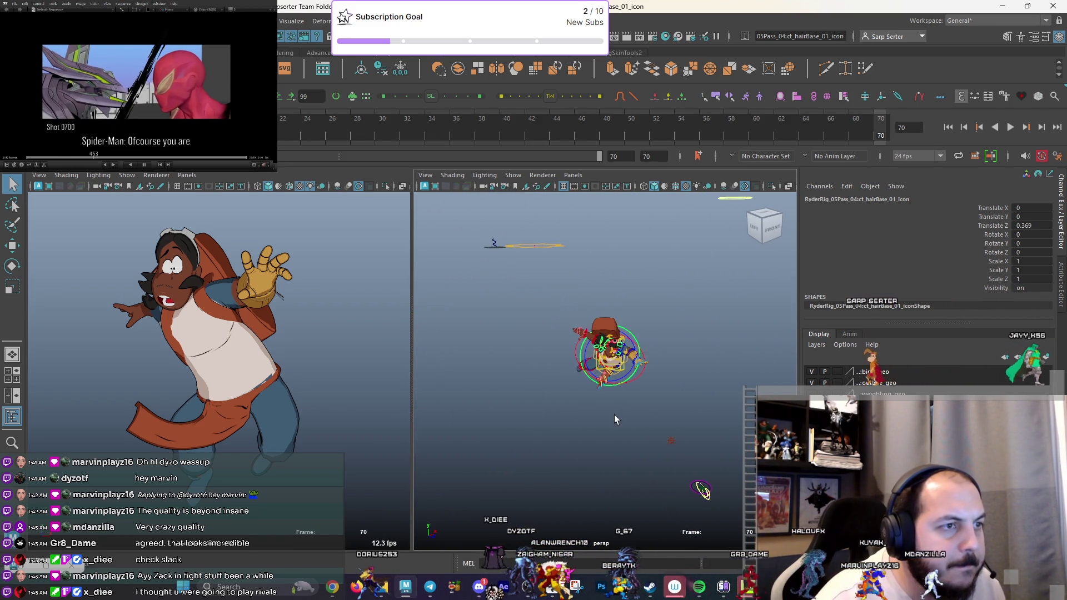
Step through the rig hierarchy to the outer control and frame the character from a front-left angle
{"action": "key", "text": "Up"}
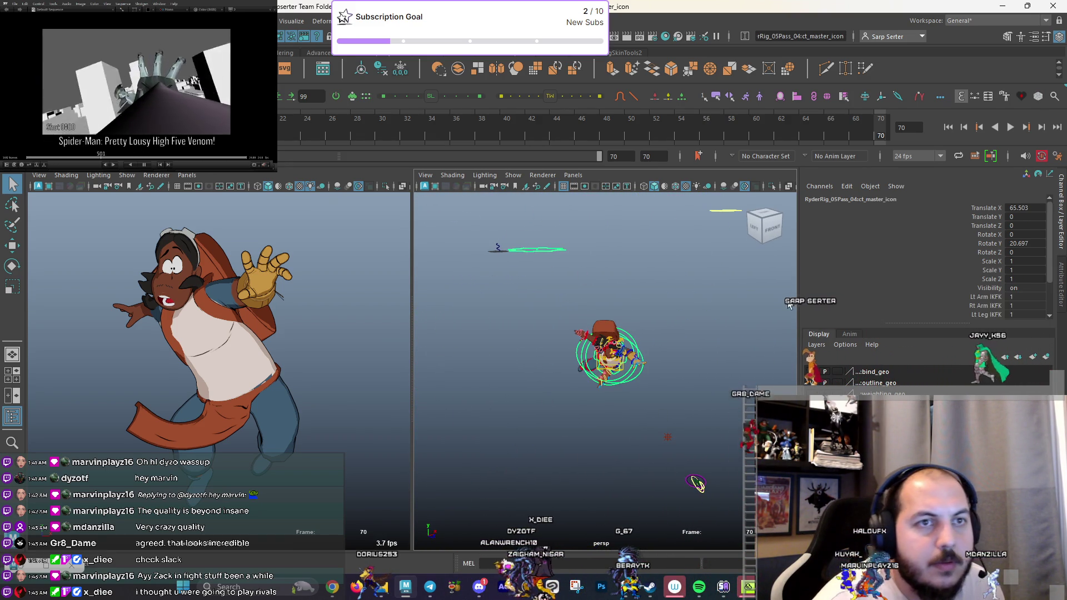
{"action": "key", "text": "Down"}
{"action": "key", "text": "f"}
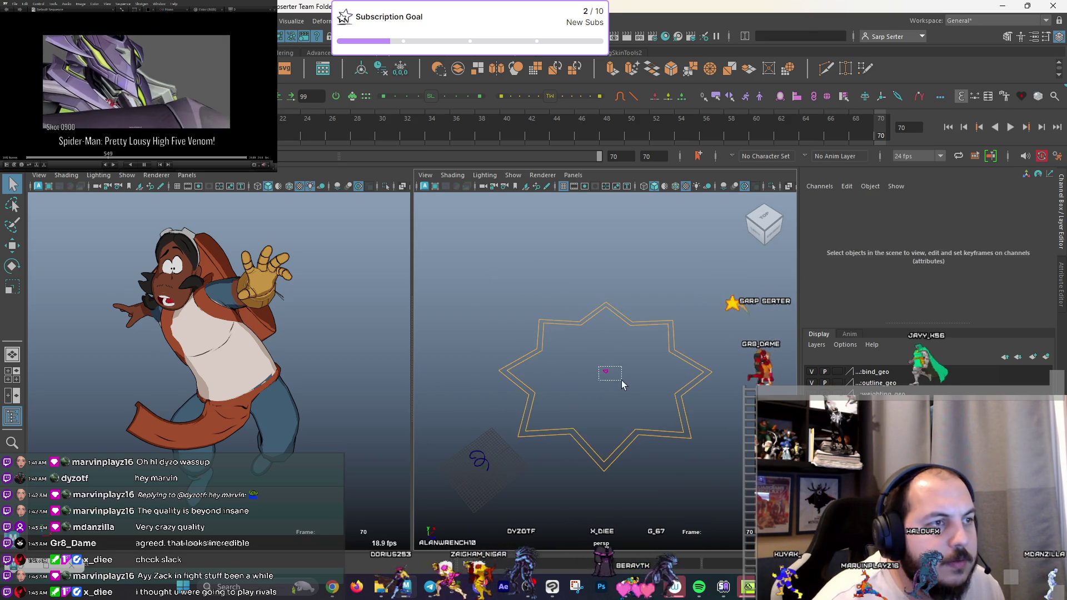
{"action": "key", "text": "Up"}
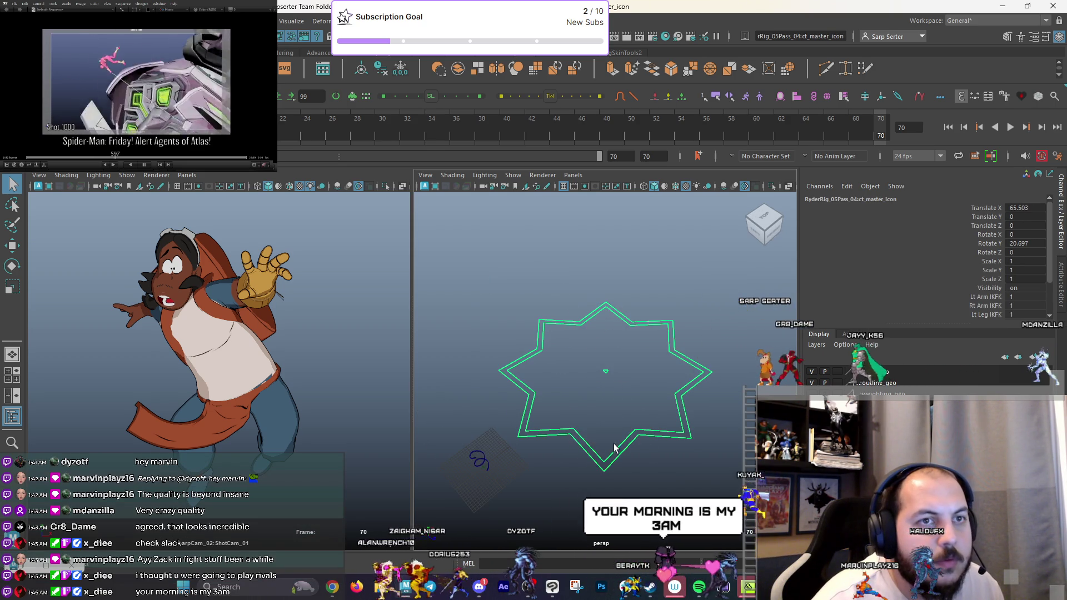
{"action": "scroll", "coordinate": [708, 449], "scroll_direction": "down", "scroll_amount": 5}
{"action": "left_click_drag", "start_coordinate": [708, 449], "coordinate": [606, 302], "text": "alt"}
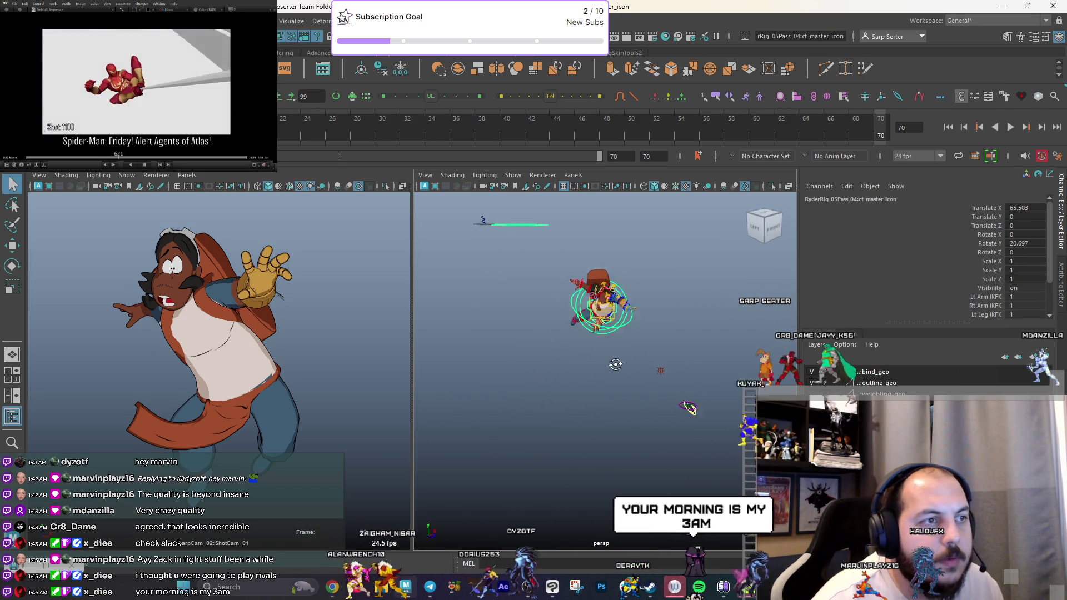
{"action": "left_click", "coordinate": [608, 310]}
{"action": "key", "text": "f"}
{"action": "scroll", "coordinate": [620, 328], "scroll_direction": "up", "scroll_amount": 4}
{"action": "mouse_move", "coordinate": [620, 328]}
{"action": "left_mouse_down", "text": "alt"}
{"action": "mouse_move", "coordinate": [609, 369]}
{"action": "mouse_move", "coordinate": [650, 380]}
{"action": "mouse_move", "coordinate": [639, 345]}
{"action": "mouse_move", "coordinate": [655, 328]}
{"action": "left_mouse_up", "text": "alt"}
Select the spine control and pick its Bag Straps Icon Vis attribute
{"action": "left_click", "coordinate": [634, 363]}
{"action": "scroll", "coordinate": [911, 308], "scroll_direction": "down", "scroll_amount": 5}
{"action": "scroll", "coordinate": [908, 302], "scroll_direction": "down", "scroll_amount": 1}
{"action": "left_click", "coordinate": [917, 281]}
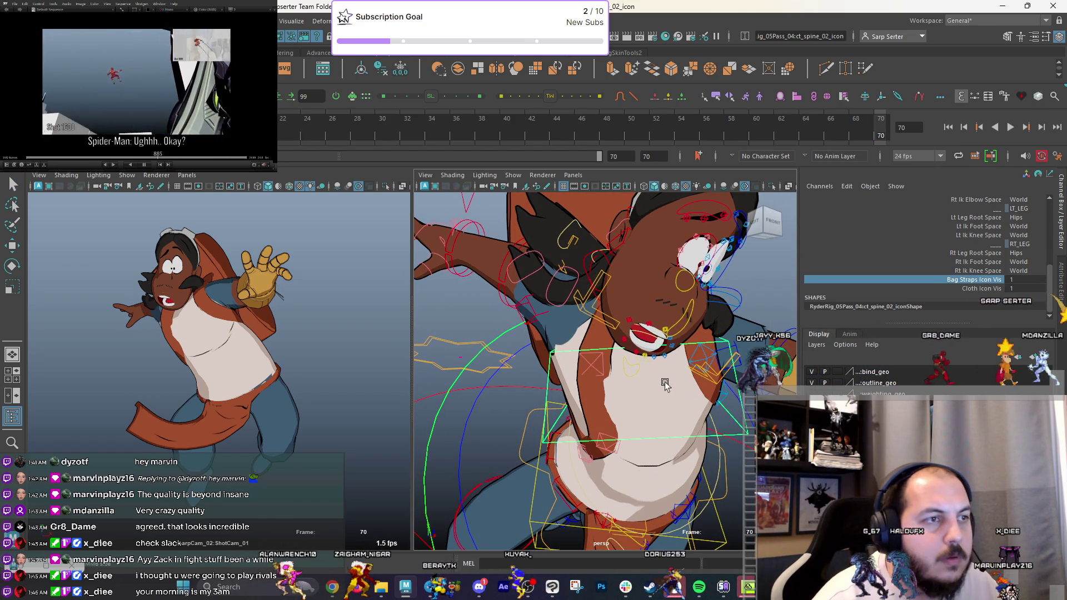
Move rt_backpackStrap_03_icon up into place, to about Translate 0.633, 2.836, 2.23
{"action": "left_click", "coordinate": [602, 373]}
{"action": "key", "text": "w"}
{"action": "mouse_move", "coordinate": [601, 373]}
{"action": "left_mouse_down", "text": "alt"}
{"action": "mouse_move", "coordinate": [652, 396]}
{"action": "mouse_move", "coordinate": [683, 394]}
{"action": "left_mouse_up", "text": "alt"}
{"action": "left_click_drag", "start_coordinate": [701, 403], "coordinate": [728, 417]}
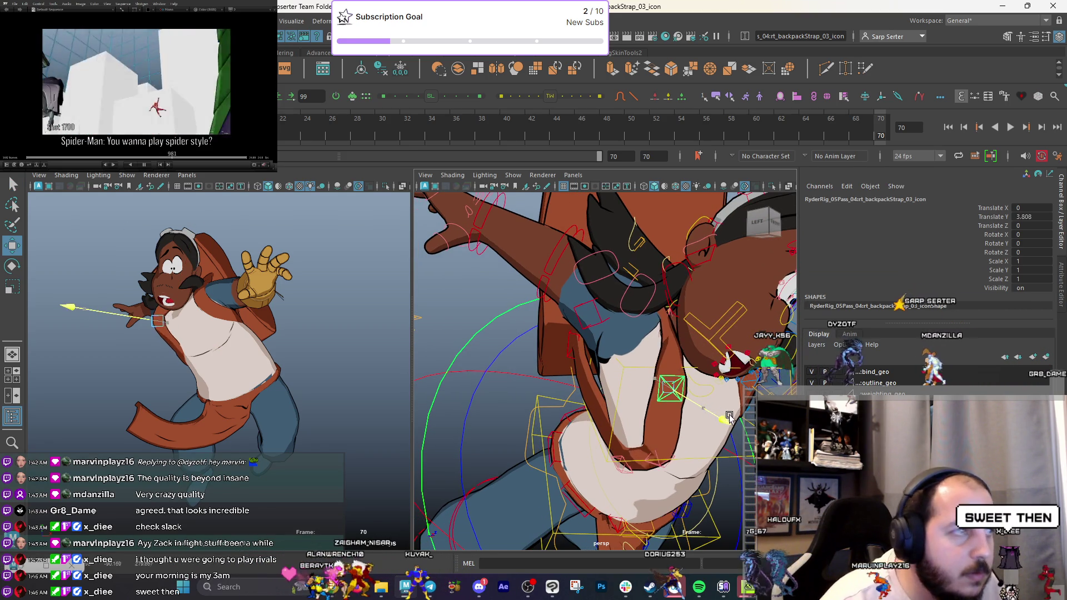
{"action": "mouse_move", "coordinate": [159, 322]}
{"action": "left_mouse_down"}
{"action": "mouse_move", "coordinate": [169, 317]}
{"action": "mouse_move", "coordinate": [151, 282]}
{"action": "mouse_move", "coordinate": [181, 319]}
{"action": "left_mouse_up"}
{"action": "key", "text": "e"}
Frame the whole scene, orbit to a front-left angle and zoom in on the character's face
{"action": "key", "text": "q"}
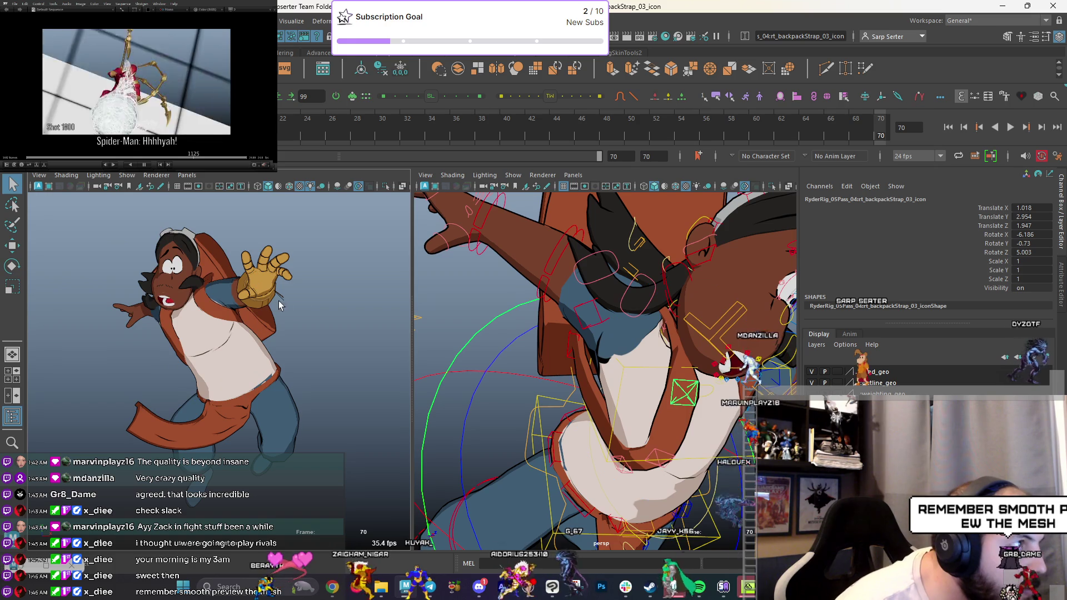
{"action": "key", "text": "a"}
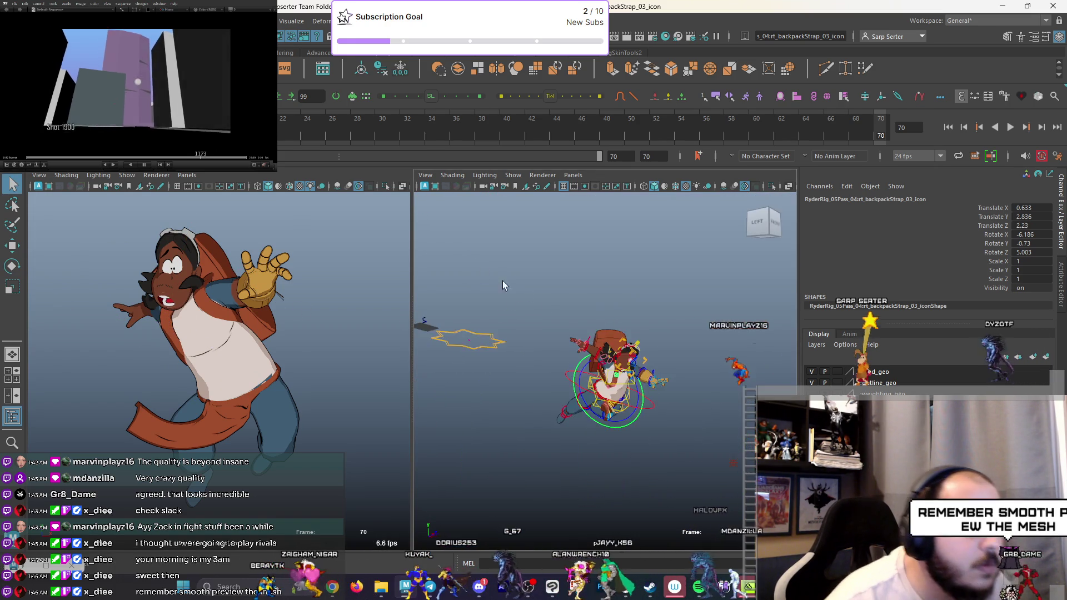
{"action": "left_click_drag", "start_coordinate": [482, 271], "coordinate": [594, 369], "text": "alt"}
{"action": "left_click_drag", "start_coordinate": [533, 312], "coordinate": [632, 355]}
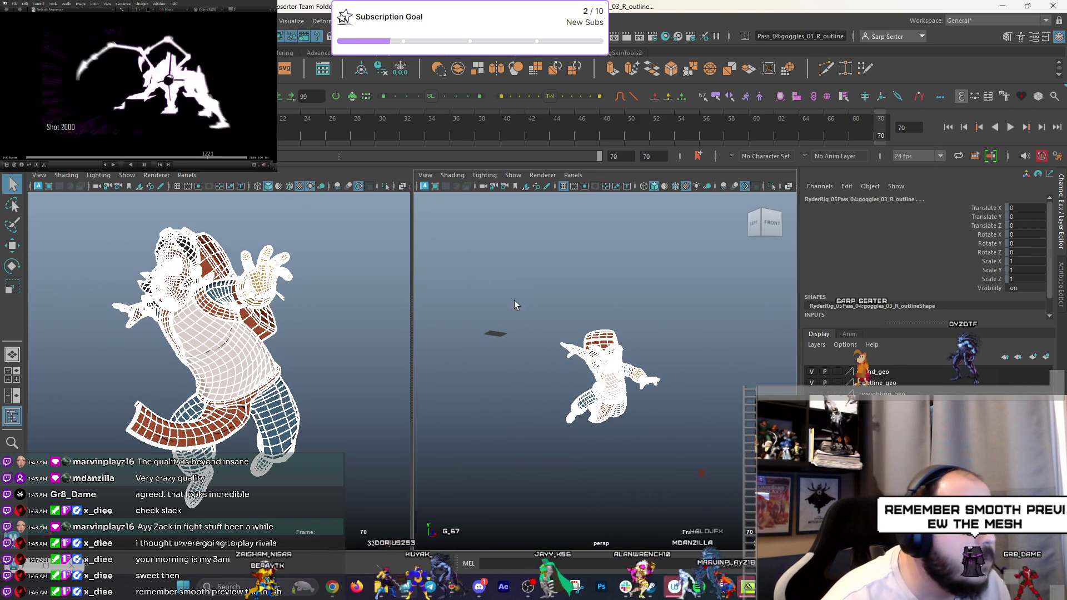
{"action": "left_click_drag", "start_coordinate": [575, 326], "coordinate": [537, 265], "text": "alt"}
{"action": "left_click", "coordinate": [537, 265]}
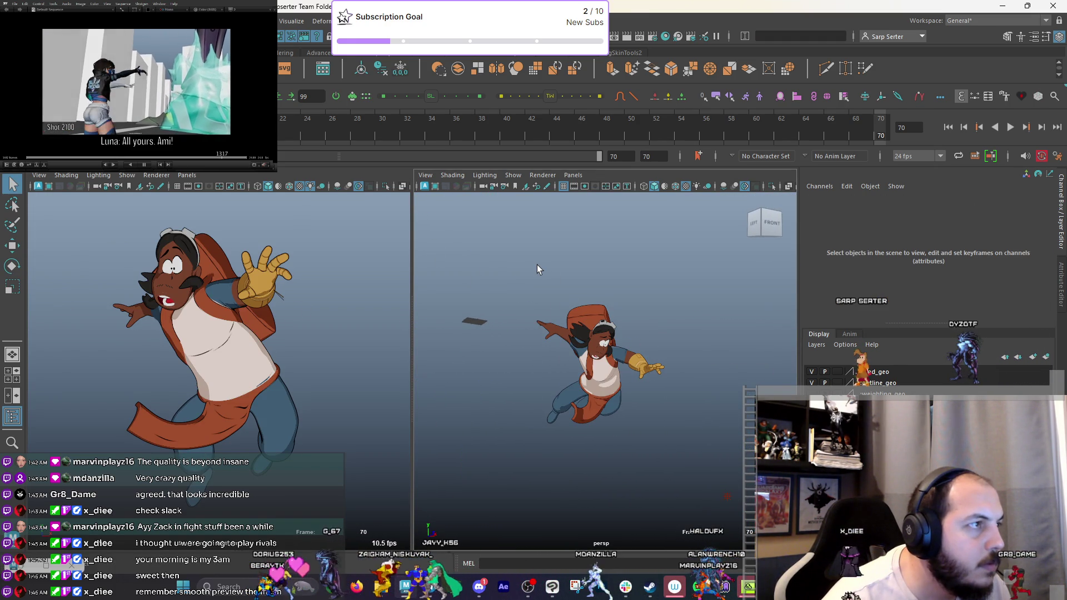
{"action": "scroll", "coordinate": [599, 327], "scroll_direction": "up", "scroll_amount": 5}
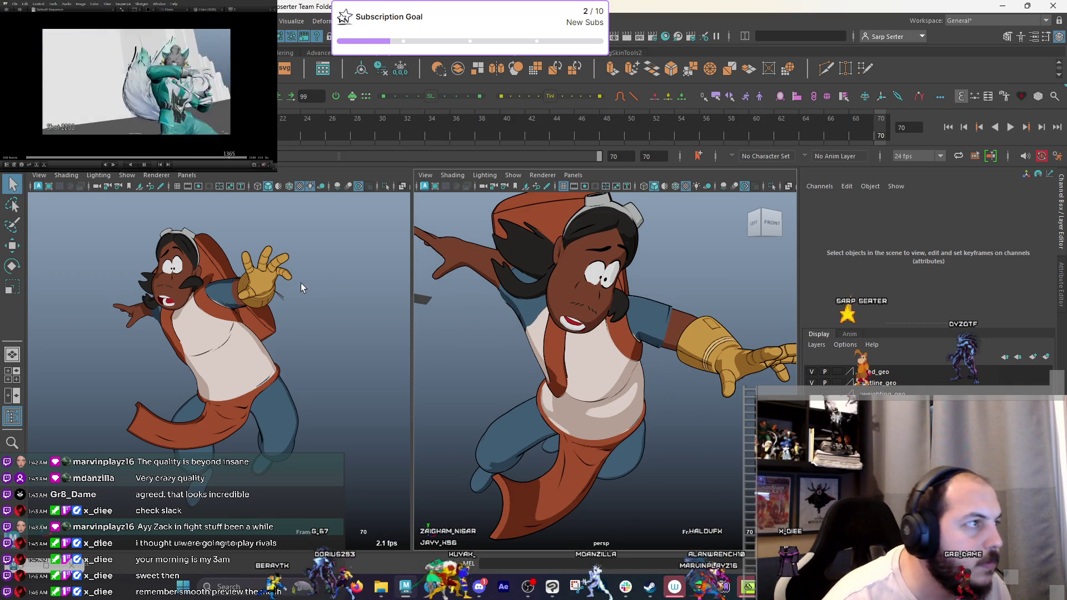
{"action": "scroll", "coordinate": [177, 269], "scroll_direction": "up", "scroll_amount": 10}
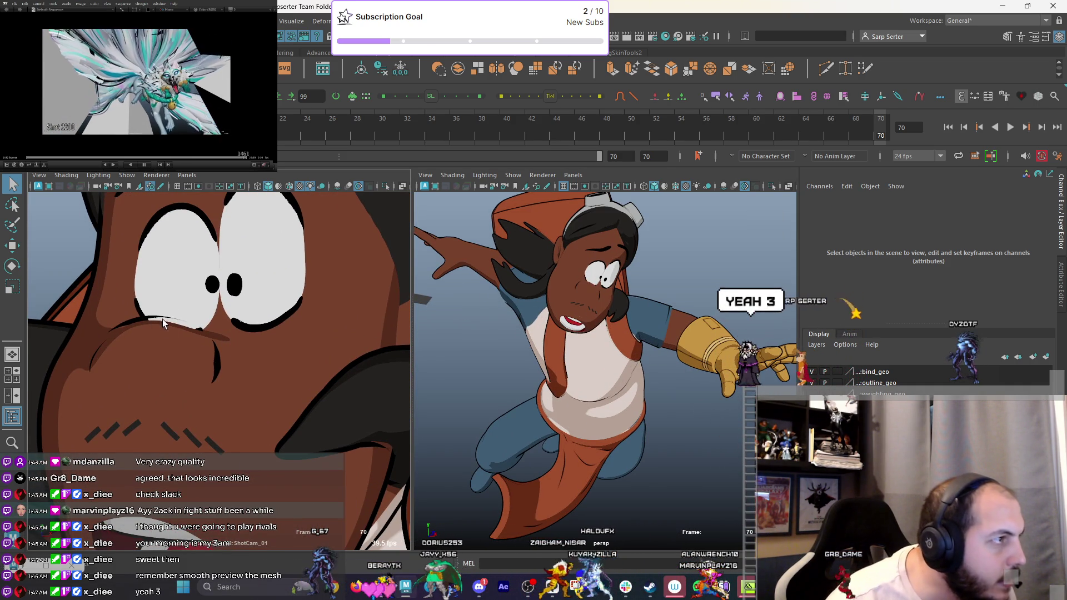
{"action": "scroll", "coordinate": [624, 334], "scroll_direction": "up", "scroll_amount": 8}
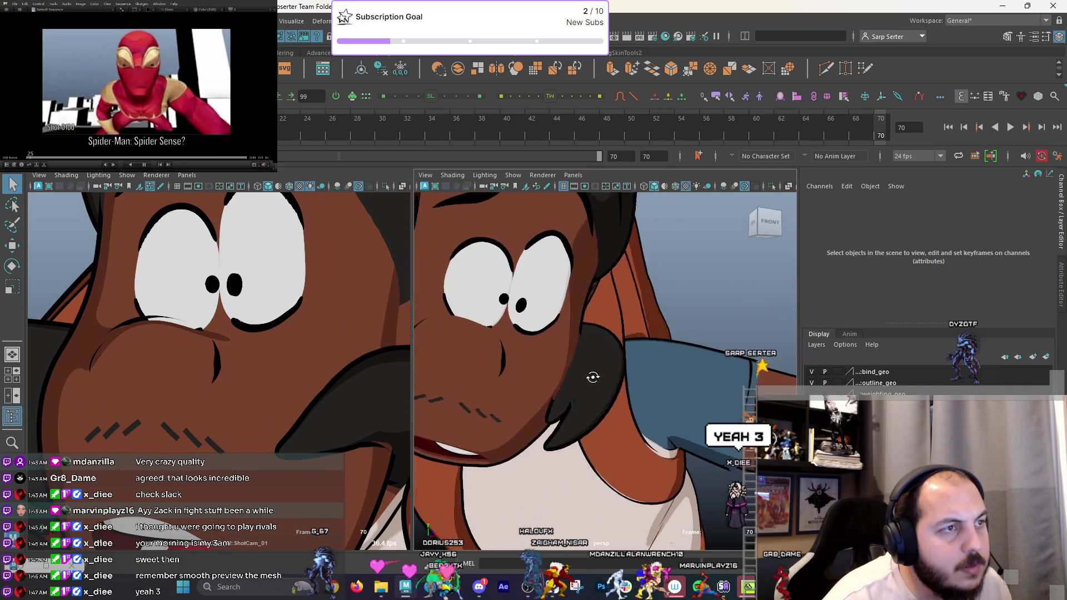
Try pulling the nose control down toward the chin, then undo the move
{"action": "left_click", "coordinate": [641, 384]}
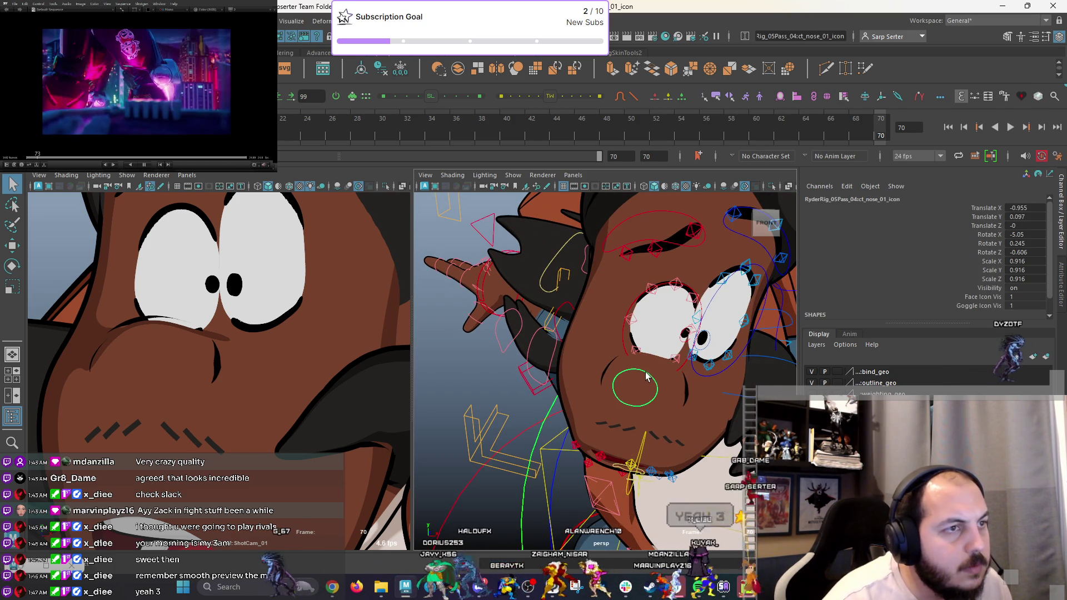
{"action": "key", "text": "w"}
{"action": "left_click_drag", "start_coordinate": [641, 384], "coordinate": [582, 511]}
{"action": "key", "text": "ctrl+z"}
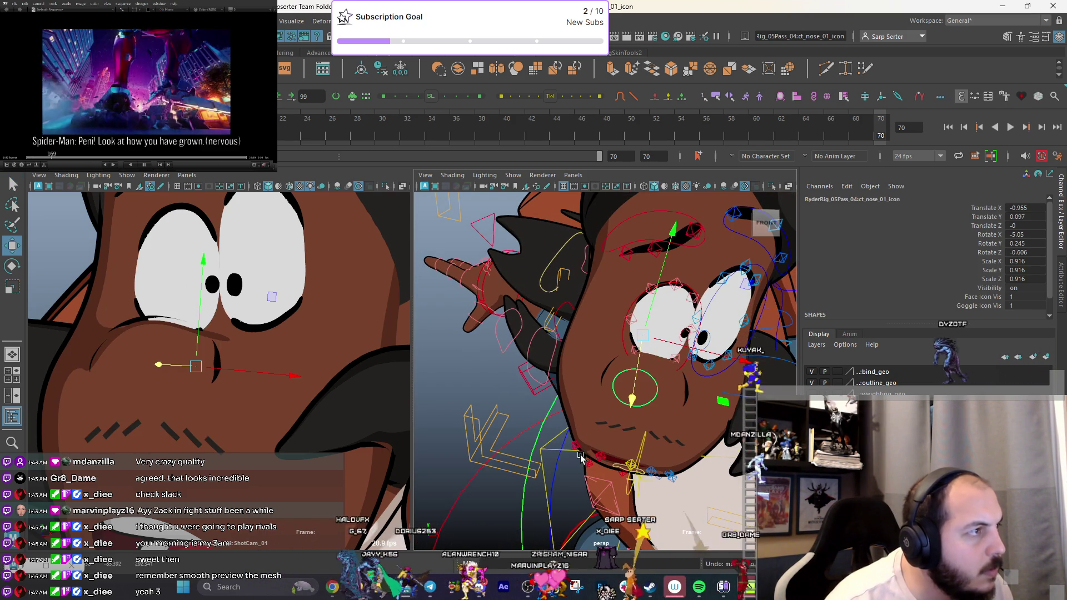
Move the left eye control, switching the move axes to camera space
{"action": "left_click_drag", "start_coordinate": [593, 401], "coordinate": [522, 383], "text": "alt"}
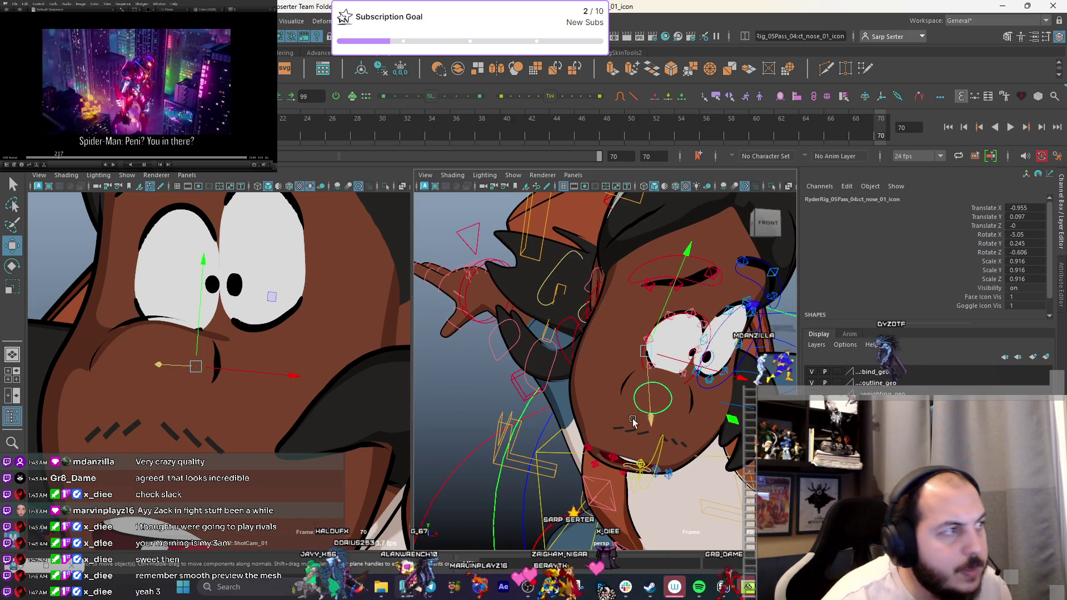
{"action": "key", "text": "q"}
{"action": "left_click", "coordinate": [144, 331]}
{"action": "left_click", "coordinate": [689, 409]}
{"action": "key", "text": "w"}
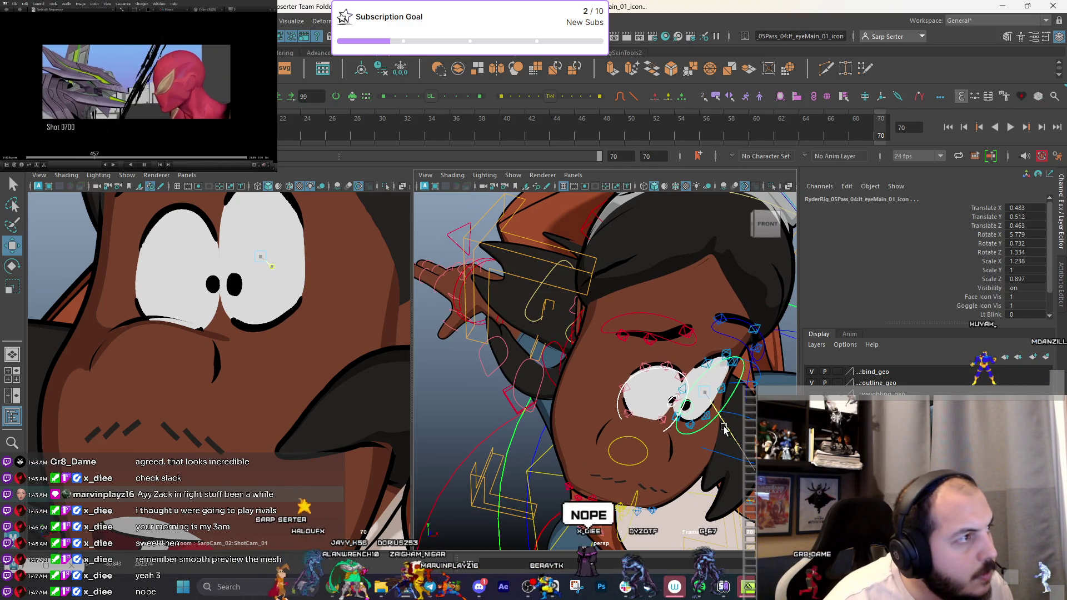
{"action": "middle_click_drag", "start_coordinate": [722, 428], "coordinate": [671, 404]}
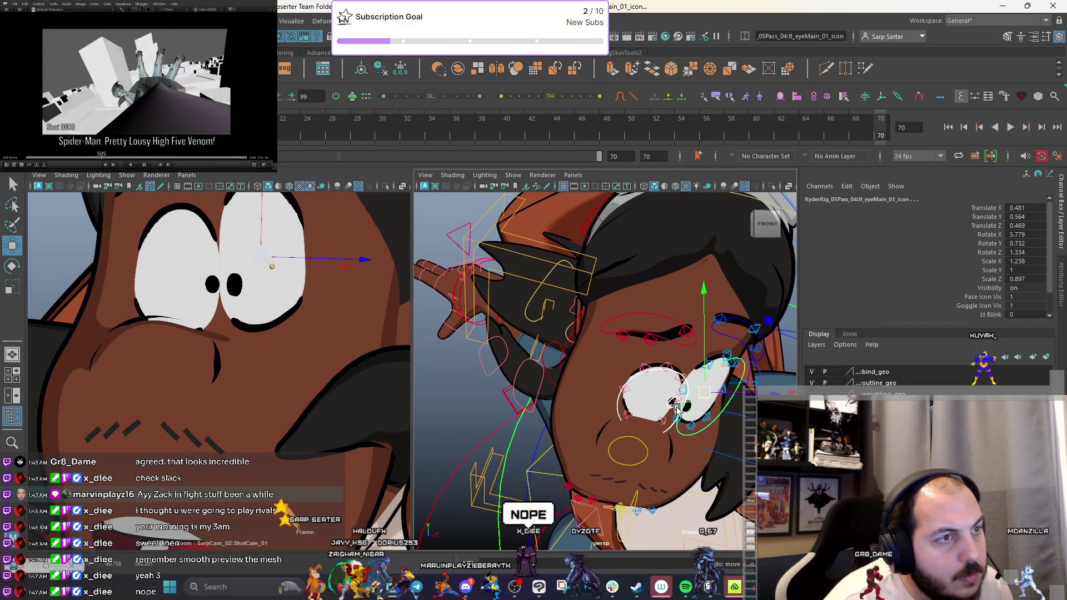
{"action": "left_click_drag", "start_coordinate": [719, 400], "coordinate": [660, 382]}
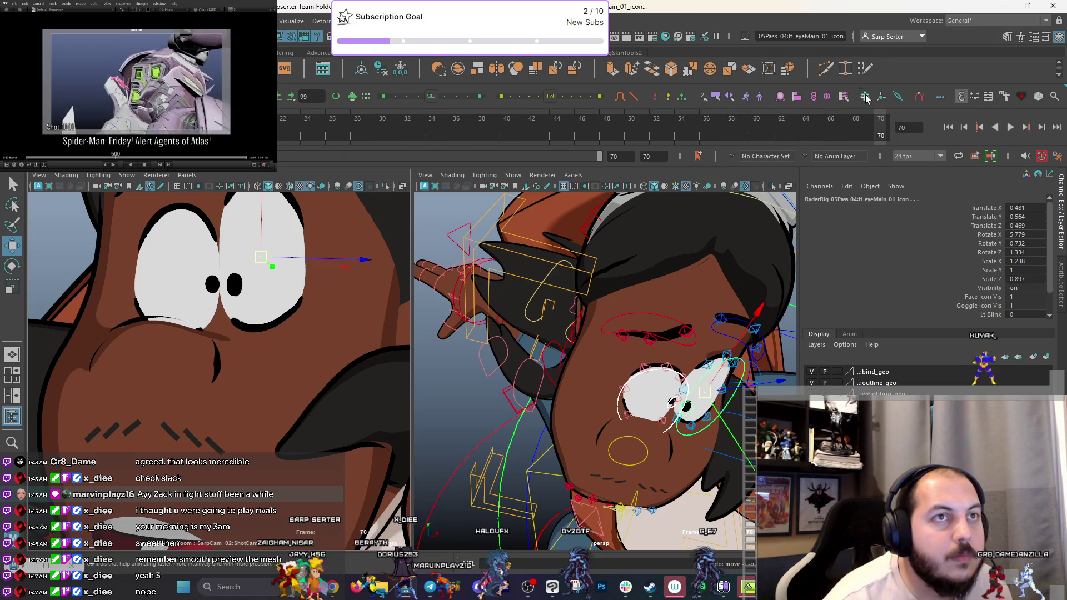
{"action": "left_click", "coordinate": [865, 96]}
{"action": "left_click", "coordinate": [886, 110]}
{"action": "left_click", "coordinate": [685, 389]}
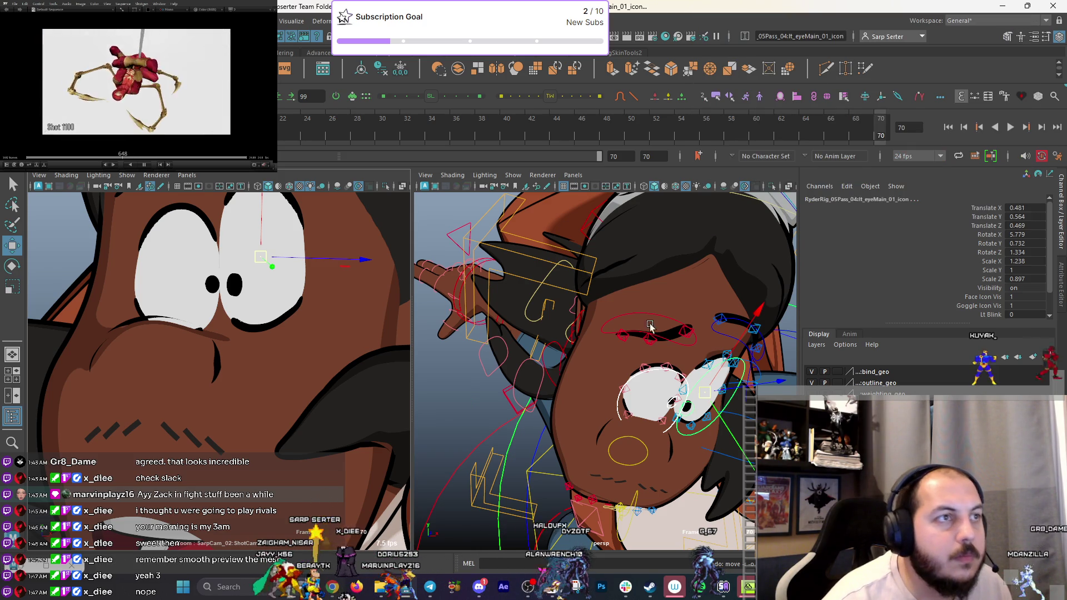
{"action": "left_click_drag", "start_coordinate": [731, 430], "coordinate": [730, 429]}
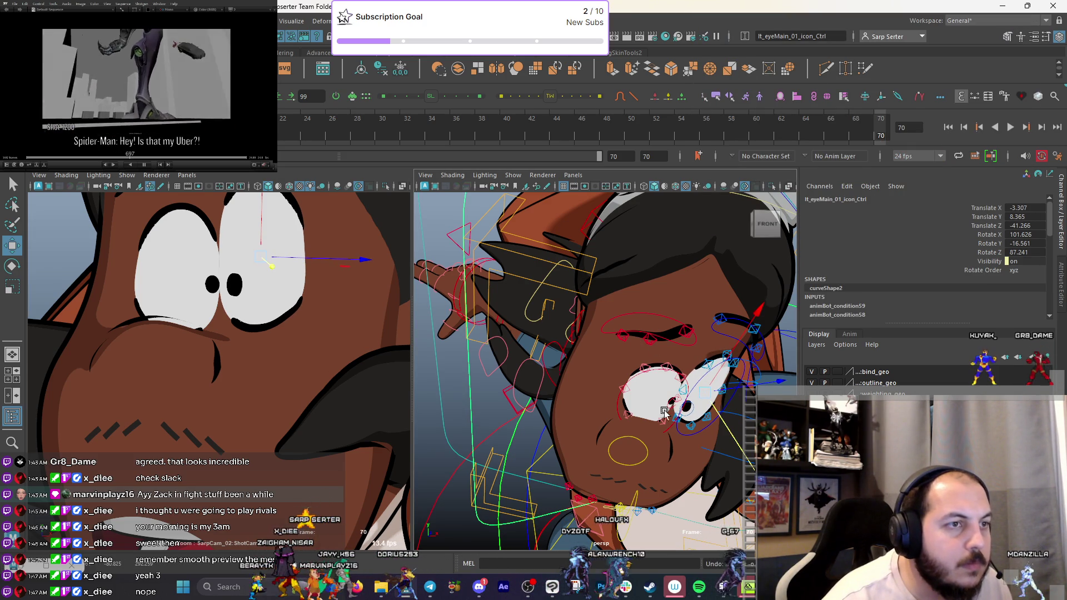
Adjust the right eye control's depth and position to reshape the eye
{"action": "left_click", "coordinate": [687, 407]}
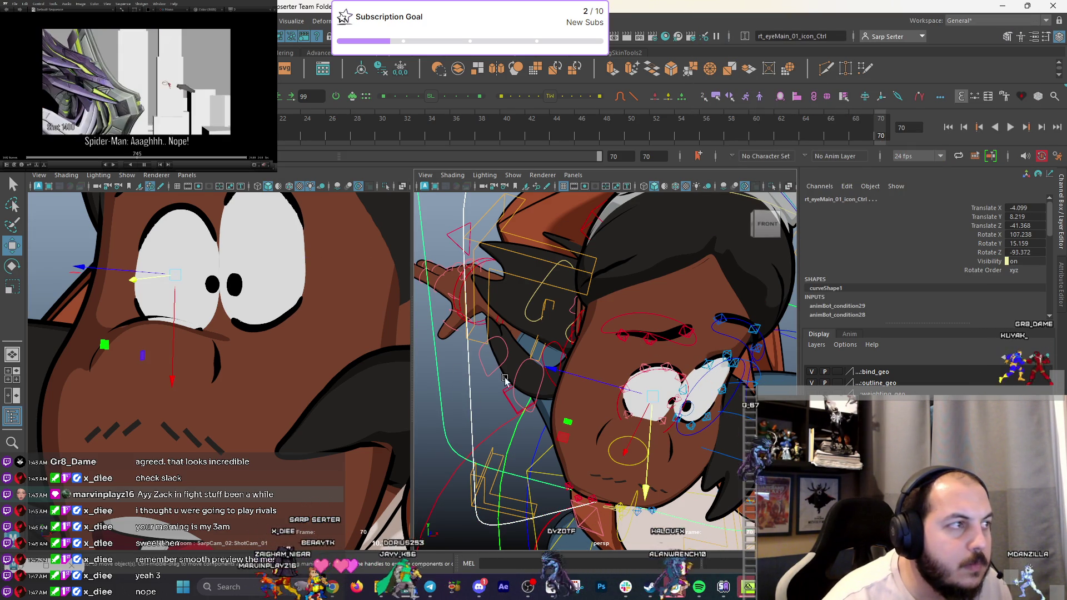
{"action": "left_click", "coordinate": [987, 226]}
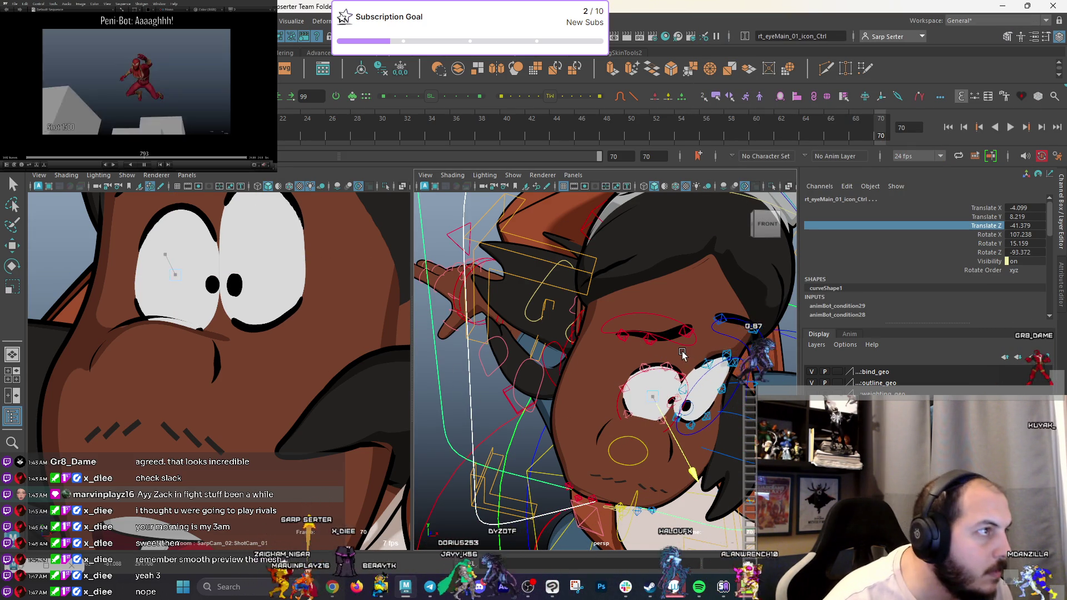
{"action": "left_click_drag", "start_coordinate": [611, 390], "coordinate": [679, 464], "text": "alt"}
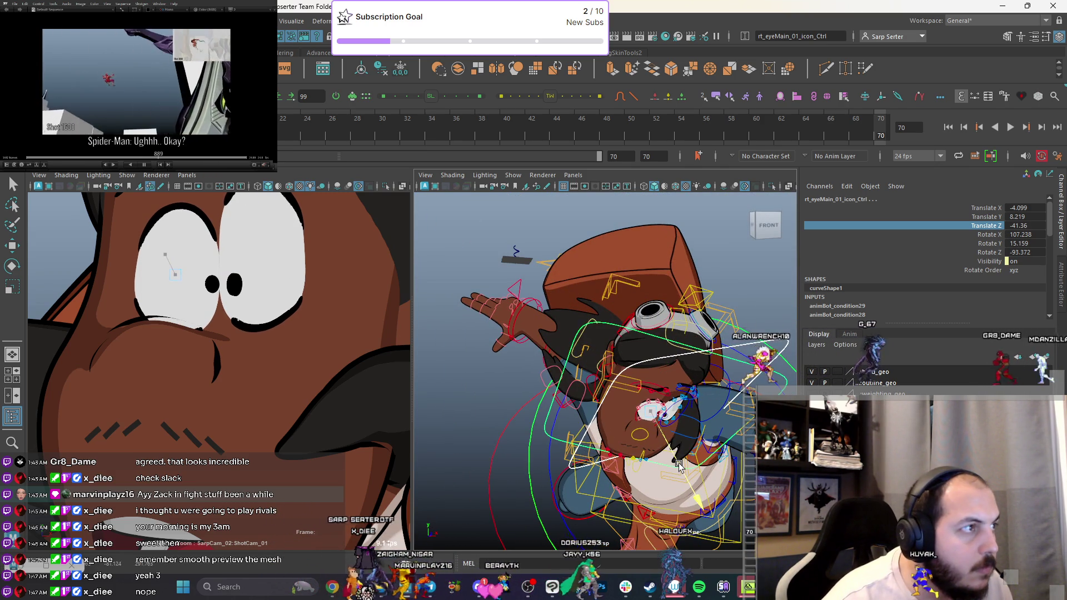
{"action": "middle_click_drag", "start_coordinate": [679, 465], "coordinate": [668, 457]}
{"action": "key", "text": "q"}
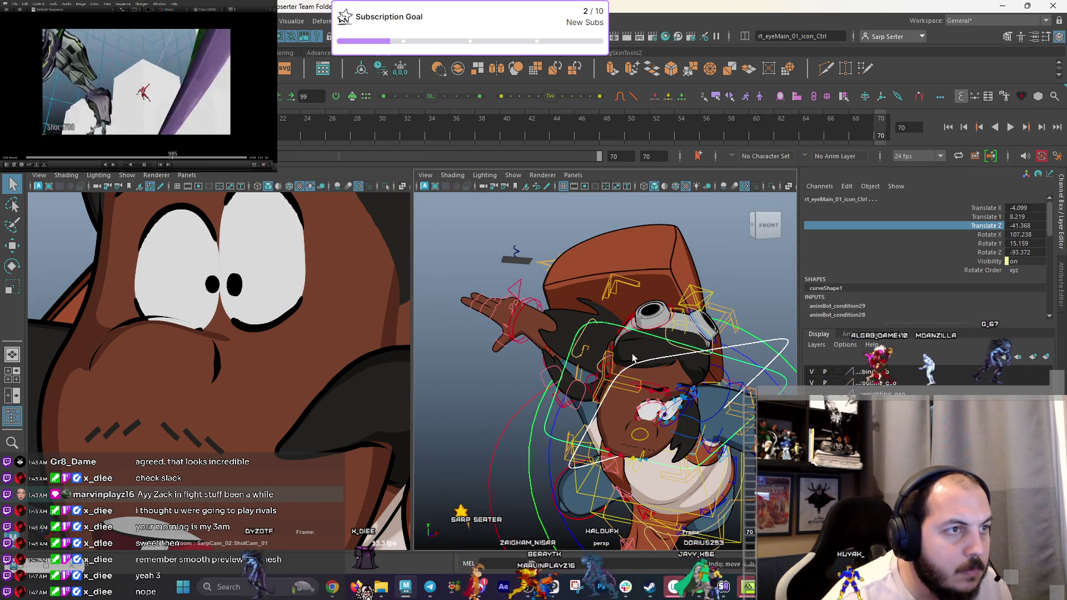
{"action": "key", "text": "w"}
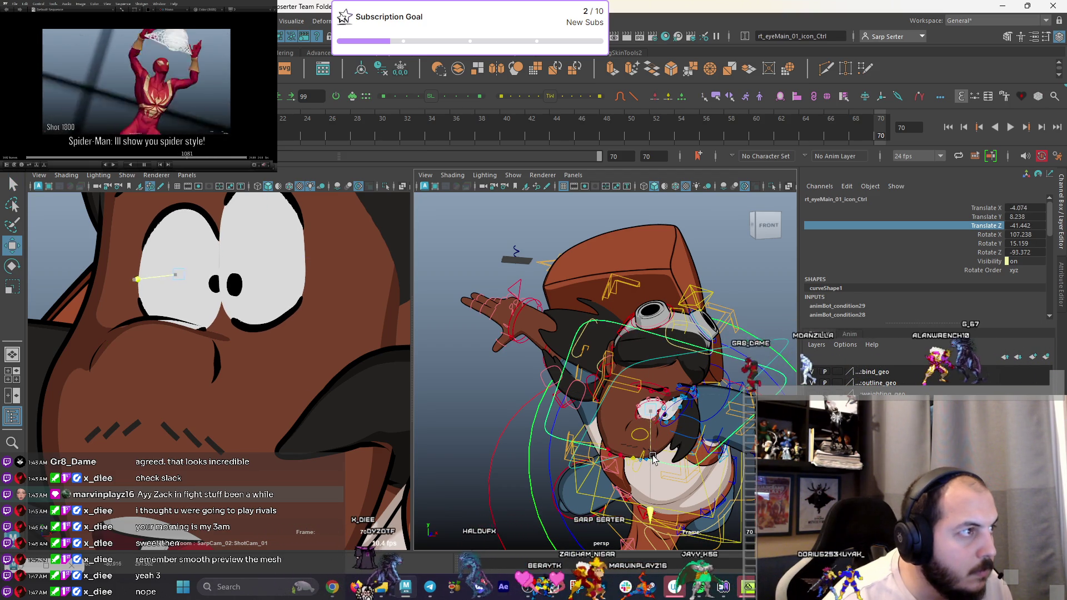
{"action": "mouse_move", "coordinate": [653, 457]}
{"action": "middle_mouse_down"}
{"action": "mouse_move", "coordinate": [666, 434]}
{"action": "mouse_move", "coordinate": [653, 451]}
{"action": "middle_mouse_up"}
{"action": "key", "text": "e"}
{"action": "key", "text": "w"}
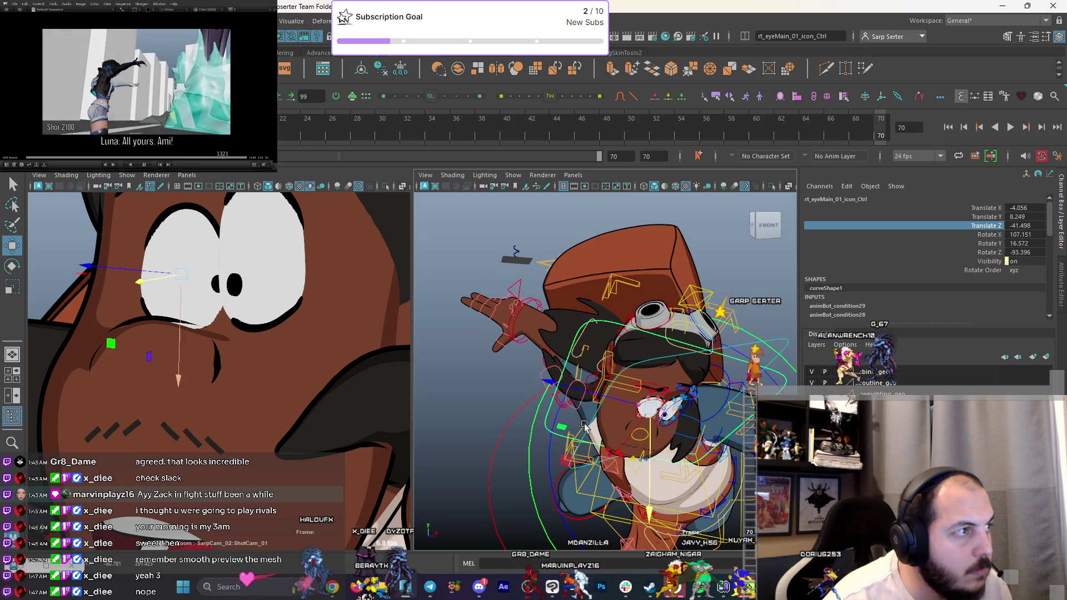
{"action": "mouse_move", "coordinate": [154, 281]}
{"action": "left_mouse_down"}
{"action": "mouse_move", "coordinate": [172, 266]}
{"action": "mouse_move", "coordinate": [177, 274]}
{"action": "left_mouse_up"}
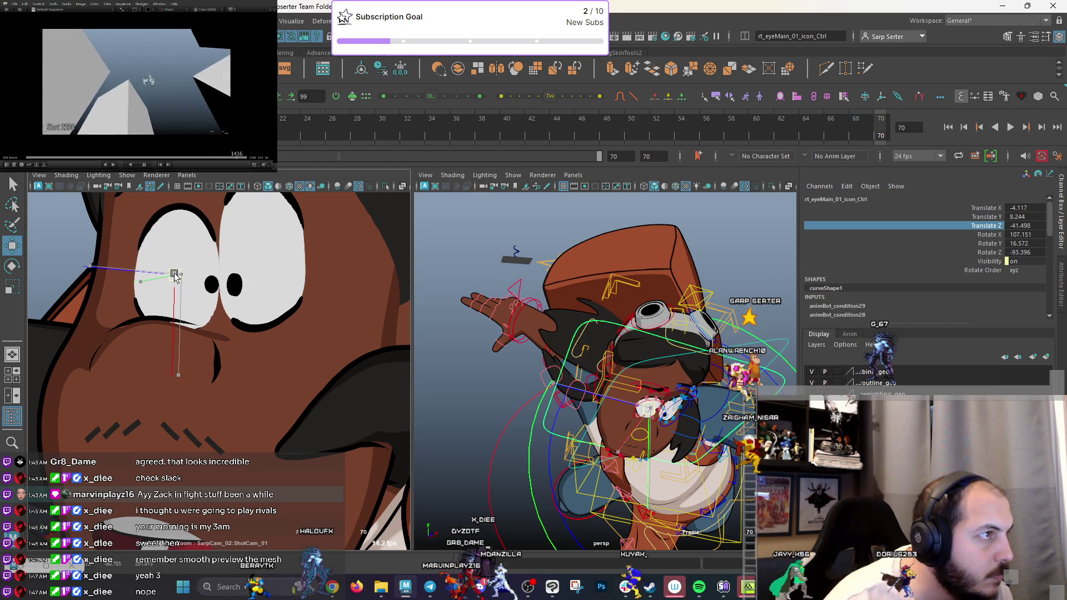
{"action": "key", "text": "e"}
{"action": "key", "text": "r"}
Reselect the right eye control and nudge it slightly
{"action": "mouse_move", "coordinate": [622, 411]}
{"action": "left_mouse_down", "text": "alt"}
{"action": "mouse_move", "coordinate": [651, 407]}
{"action": "mouse_move", "coordinate": [675, 421]}
{"action": "mouse_move", "coordinate": [666, 412]}
{"action": "left_mouse_up", "text": "alt"}
{"action": "key", "text": "r"}
{"action": "left_click", "coordinate": [673, 416]}
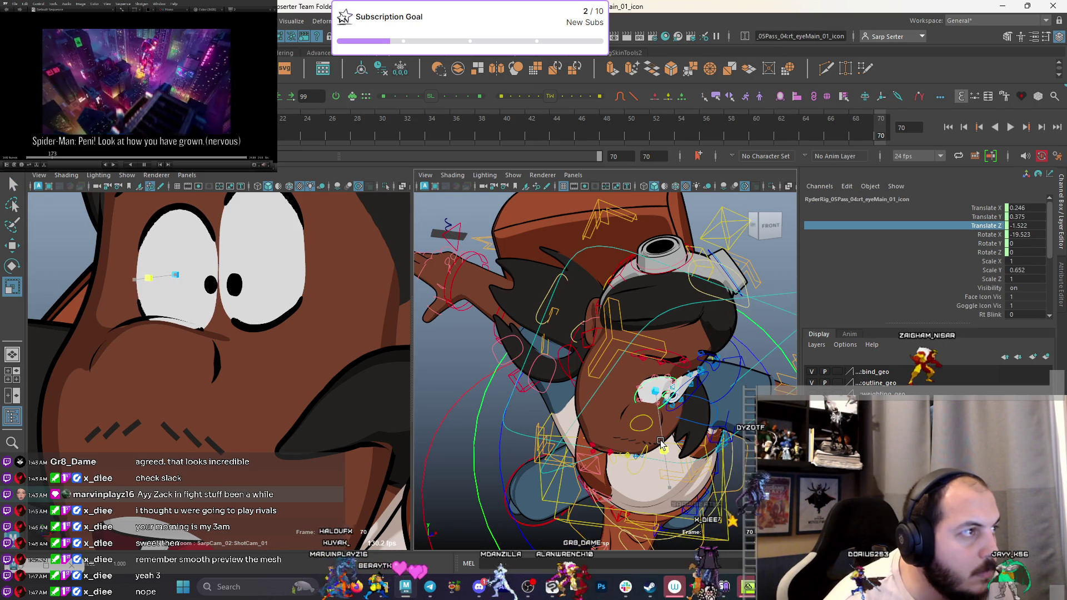
{"action": "key", "text": "w"}
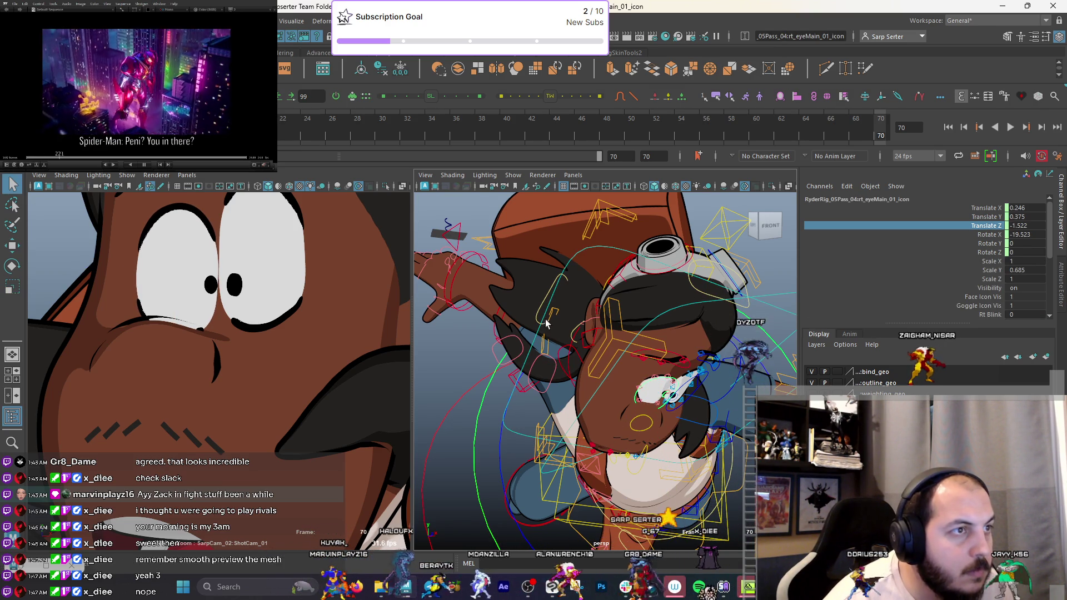
{"action": "key", "text": "w"}
{"action": "left_click", "coordinate": [614, 383]}
{"action": "mouse_move", "coordinate": [664, 443]}
{"action": "left_mouse_down"}
{"action": "mouse_move", "coordinate": [642, 436]}
{"action": "mouse_move", "coordinate": [654, 456]}
{"action": "left_mouse_up"}
Shift the right eye control to Translate -4.093, 8.223, -41.385 and frame it
{"action": "left_click", "coordinate": [650, 463]}
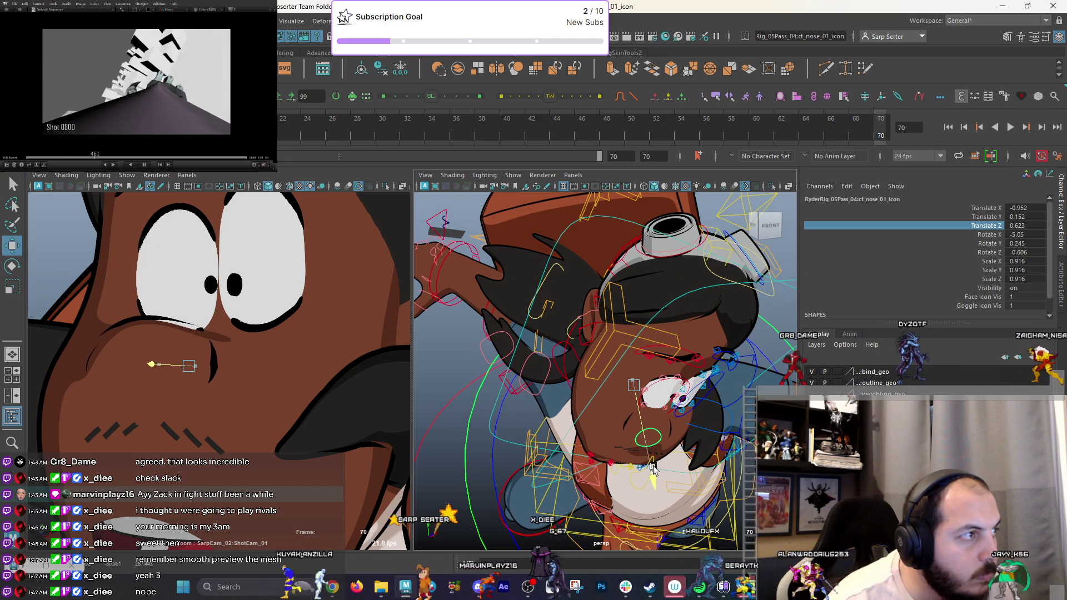
{"action": "left_click", "coordinate": [669, 429]}
{"action": "key", "text": "w"}
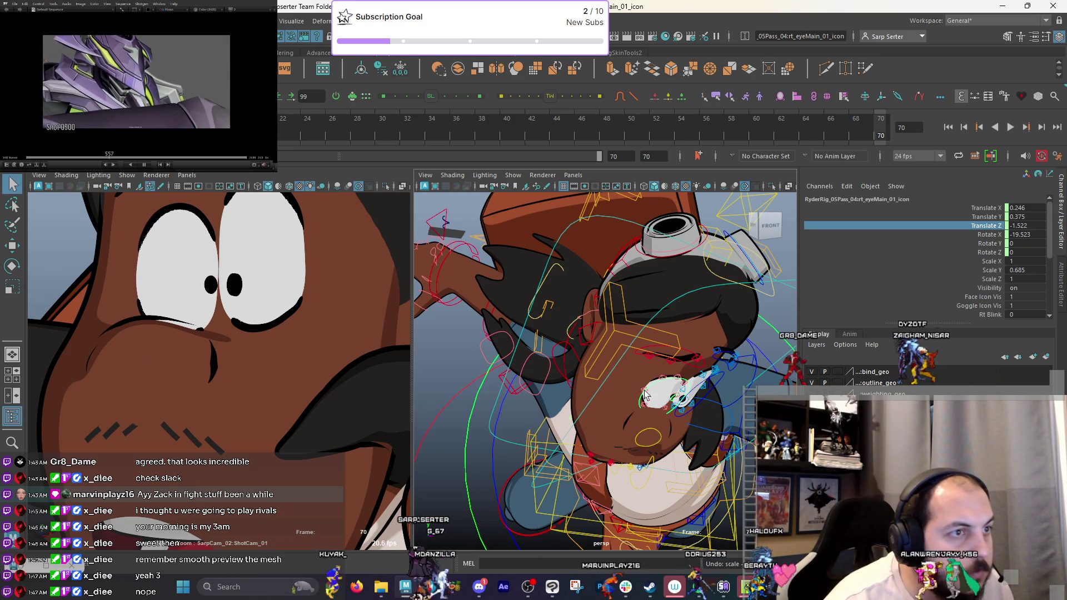
{"action": "left_click", "coordinate": [665, 412]}
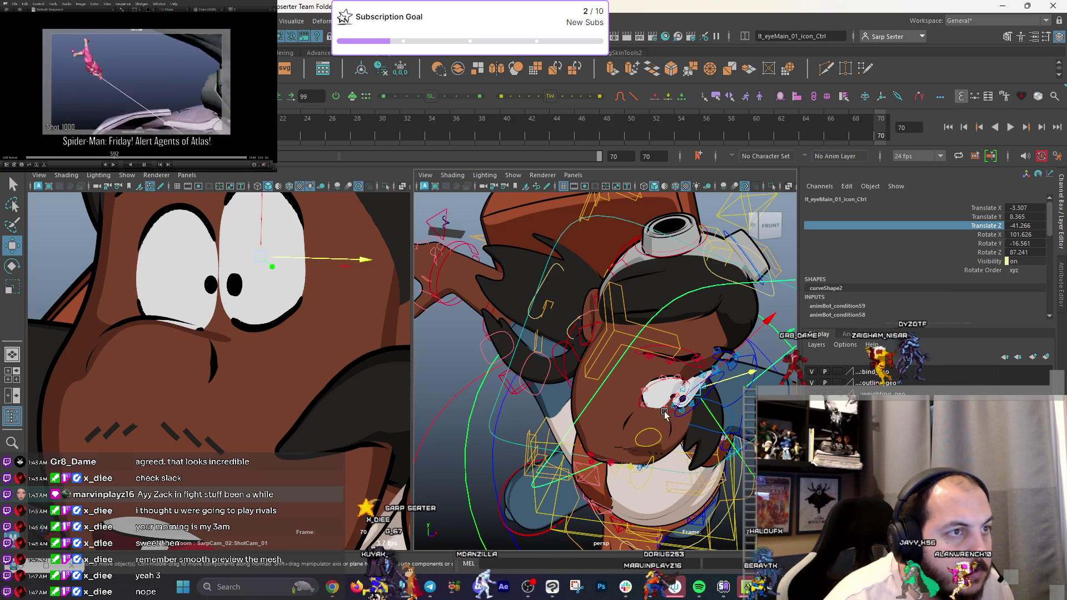
{"action": "key", "text": "q"}
{"action": "left_click", "coordinate": [727, 427]}
{"action": "key", "text": "w"}
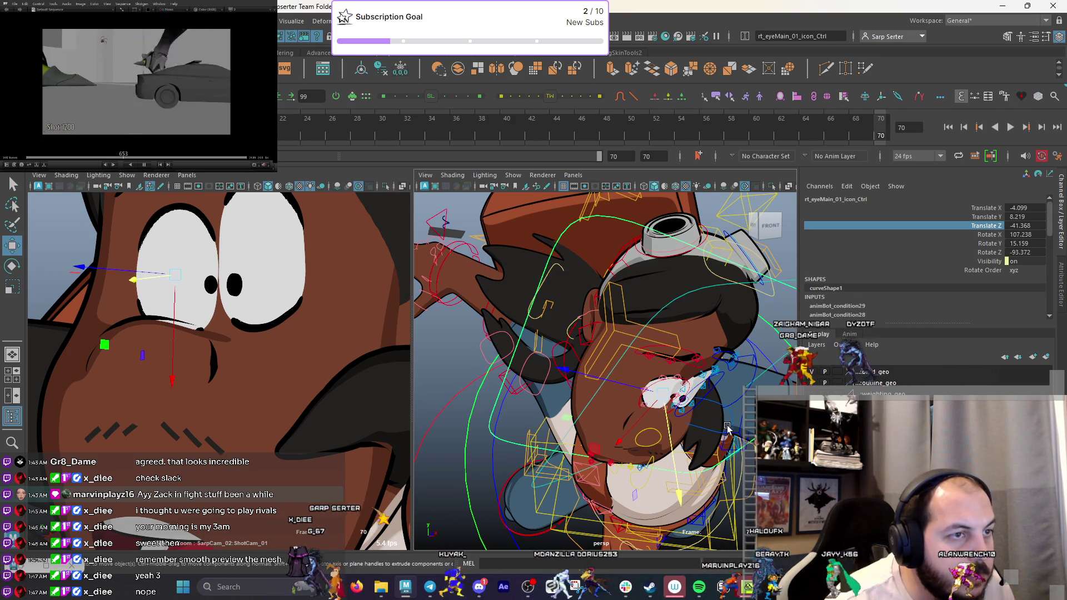
{"action": "mouse_move", "coordinate": [671, 449]}
{"action": "left_mouse_down"}
{"action": "mouse_move", "coordinate": [659, 440]}
{"action": "mouse_move", "coordinate": [682, 437]}
{"action": "mouse_move", "coordinate": [623, 367]}
{"action": "mouse_move", "coordinate": [643, 411]}
{"action": "left_mouse_up"}
{"action": "key", "text": "f"}
{"action": "left_click_drag", "start_coordinate": [663, 398], "coordinate": [695, 323], "text": "alt"}
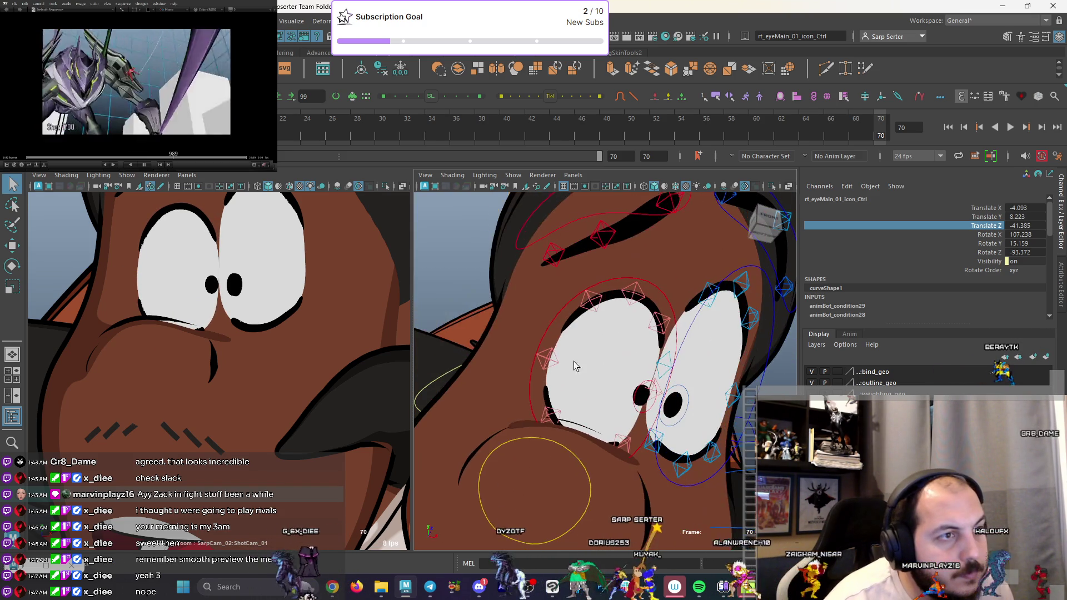
Raise the left eye control slightly in Y with World move axes
{"action": "right_click_drag", "start_coordinate": [695, 321], "coordinate": [589, 330], "text": "alt"}
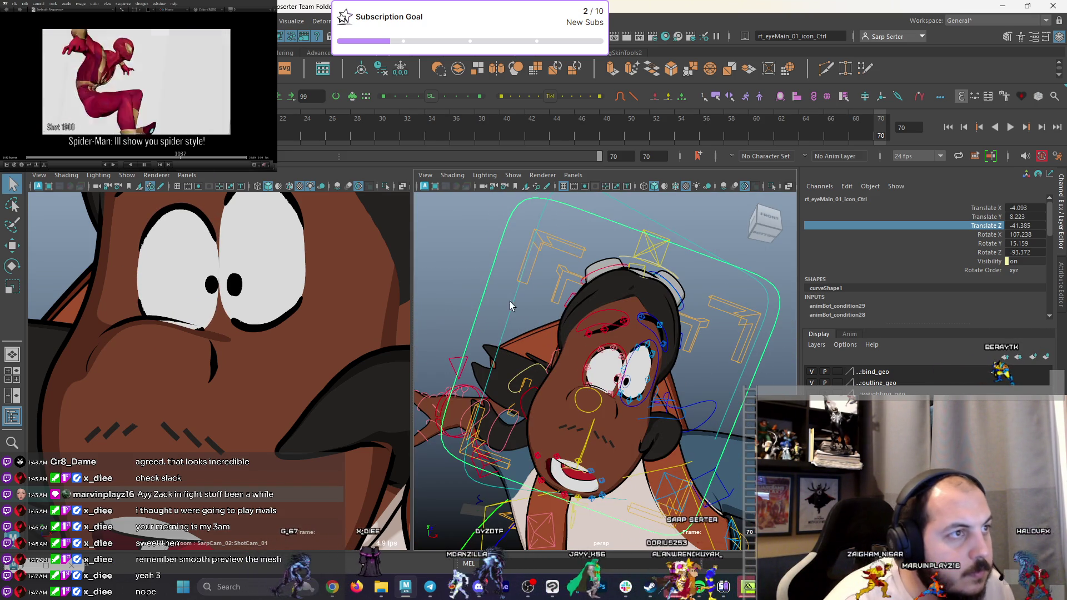
{"action": "left_click", "coordinate": [651, 333]}
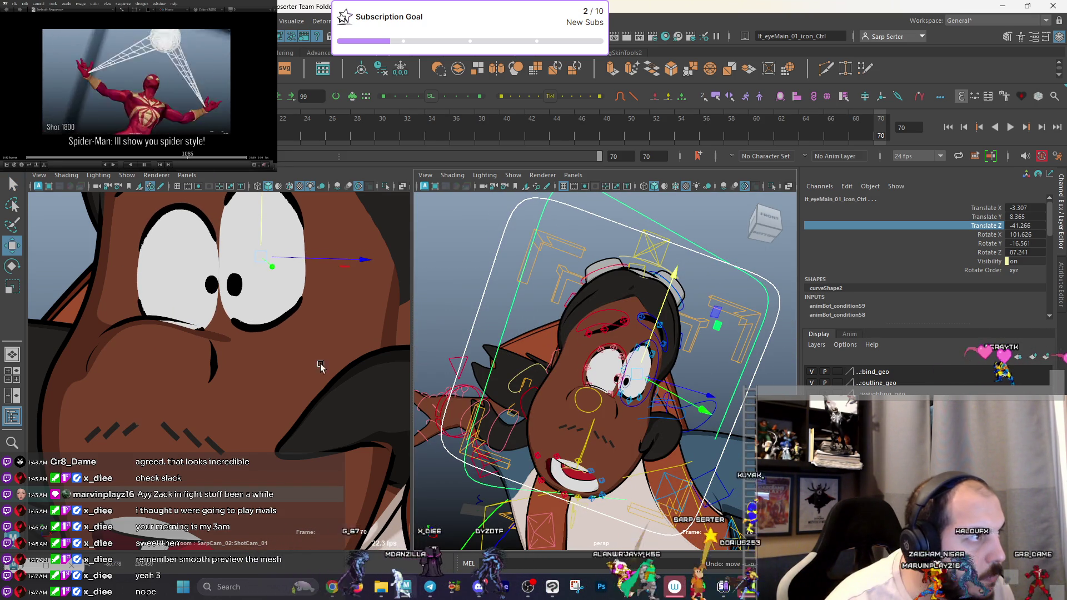
{"action": "right_click", "coordinate": [264, 361]}
{"action": "left_click_drag", "start_coordinate": [259, 226], "coordinate": [264, 218]}
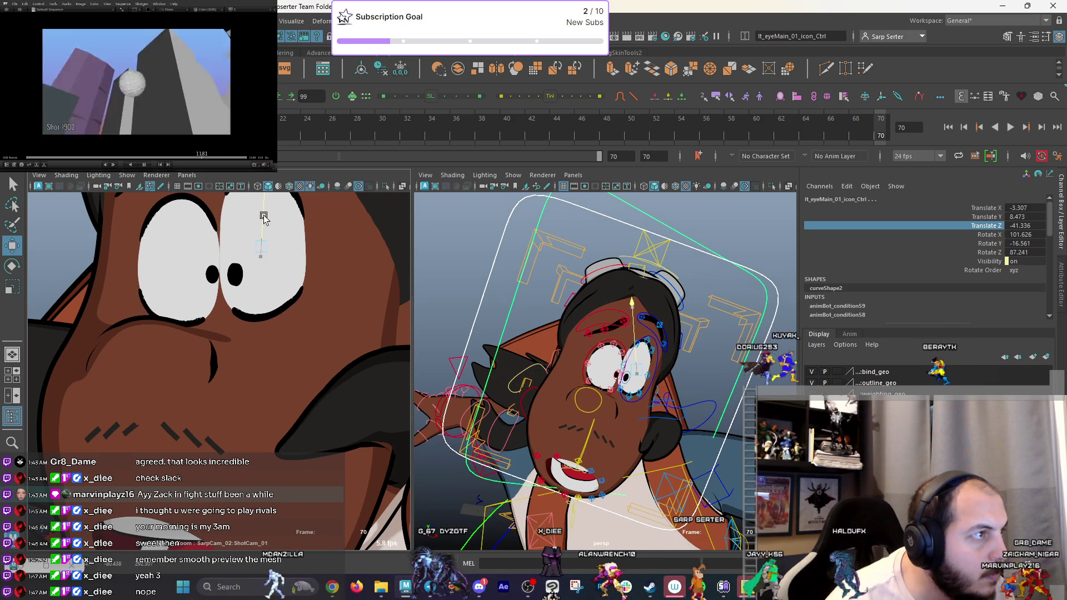
{"action": "key", "text": "q"}
Toggle the shot view between full-body and face close-up to check the eyes
{"action": "key", "text": "backslash"}
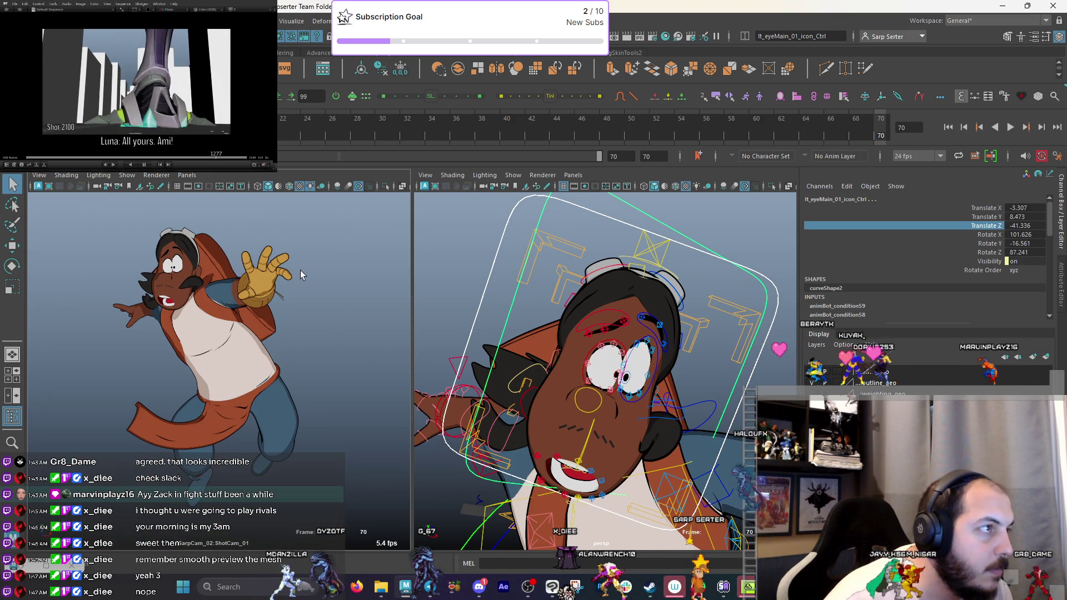
{"action": "key", "text": "backslash"}
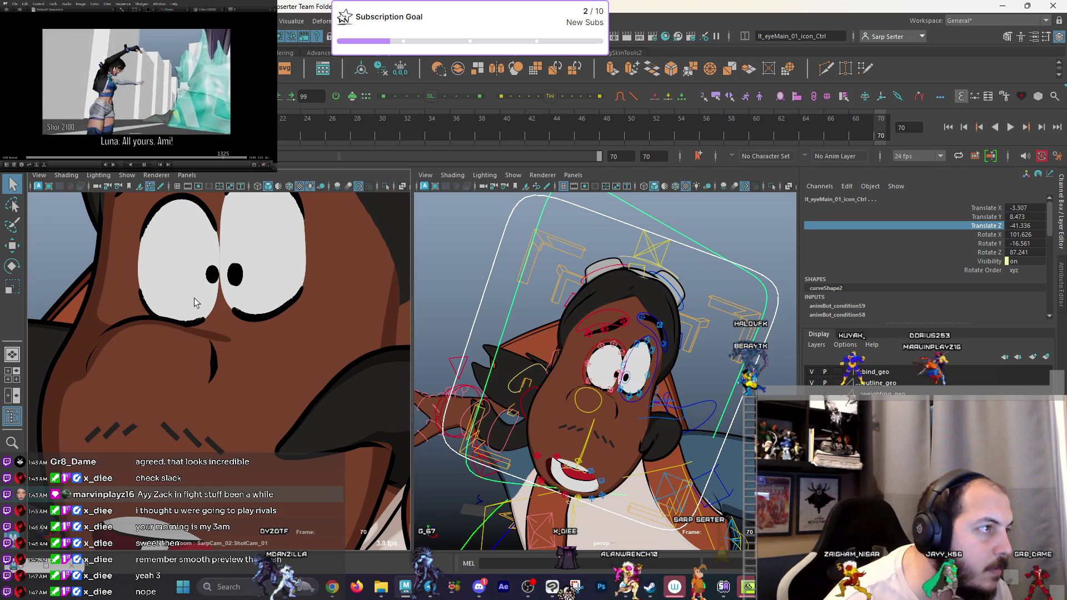
{"action": "left_click", "coordinate": [651, 350]}
{"action": "key", "text": "w"}
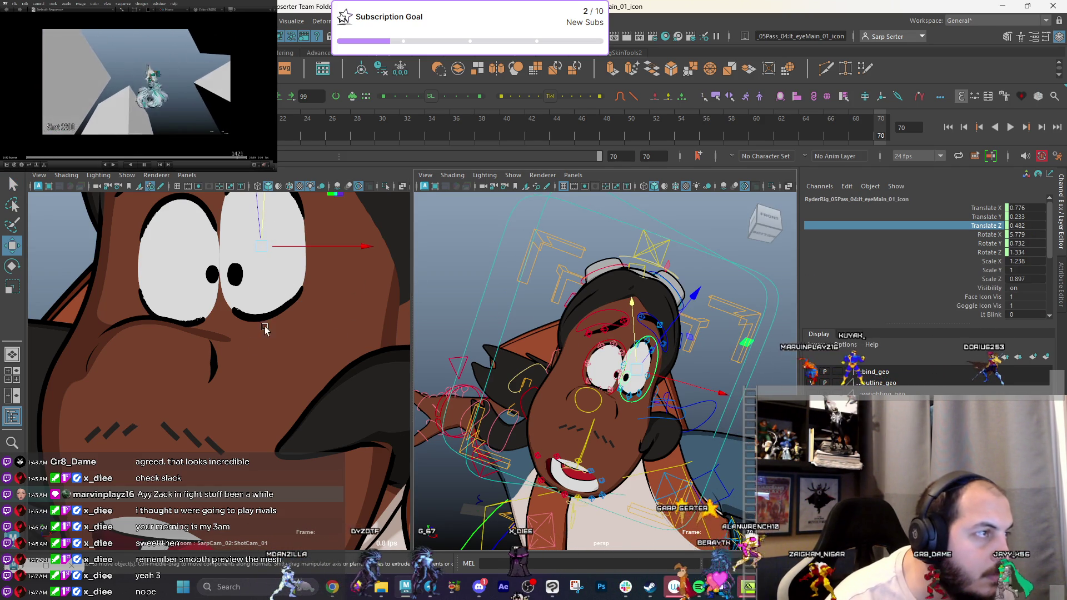
{"action": "key", "text": "q"}
{"action": "key", "text": "backslash"}
{"action": "left_click", "coordinate": [348, 255]}
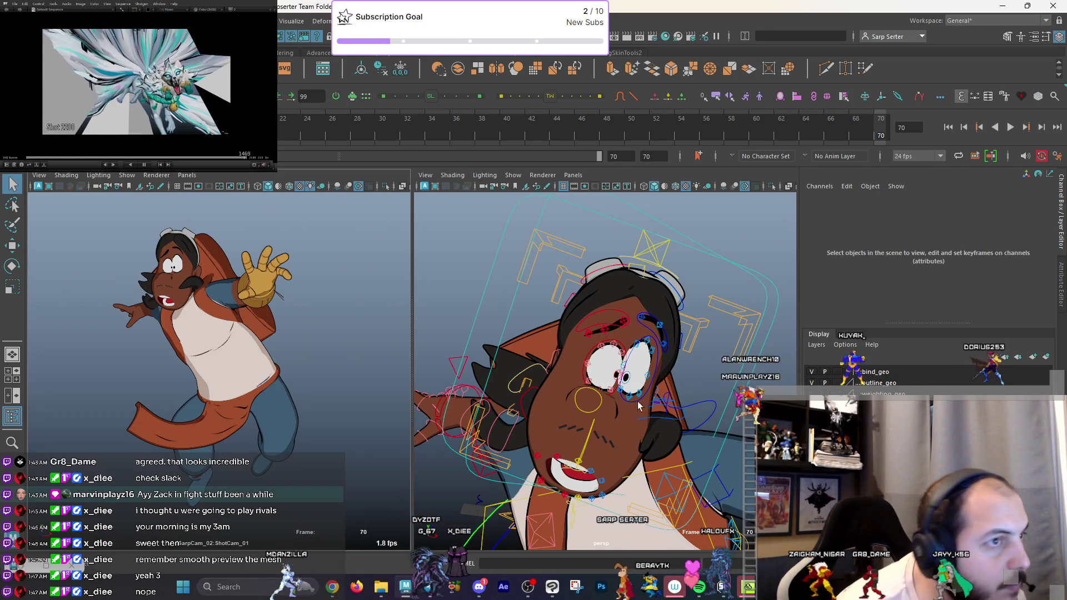
{"action": "scroll", "coordinate": [623, 408], "scroll_direction": "up", "scroll_amount": 5}
Shift the left pupil control slightly
{"action": "left_click", "coordinate": [627, 382]}
{"action": "key", "text": "r"}
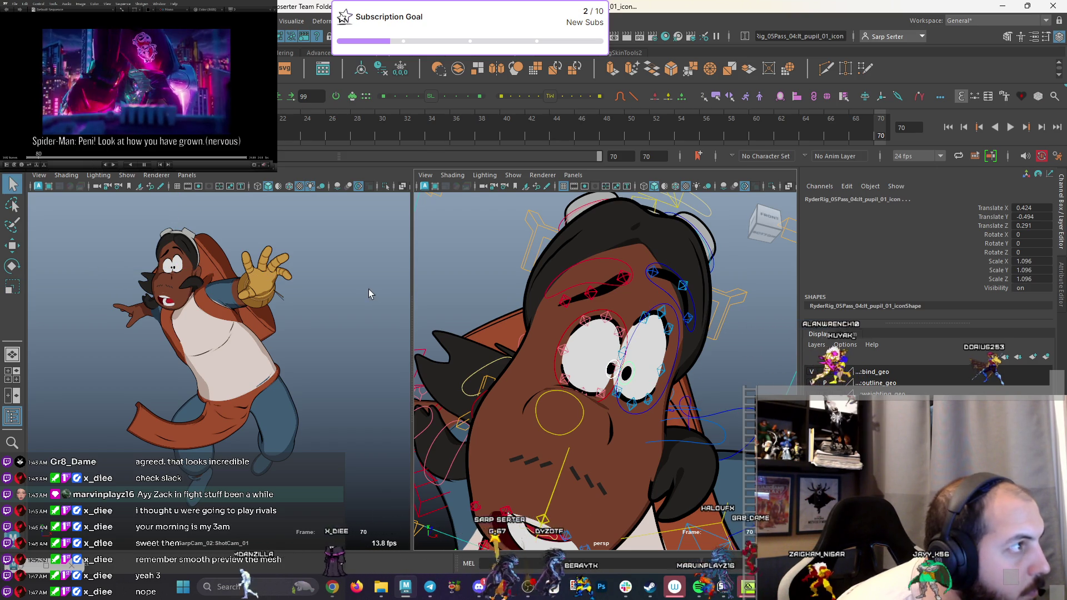
{"action": "middle_click_drag", "start_coordinate": [354, 309], "coordinate": [342, 289]}
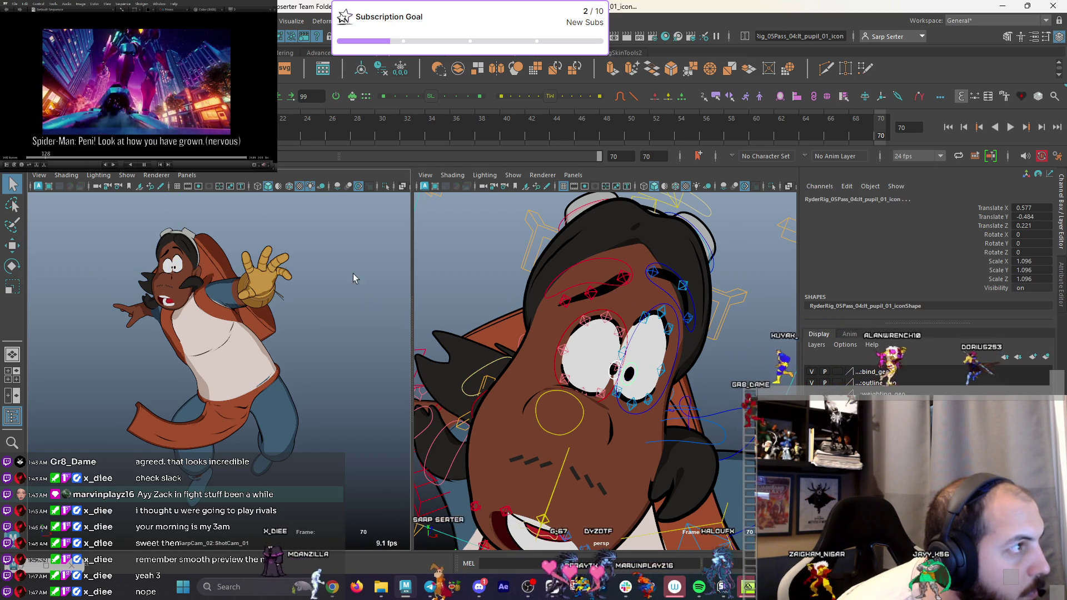
{"action": "left_click", "coordinate": [645, 381]}
{"action": "left_click", "coordinate": [614, 371]}
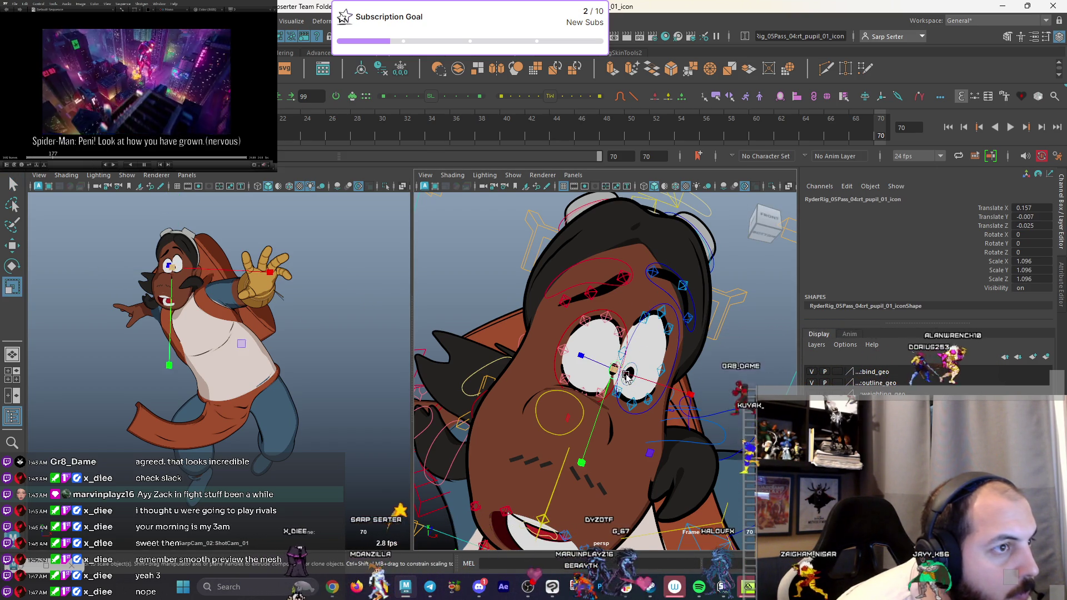
Rotate the right eye main control slightly to 115.451, 14.109, -92.283
{"action": "left_click", "coordinate": [617, 316]}
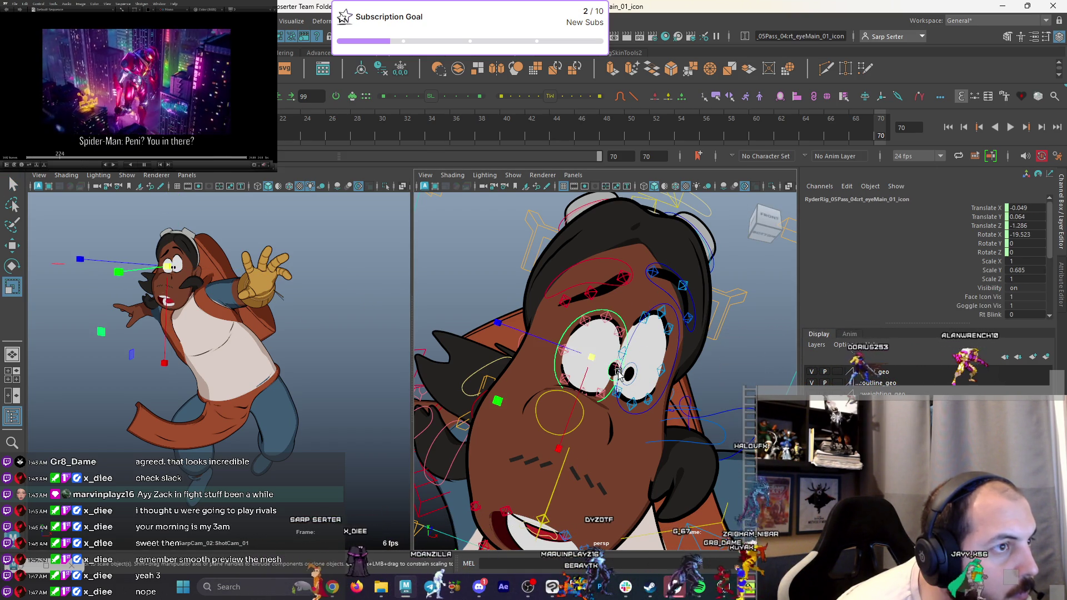
{"action": "scroll", "coordinate": [516, 294], "scroll_direction": "down", "scroll_amount": 5}
{"action": "left_click", "coordinate": [516, 294]}
{"action": "key", "text": "e"}
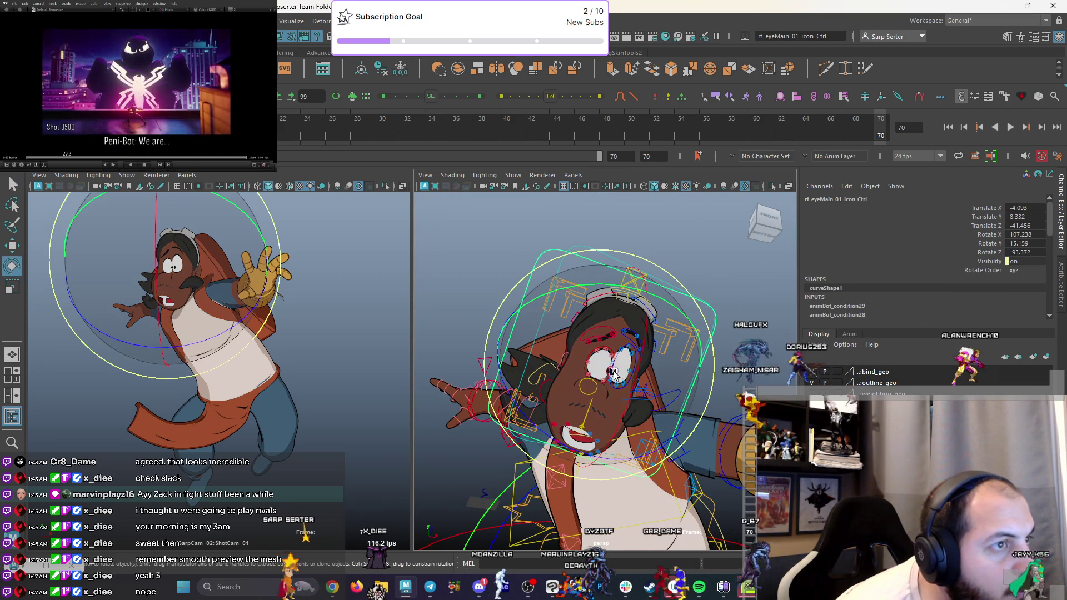
{"action": "left_click_drag", "start_coordinate": [204, 269], "coordinate": [218, 265]}
{"action": "key", "text": "w"}
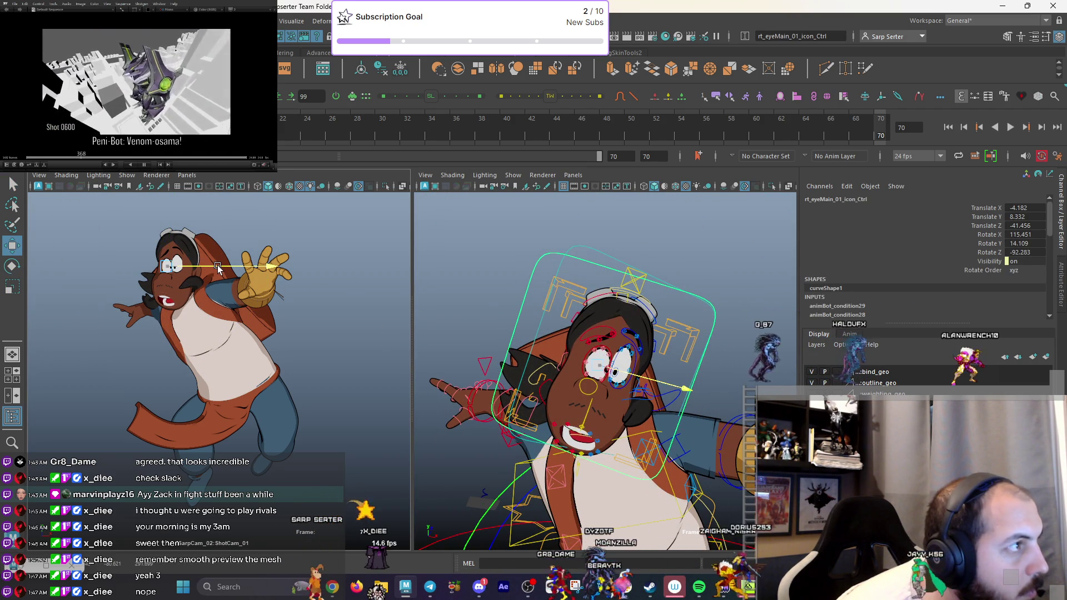
{"action": "key", "text": "q"}
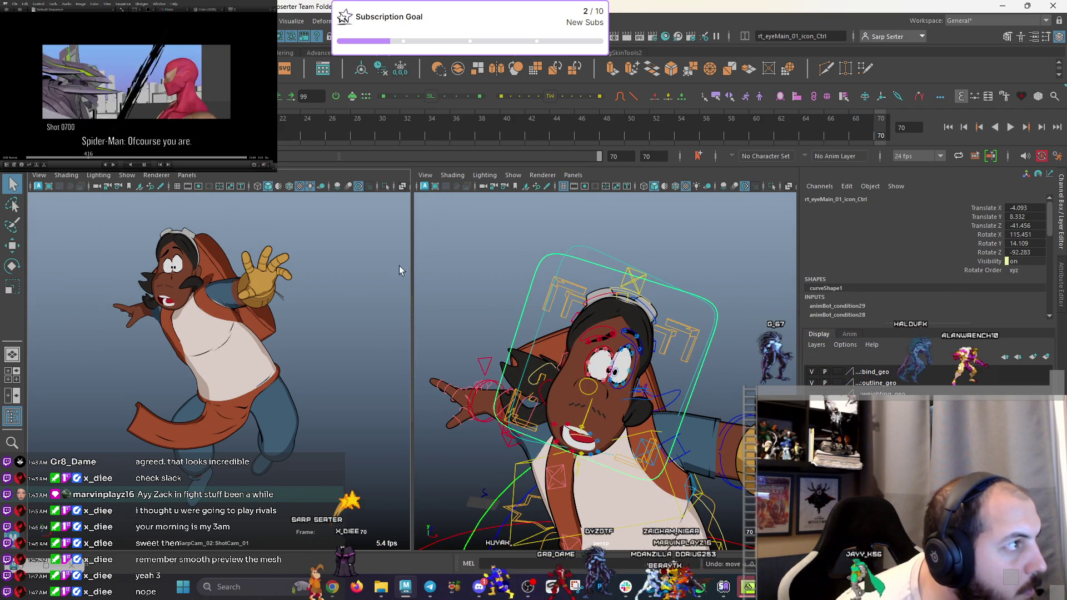
{"action": "left_click", "coordinate": [453, 245]}
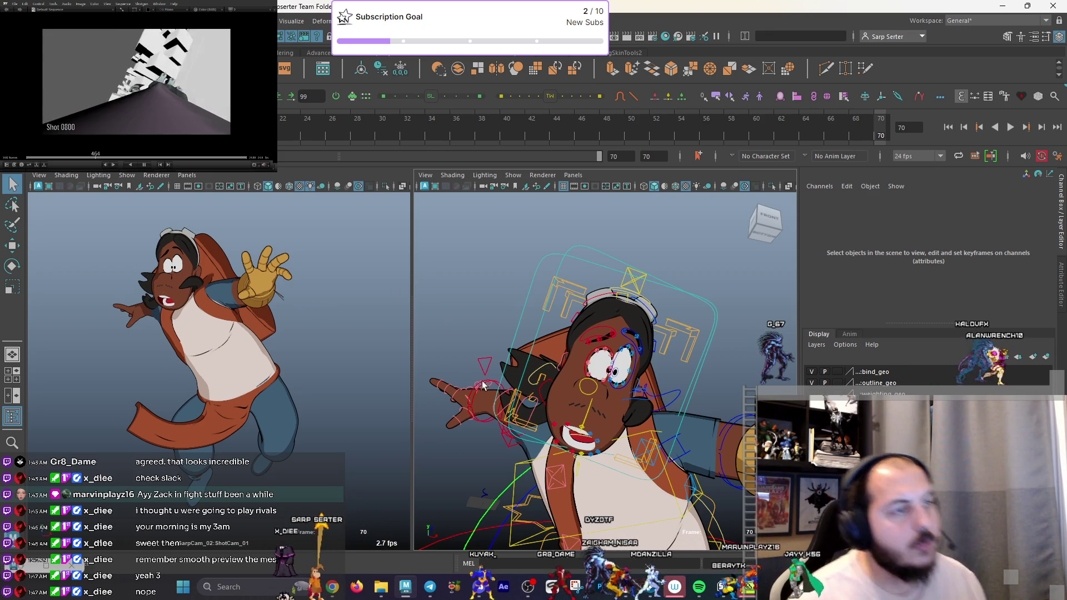
{"action": "left_click", "coordinate": [477, 414]}
Turn the right hand control slightly and select the left cloth control for rotating
{"action": "key", "text": "e"}
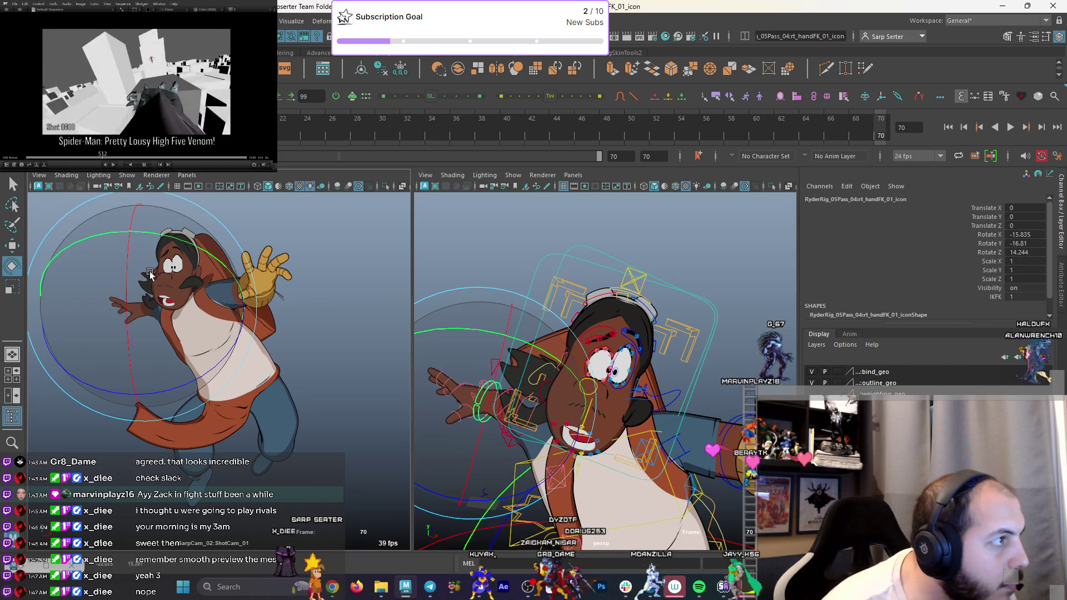
{"action": "left_click_drag", "start_coordinate": [150, 278], "coordinate": [157, 285]}
{"action": "key", "text": "q"}
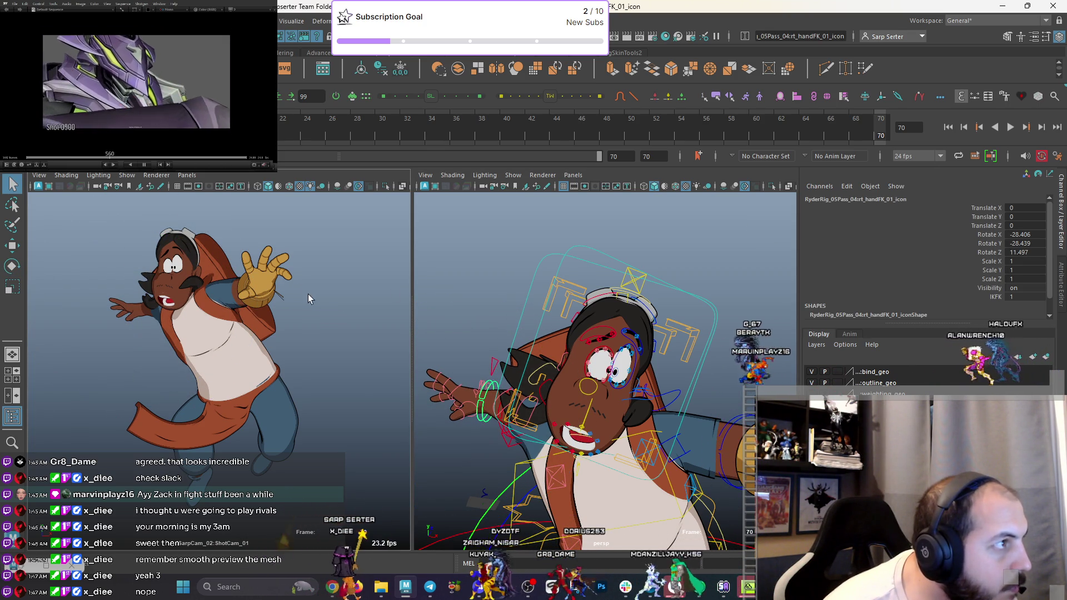
{"action": "left_click_drag", "start_coordinate": [489, 333], "coordinate": [578, 461], "text": "alt"}
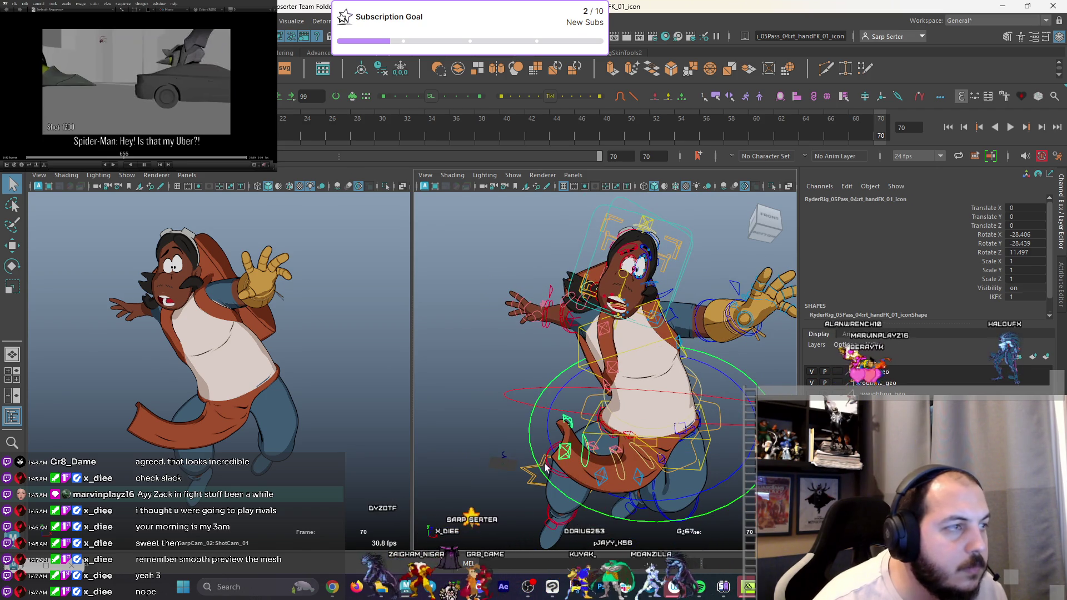
{"action": "left_click", "coordinate": [578, 461]}
{"action": "key", "text": "e"}
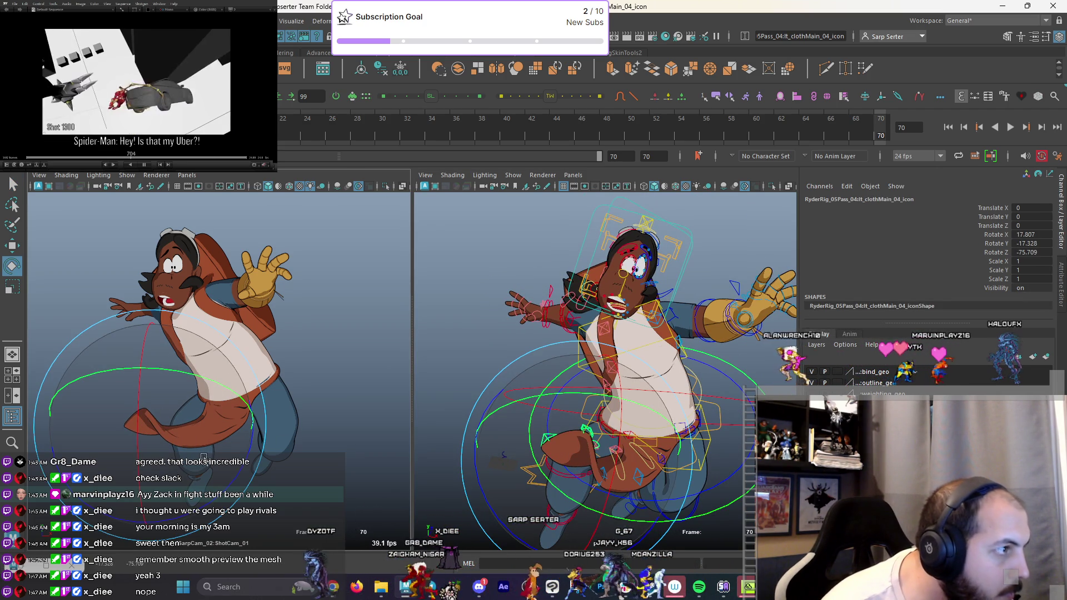
{"action": "key", "text": "q"}
Enable the Resolution Gate so the shot view shows the 1920 x 1080 frame
{"action": "left_click_drag", "start_coordinate": [555, 362], "coordinate": [585, 339], "text": "alt"}
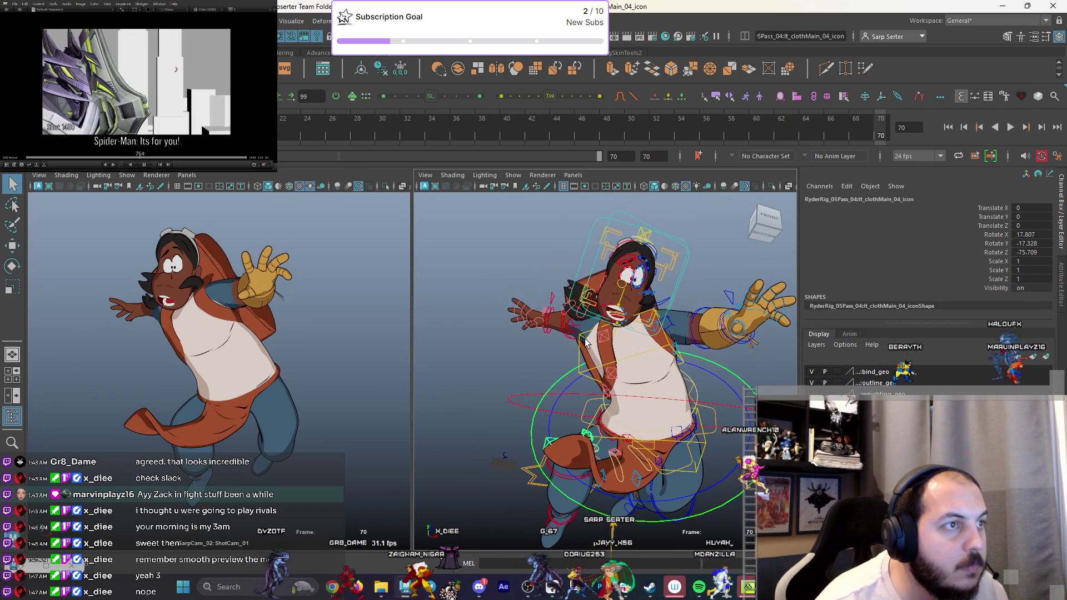
{"action": "left_click", "coordinate": [311, 295]}
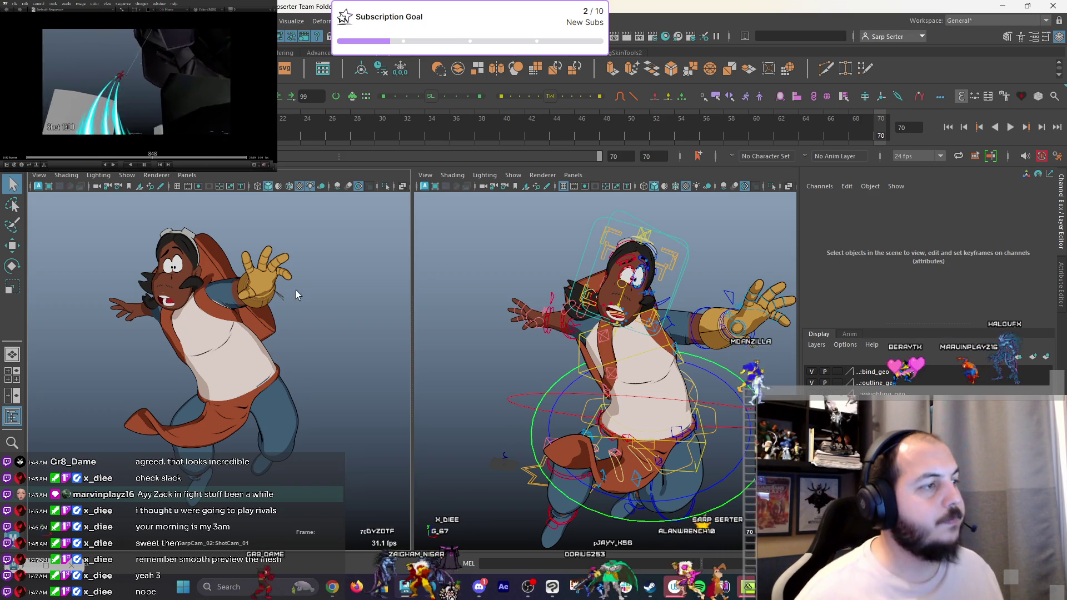
{"action": "left_click", "coordinate": [22, 21]}
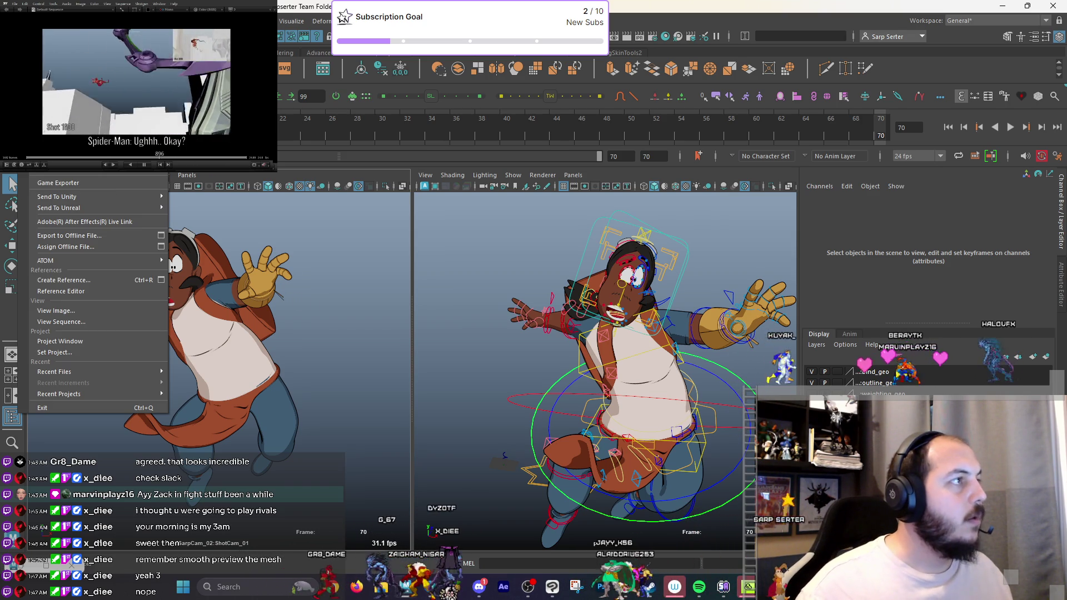
{"action": "left_click", "coordinate": [332, 272]}
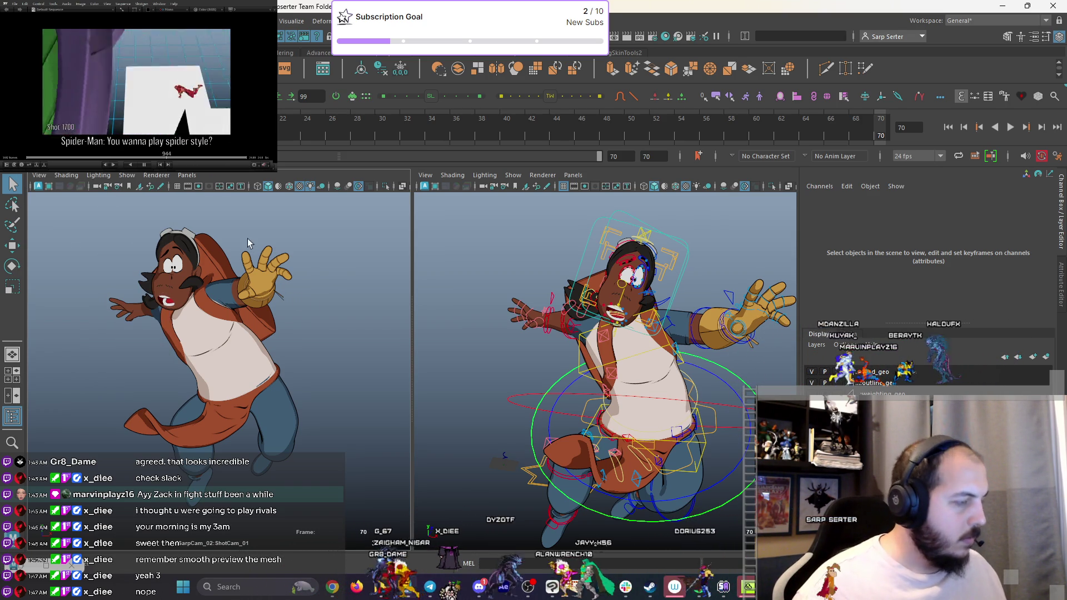
{"action": "left_click", "coordinate": [208, 188]}
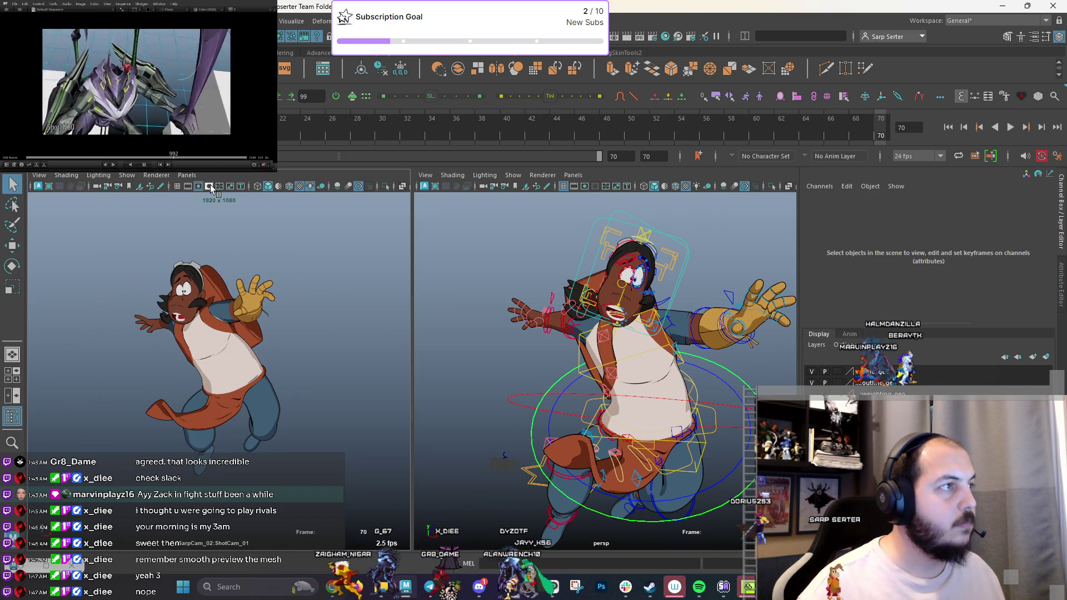
Set the render image size height to 1920 for a square 1920 x 1920 frame
{"action": "left_click", "coordinate": [209, 184]}
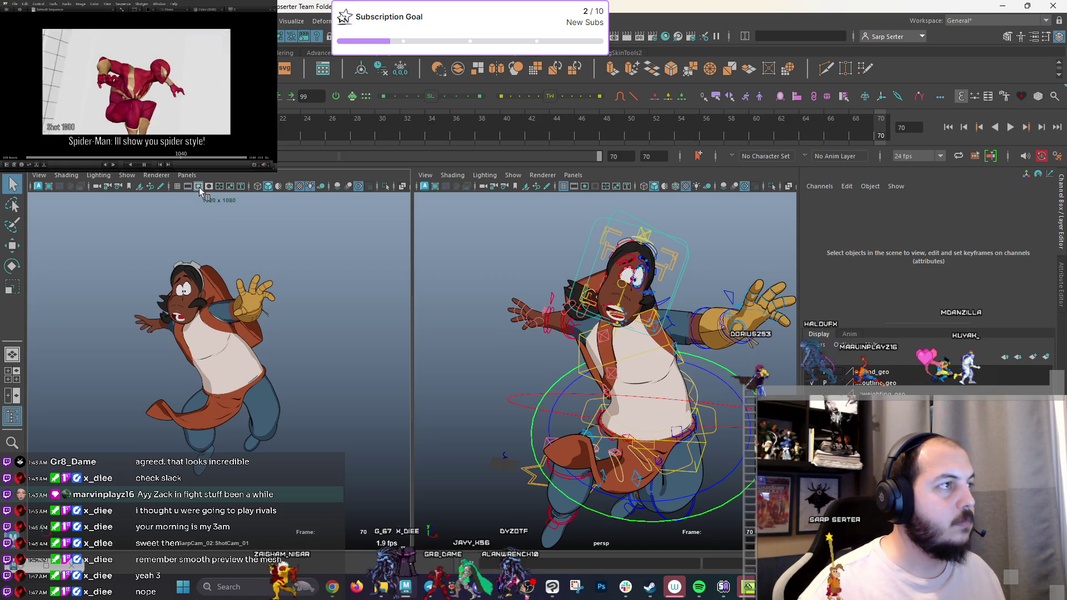
{"action": "left_click", "coordinate": [198, 187]}
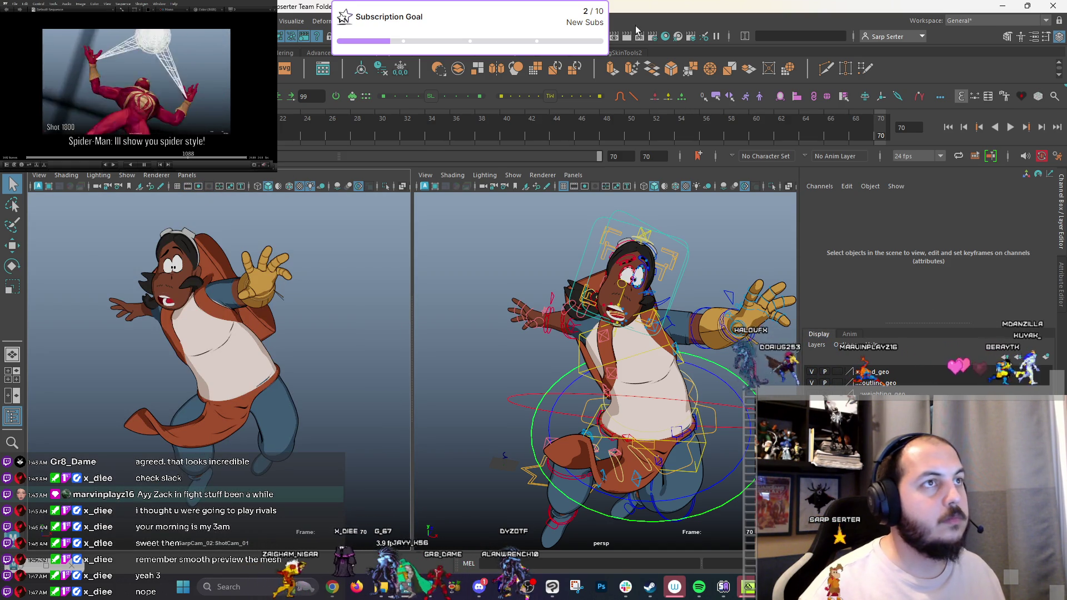
{"action": "left_click", "coordinate": [652, 36]}
{"action": "scroll", "coordinate": [313, 280], "scroll_direction": "down", "scroll_amount": 10}
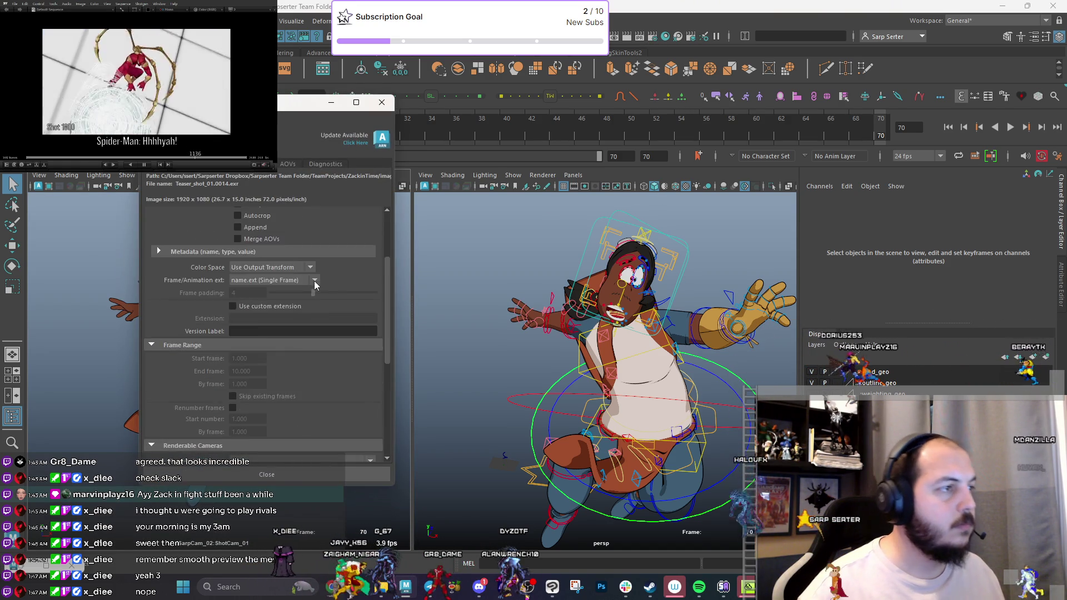
{"action": "left_click", "coordinate": [275, 298]}
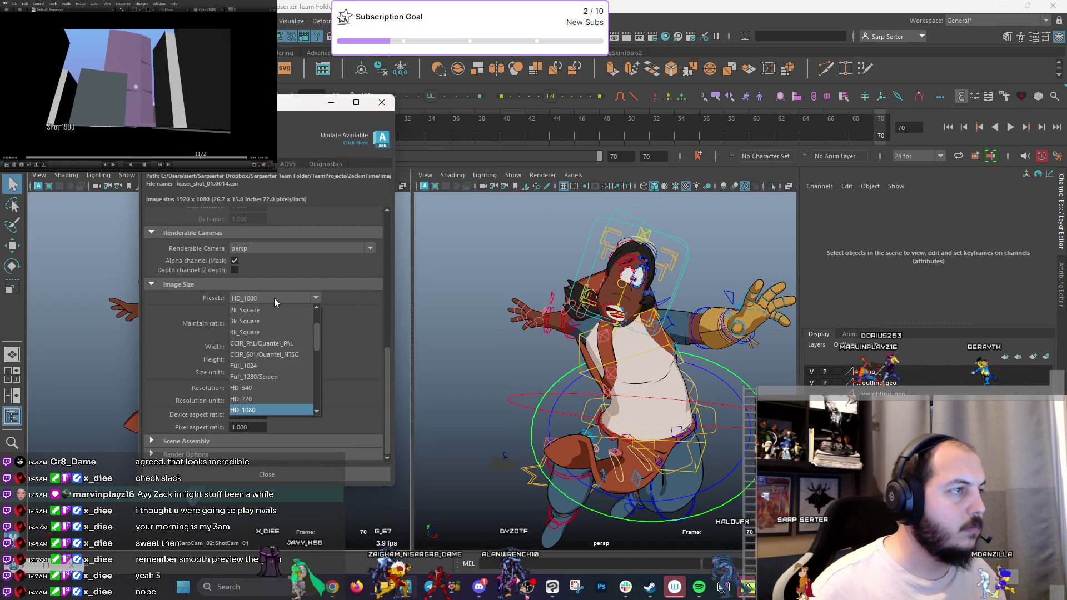
{"action": "left_click", "coordinate": [208, 334]}
{"action": "type", "text": "1920"}
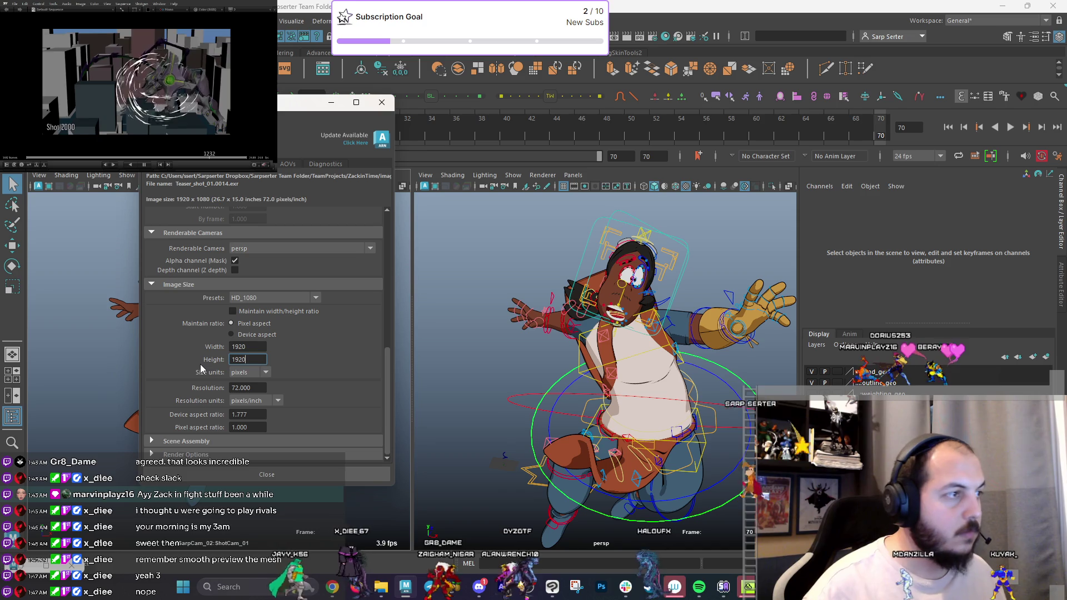
{"action": "left_click", "coordinate": [277, 472]}
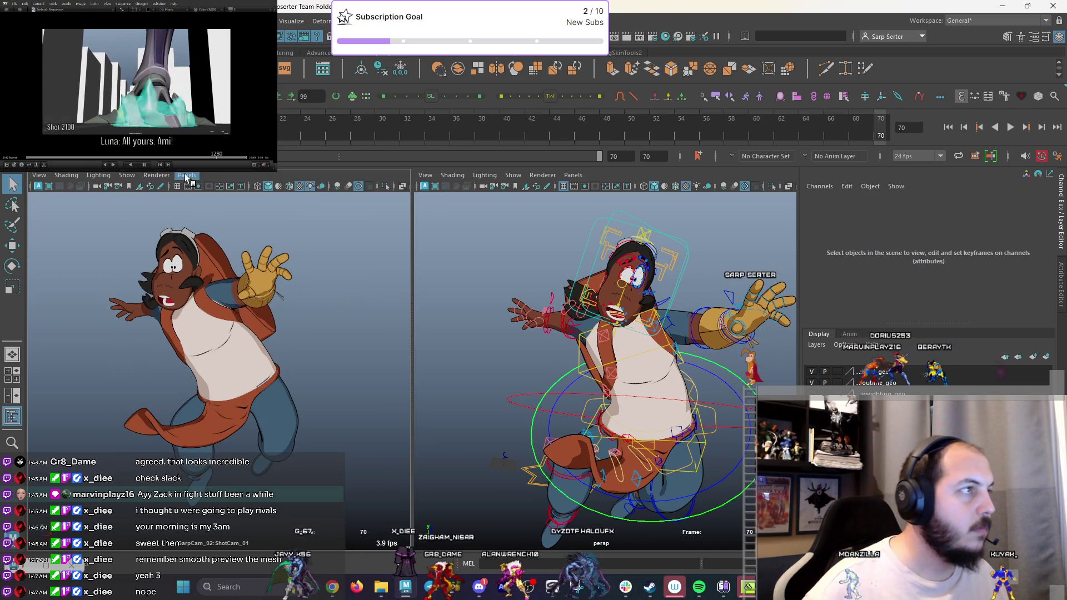
Show the square resolution gate, frame the character, and turn off the gate mask
{"action": "left_click", "coordinate": [198, 185]}
{"action": "scroll", "coordinate": [260, 368], "scroll_direction": "up", "scroll_amount": 5}
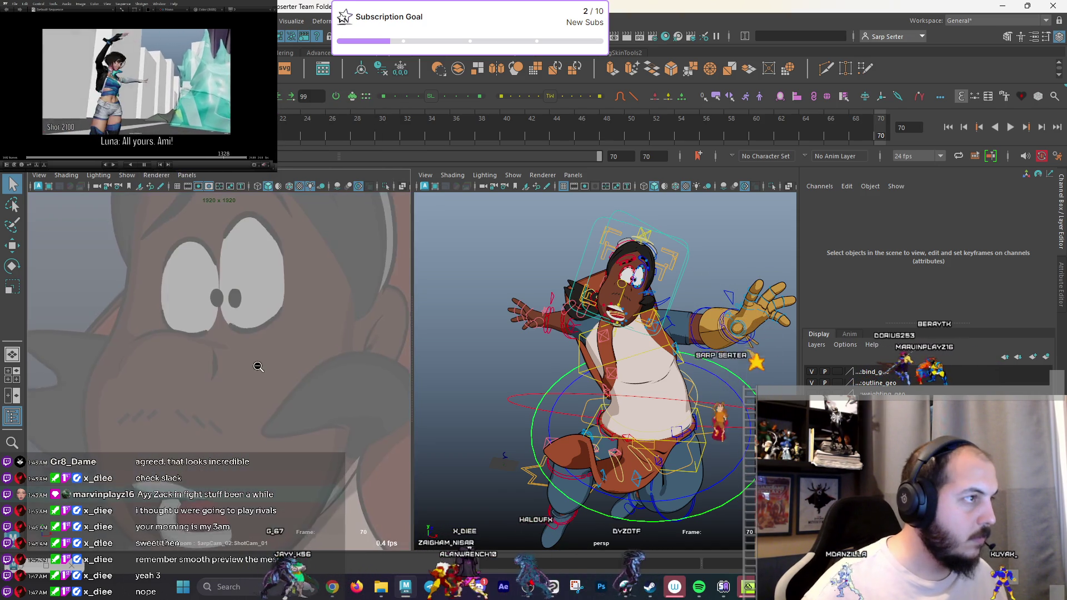
{"action": "scroll", "coordinate": [260, 368], "scroll_direction": "down", "scroll_amount": 10}
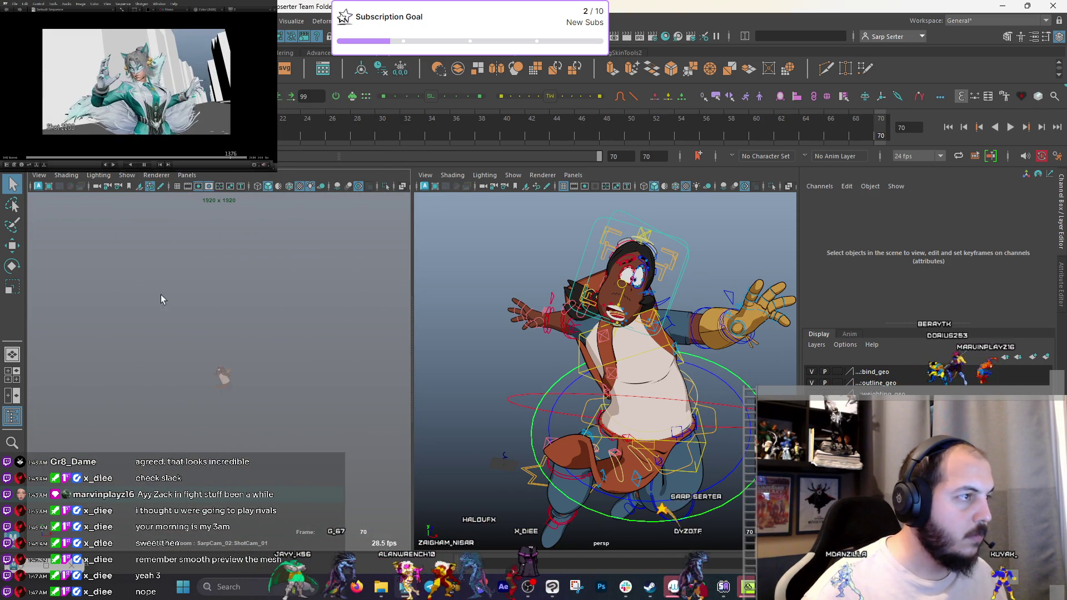
{"action": "key", "text": "f"}
{"action": "left_click", "coordinate": [209, 186]}
{"action": "left_click", "coordinate": [209, 186]}
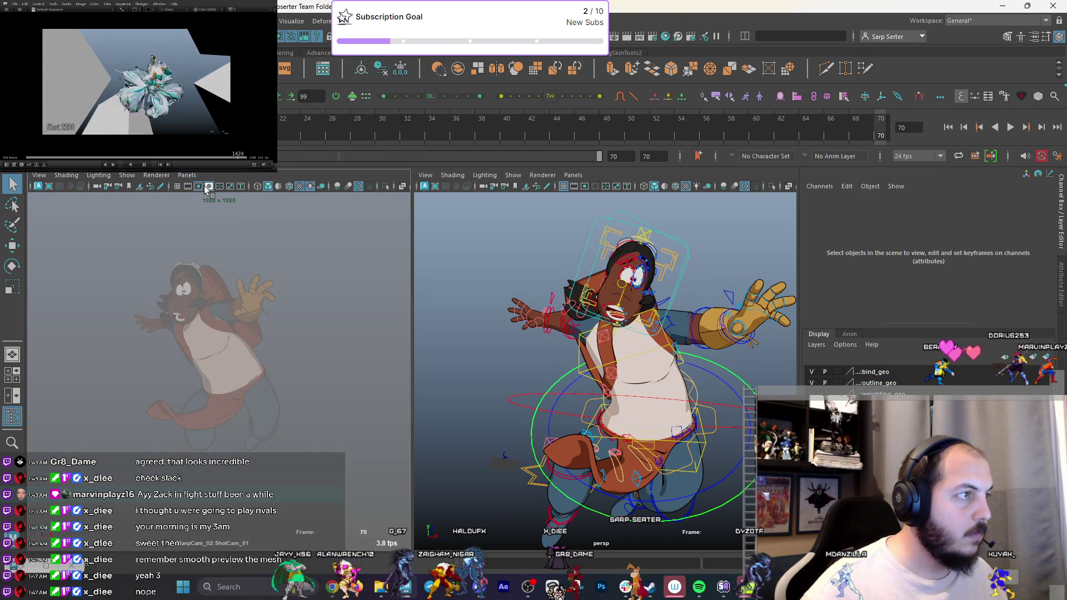
{"action": "left_click", "coordinate": [209, 185]}
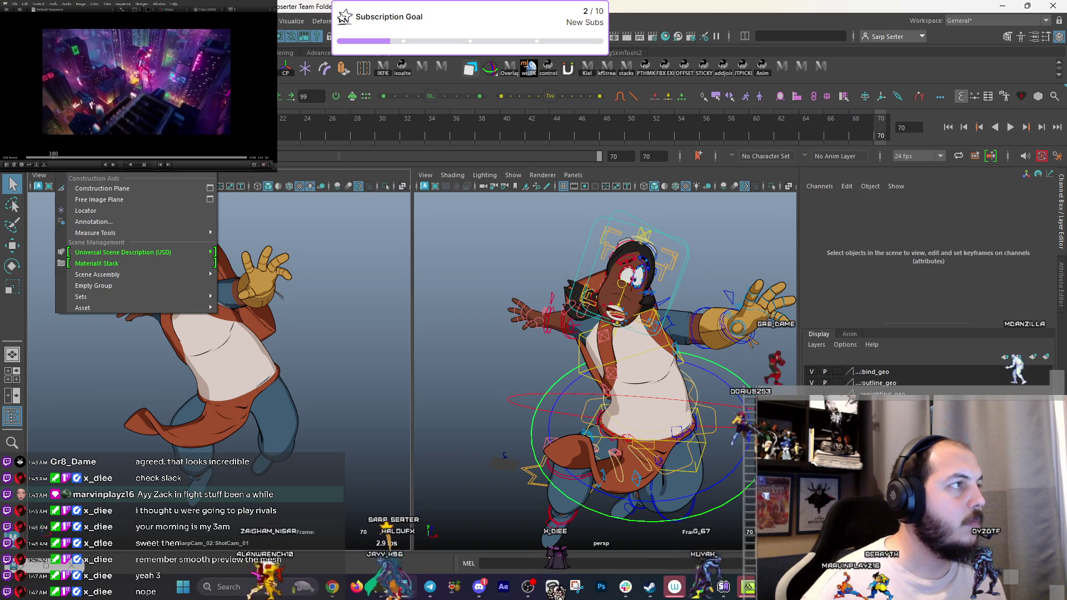
{"action": "left_click", "coordinate": [112, 260]}
{"action": "key", "text": "w"}
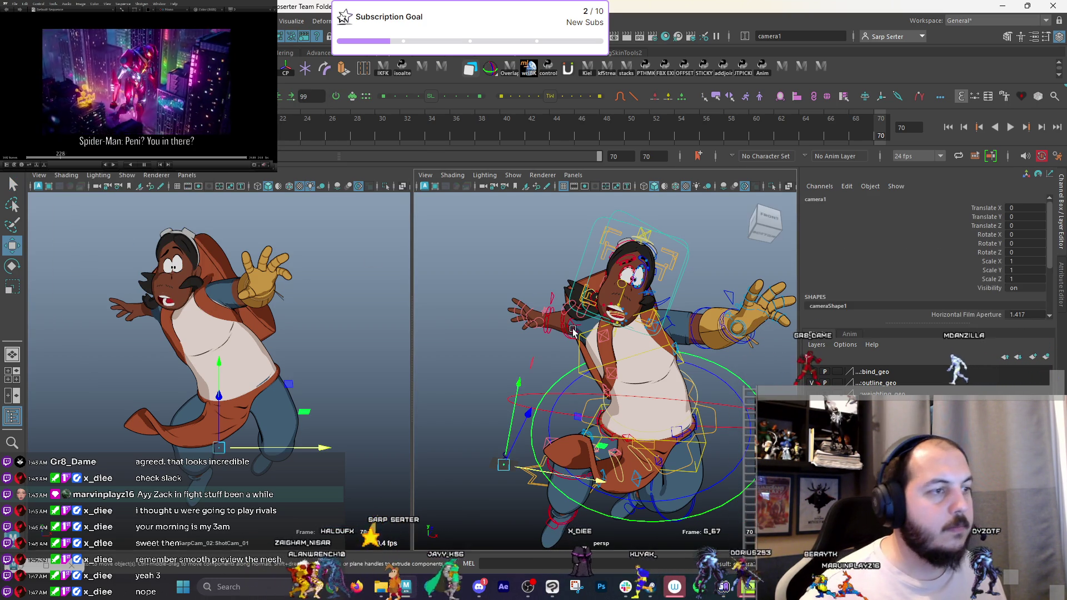
{"action": "scroll", "coordinate": [581, 380], "scroll_direction": "down", "scroll_amount": 5}
{"action": "scroll", "coordinate": [581, 380], "scroll_direction": "down", "scroll_amount": 3}
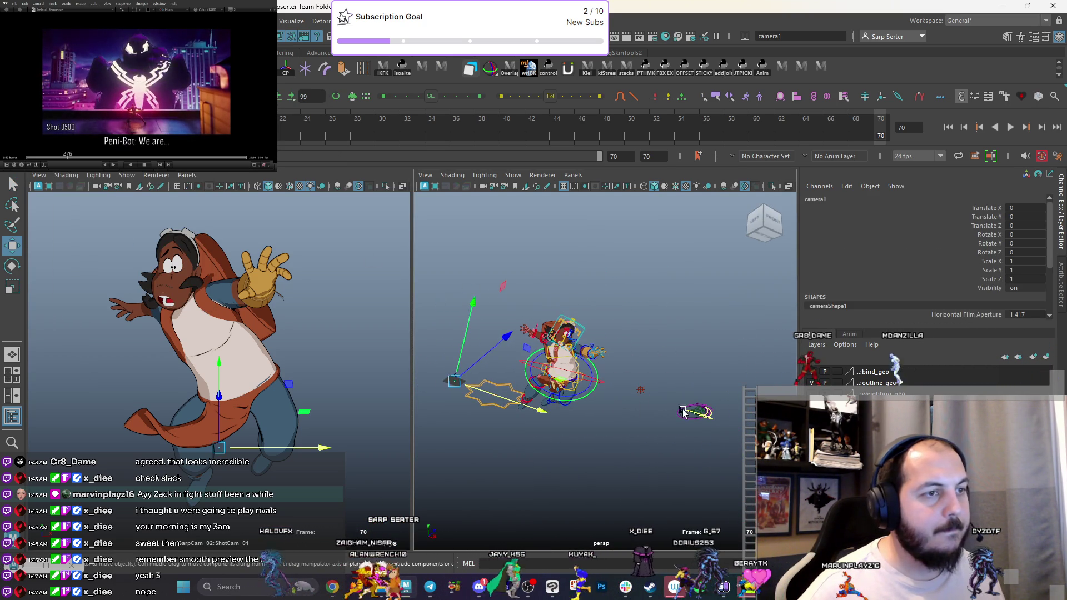
{"action": "left_click", "coordinate": [696, 412]}
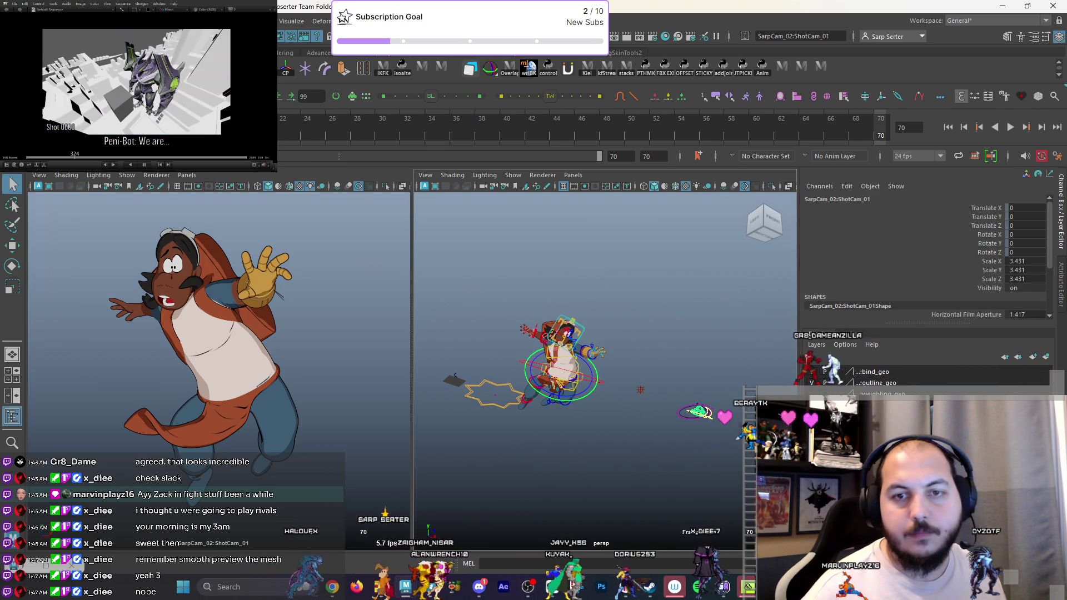
{"action": "key", "text": "ctrl+z"}
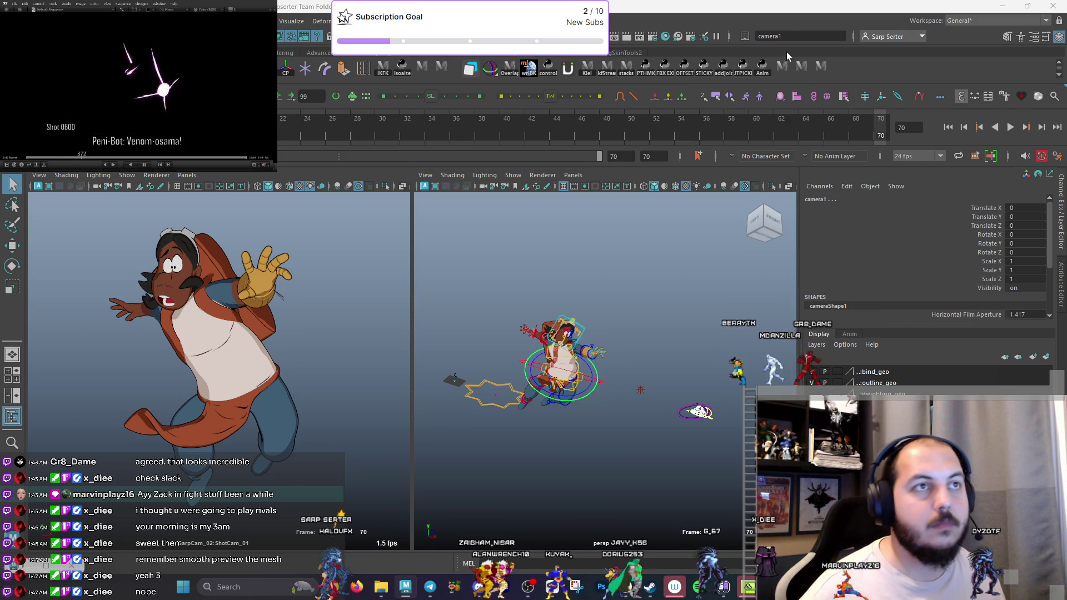
{"action": "left_click", "coordinate": [695, 412]}
{"action": "key", "text": "f"}
{"action": "left_click_drag", "start_coordinate": [569, 309], "coordinate": [633, 389], "text": "alt"}
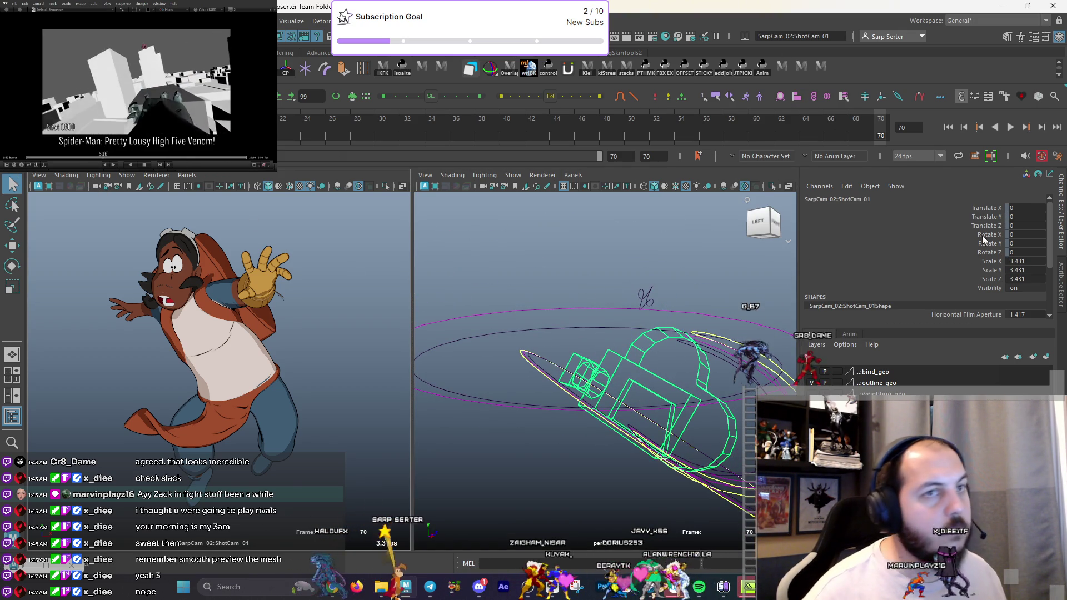
{"action": "scroll", "coordinate": [922, 256], "scroll_direction": "down", "scroll_amount": 3}
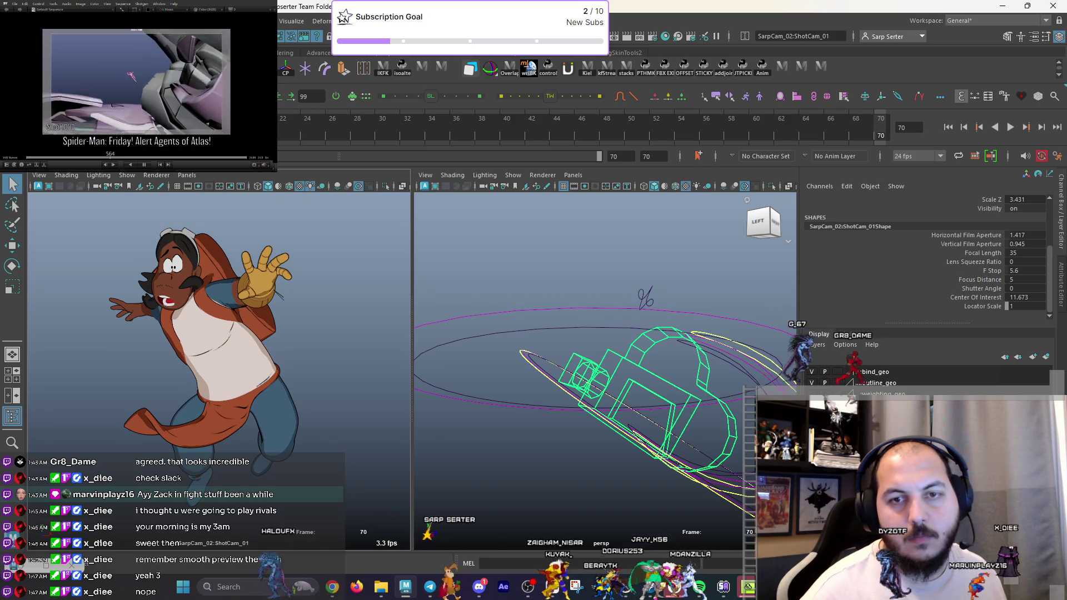
{"action": "left_click", "coordinate": [127, 218]}
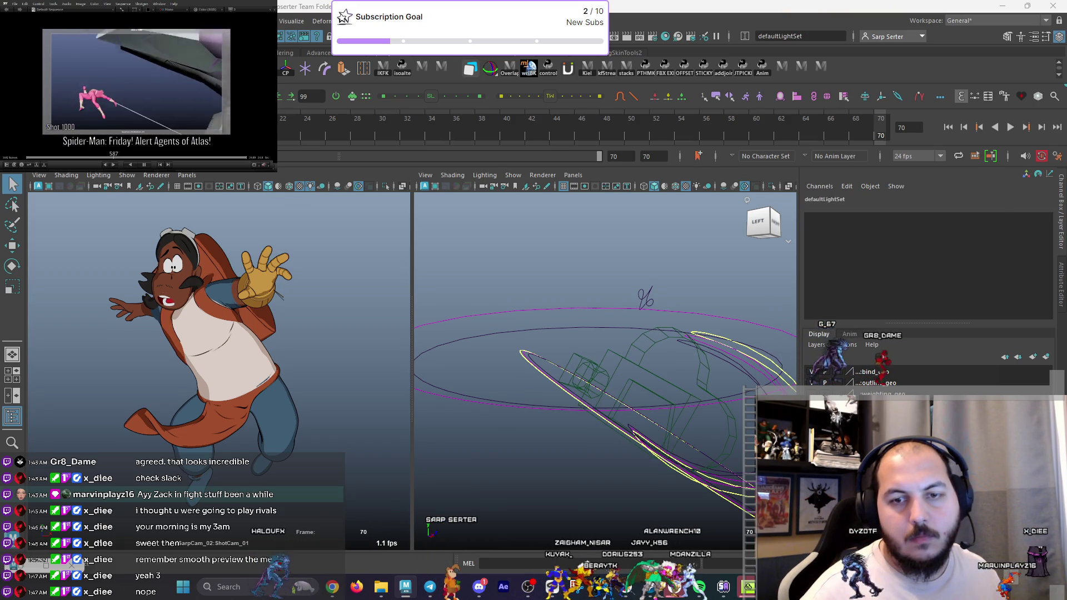
{"action": "left_click", "coordinate": [186, 175]}
{"action": "mouse_move", "coordinate": [266, 183]}
{"action": "left_click", "coordinate": [341, 191]}
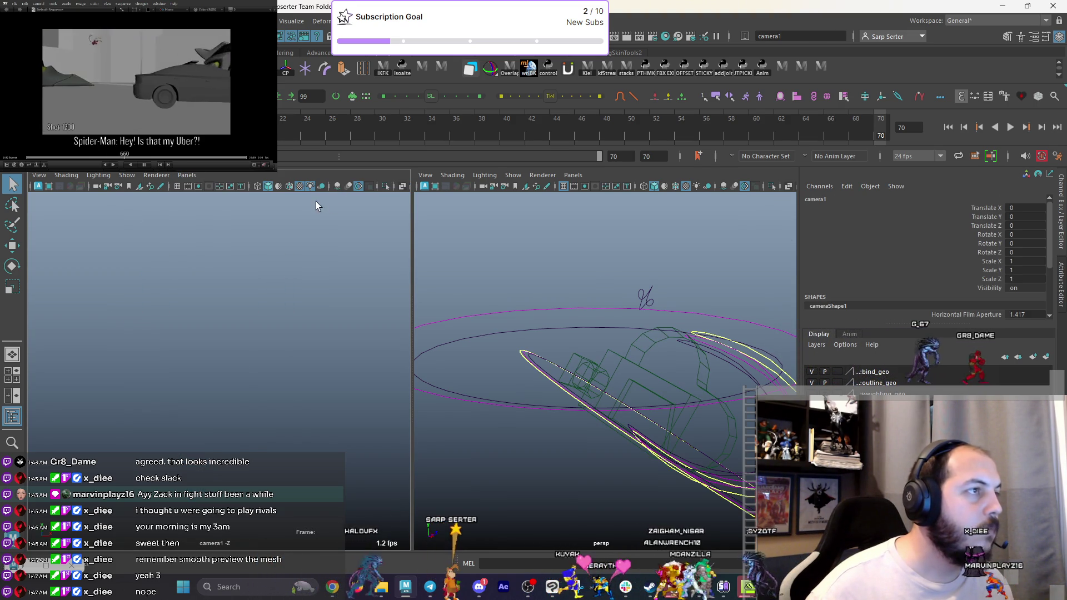
{"action": "key", "text": "w"}
{"action": "key", "text": "f"}
{"action": "key", "text": "ctrl+z"}
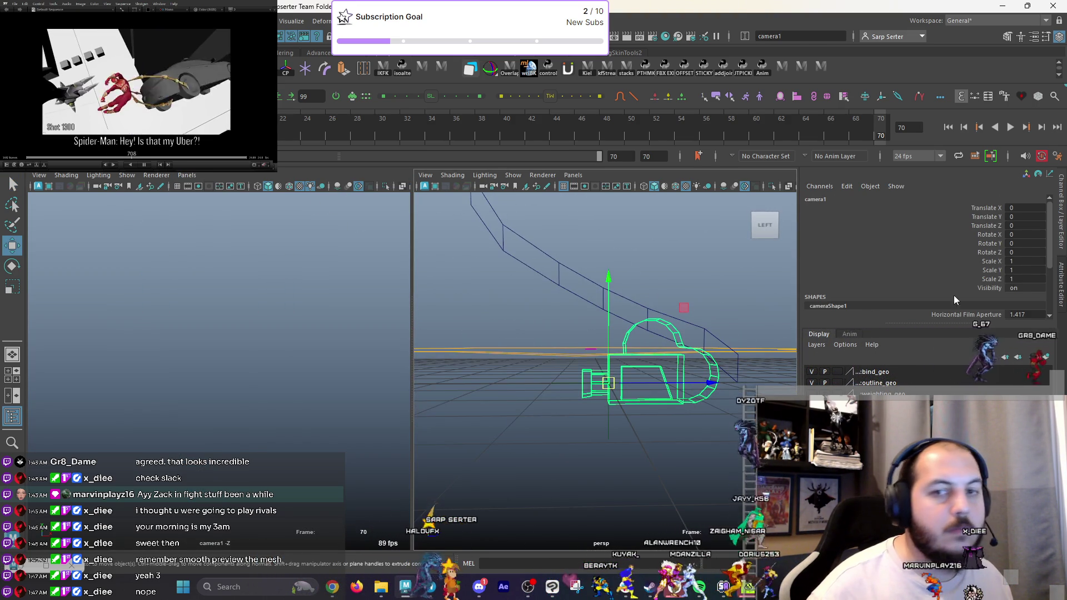
{"action": "key", "text": "ctrl+z"}
{"action": "mouse_move", "coordinate": [656, 331]}
{"action": "left_mouse_down", "text": "alt"}
{"action": "mouse_move", "coordinate": [590, 274]}
{"action": "mouse_move", "coordinate": [445, 358]}
{"action": "mouse_move", "coordinate": [543, 328]}
{"action": "mouse_move", "coordinate": [650, 448]}
{"action": "mouse_move", "coordinate": [581, 362]}
{"action": "left_mouse_up", "text": "alt"}
{"action": "key", "text": "q"}
{"action": "left_click", "coordinate": [512, 381]}
{"action": "mouse_move", "coordinate": [512, 381]}
{"action": "left_mouse_down", "text": "alt"}
{"action": "mouse_move", "coordinate": [459, 343]}
{"action": "mouse_move", "coordinate": [629, 357]}
{"action": "mouse_move", "coordinate": [609, 317]}
{"action": "mouse_move", "coordinate": [682, 424]}
{"action": "left_mouse_up", "text": "alt"}
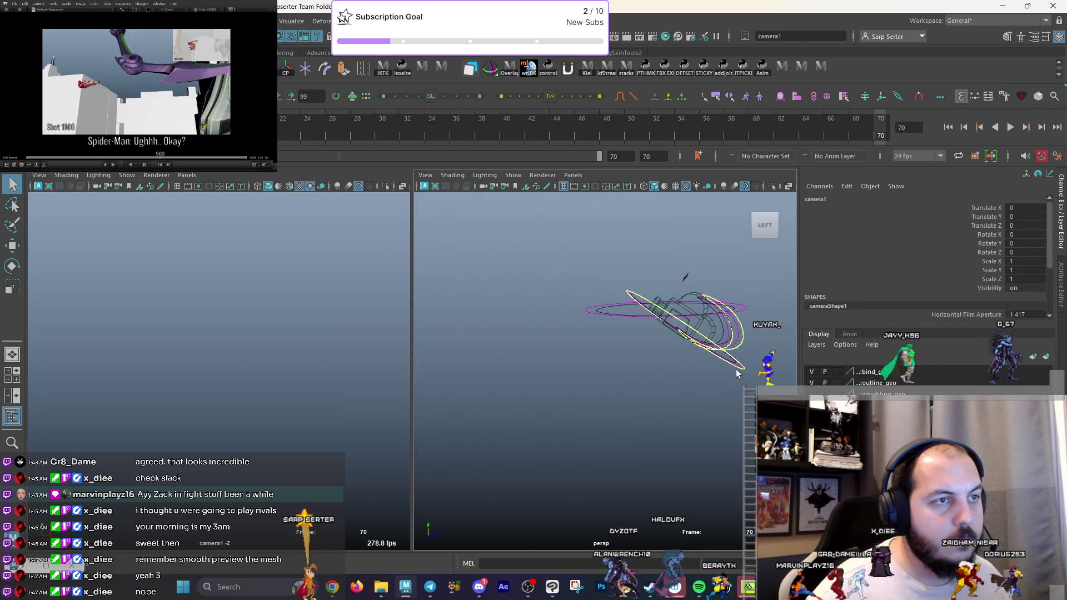
{"action": "left_click", "coordinate": [661, 322]}
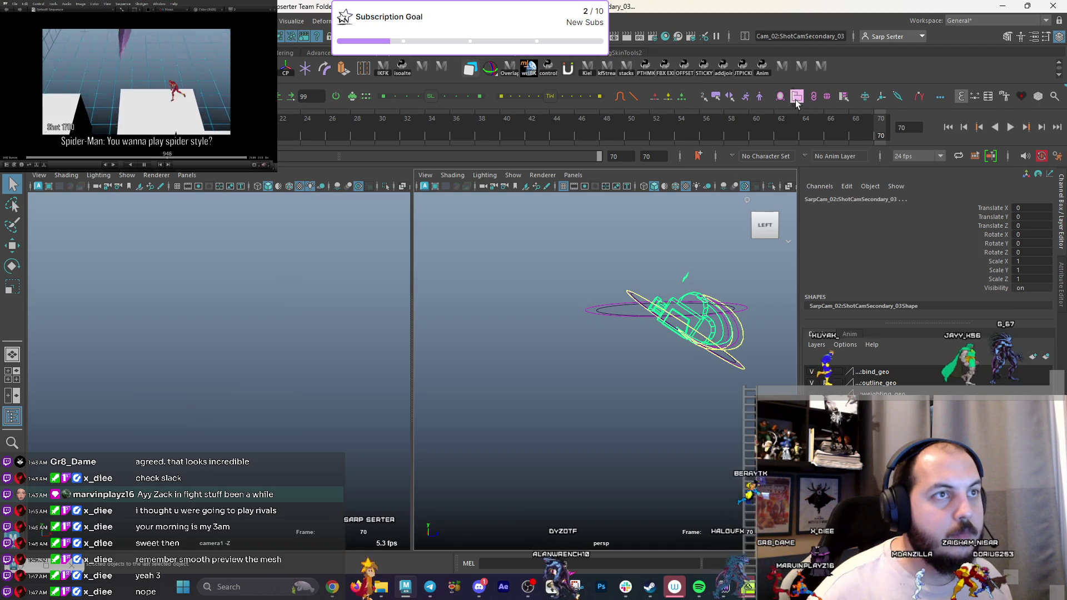
{"action": "left_click", "coordinate": [611, 244]}
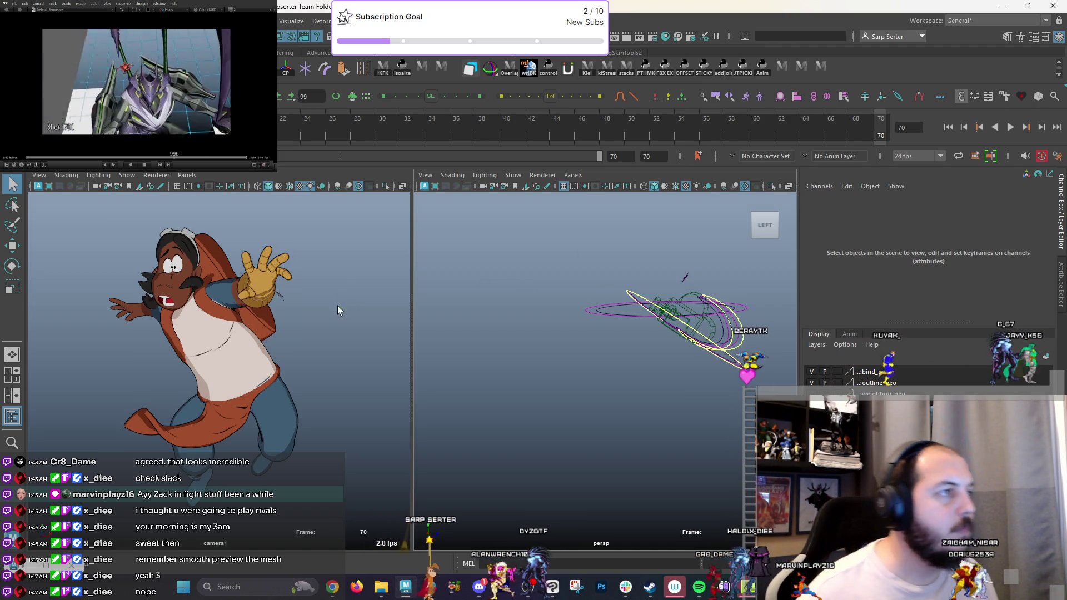
{"action": "left_click", "coordinate": [56, 21]}
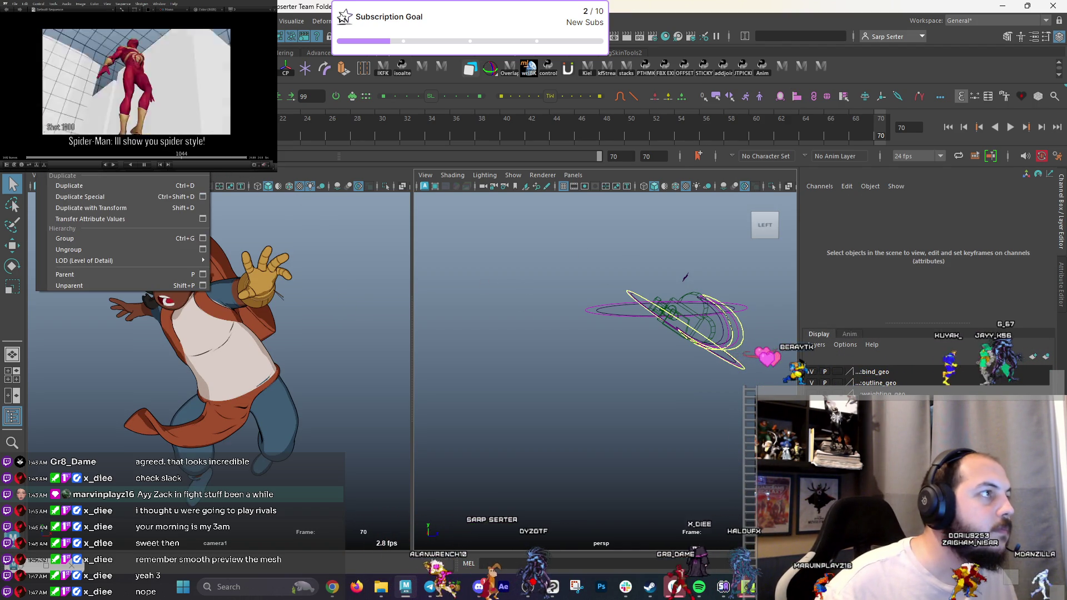
Save the scene as Maya ASCII file RyderRenderShot and show the 1920x1920 frame
{"action": "left_click", "coordinate": [67, 73]}
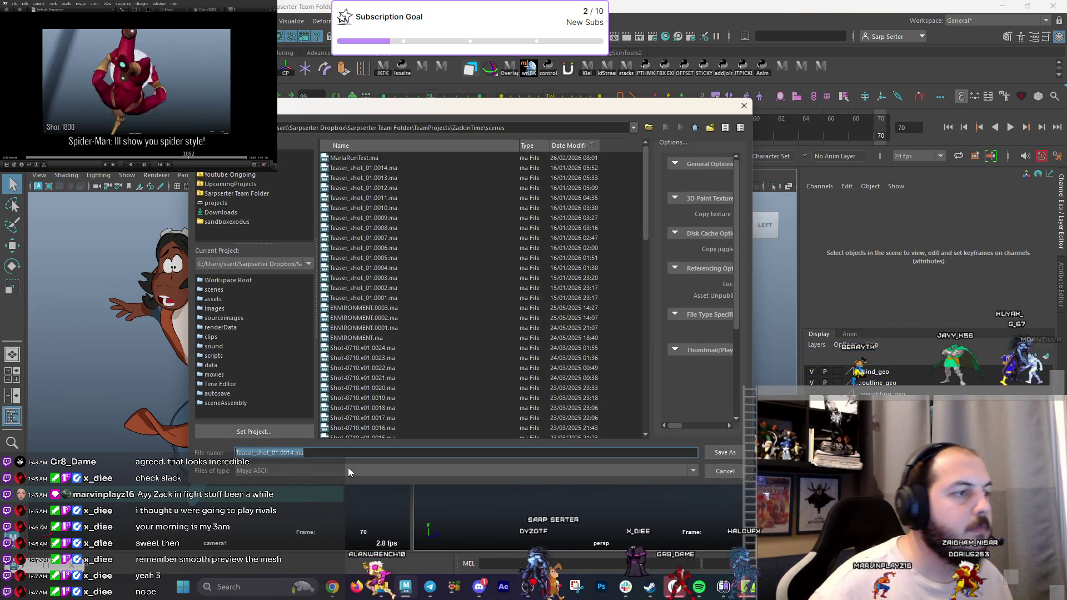
{"action": "left_click", "coordinate": [278, 469]}
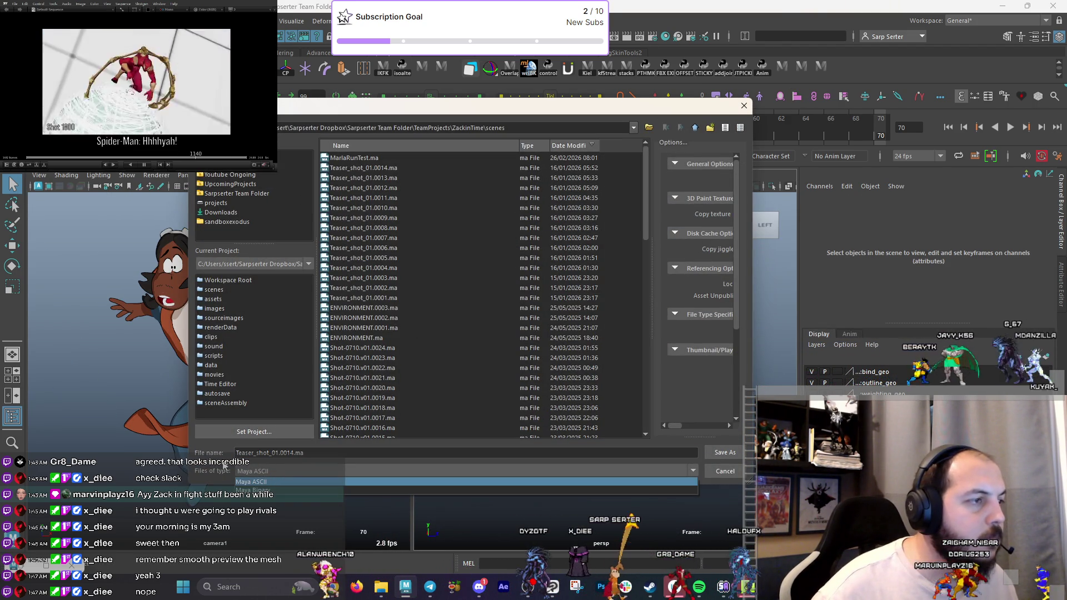
{"action": "left_click", "coordinate": [250, 482]}
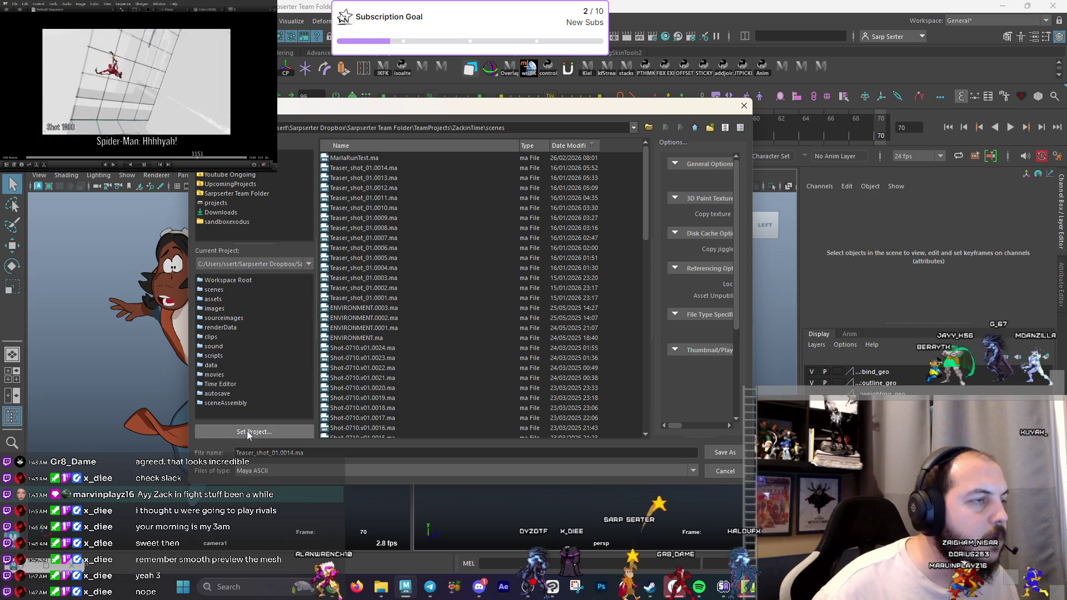
{"action": "triple_click", "coordinate": [328, 451]}
{"action": "type", "text": "RyderRenderShot"}
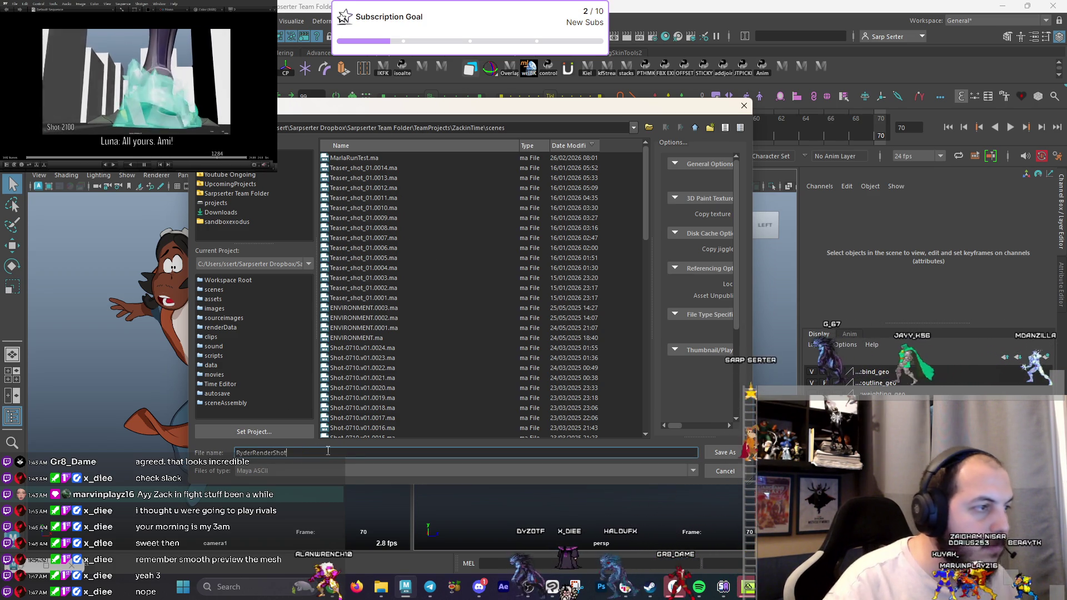
{"action": "key", "text": "Return"}
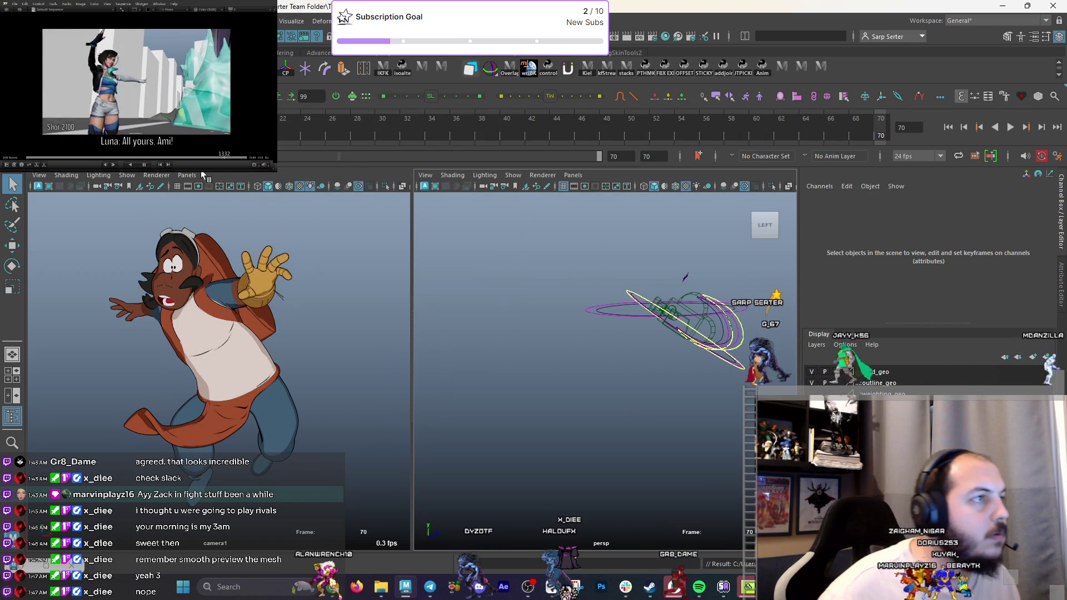
{"action": "left_click", "coordinate": [199, 185]}
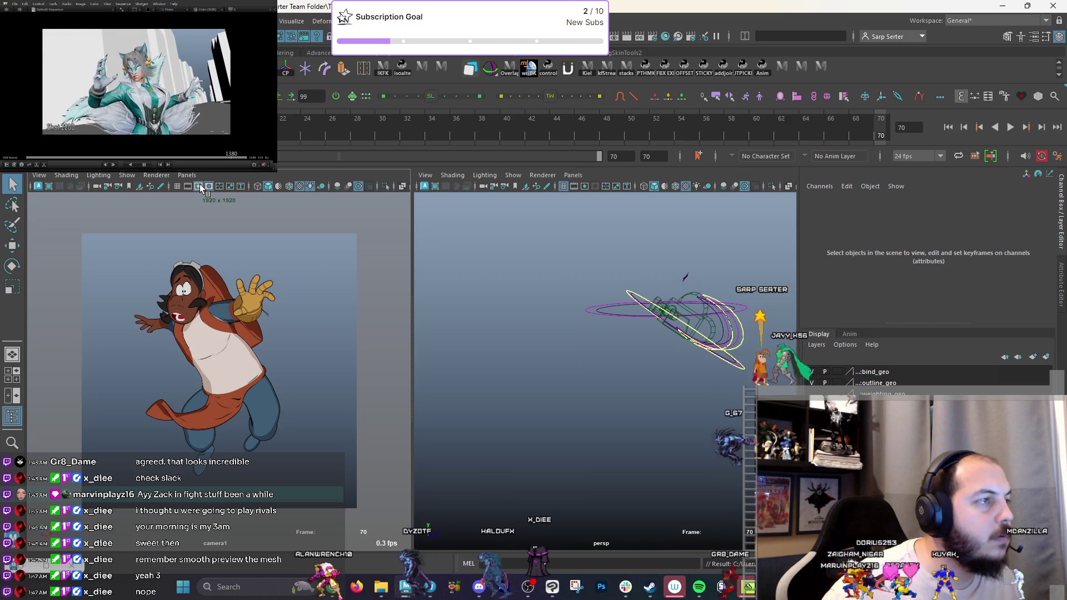
{"action": "left_click", "coordinate": [199, 186]}
{"action": "left_click", "coordinate": [665, 36]}
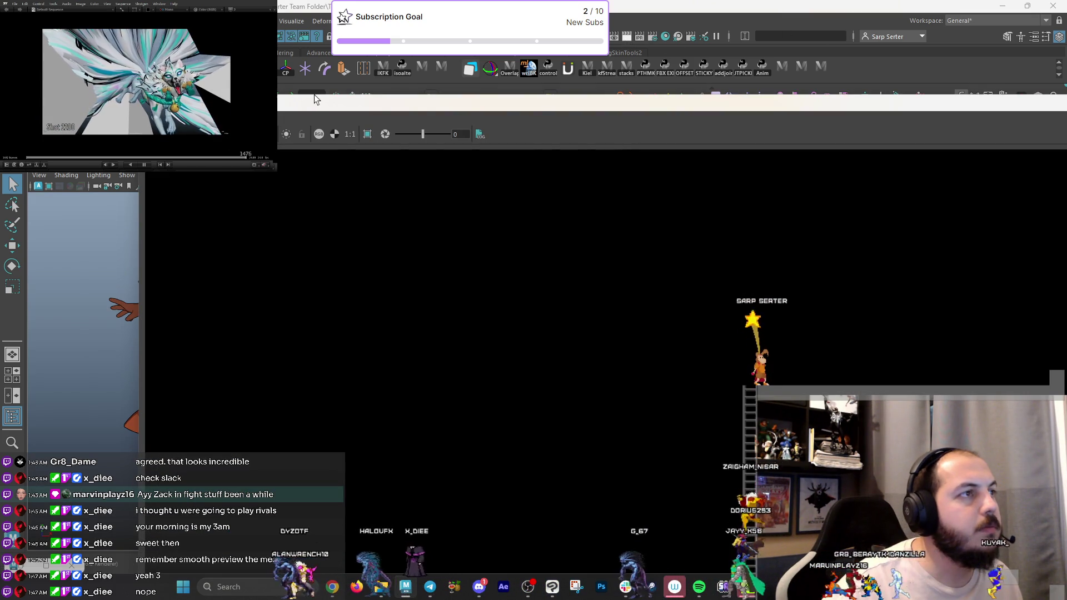
{"action": "double_click", "coordinate": [434, 97]}
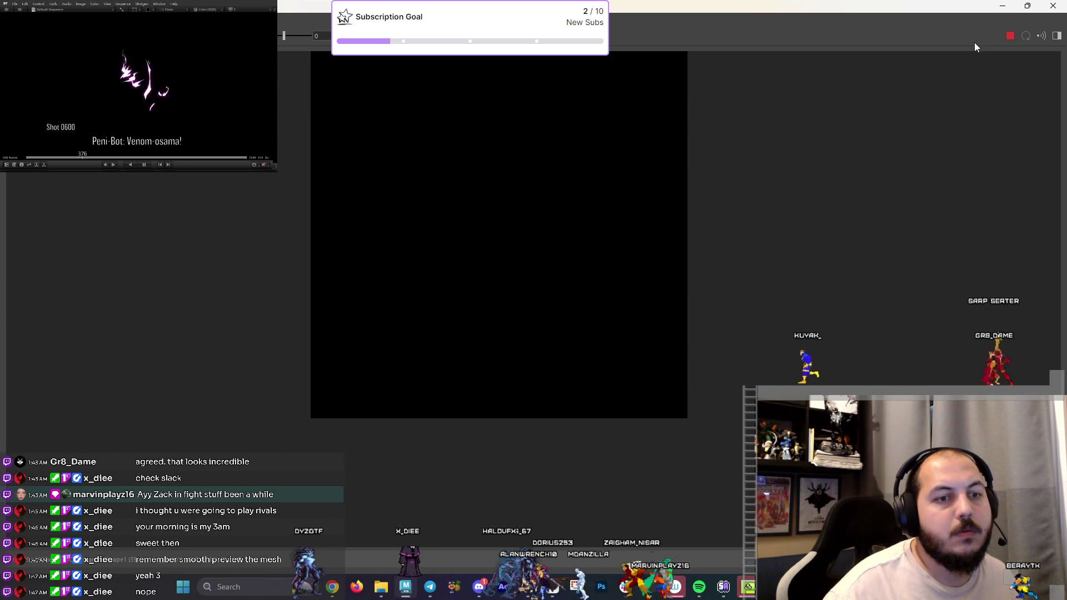
{"action": "left_click", "coordinate": [1028, 6]}
{"action": "left_click", "coordinate": [852, 153]}
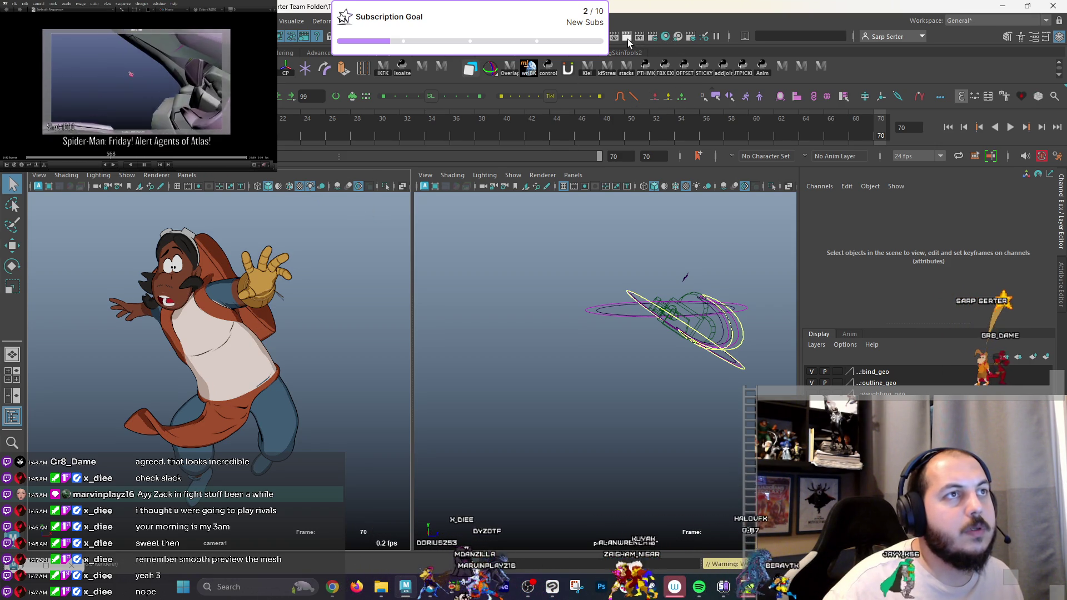
{"action": "left_click", "coordinate": [627, 39]}
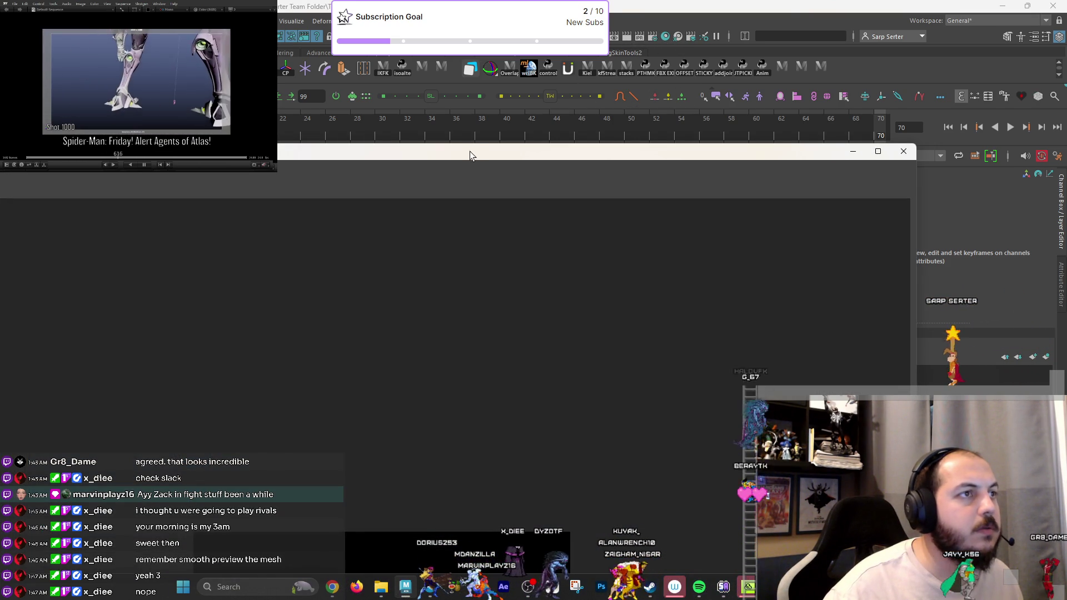
{"action": "double_click", "coordinate": [469, 151]}
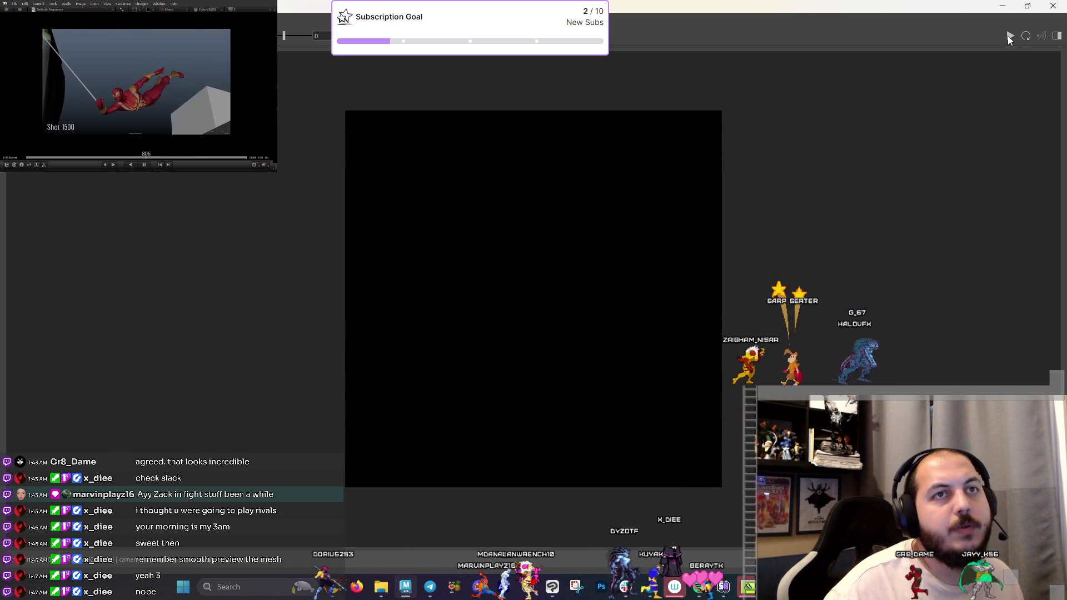
{"action": "left_click", "coordinate": [1010, 36]}
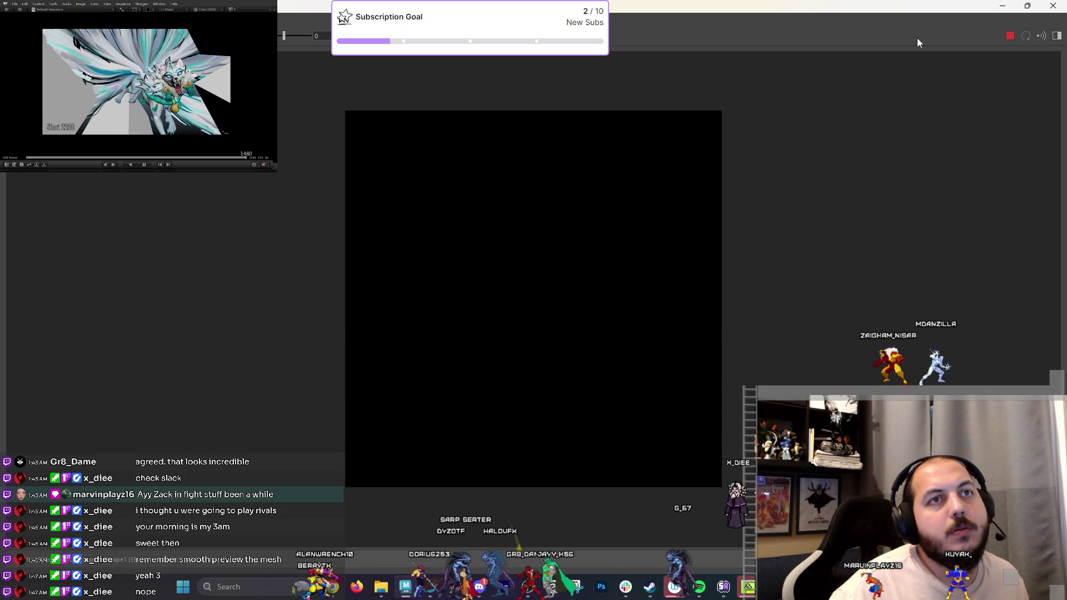
{"action": "left_click", "coordinate": [1028, 5]}
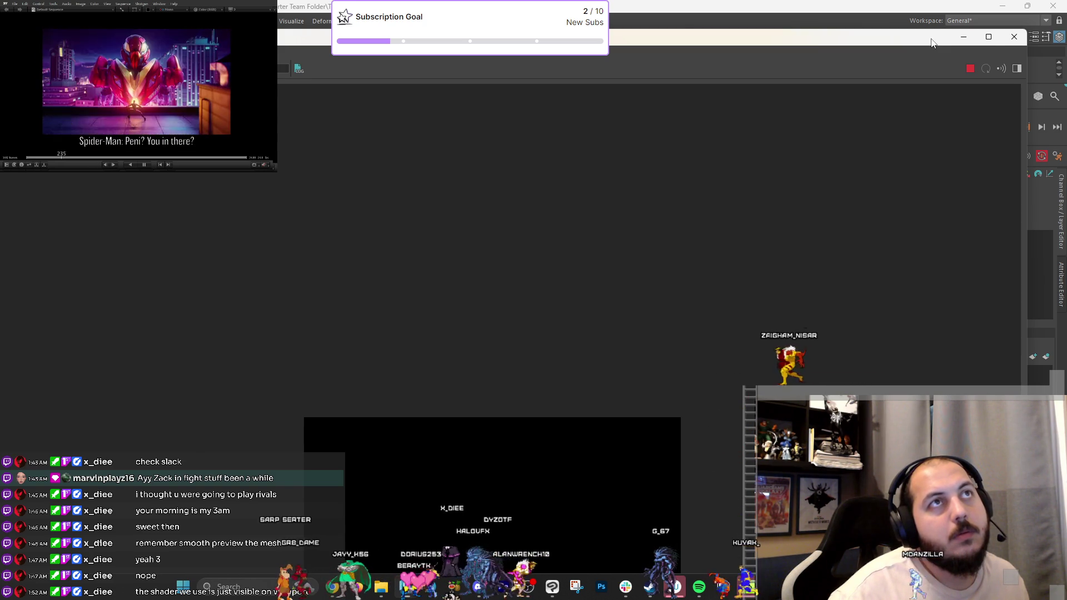
{"action": "left_click", "coordinate": [956, 40]}
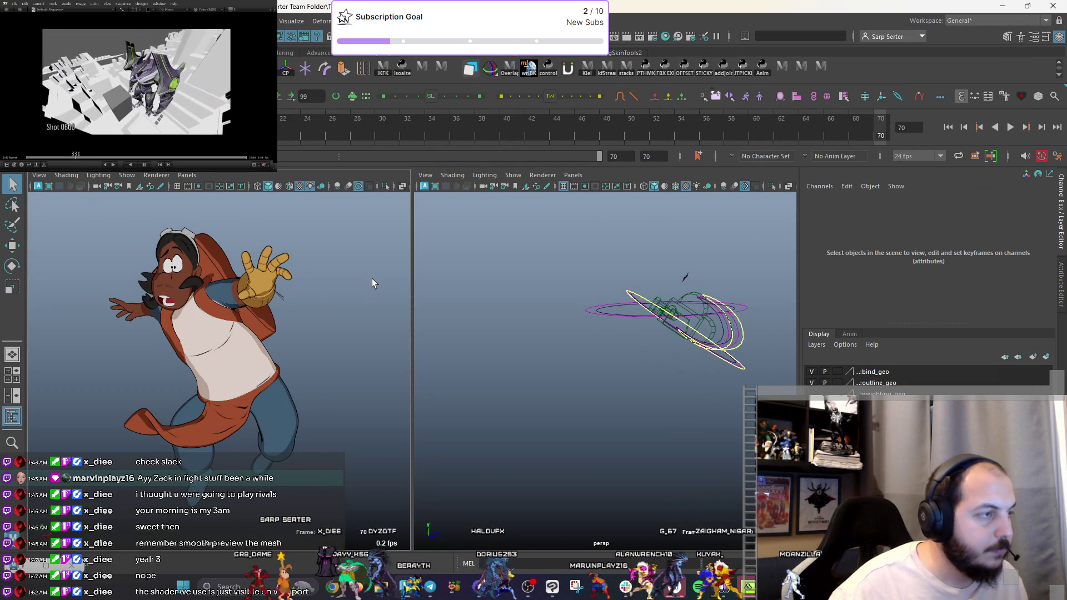
{"action": "key", "text": "alt+b"}
{"action": "key", "text": "alt+b"}
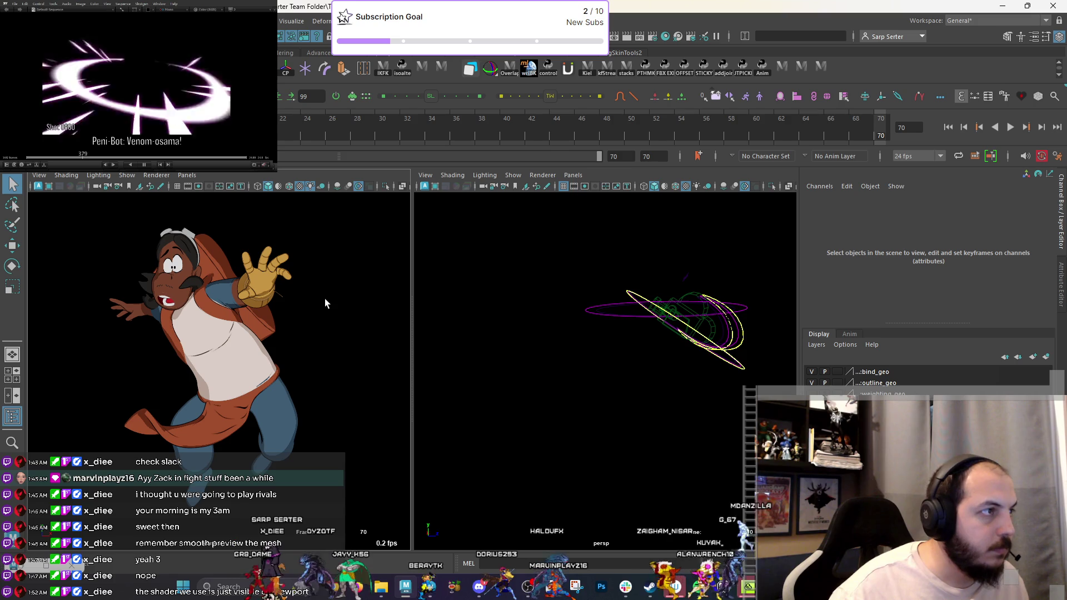
{"action": "key", "text": "alt+b"}
{"action": "key", "text": "alt+b"}
{"action": "key", "text": "alt+b"}
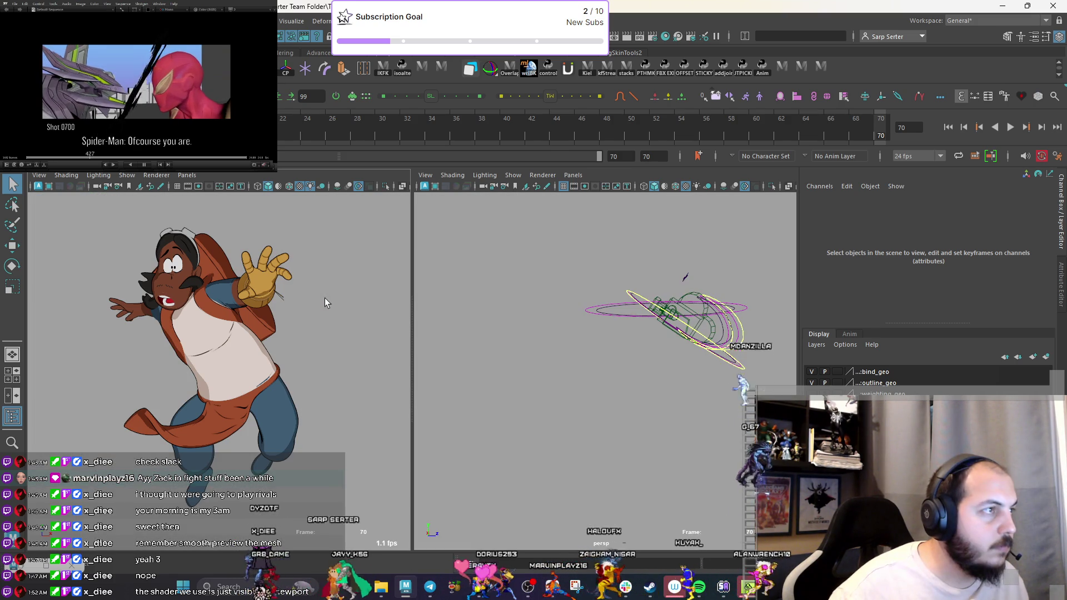
{"action": "key", "text": "alt+b"}
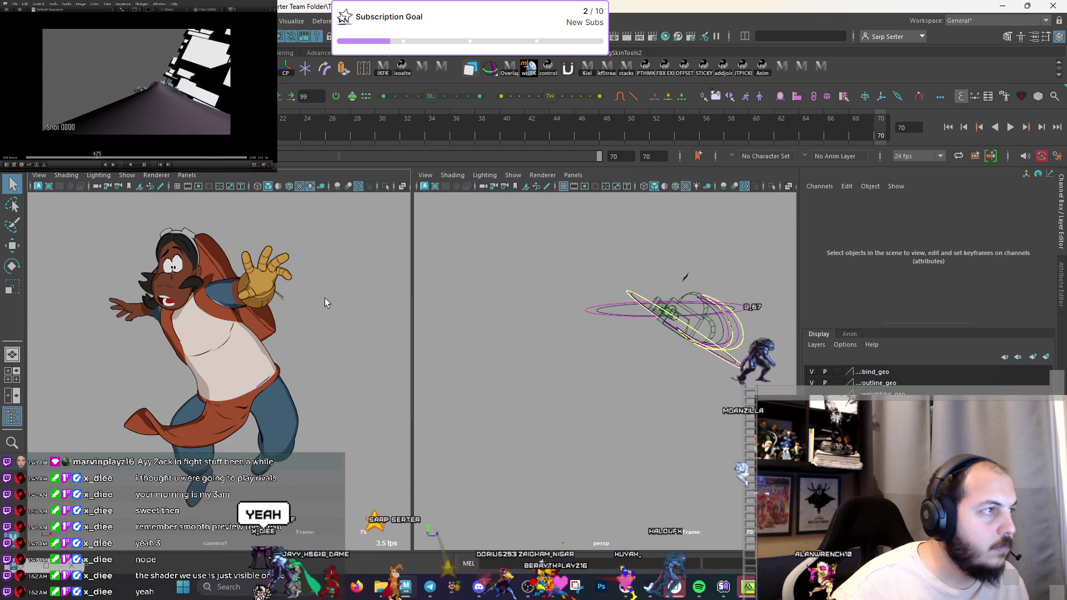
{"action": "key", "text": "alt+b"}
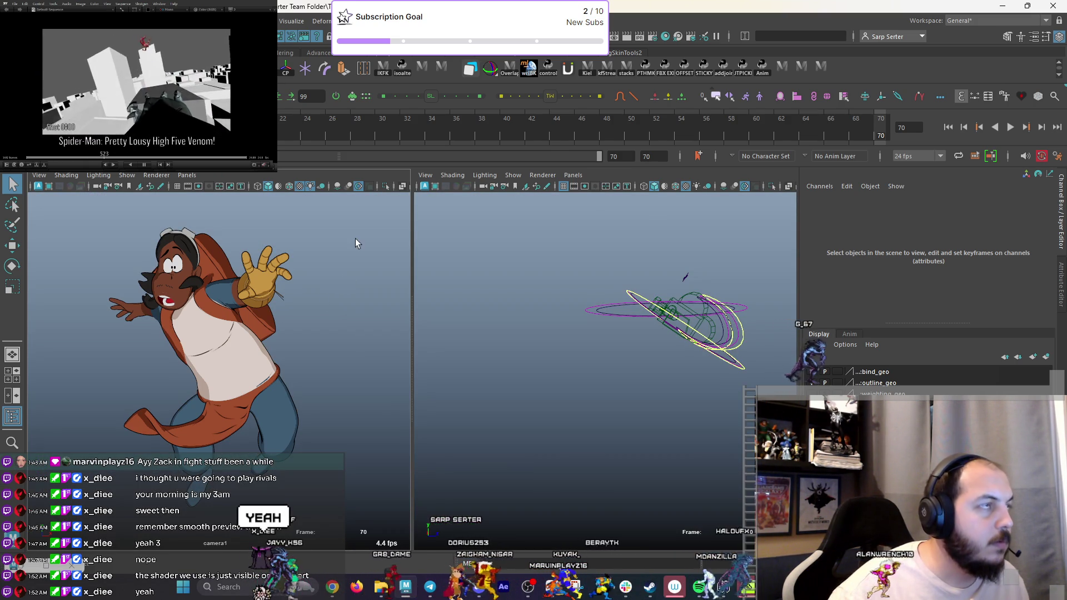
Set the plane's surface shader Out Color to bright green
{"action": "left_click", "coordinate": [177, 21]}
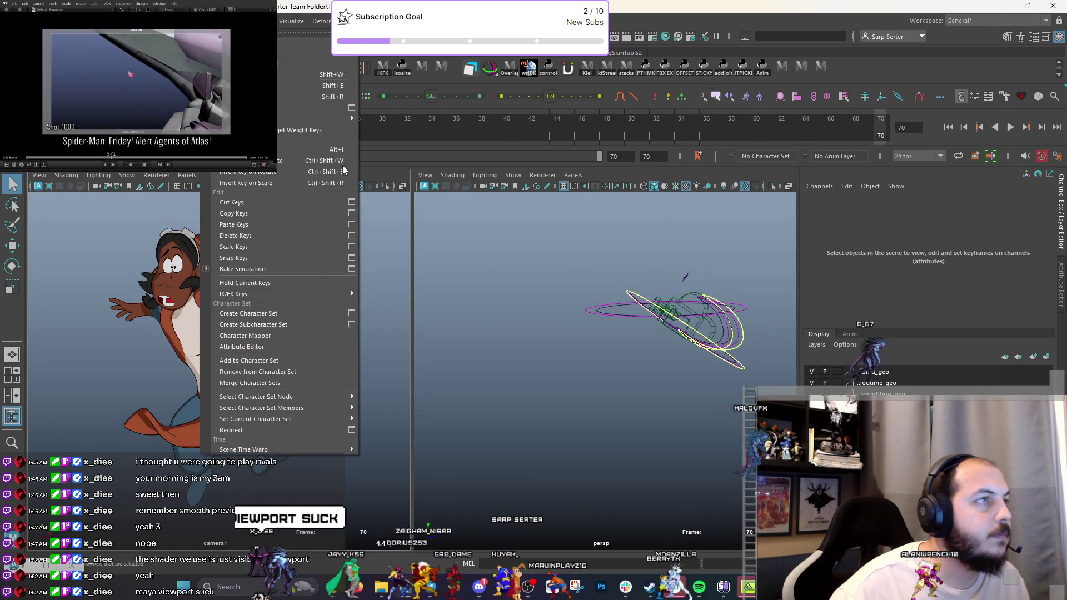
{"action": "left_click", "coordinate": [309, 166]}
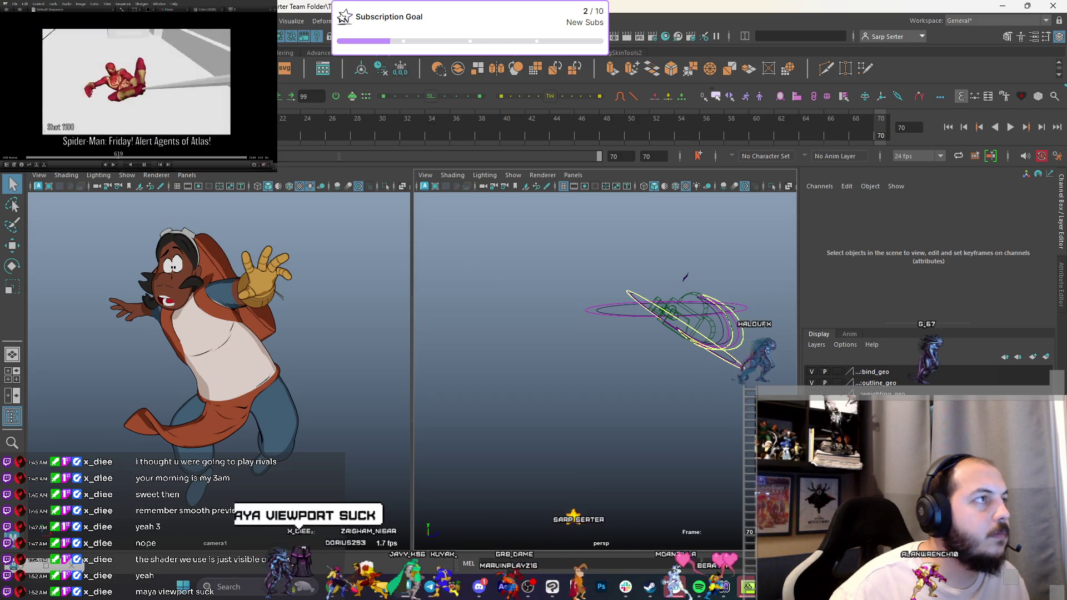
{"action": "left_click", "coordinate": [342, 53]}
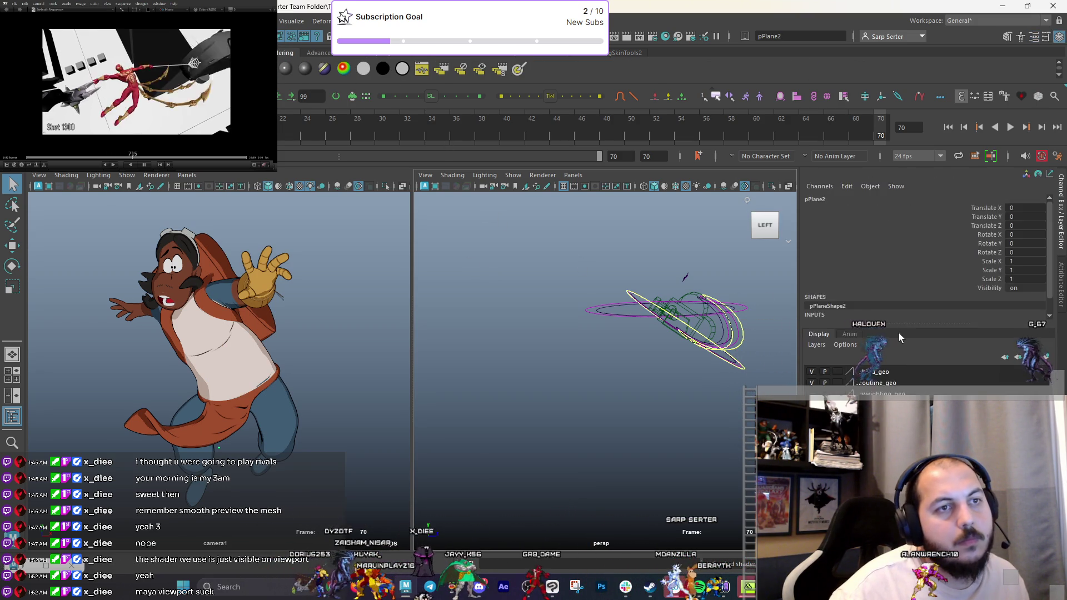
{"action": "key", "text": "ctrl+a"}
{"action": "left_click", "coordinate": [961, 199]}
{"action": "left_click", "coordinate": [908, 326]}
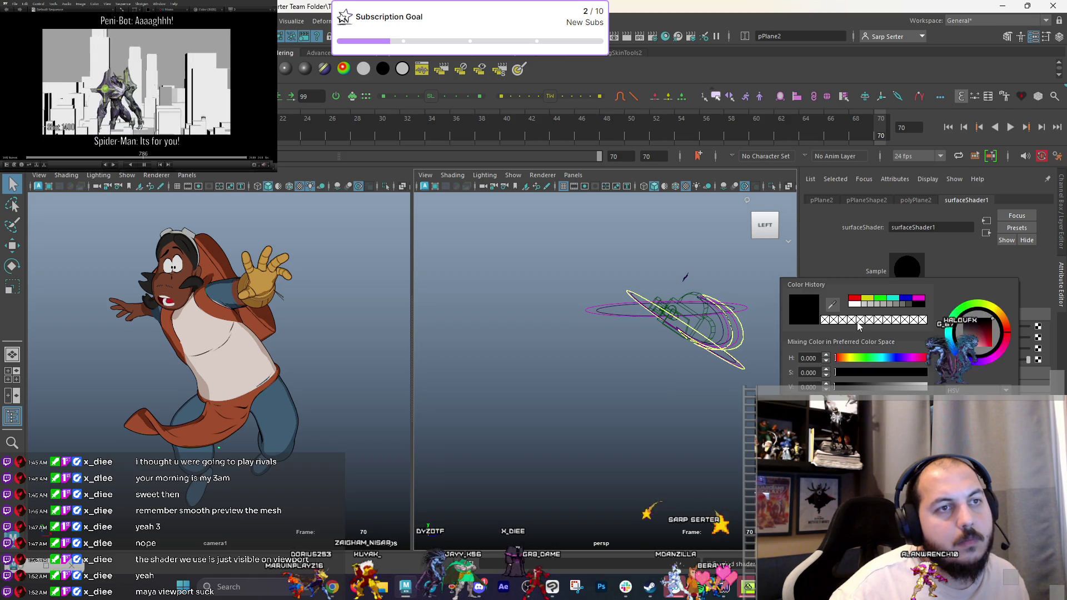
{"action": "left_click", "coordinate": [883, 300]}
Scale up and tilt the green plane to fill the background behind the character
{"action": "key", "text": "w"}
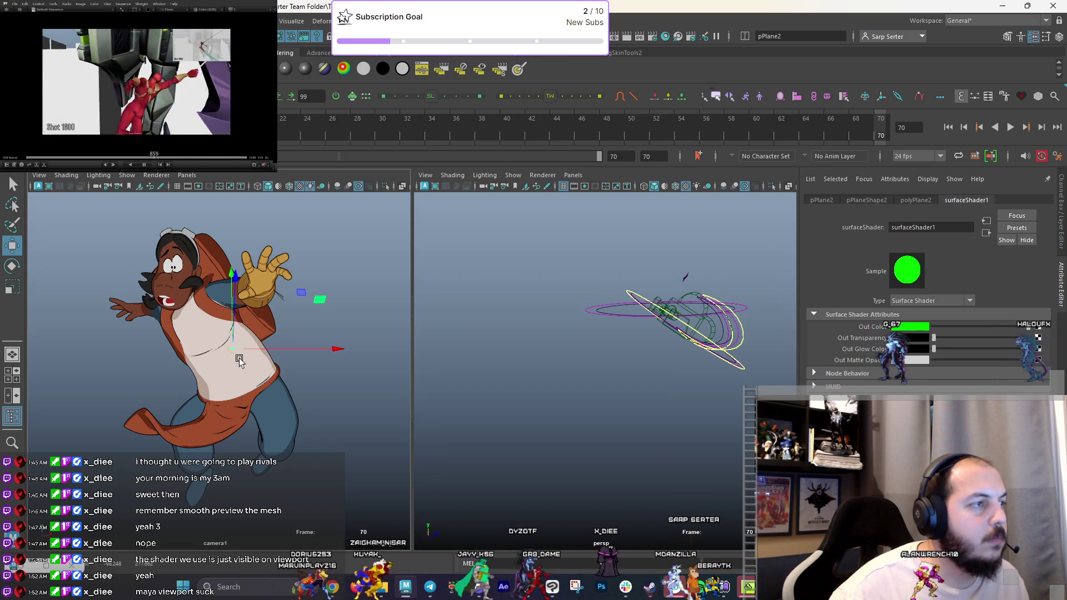
{"action": "left_click_drag", "start_coordinate": [236, 352], "coordinate": [300, 347]}
{"action": "key", "text": "f"}
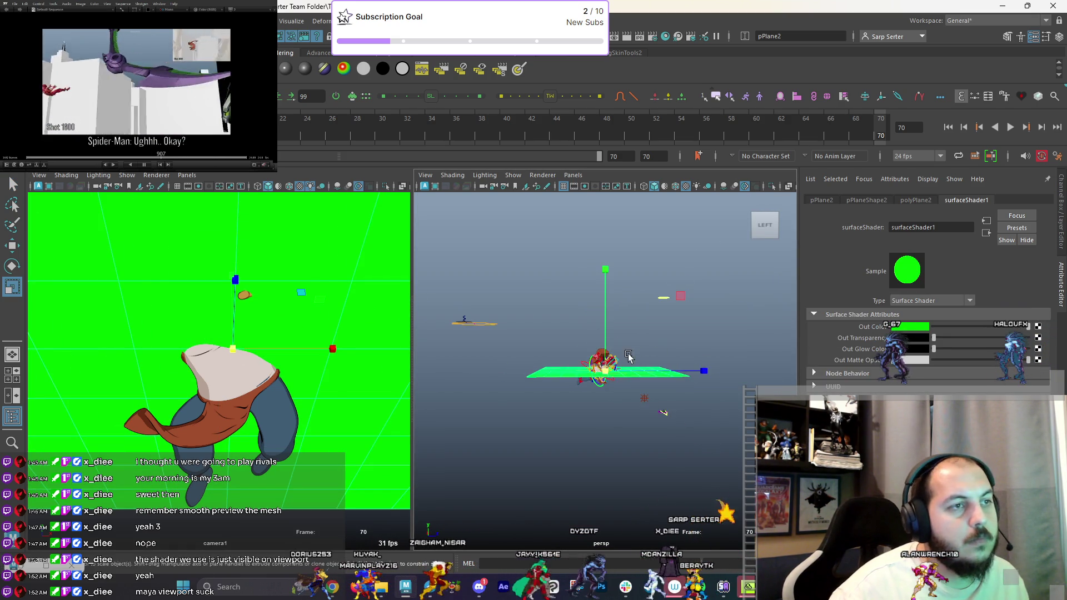
{"action": "key", "text": "e"}
{"action": "mouse_move", "coordinate": [672, 302]}
{"action": "left_mouse_down"}
{"action": "mouse_move", "coordinate": [623, 428]}
{"action": "mouse_move", "coordinate": [603, 436]}
{"action": "left_mouse_up"}
{"action": "key", "text": "w"}
{"action": "key", "text": "e"}
{"action": "left_click_drag", "start_coordinate": [244, 200], "coordinate": [265, 181]}
{"action": "key", "text": "q"}
{"action": "left_click", "coordinate": [532, 241]}
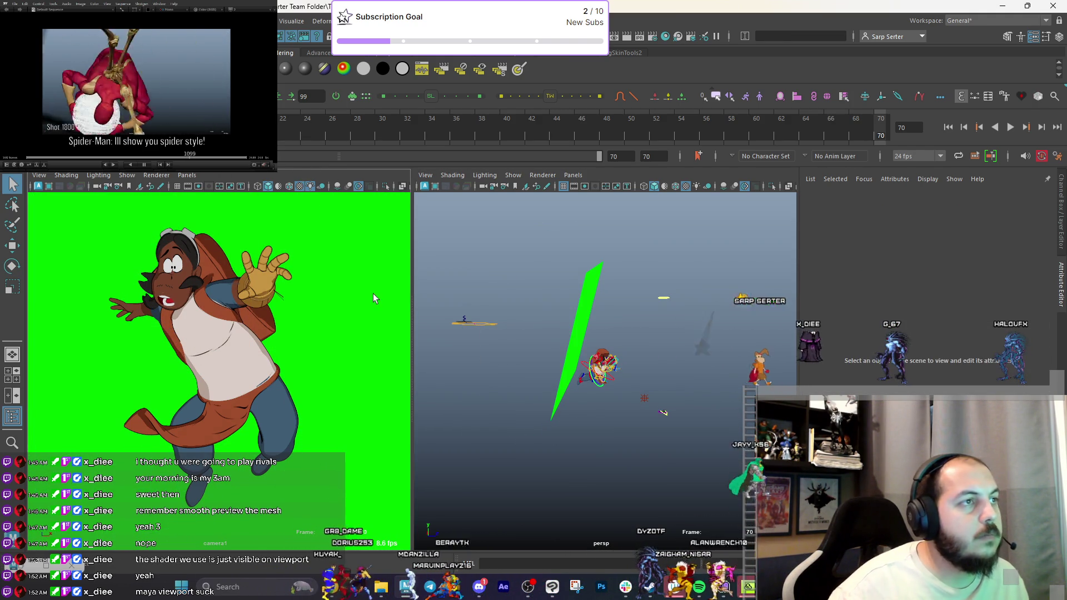
Widen the camera pane, zoom in on the character over green, and start the Snipping Tool
{"action": "key", "text": "space"}
{"action": "key", "text": "space"}
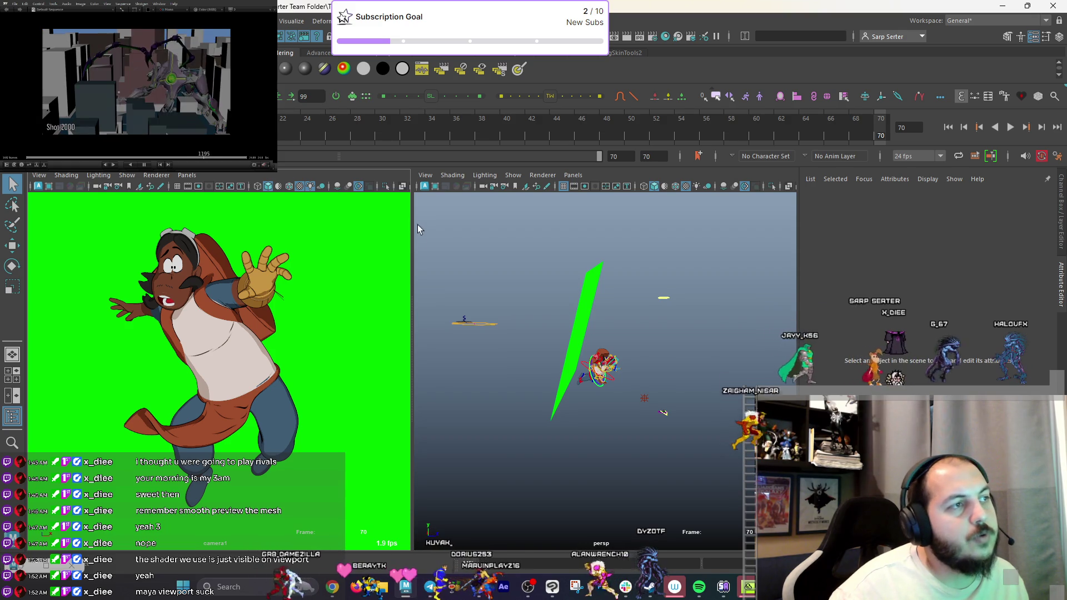
{"action": "left_click_drag", "start_coordinate": [414, 237], "coordinate": [591, 237]}
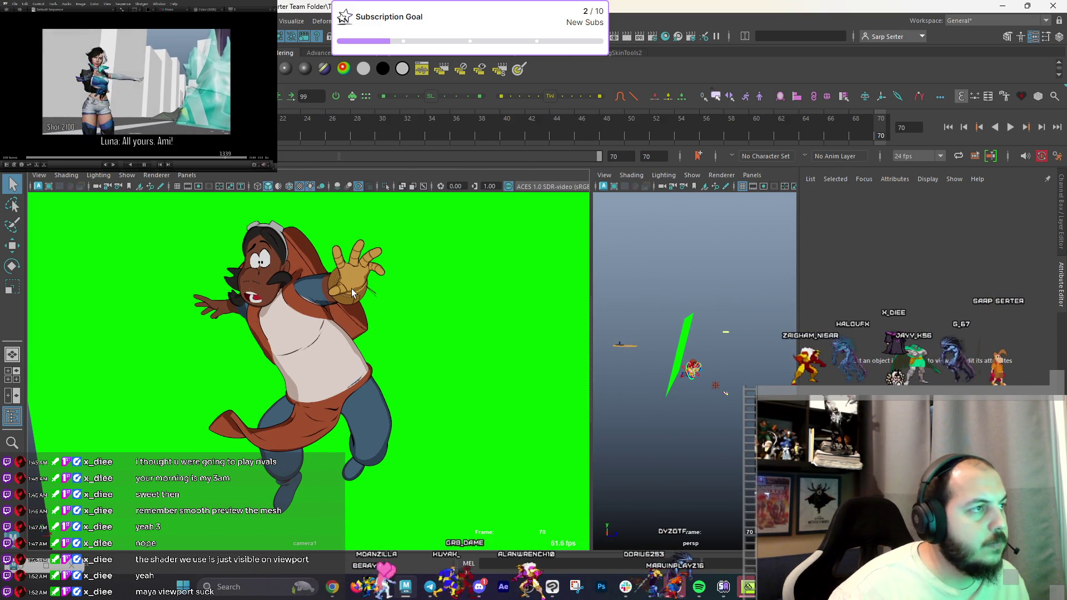
{"action": "right_click_drag", "start_coordinate": [345, 311], "coordinate": [405, 321]}
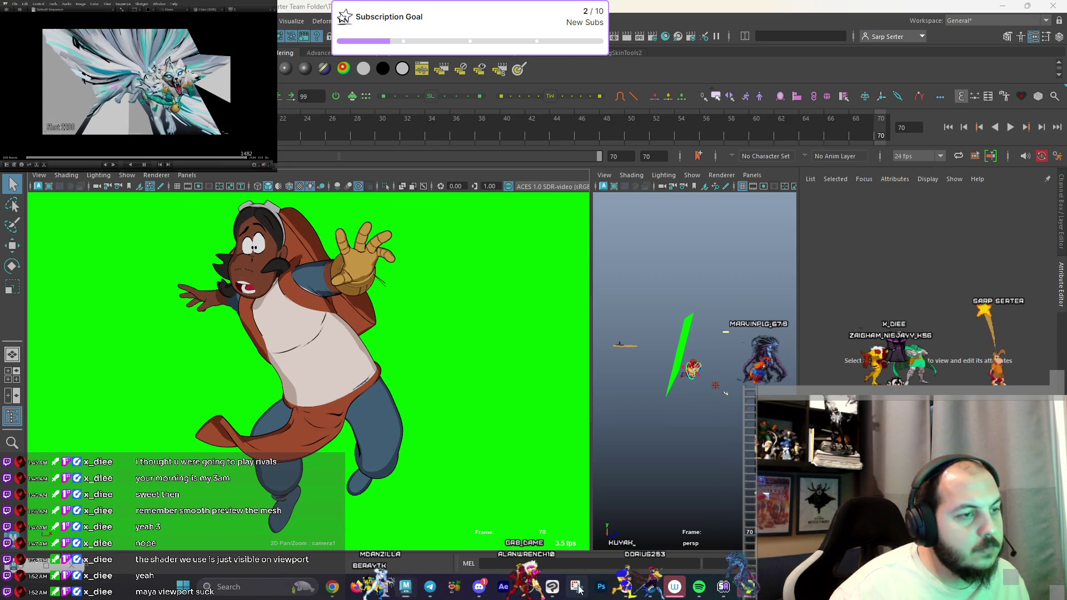
{"action": "left_click", "coordinate": [576, 587]}
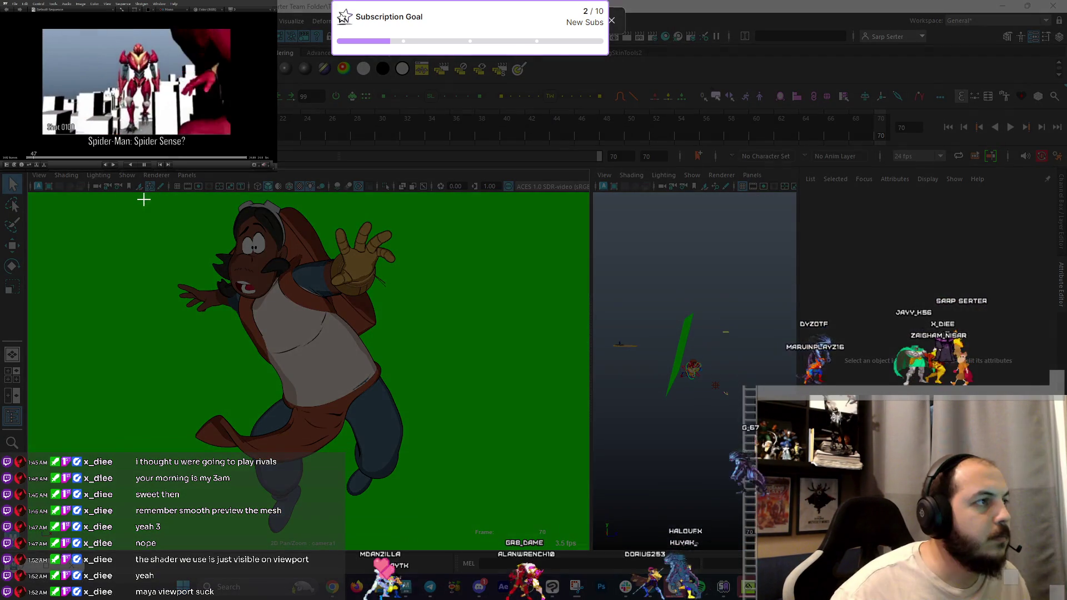
Snip the character region, then select and release Ryder's right-hand FK control in Maya
{"action": "mouse_move", "coordinate": [140, 196]}
{"action": "left_mouse_down"}
{"action": "mouse_move", "coordinate": [394, 379]}
{"action": "mouse_move", "coordinate": [433, 491]}
{"action": "mouse_move", "coordinate": [472, 538]}
{"action": "left_mouse_up"}
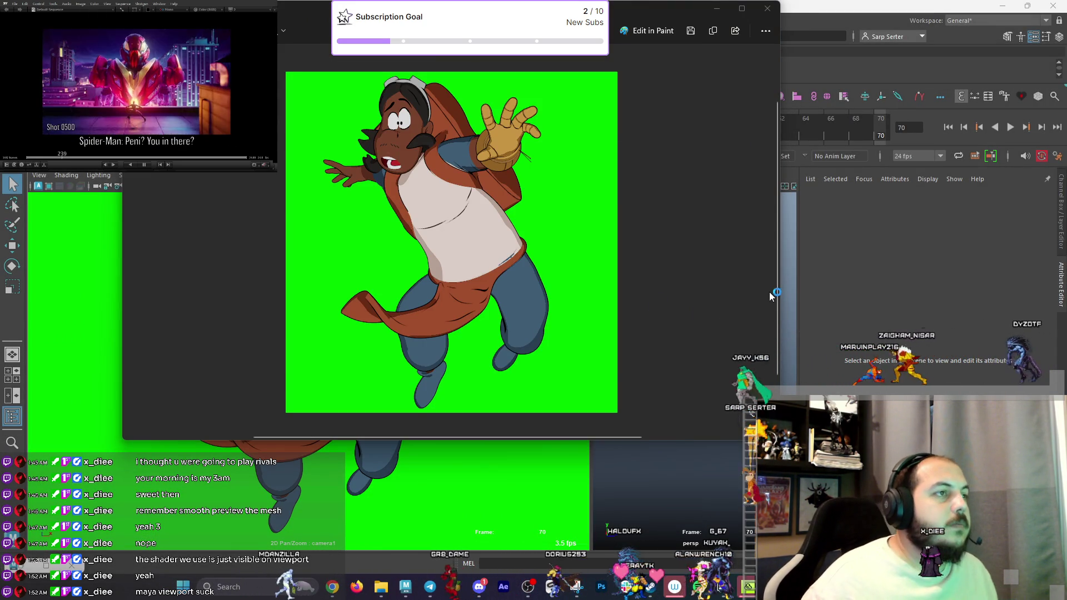
{"action": "left_click", "coordinate": [826, 66]}
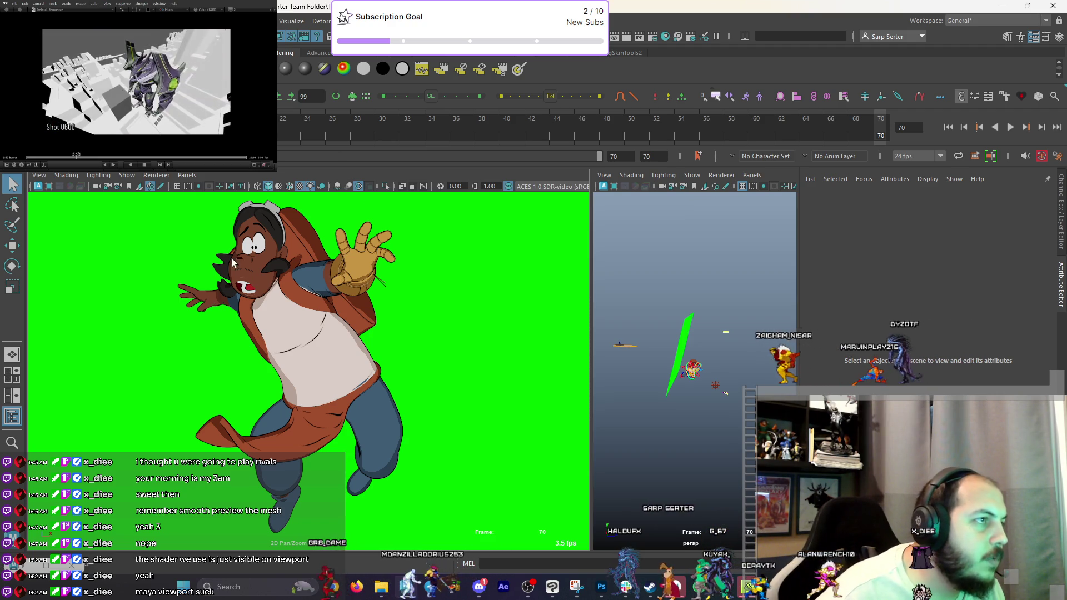
{"action": "key", "text": "e"}
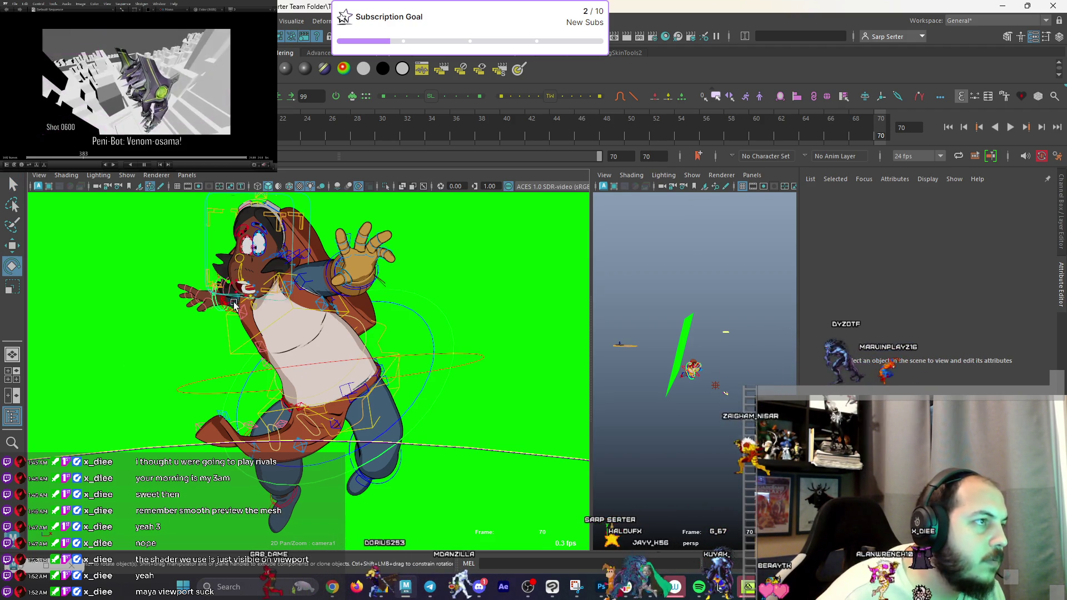
{"action": "left_click", "coordinate": [232, 307]}
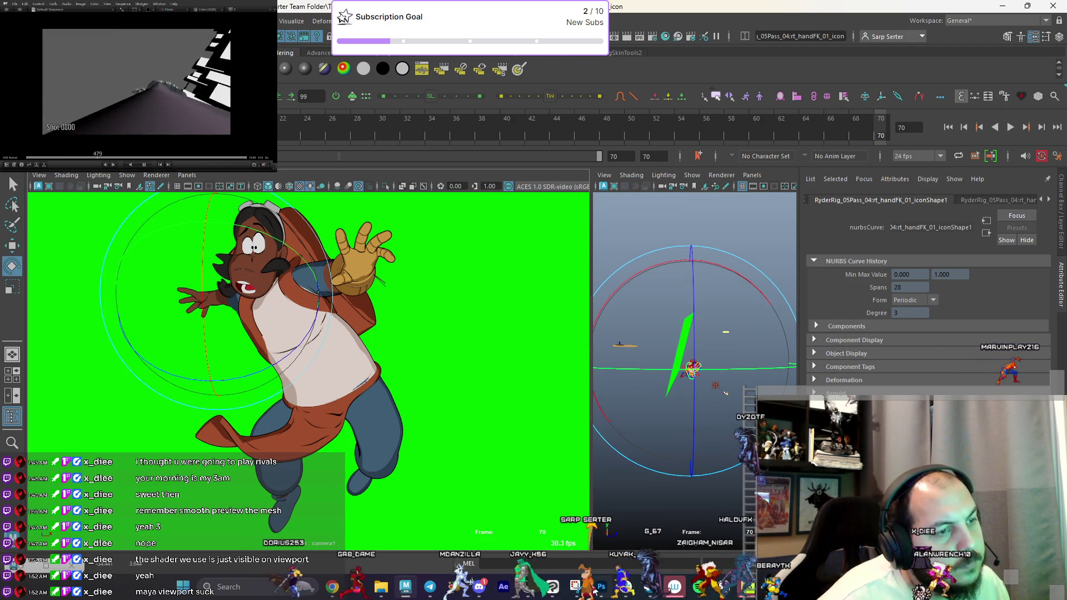
{"action": "left_click", "coordinate": [615, 399]}
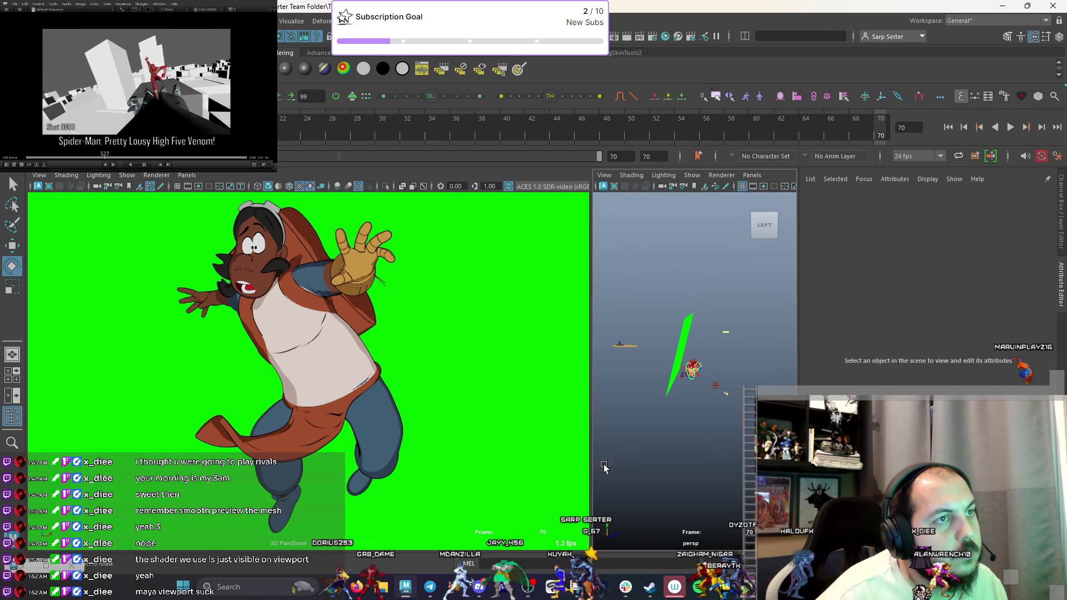
Re-snip the character on green from the camera view
{"action": "key", "text": "alt+Tab"}
{"action": "left_click", "coordinate": [176, 226]}
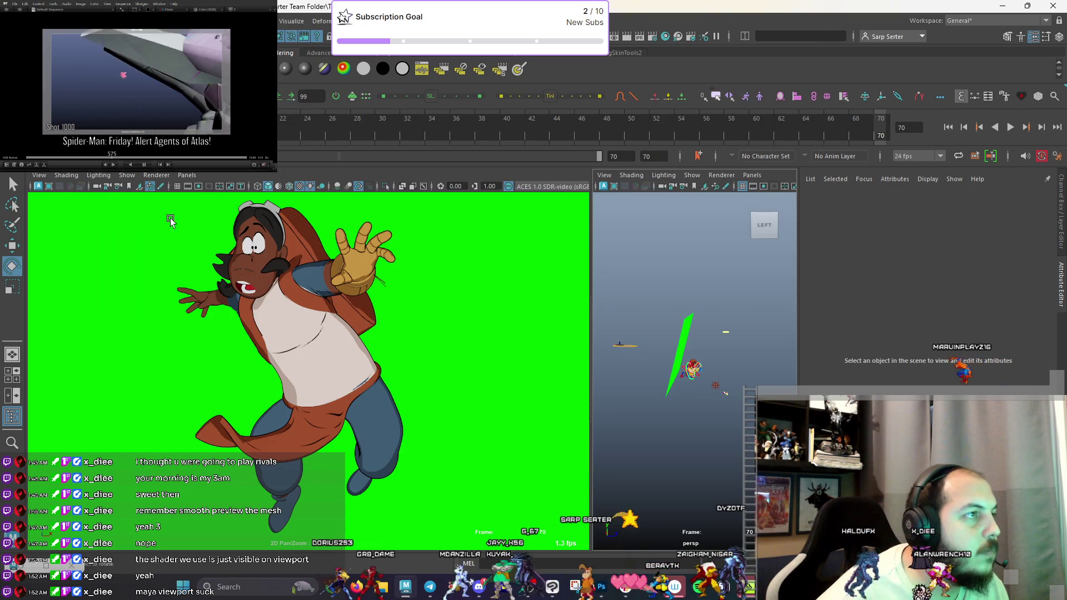
{"action": "key", "text": "super+shift+s"}
{"action": "mouse_move", "coordinate": [151, 199]}
{"action": "left_mouse_down"}
{"action": "mouse_move", "coordinate": [435, 480]}
{"action": "mouse_move", "coordinate": [448, 535]}
{"action": "left_mouse_up"}
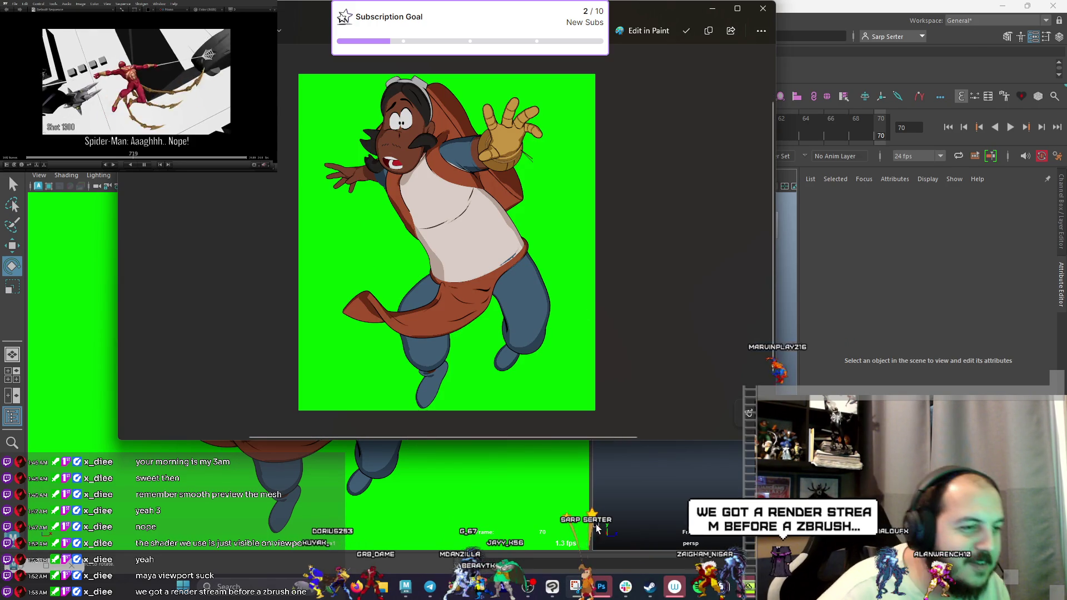
Create a new 597x614 px Photoshop document from the Clipboard preset
{"action": "left_click", "coordinate": [601, 587]}
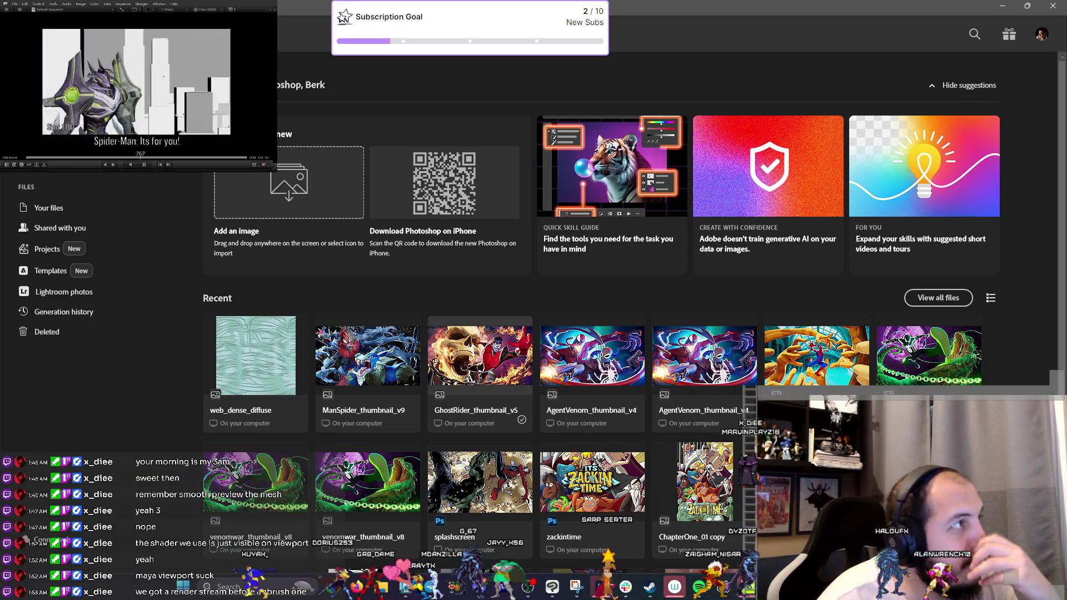
{"action": "key", "text": "ctrl+n"}
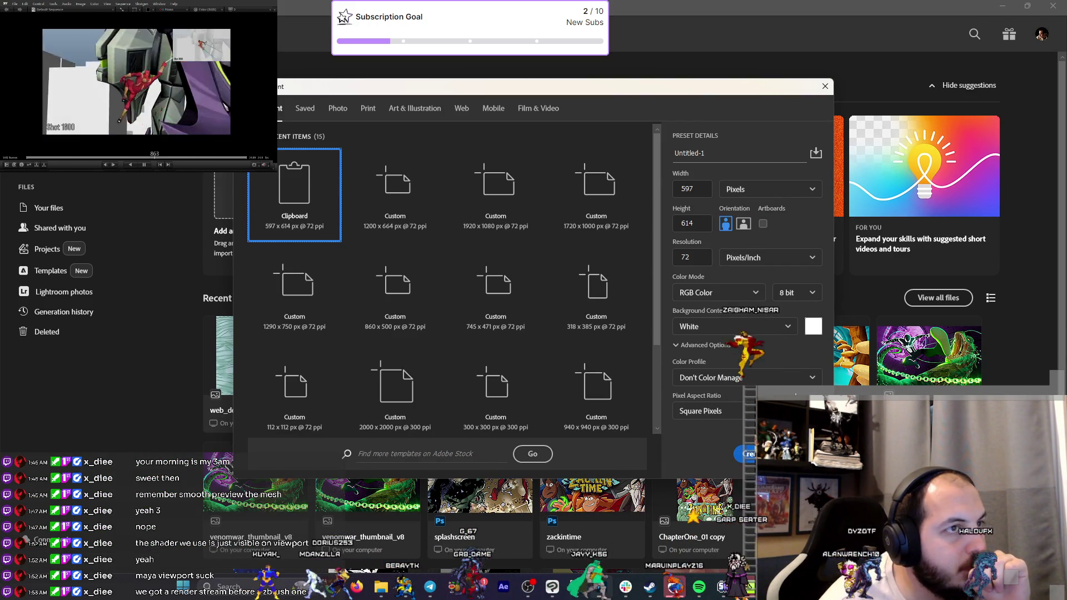
{"action": "key", "text": "Return"}
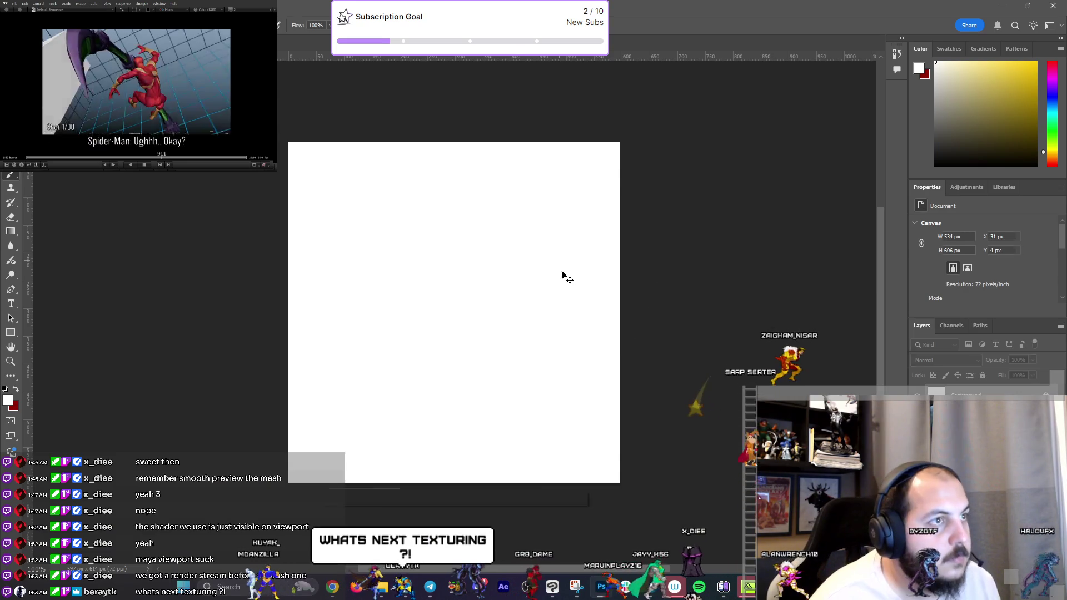
Paste the green-screen capture, unlock the layer, and crop all four edges to 534 x 606 px
{"action": "key", "text": "ctrl+v"}
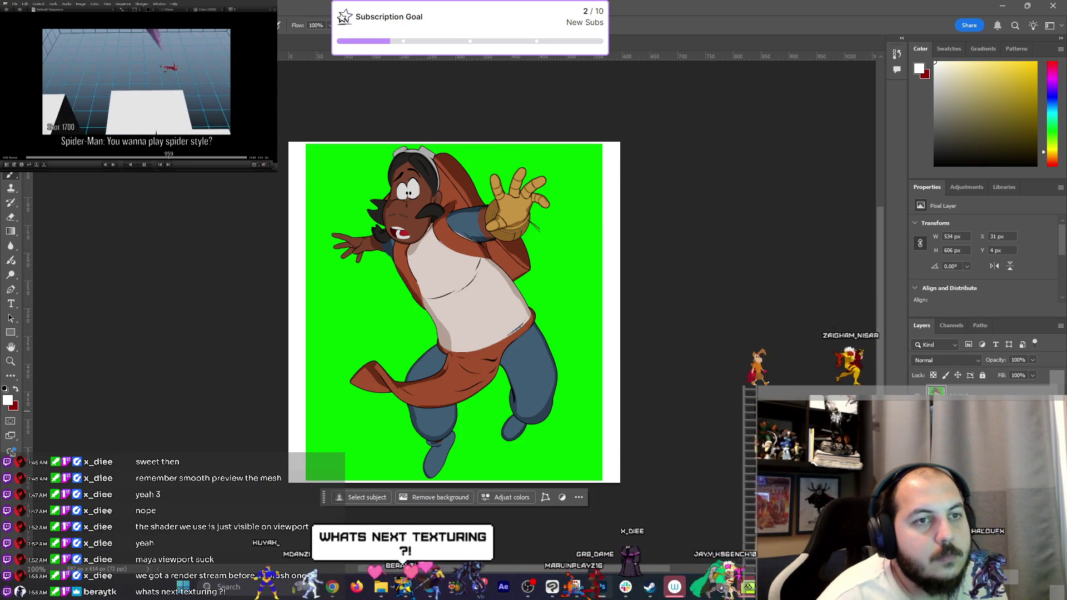
{"action": "left_click", "coordinate": [983, 376]}
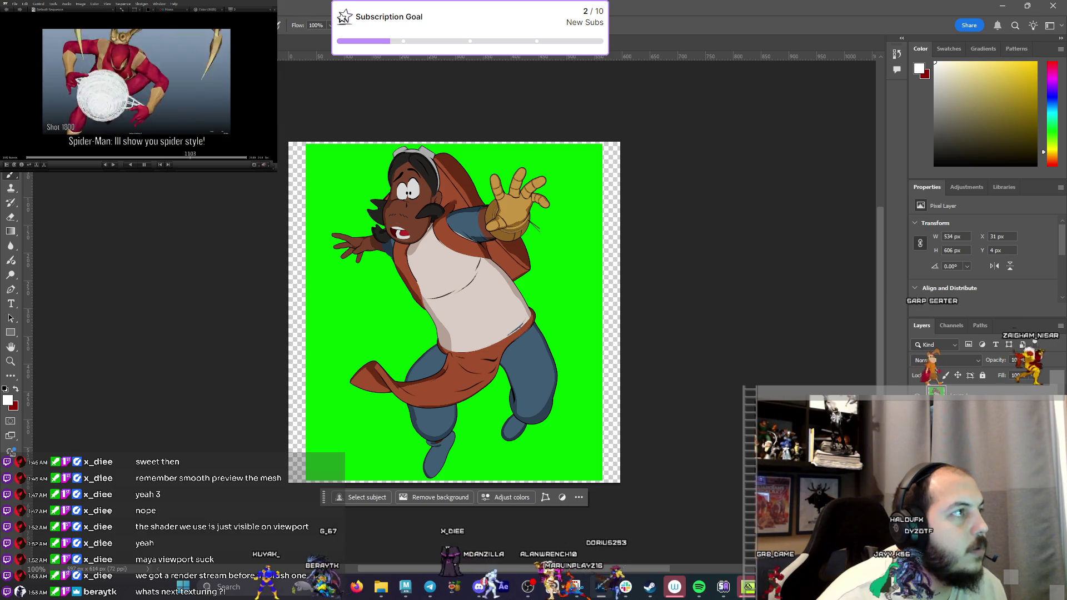
{"action": "key", "text": "c"}
{"action": "left_click_drag", "start_coordinate": [289, 311], "coordinate": [294, 308]}
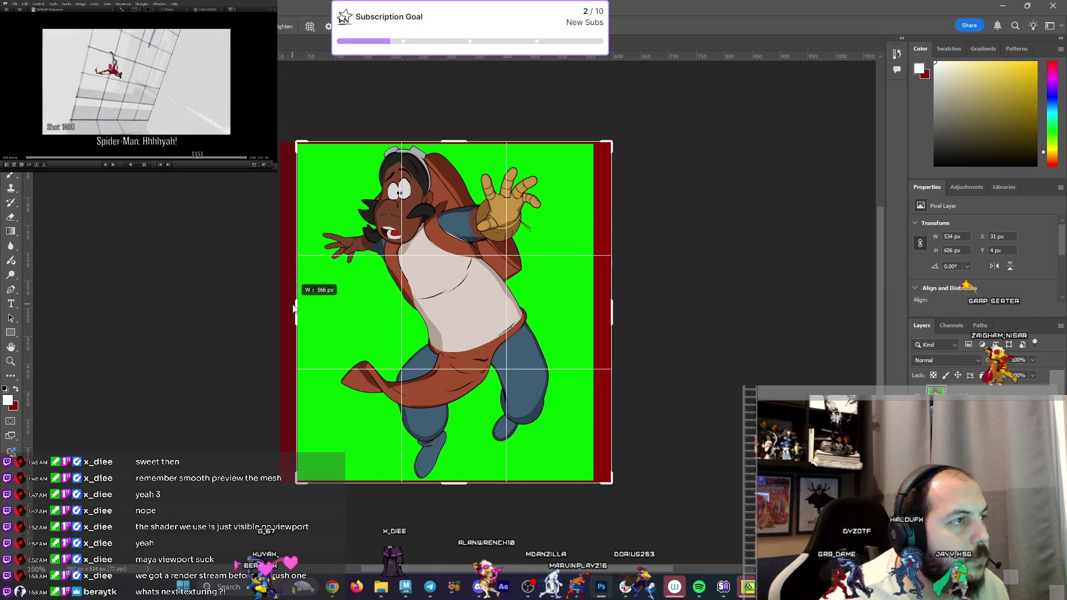
{"action": "left_click_drag", "start_coordinate": [612, 302], "coordinate": [593, 312]}
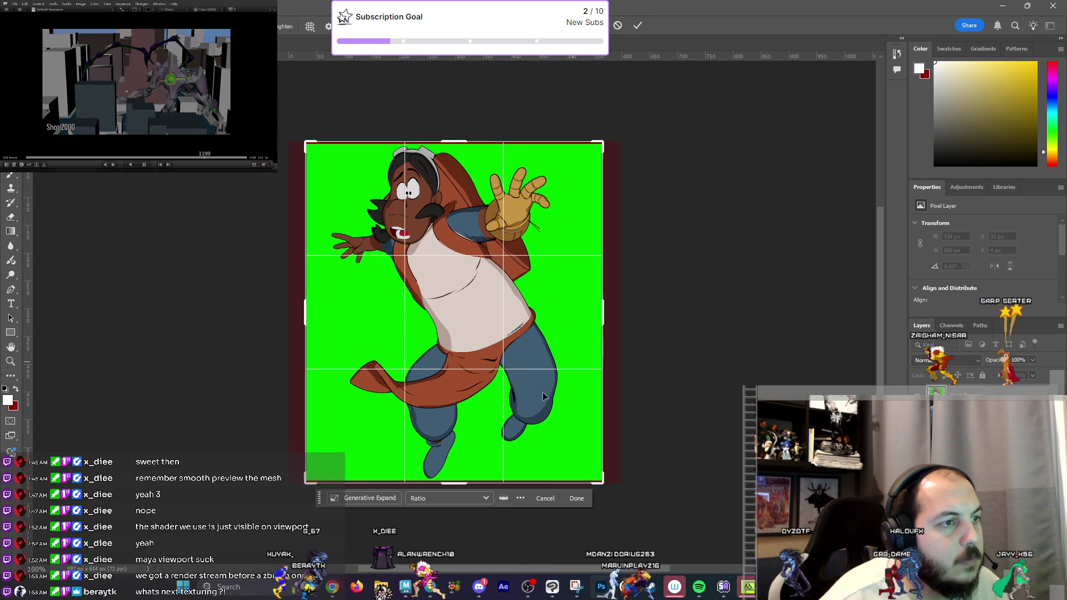
{"action": "left_click_drag", "start_coordinate": [452, 483], "coordinate": [453, 482]}
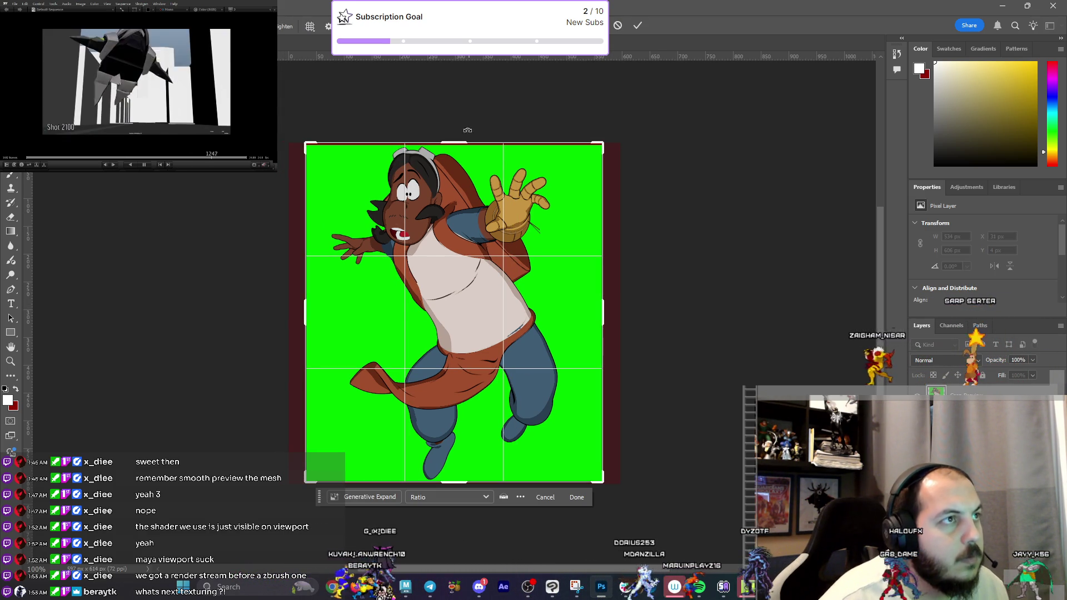
{"action": "left_click_drag", "start_coordinate": [460, 139], "coordinate": [461, 140]}
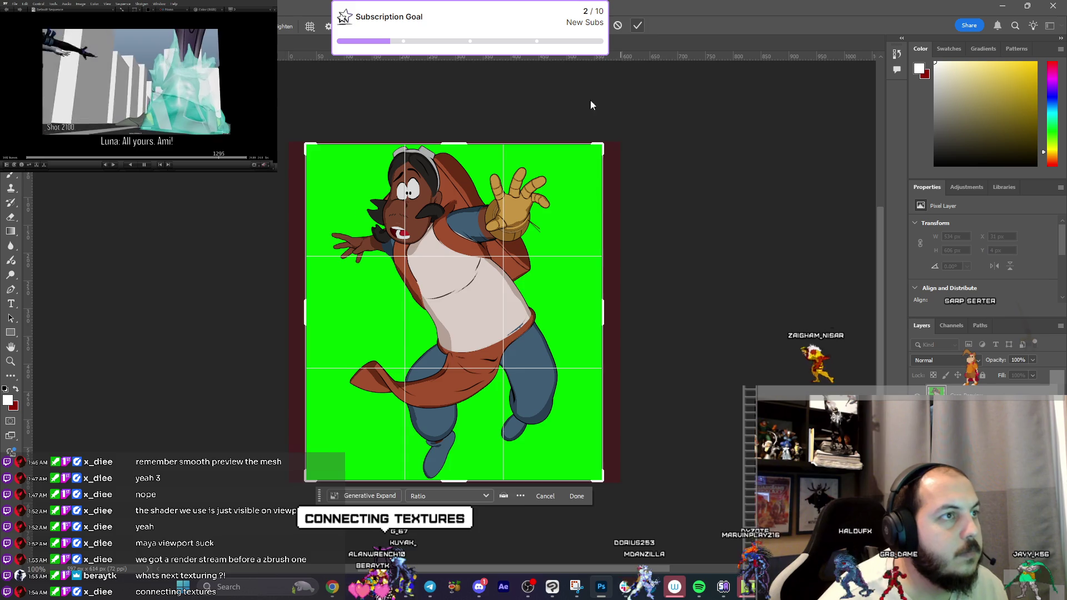
{"action": "key", "text": "Return"}
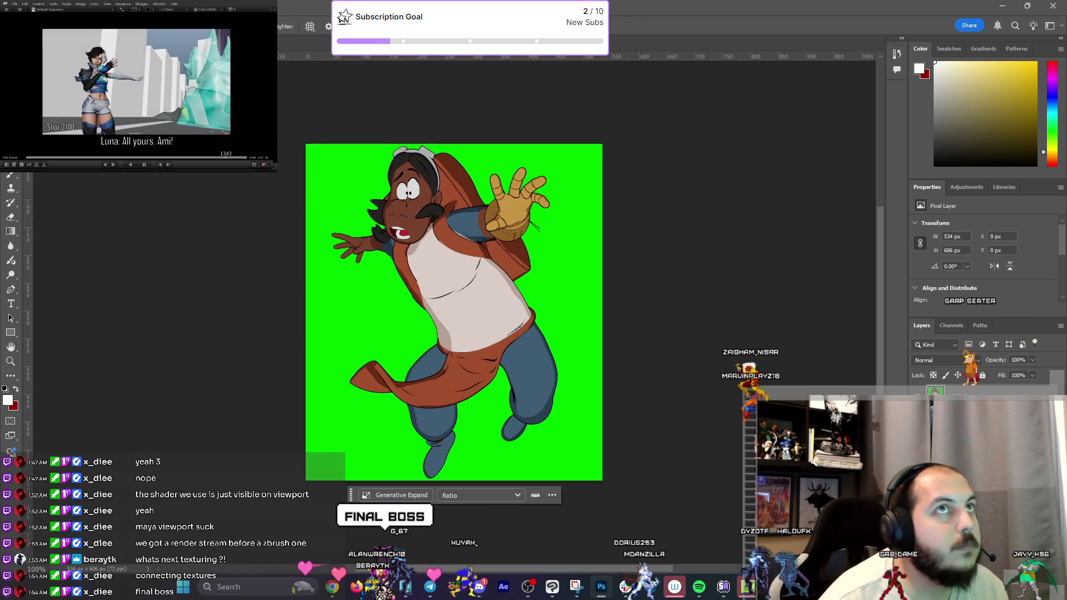
Test-remove the green background via Select > Color Range, then undo the deletion
{"action": "left_click", "coordinate": [61, 5]}
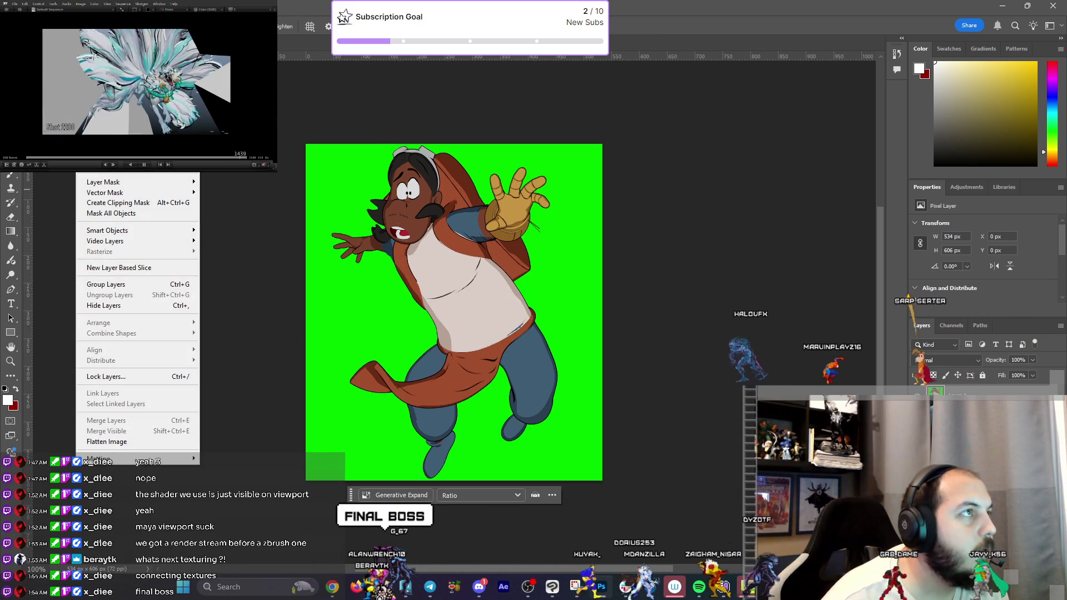
{"action": "key", "text": "Escape"}
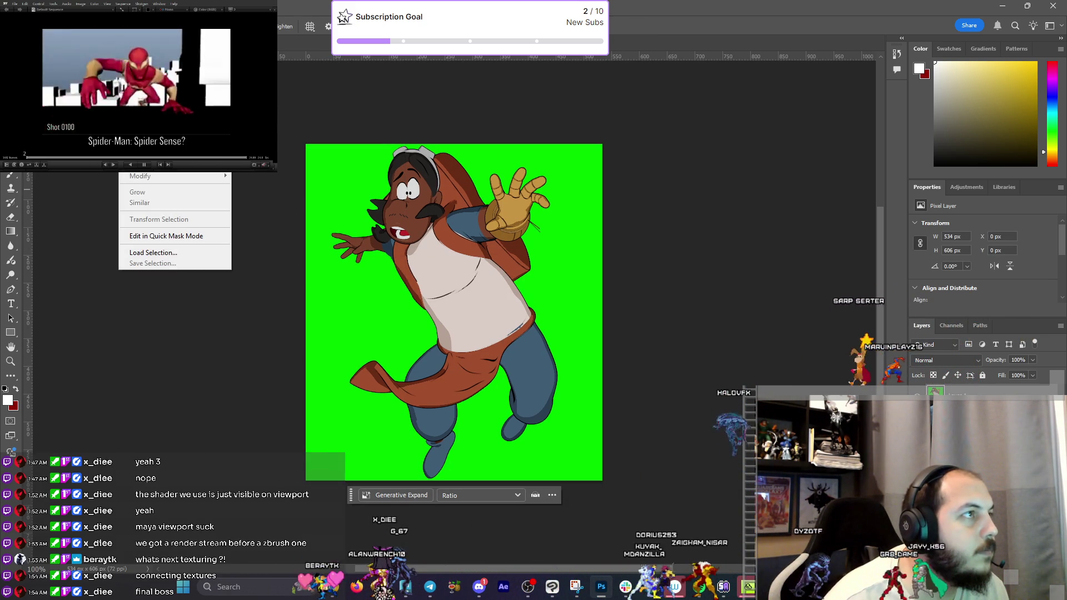
{"action": "left_click", "coordinate": [144, 121]}
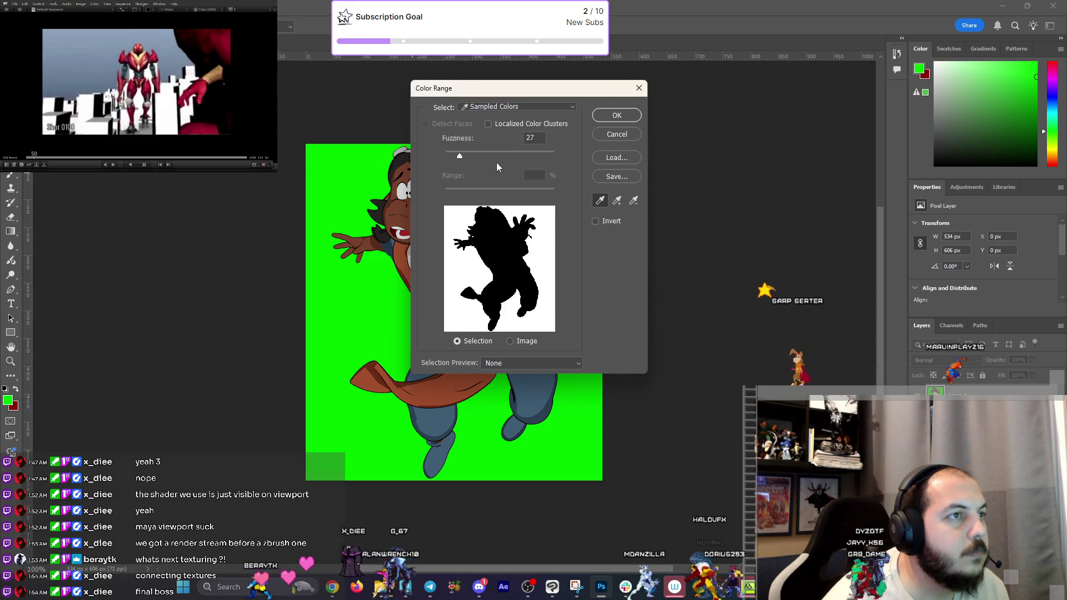
{"action": "key", "text": "Return"}
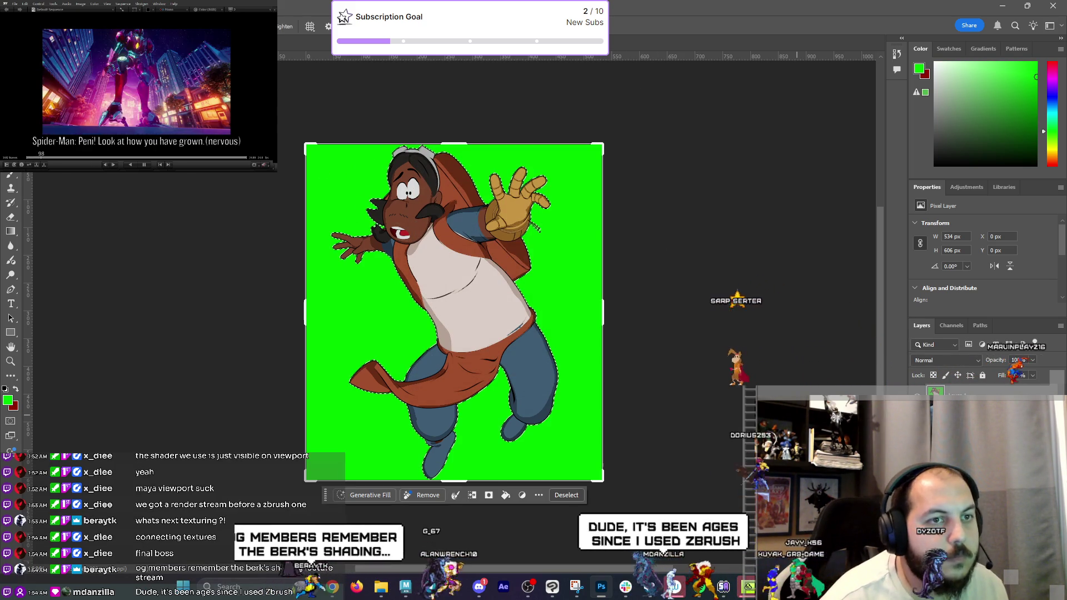
{"action": "key", "text": "Delete"}
{"action": "key", "text": "ctrl+d"}
{"action": "key", "text": "ctrl+z"}
{"action": "key", "text": "ctrl+z"}
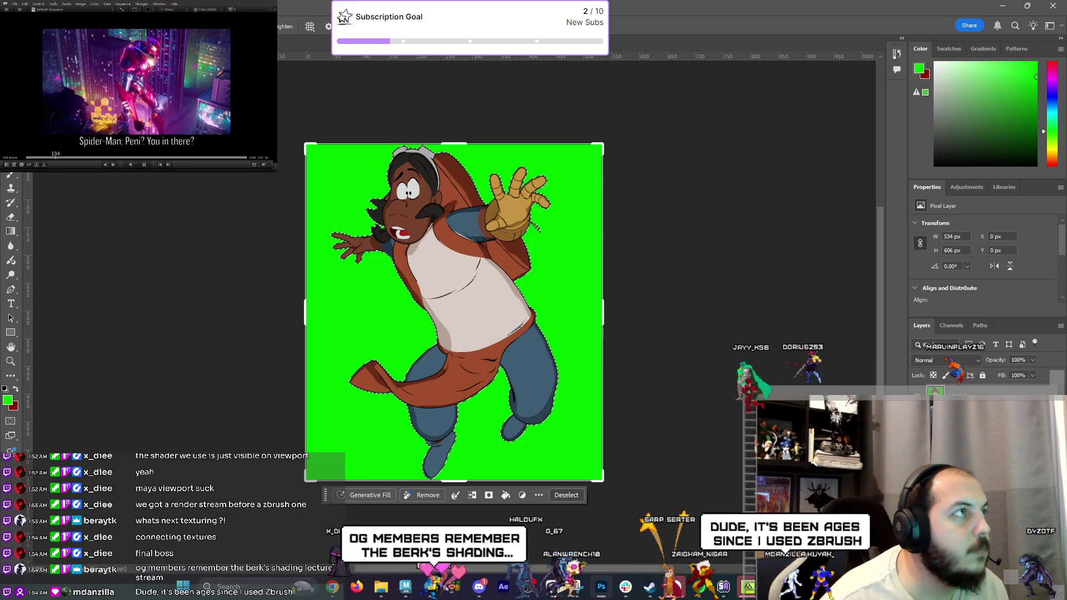
Delete the Color Range green again, inspect the glove edges zoomed in, and restore it
{"action": "key", "text": "alt+s"}
{"action": "key", "text": "c"}
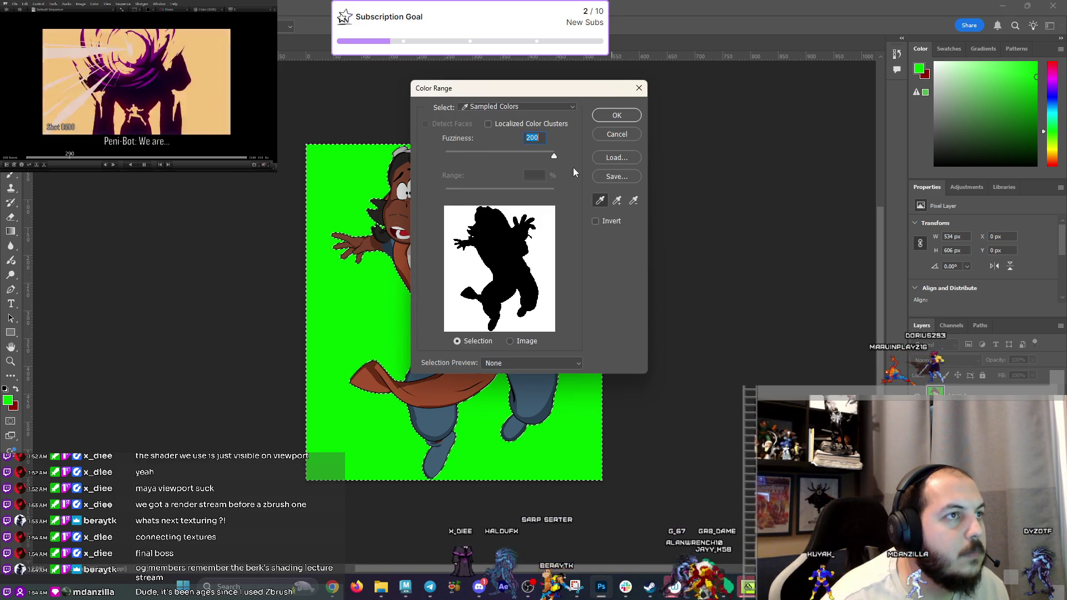
{"action": "left_click", "coordinate": [618, 114]}
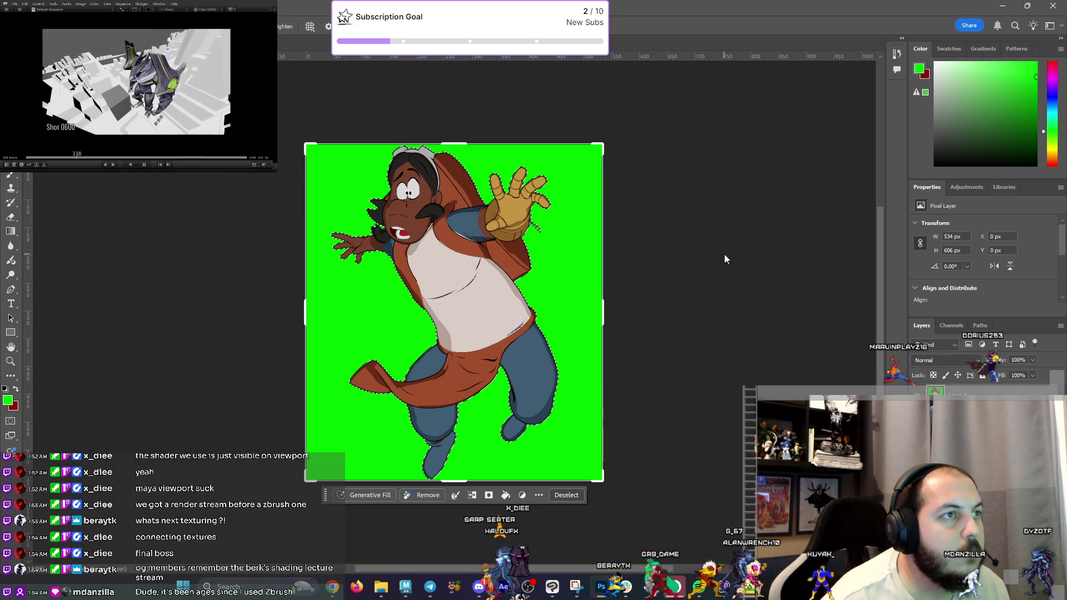
{"action": "key", "text": "Delete"}
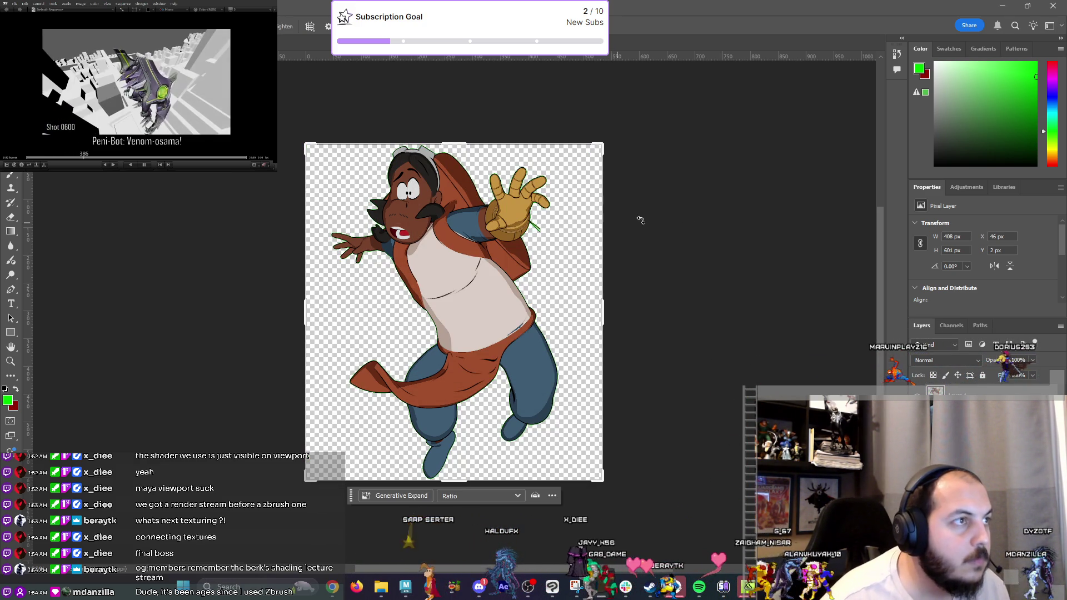
{"action": "left_click", "coordinate": [506, 177]}
{"action": "left_click", "coordinate": [505, 177]}
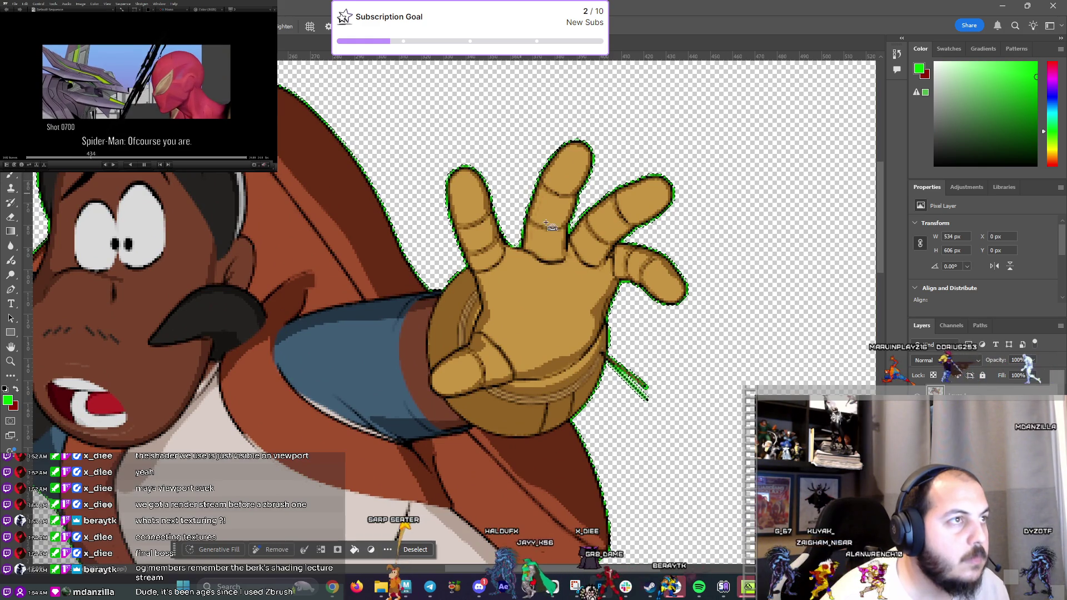
{"action": "key", "text": "ctrl+z"}
{"action": "left_click_drag", "start_coordinate": [202, 108], "coordinate": [290, 108]}
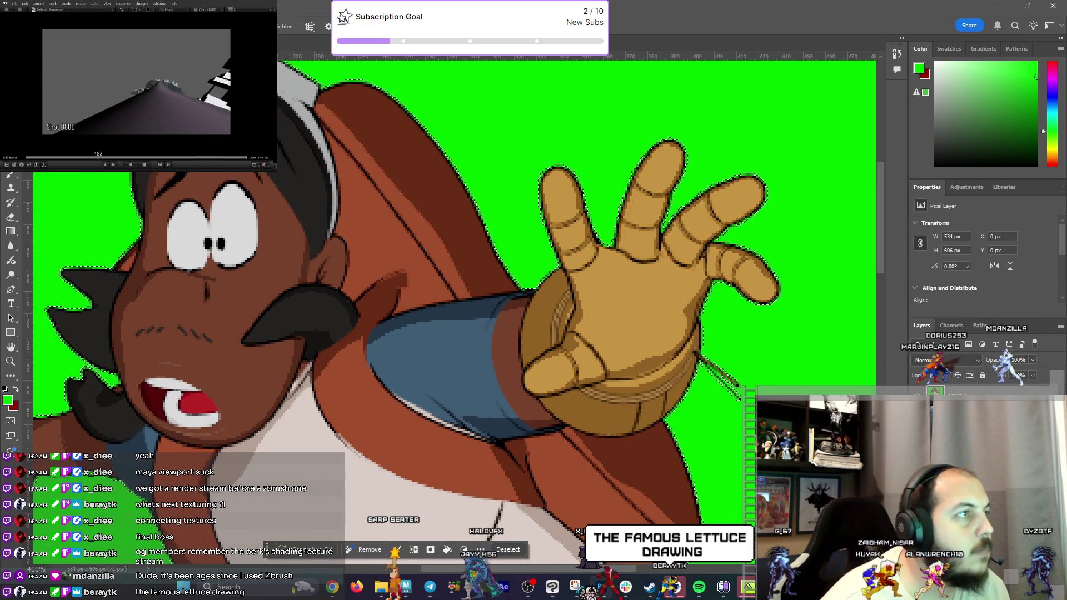
Retry Color Range with localized colour clusters and adjusted fuzziness, then undo the deletion
{"action": "left_click", "coordinate": [127, 6]}
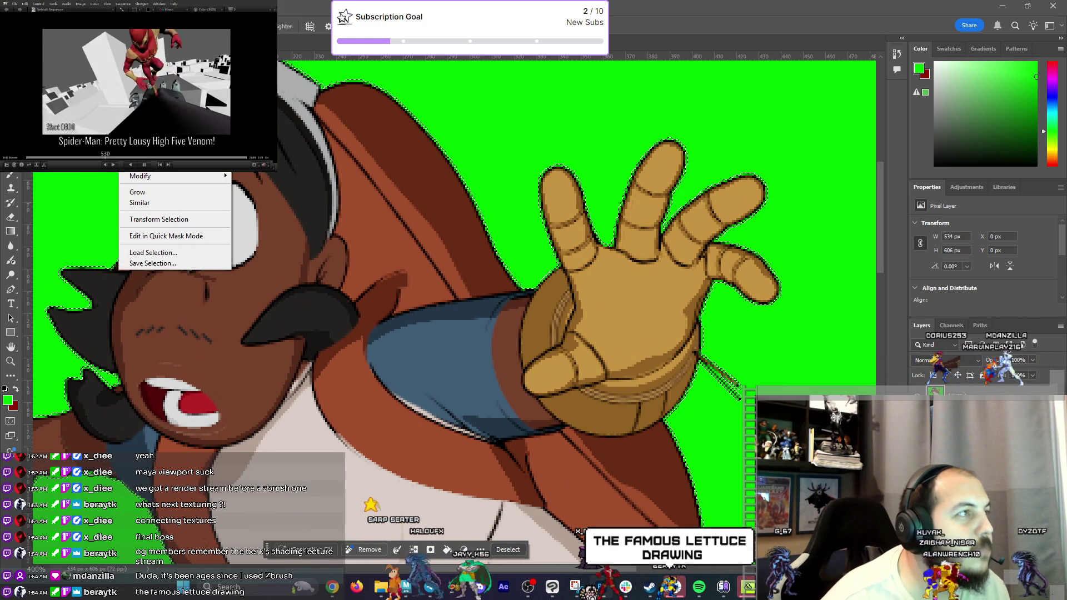
{"action": "left_click", "coordinate": [144, 111]}
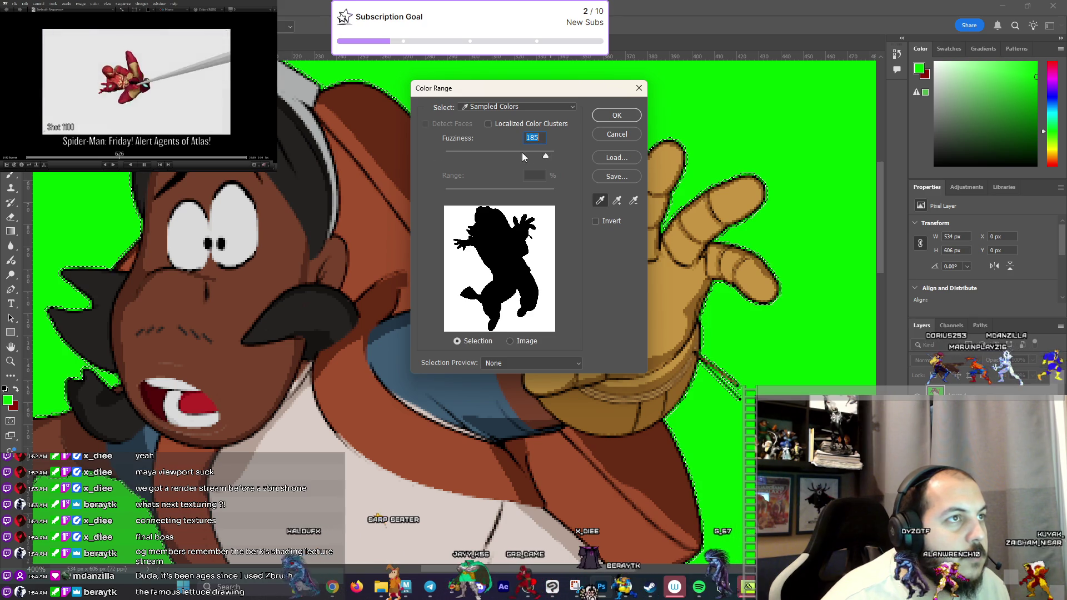
{"action": "left_click", "coordinate": [502, 126]}
{"action": "left_click", "coordinate": [461, 152]}
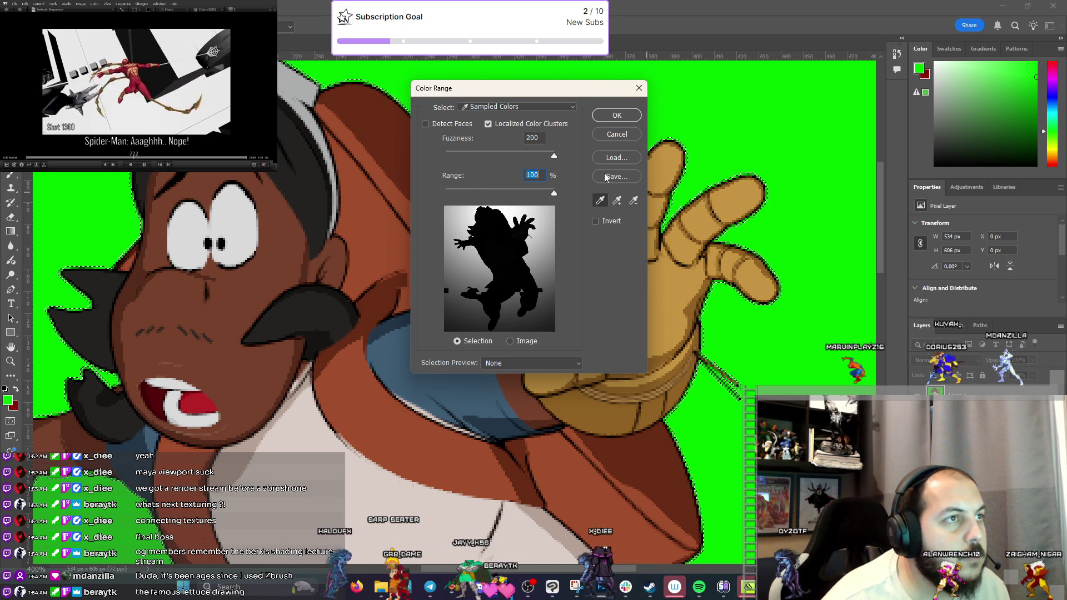
{"action": "left_click", "coordinate": [617, 115]}
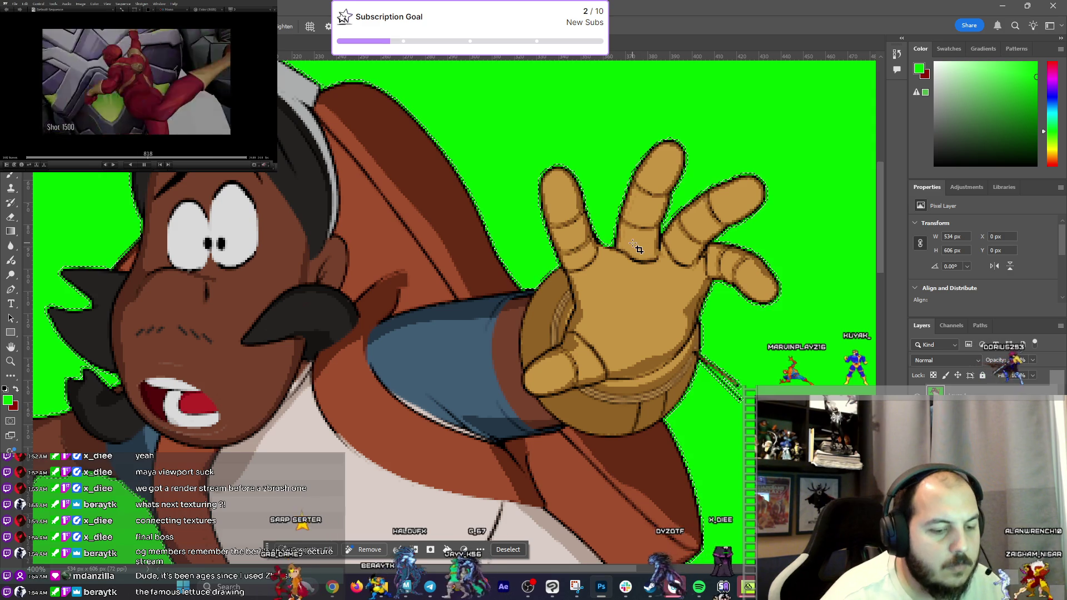
{"action": "key", "text": "Delete"}
{"action": "key", "text": "ctrl+z"}
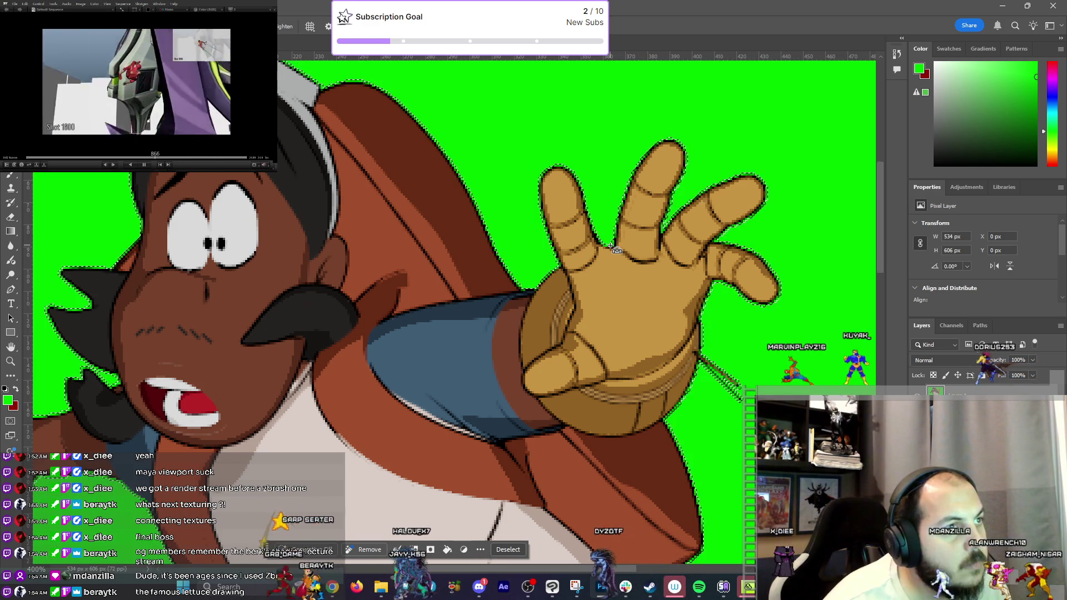
Zoom back out to the whole image and leave the crop unchanged
{"action": "left_click", "coordinate": [580, 288], "text": "alt"}
{"action": "left_click", "coordinate": [579, 288], "text": "alt"}
{"action": "left_click", "coordinate": [579, 288], "text": "alt"}
{"action": "key", "text": "c"}
{"action": "key", "text": "Return"}
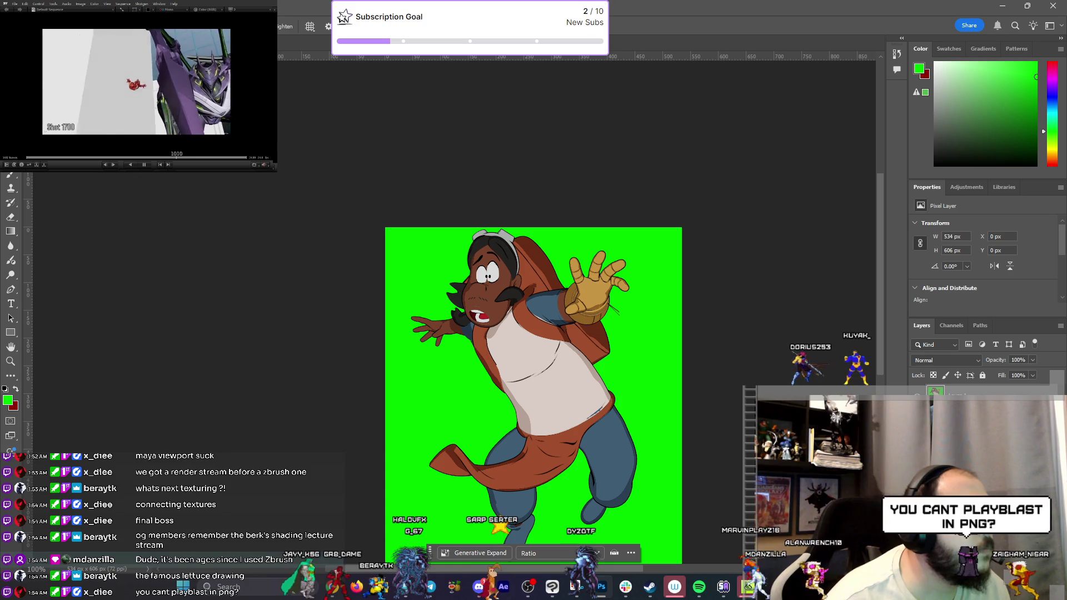
Minimize Photoshop and bring the Maya scene back to the front
{"action": "key", "text": "alt+t"}
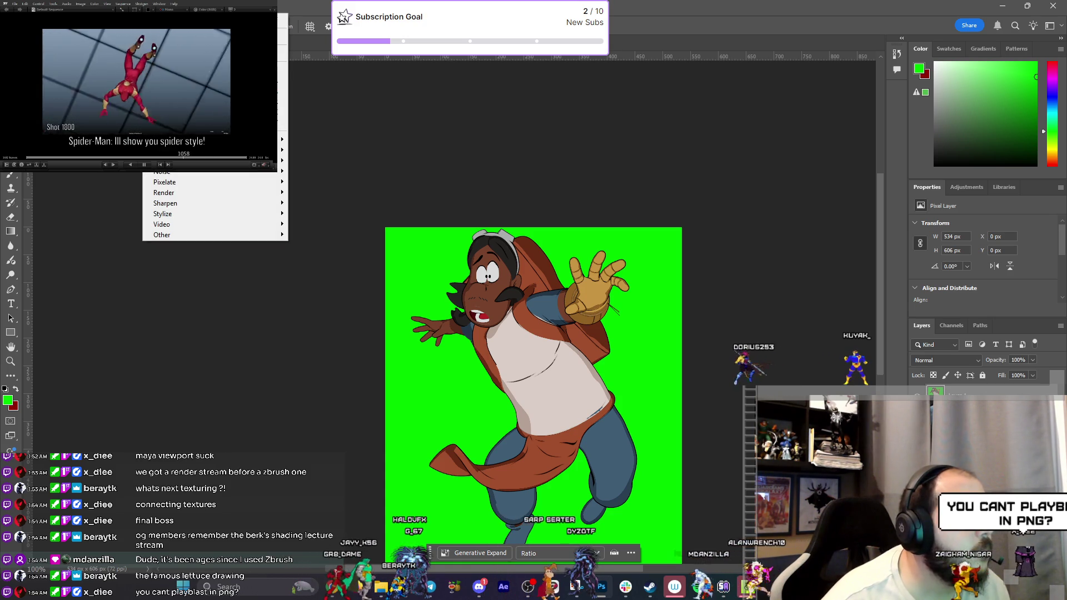
{"action": "key", "text": "Left"}
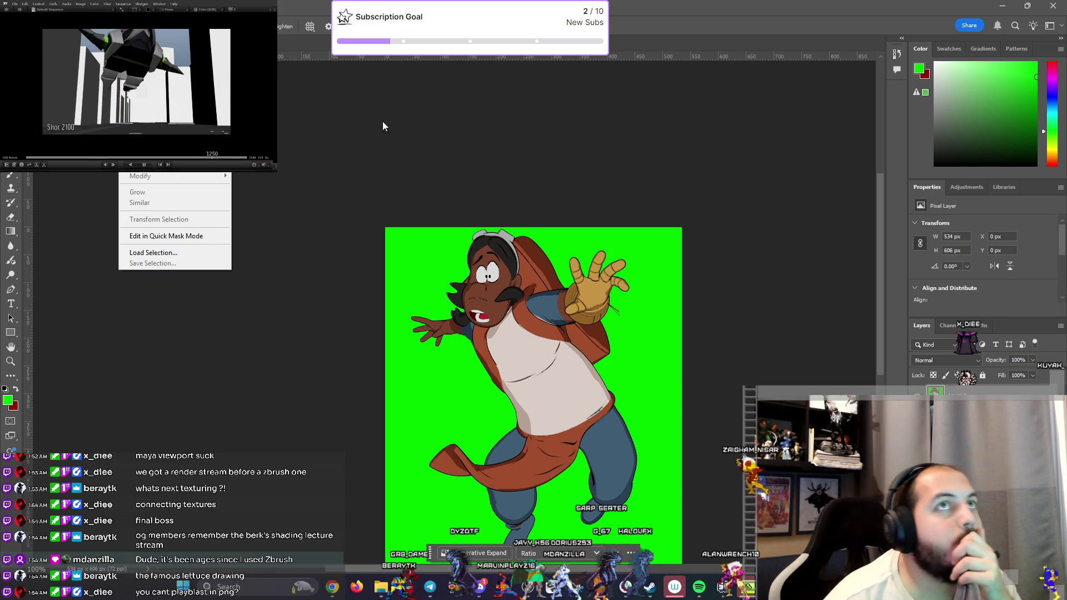
{"action": "key", "text": "Escape"}
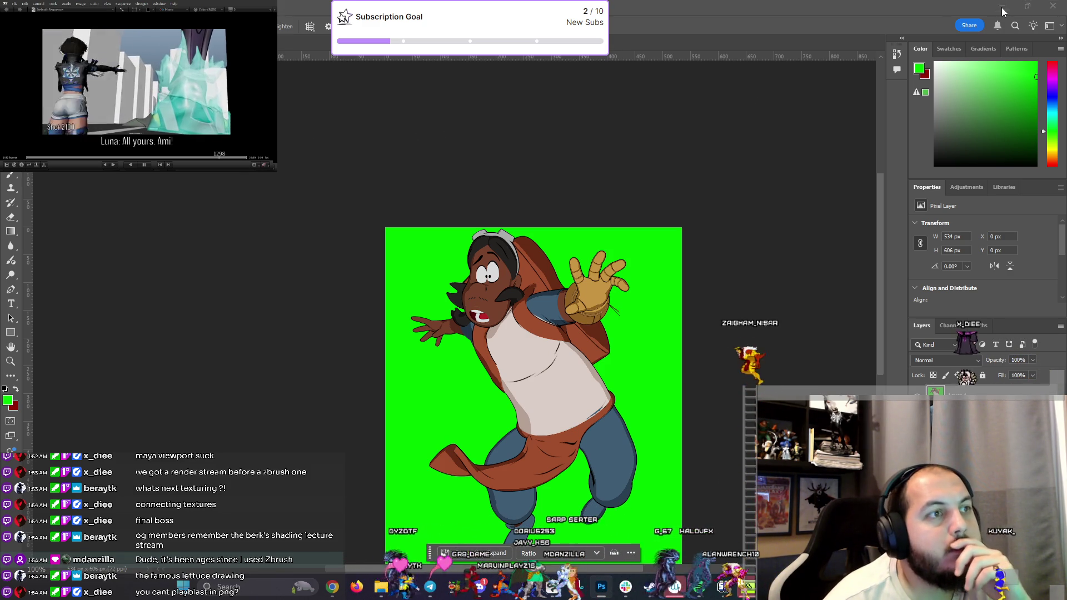
{"action": "left_click", "coordinate": [1003, 5]}
{"action": "left_click", "coordinate": [823, 72]}
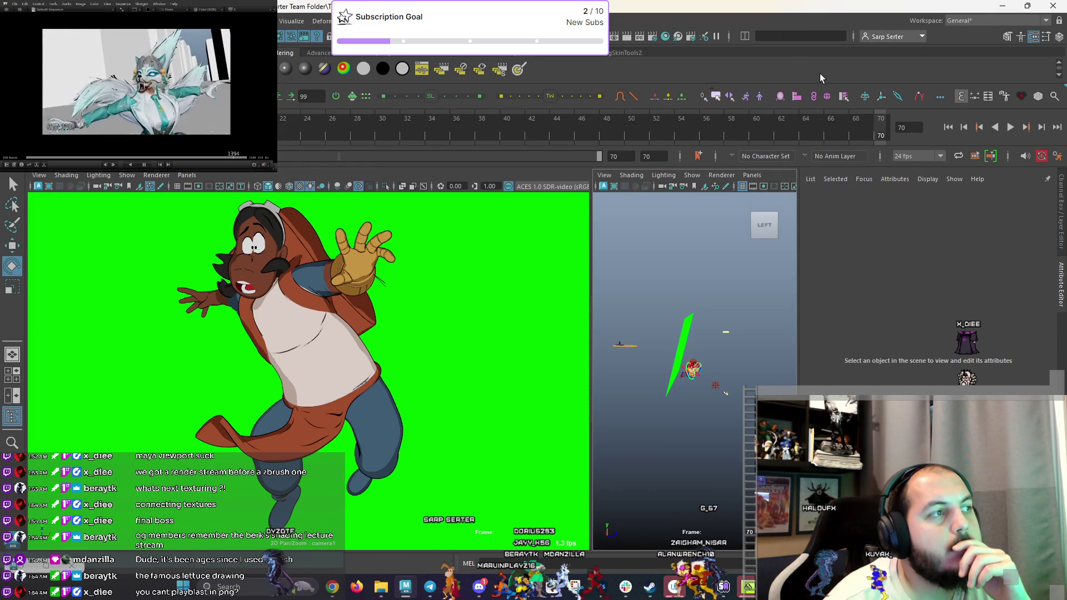
Open Playblast Options from the time slider for the character viewport, scrolled to the movie file settings
{"action": "left_click", "coordinate": [457, 172]}
{"action": "right_click", "coordinate": [472, 129]}
{"action": "mouse_move", "coordinate": [556, 358]}
{"action": "left_click", "coordinate": [667, 342]}
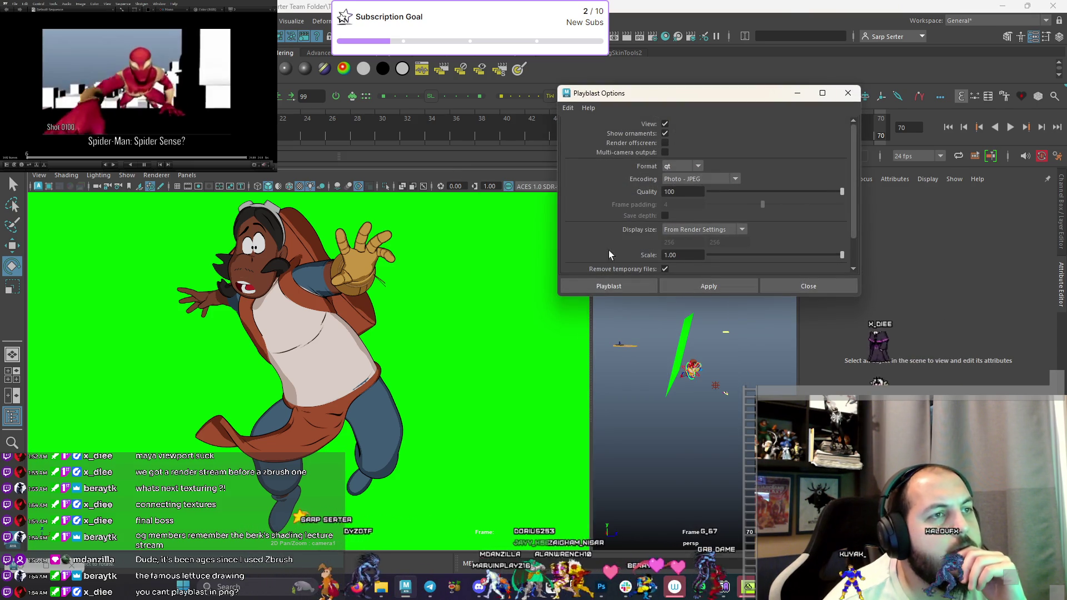
{"action": "scroll", "coordinate": [611, 253], "scroll_direction": "down", "scroll_amount": 2}
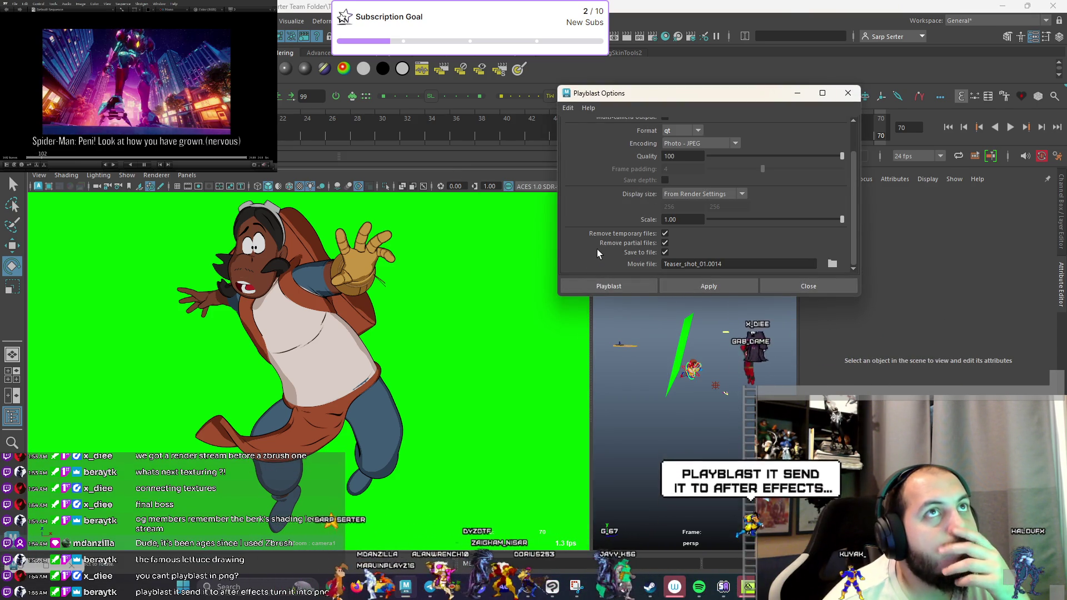
{"action": "left_click", "coordinate": [509, 591]}
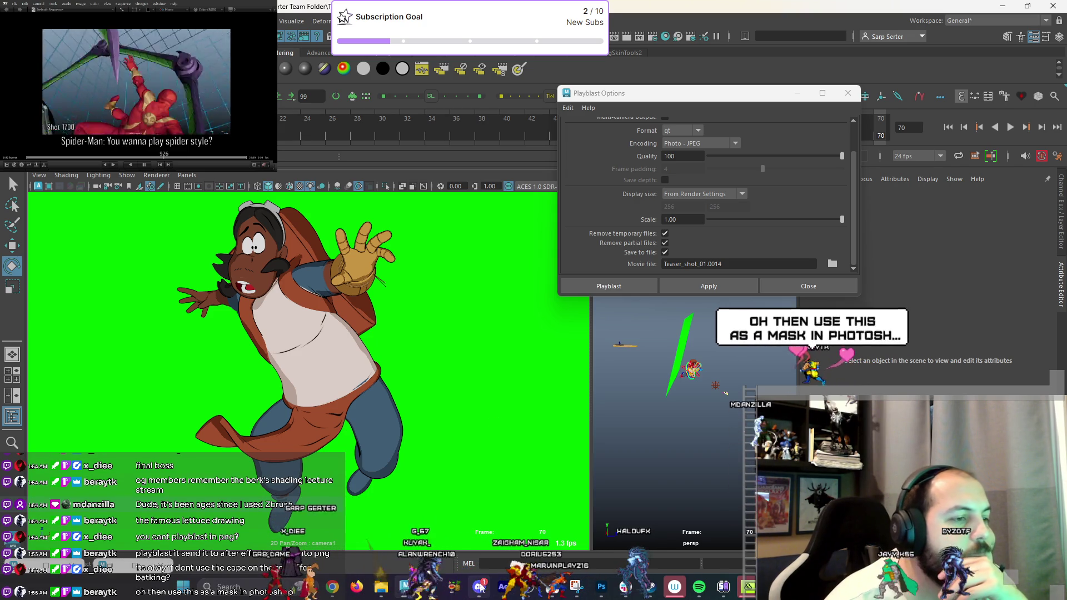
Zoom in on Ryder's face in Photoshop and back out, then return to Maya's Playblast Options
{"action": "mouse_move", "coordinate": [489, 592]}
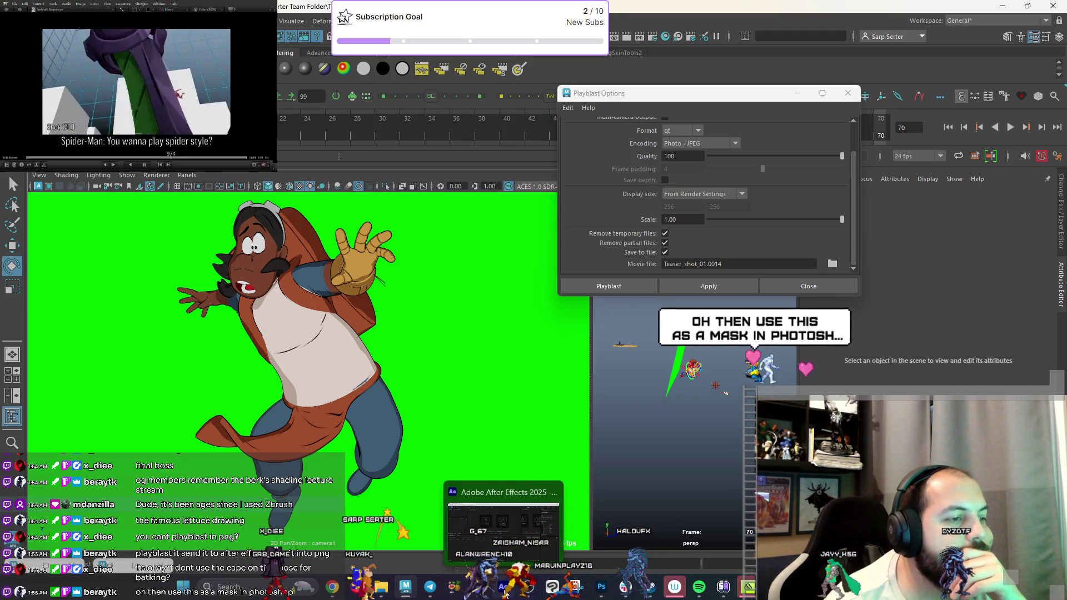
{"action": "left_click", "coordinate": [503, 587]}
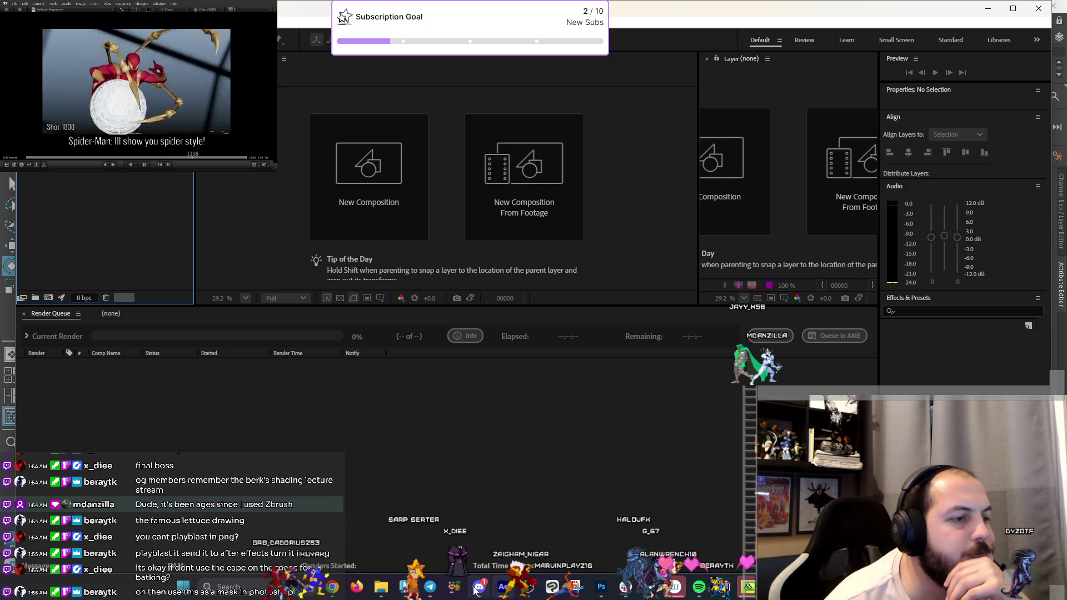
{"action": "left_click", "coordinate": [599, 589]}
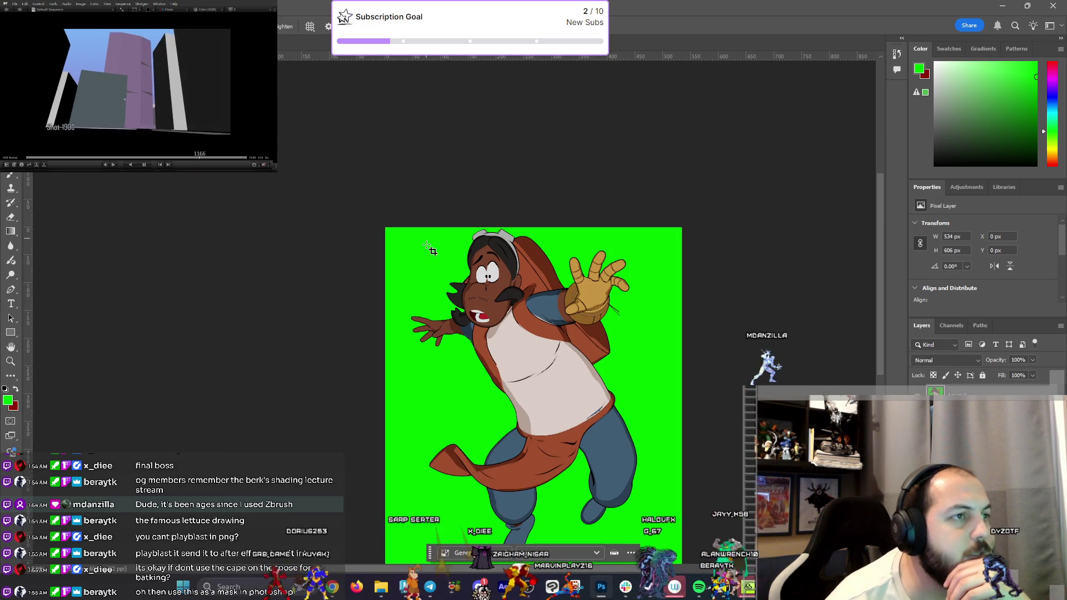
{"action": "left_click", "coordinate": [450, 307], "text": "ctrl"}
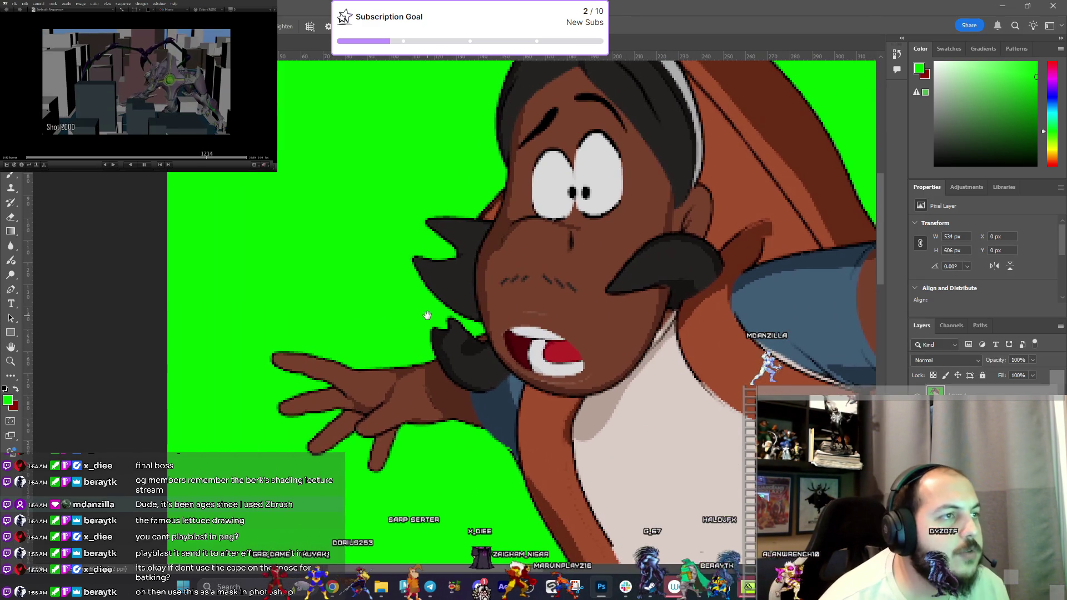
{"action": "left_click", "coordinate": [544, 247], "text": "alt"}
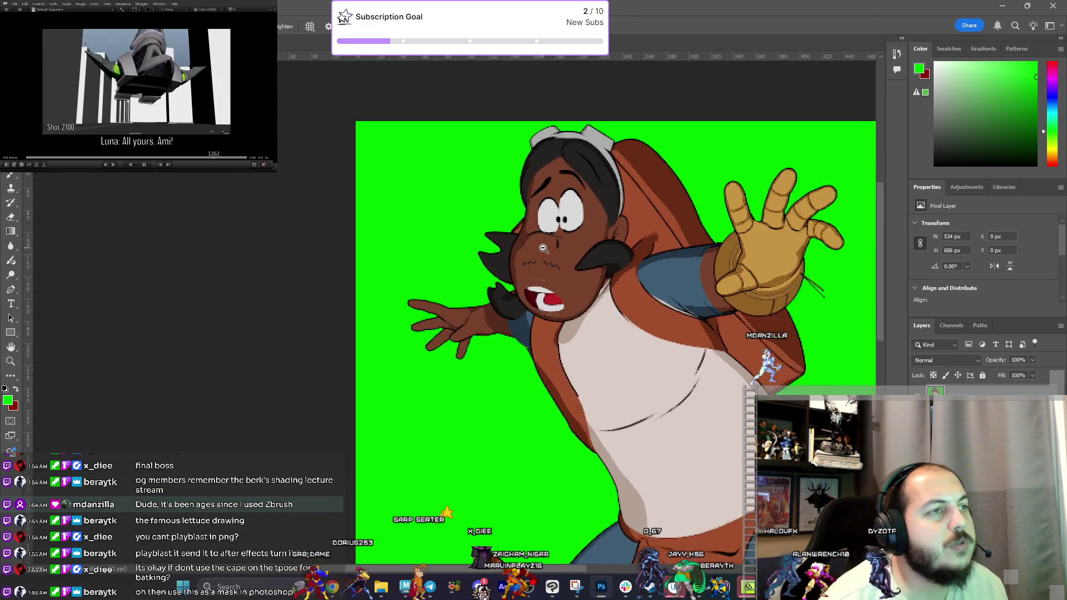
{"action": "left_click", "coordinate": [544, 248], "text": "alt"}
{"action": "key", "text": "alt+Tab"}
{"action": "key", "text": "alt+Tab"}
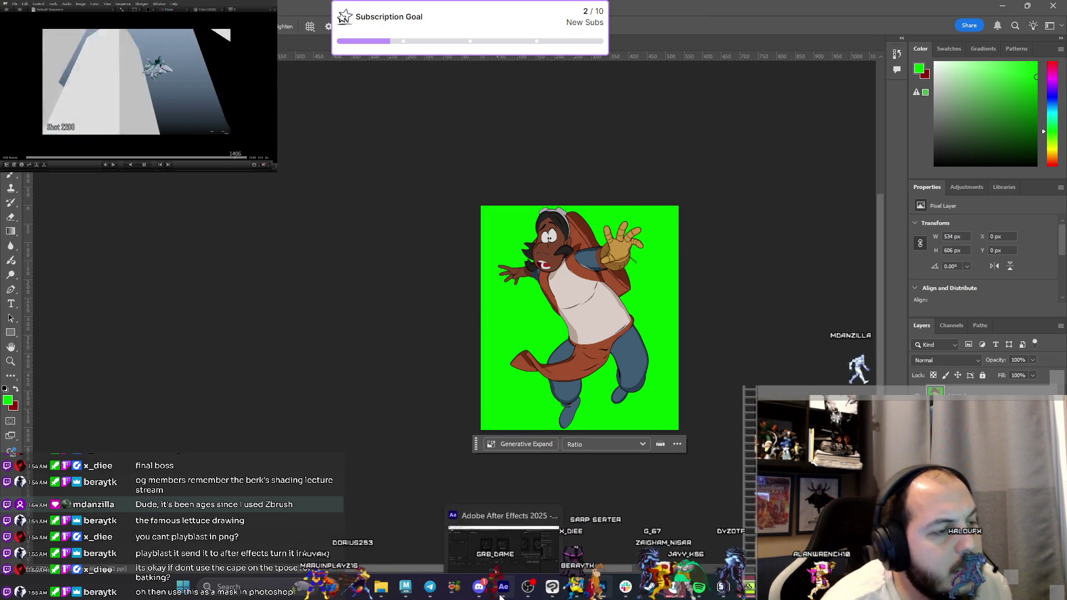
{"action": "mouse_move", "coordinate": [430, 587]}
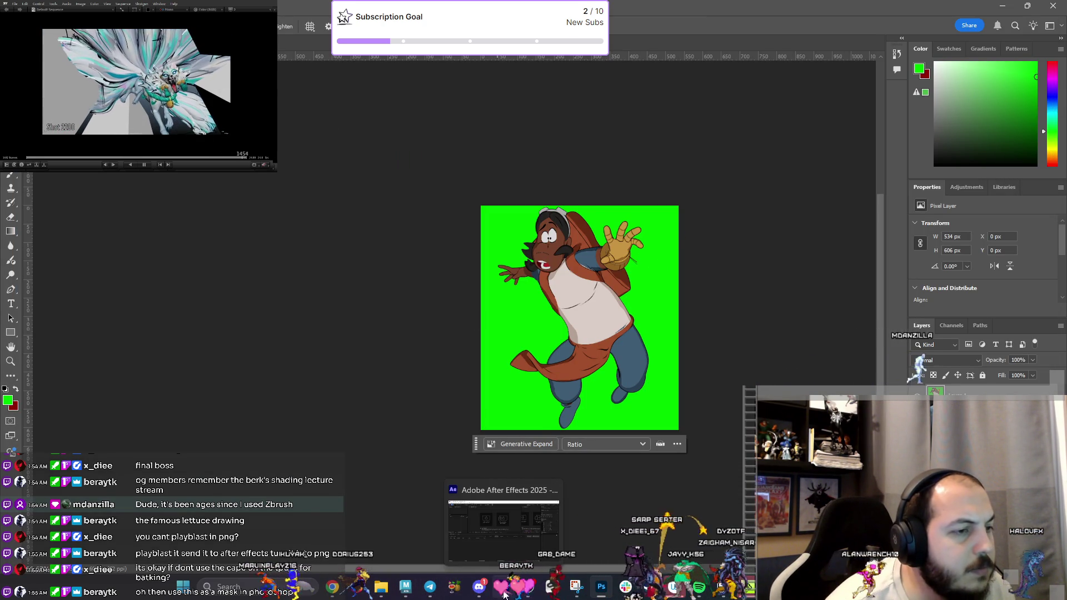
{"action": "left_click", "coordinate": [405, 587]}
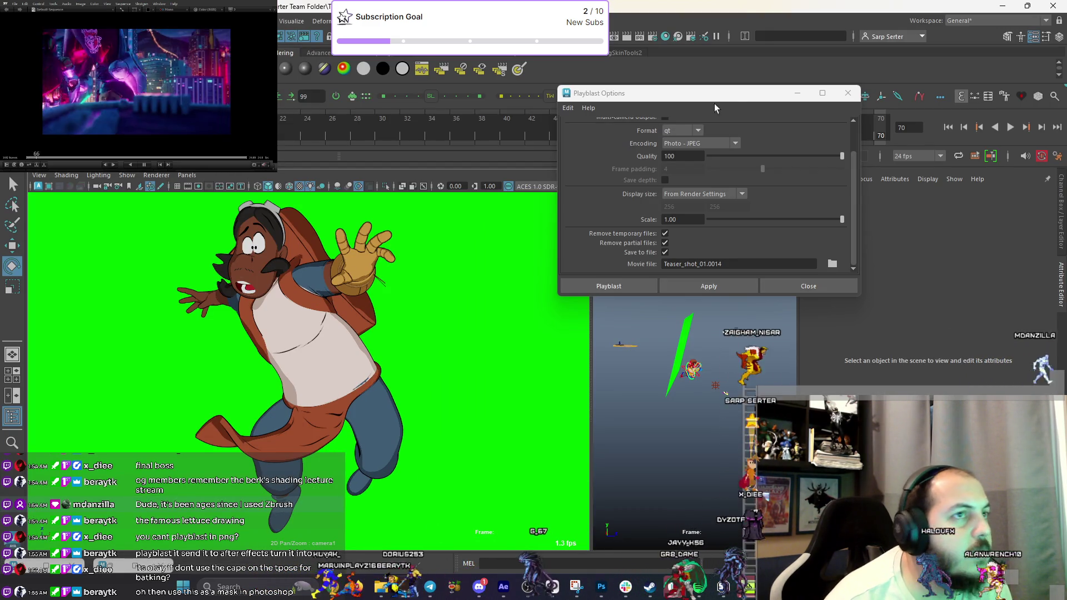
Set the time slider's playback start frame to 2
{"action": "left_click_drag", "start_coordinate": [667, 92], "coordinate": [784, 202]}
{"action": "left_click", "coordinate": [620, 156]}
{"action": "key", "text": "Return"}
Run a test playblast from Playblast Options, then switch from After Effects back to Maya
{"action": "right_click", "coordinate": [378, 130]}
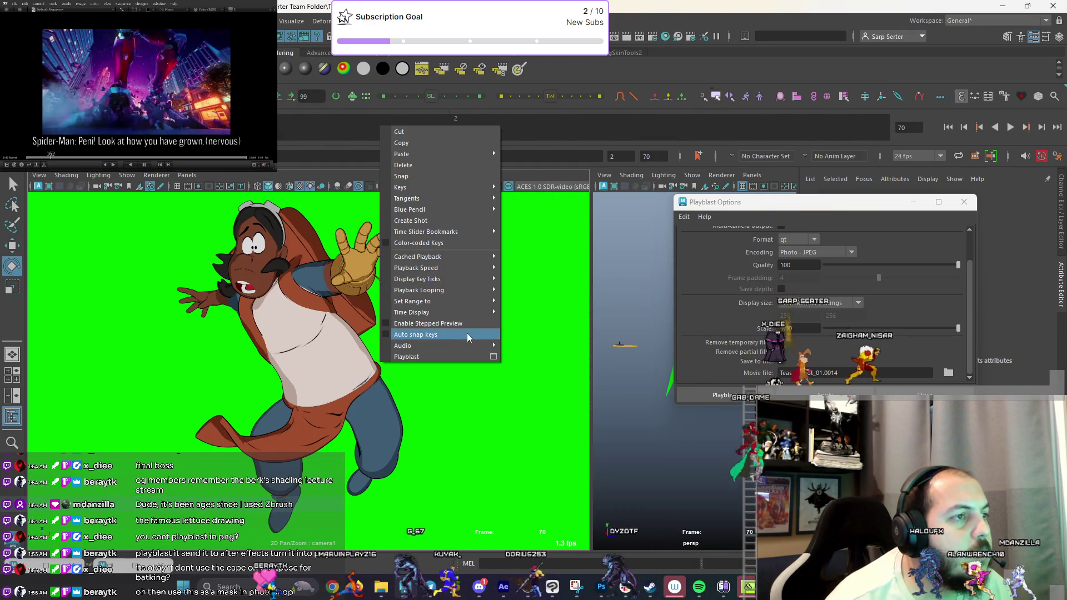
{"action": "left_click", "coordinate": [492, 355]}
{"action": "scroll", "coordinate": [762, 331], "scroll_direction": "down", "scroll_amount": 2}
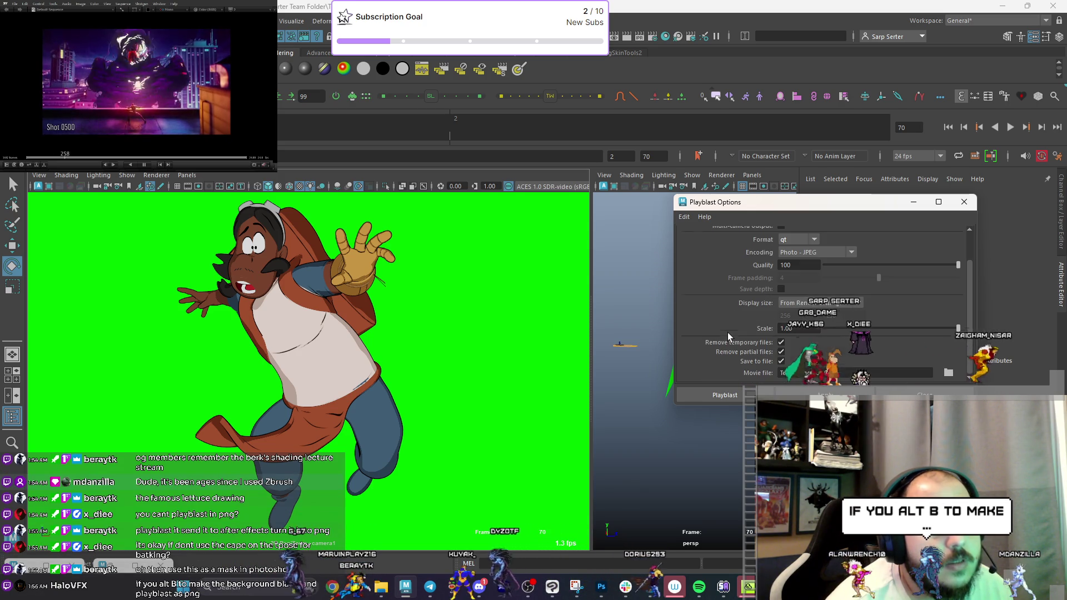
{"action": "left_click", "coordinate": [736, 398]}
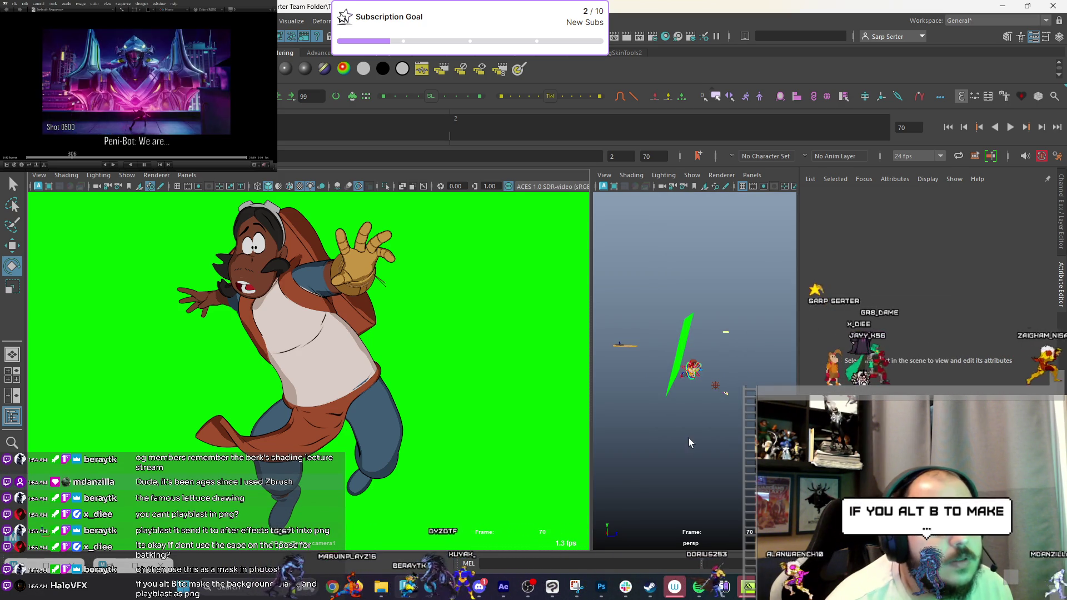
{"action": "left_click", "coordinate": [505, 595]}
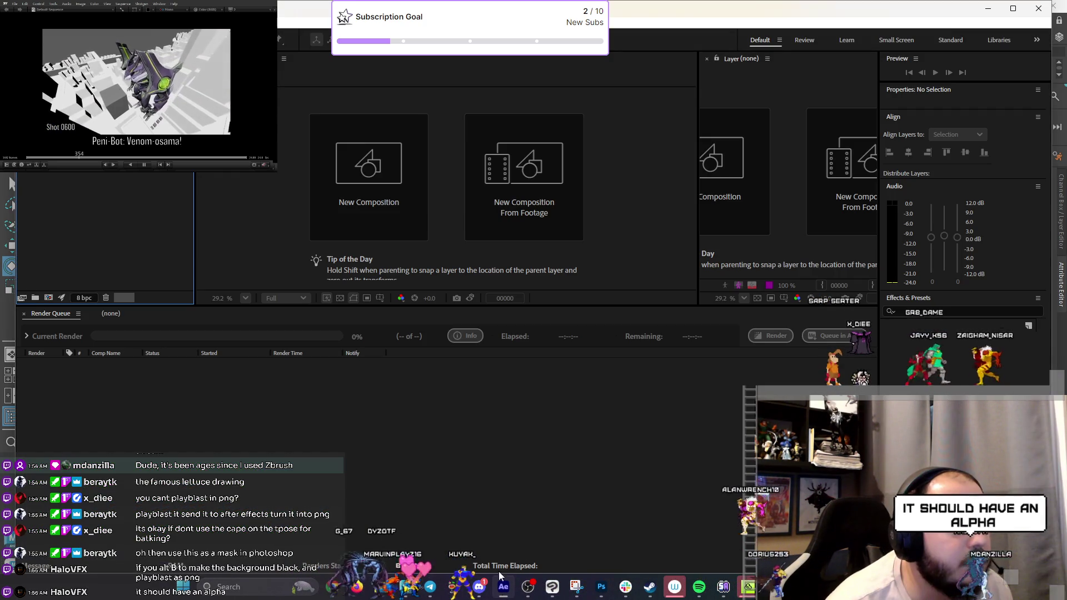
{"action": "double_click", "coordinate": [356, 8]}
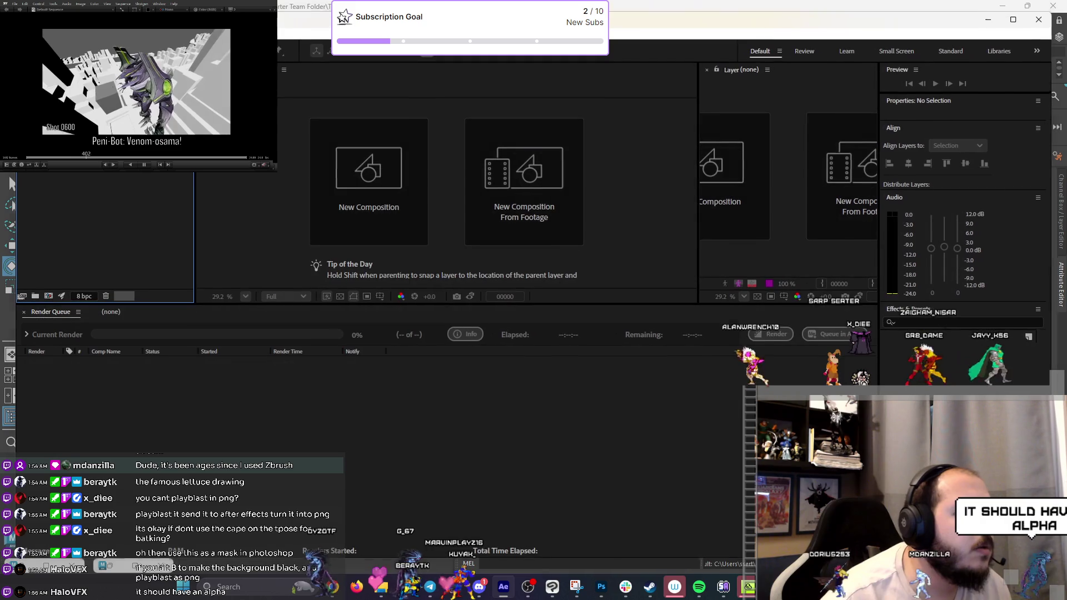
{"action": "key", "text": "alt+Tab"}
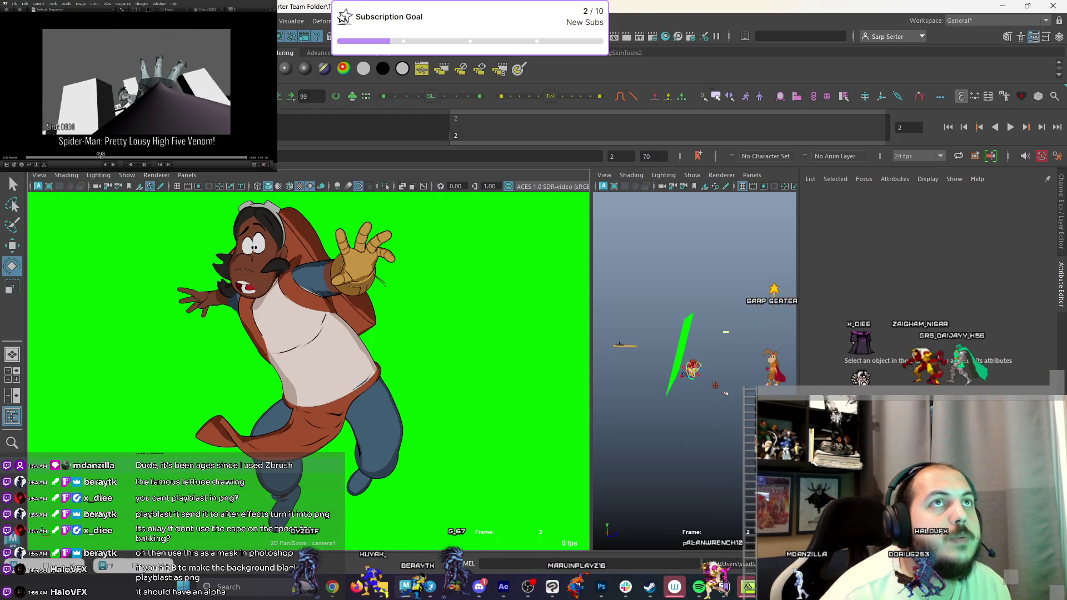
Hide the green backdrop plane pPlane2 and make the viewport background black
{"action": "left_click", "coordinate": [549, 322]}
{"action": "key", "text": "ctrl+h"}
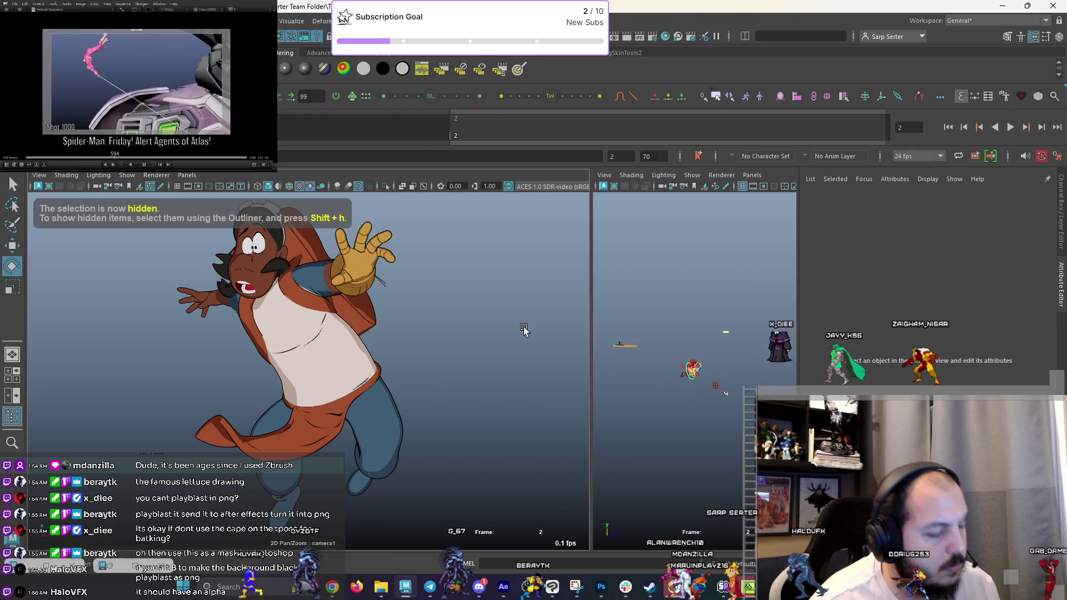
{"action": "key", "text": "alt+b"}
Set the Playblast Options output format to image
{"action": "right_click", "coordinate": [505, 133]}
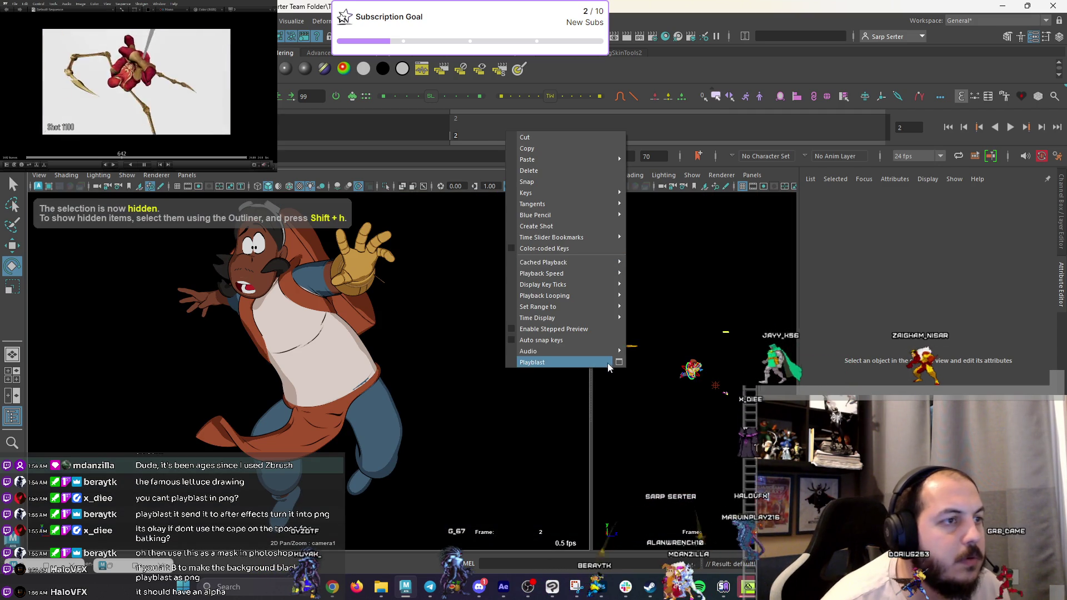
{"action": "left_click", "coordinate": [622, 362]}
{"action": "left_click", "coordinate": [822, 288]}
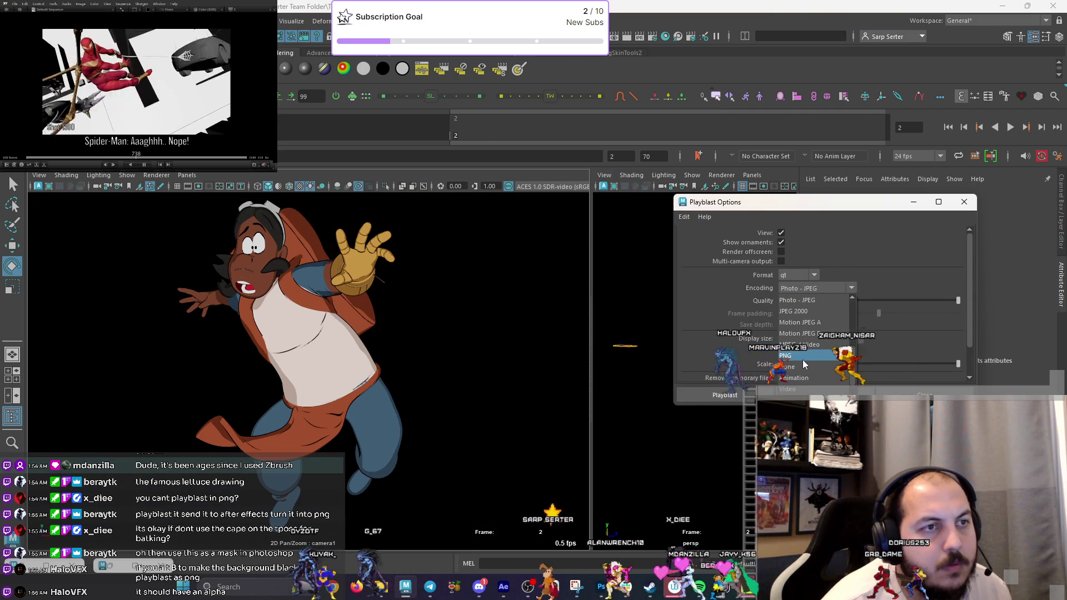
{"action": "left_click", "coordinate": [808, 357]}
{"action": "left_click", "coordinate": [808, 275]}
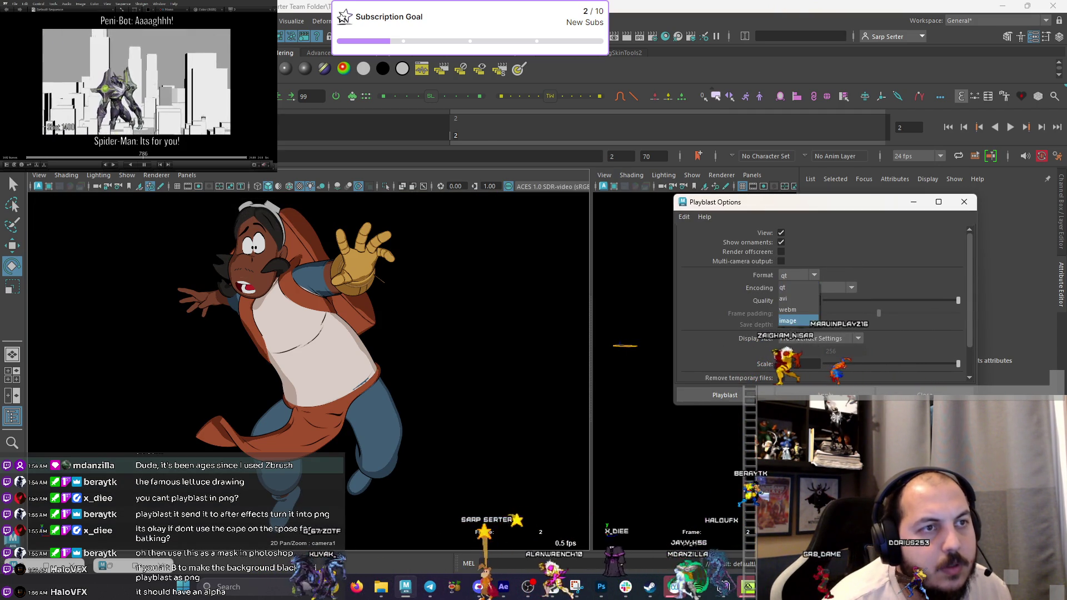
{"action": "left_click", "coordinate": [799, 320]}
Set the image encoding to png and playblast the pose
{"action": "left_click", "coordinate": [811, 287]}
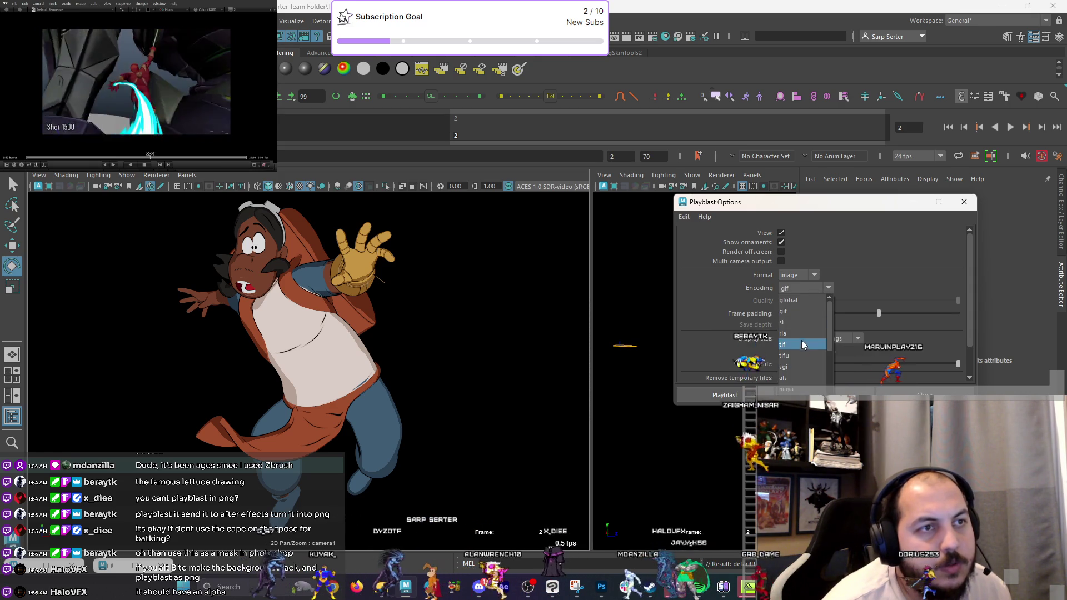
{"action": "scroll", "coordinate": [804, 372], "scroll_direction": "down", "scroll_amount": 3}
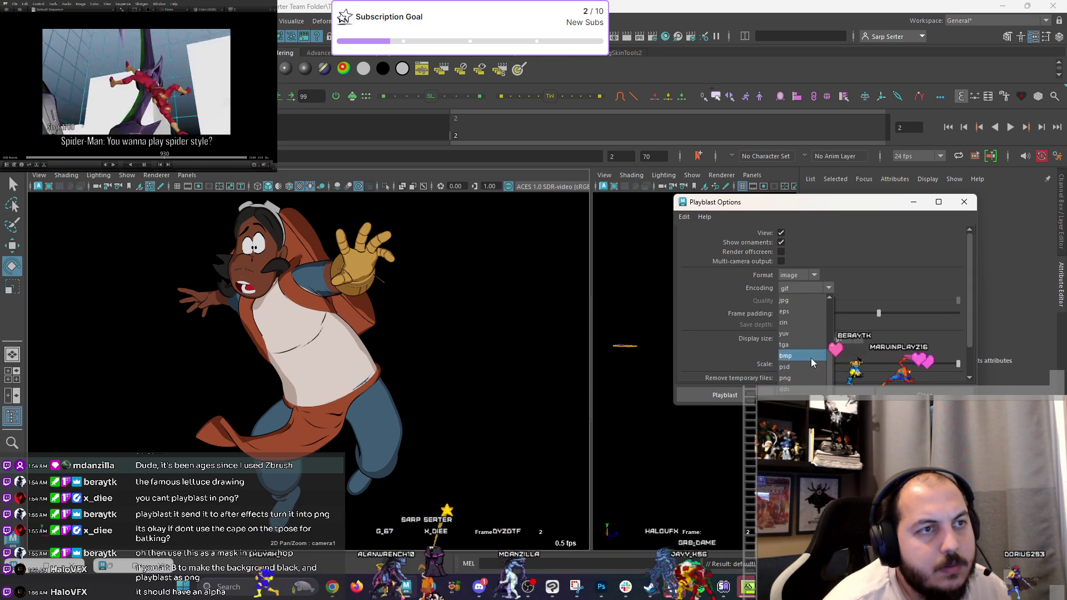
{"action": "left_click", "coordinate": [811, 366]}
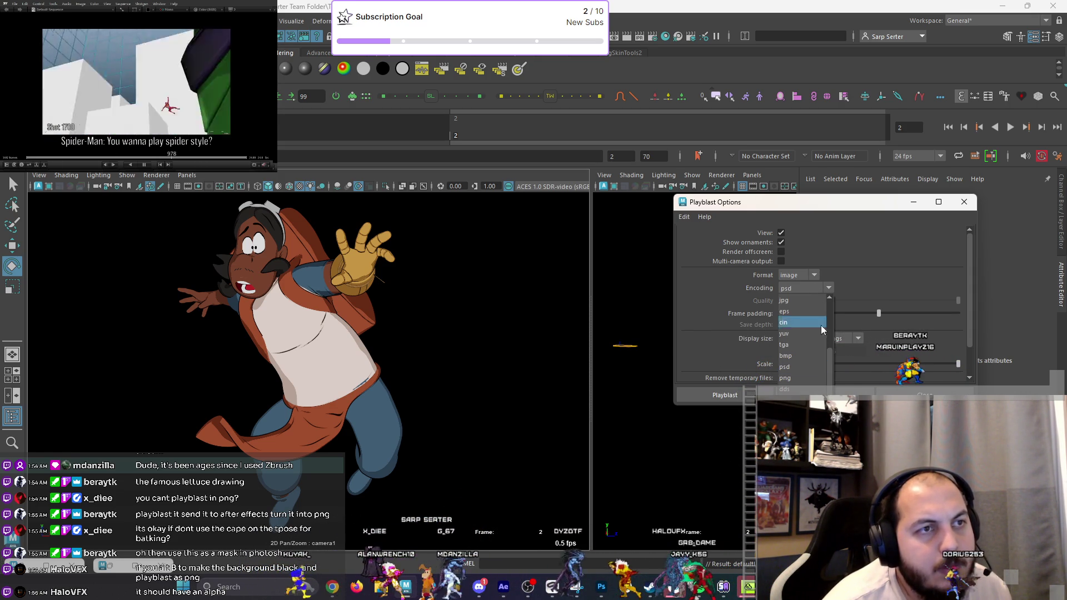
{"action": "mouse_move", "coordinate": [829, 361]}
{"action": "left_mouse_down"}
{"action": "mouse_move", "coordinate": [829, 301]}
{"action": "mouse_move", "coordinate": [810, 372]}
{"action": "left_mouse_up"}
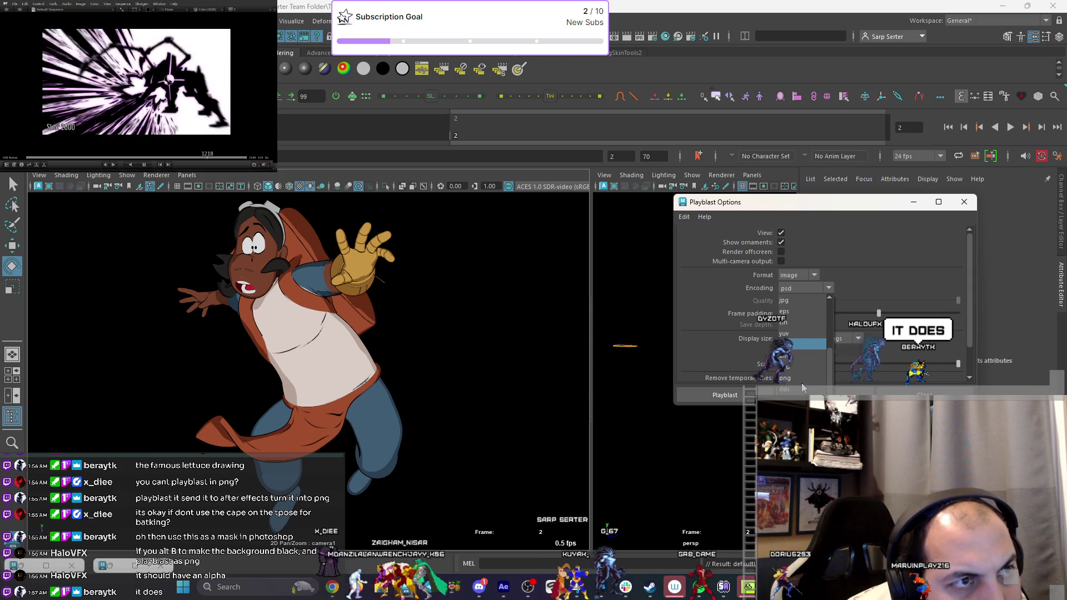
{"action": "left_click", "coordinate": [794, 378]}
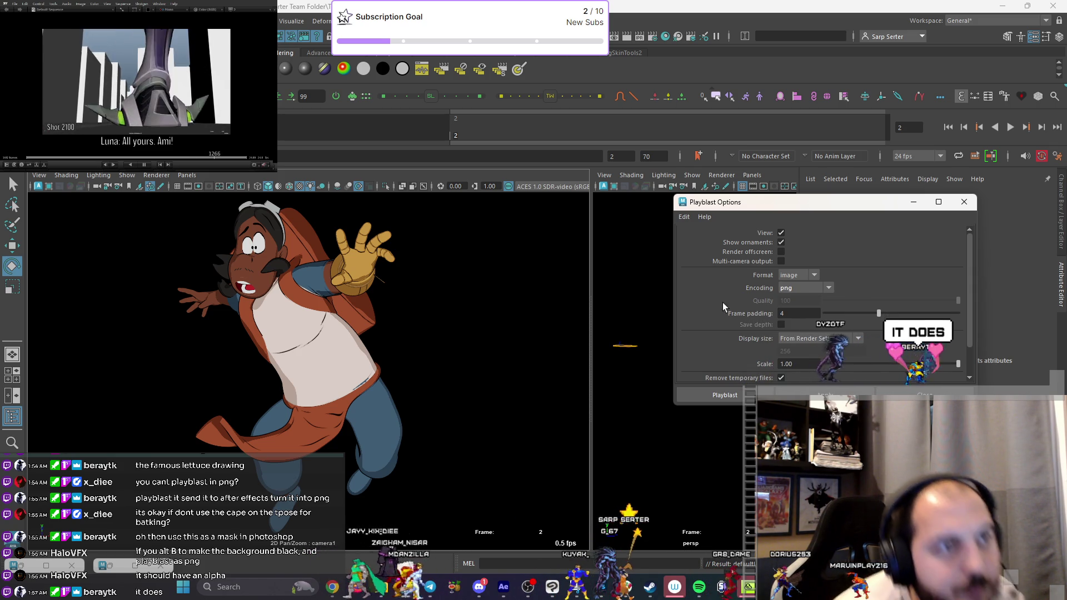
{"action": "scroll", "coordinate": [723, 339], "scroll_direction": "down", "scroll_amount": 2}
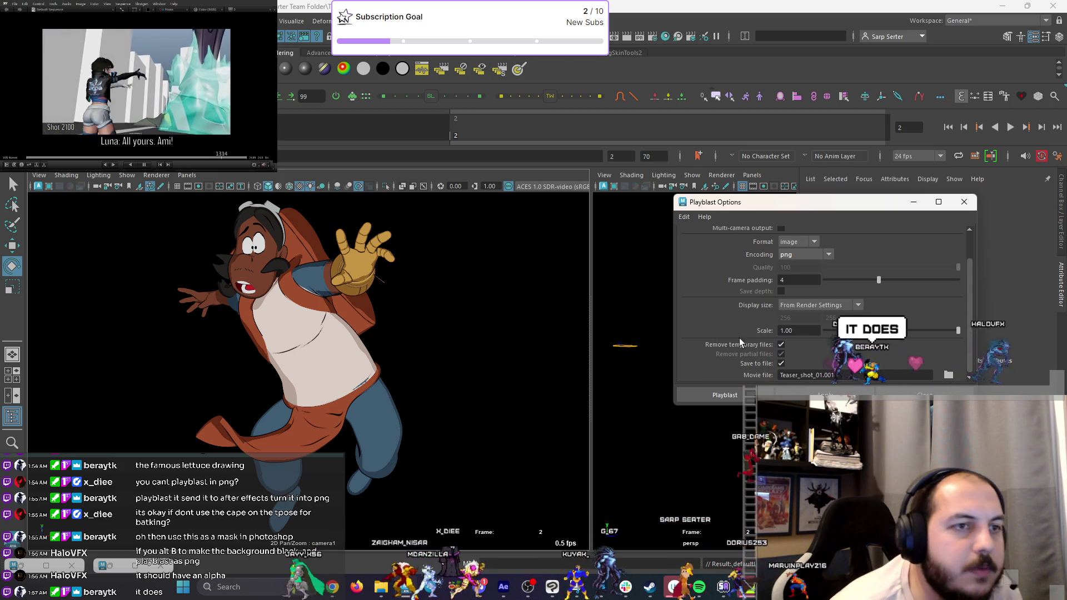
{"action": "scroll", "coordinate": [717, 351], "scroll_direction": "up", "scroll_amount": 2}
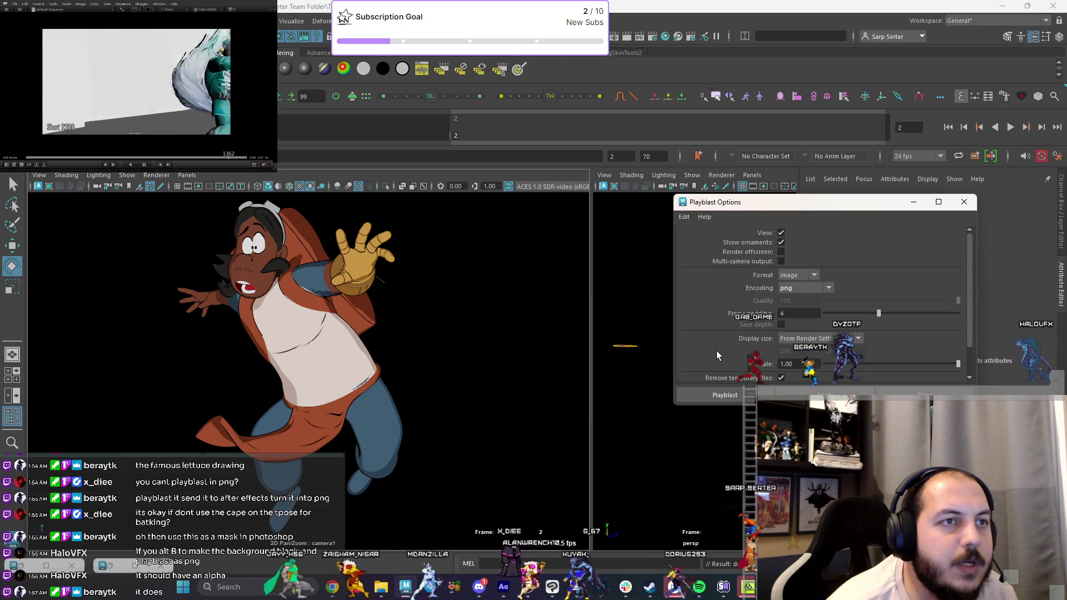
{"action": "left_click", "coordinate": [724, 395]}
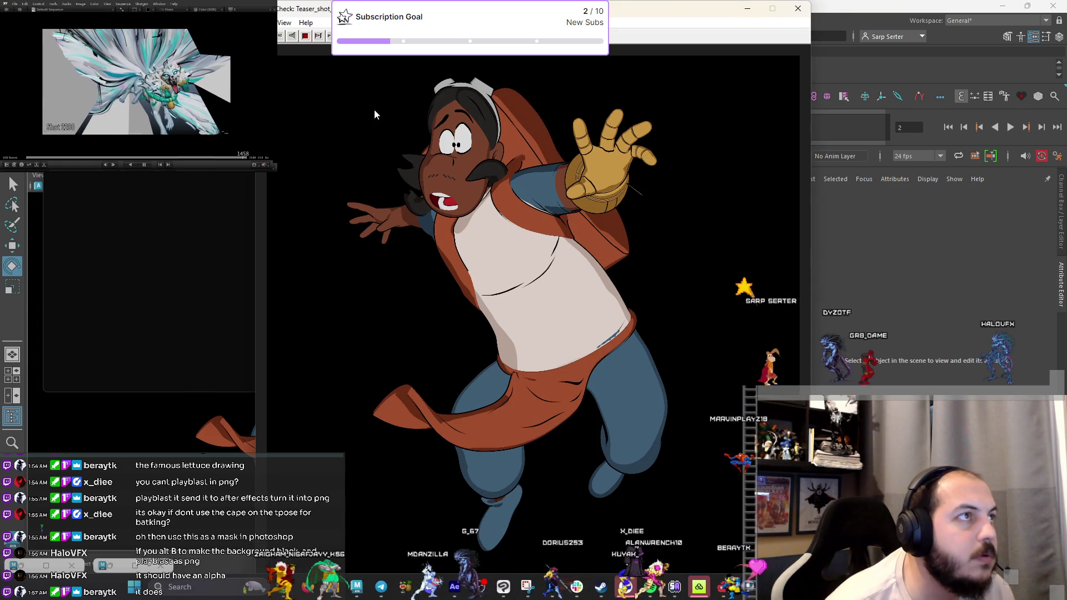
Toggle FCheck between alpha and RGB to confirm the silhouette, then switch to Photoshop
{"action": "key", "text": "a"}
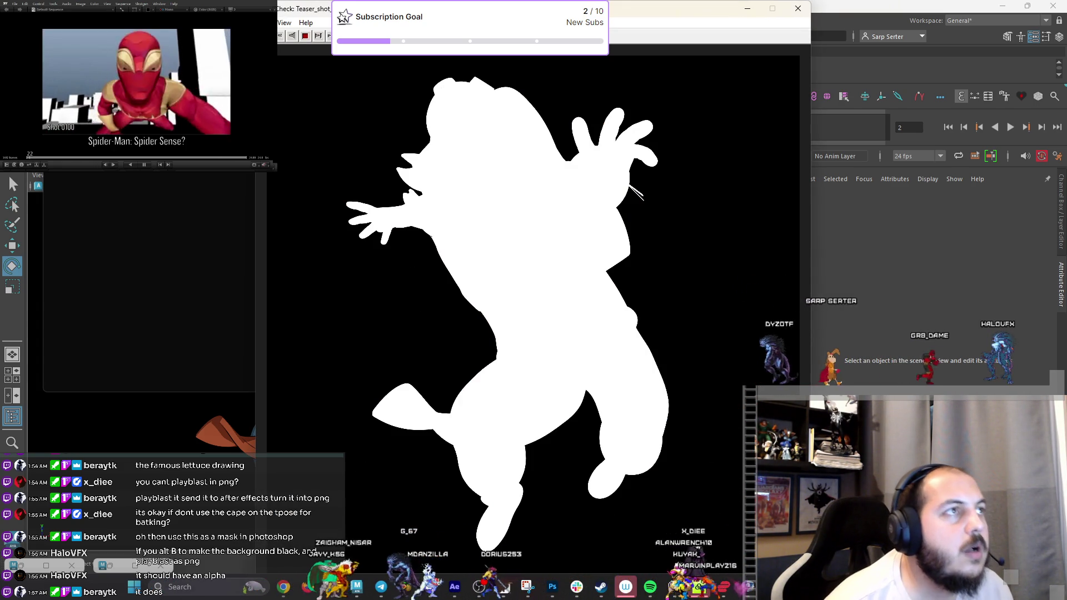
{"action": "key", "text": "a"}
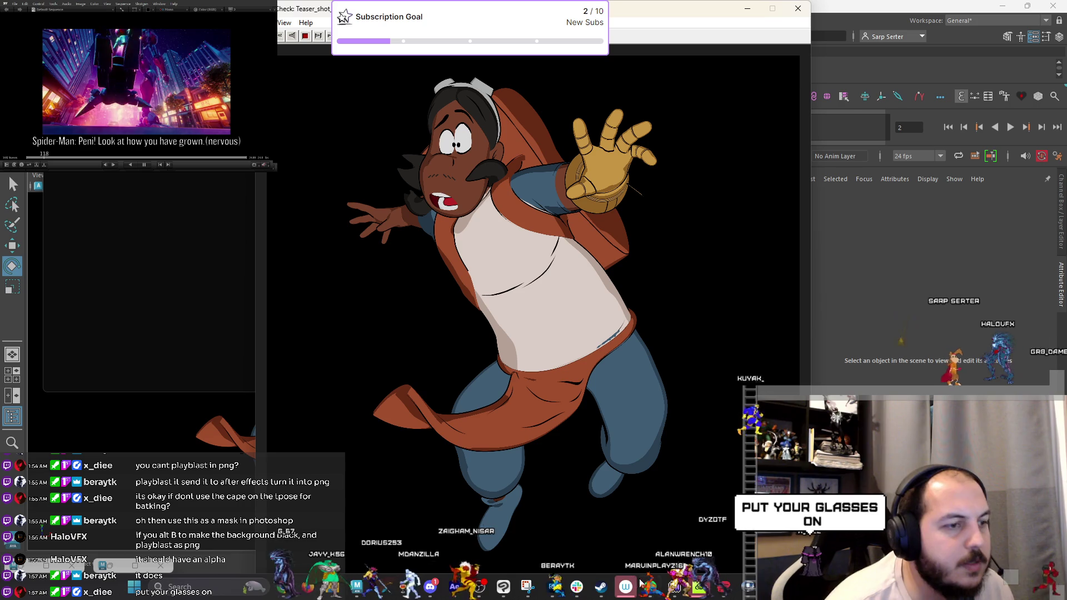
{"action": "left_click", "coordinate": [549, 589]}
{"action": "mouse_move", "coordinate": [331, 587]}
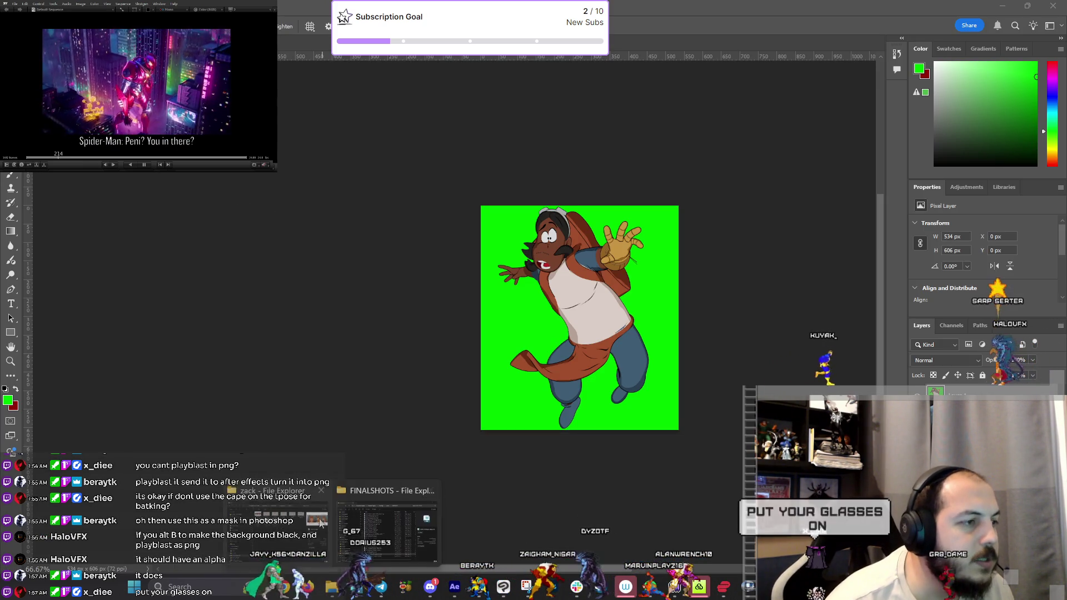
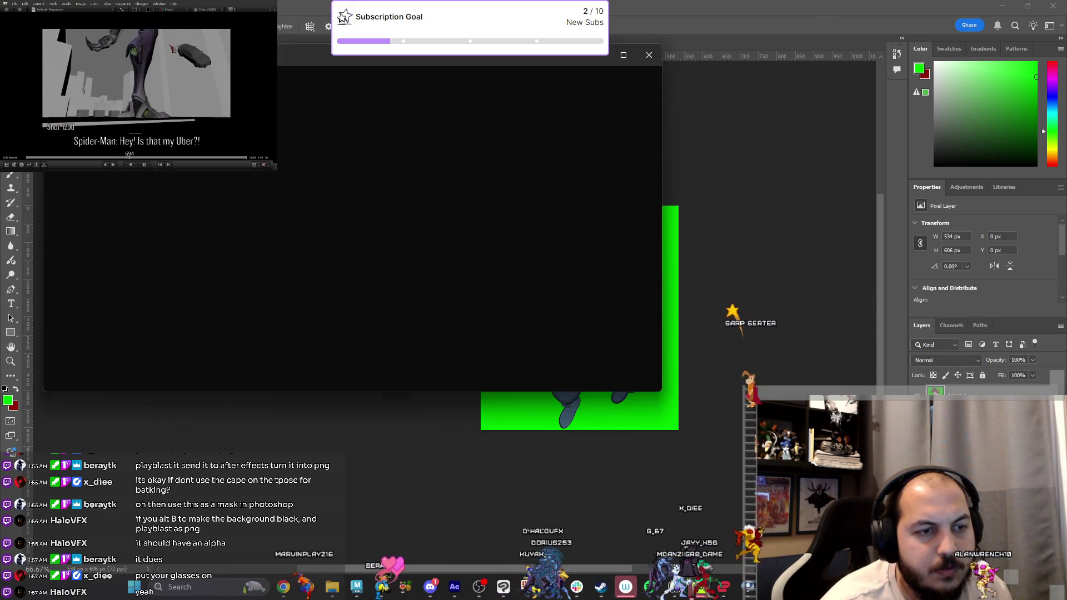
Save the current Ryder playblast frame as 'test' in the movies folder, then minimize Photoshop
{"action": "key", "text": "alt+f"}
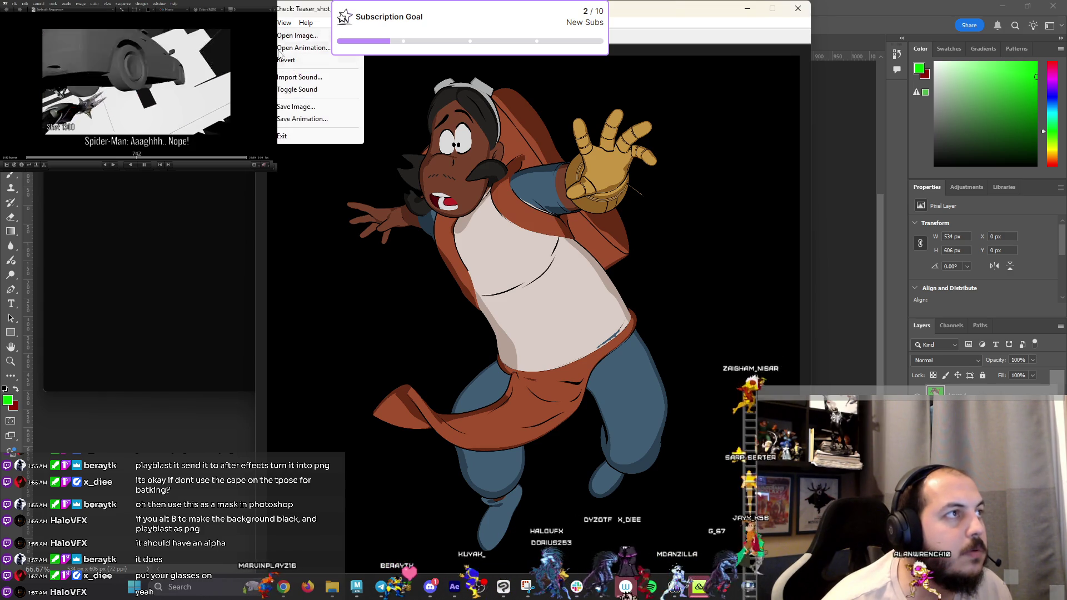
{"action": "left_click", "coordinate": [298, 107]}
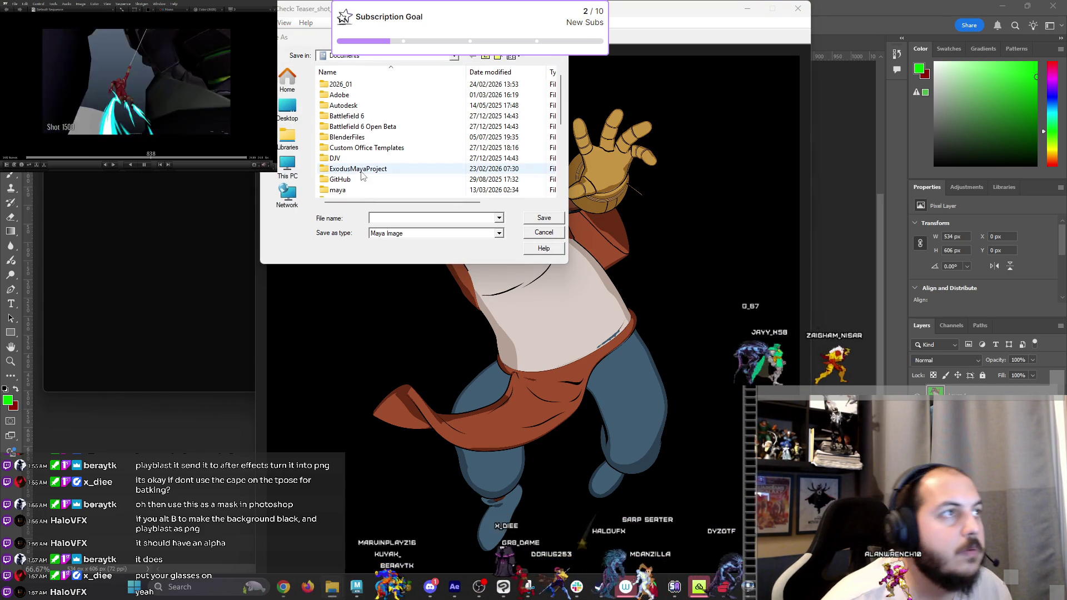
{"action": "left_click", "coordinate": [388, 219]}
{"action": "left_click", "coordinate": [557, 219]}
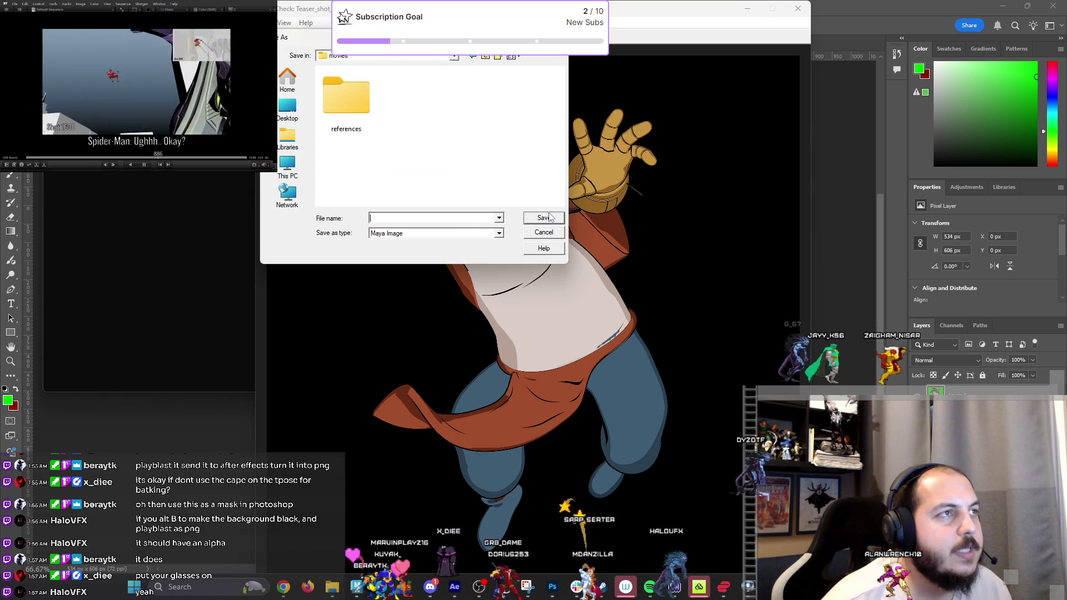
{"action": "type", "text": "test"}
{"action": "key", "text": "Return"}
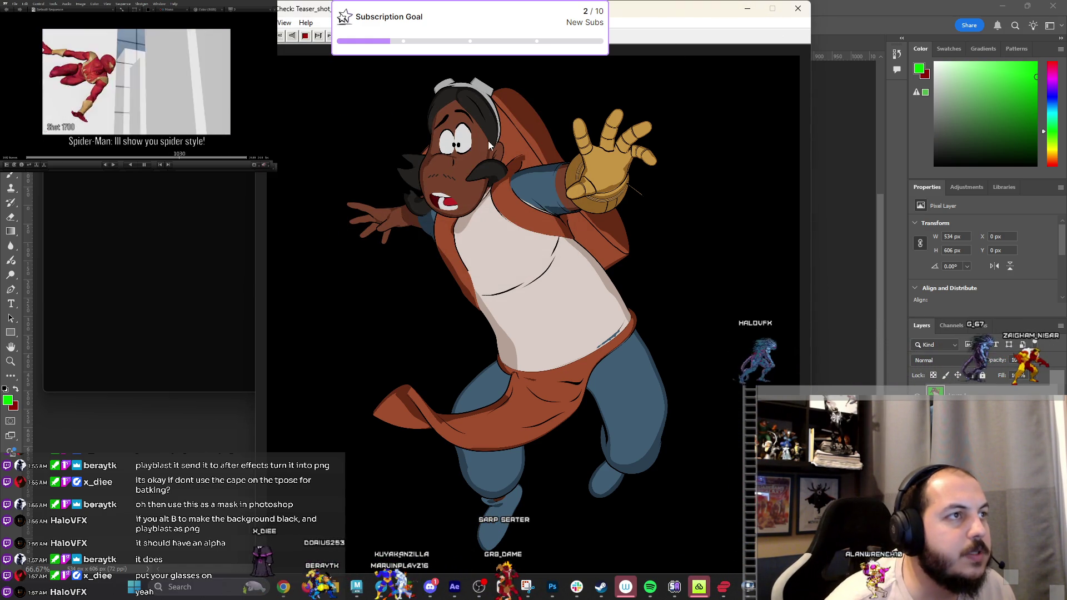
{"action": "left_click", "coordinate": [746, 13]}
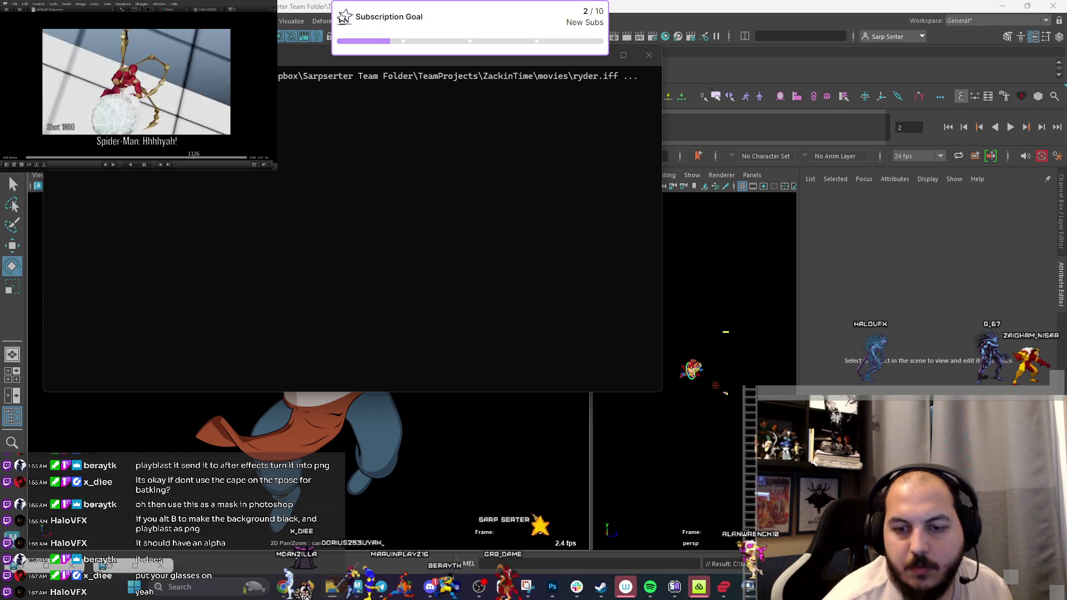
Import the ryder.iff playblast into After Effects and create a composition from it
{"action": "mouse_move", "coordinate": [667, 528]}
{"action": "left_mouse_down"}
{"action": "mouse_move", "coordinate": [625, 510]}
{"action": "mouse_move", "coordinate": [470, 563]}
{"action": "mouse_move", "coordinate": [455, 589]}
{"action": "mouse_move", "coordinate": [80, 237]}
{"action": "left_mouse_up"}
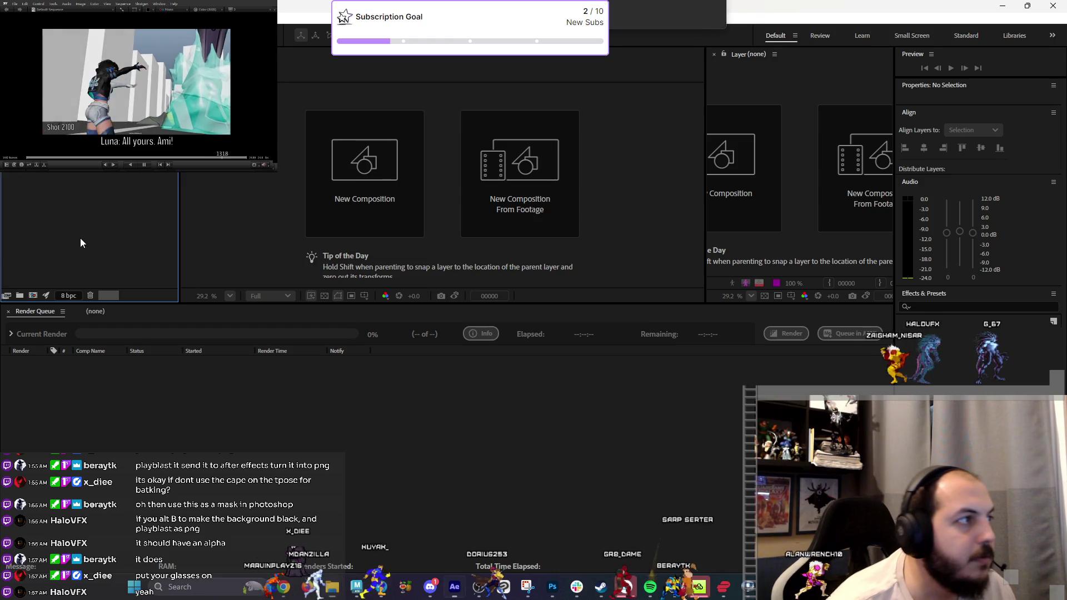
{"action": "right_click", "coordinate": [90, 200]}
{"action": "left_click", "coordinate": [89, 119]}
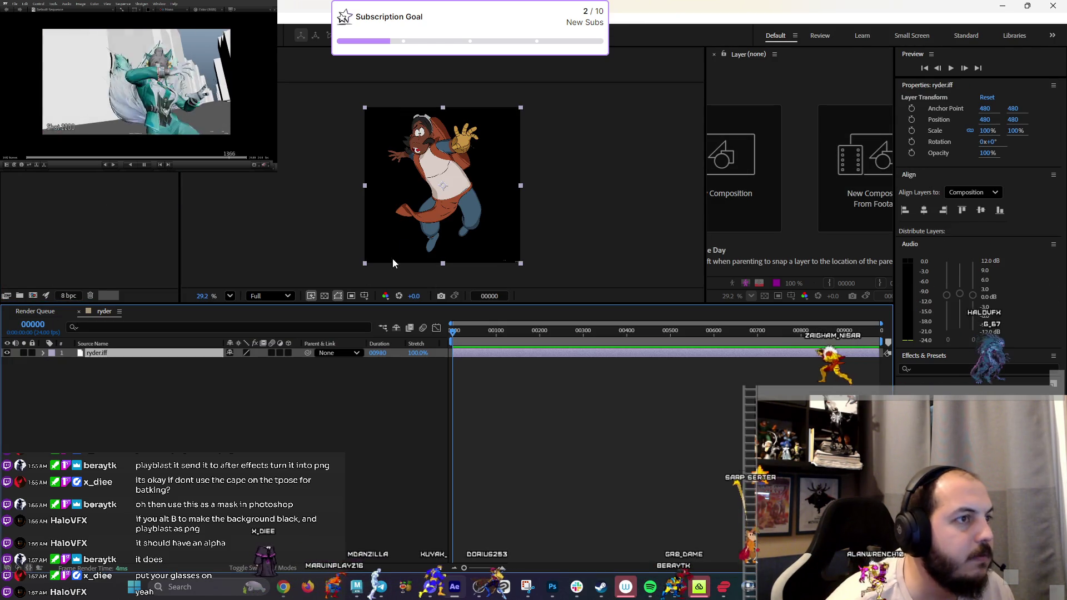
{"action": "scroll", "coordinate": [403, 192], "scroll_direction": "up", "scroll_amount": 2}
Add a red solid layer to the ryder comp and hide it
{"action": "right_click", "coordinate": [241, 415]}
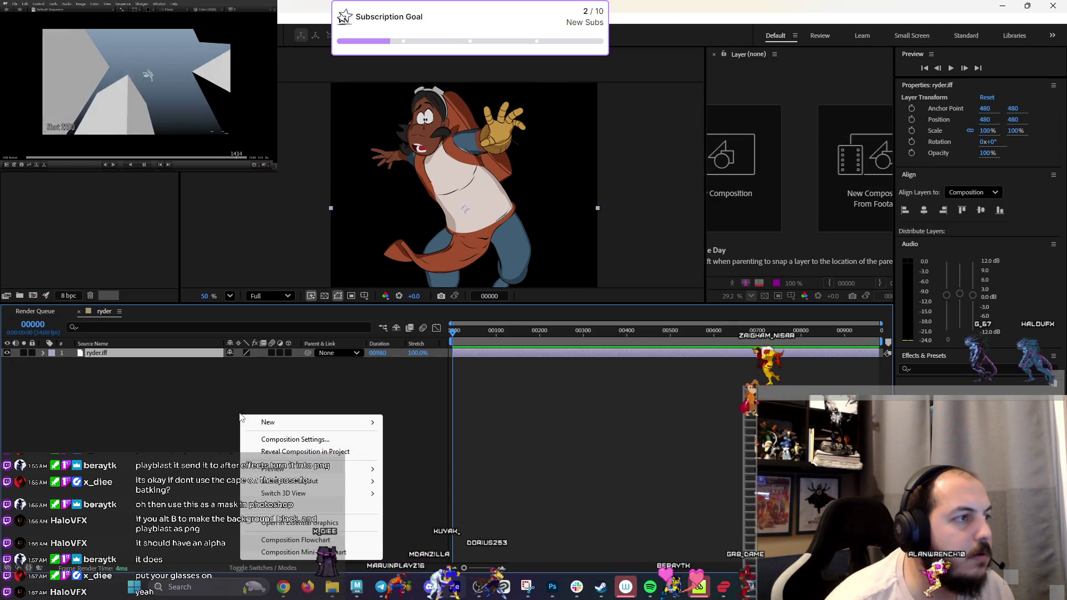
{"action": "mouse_move", "coordinate": [277, 424]}
{"action": "left_click", "coordinate": [418, 456]}
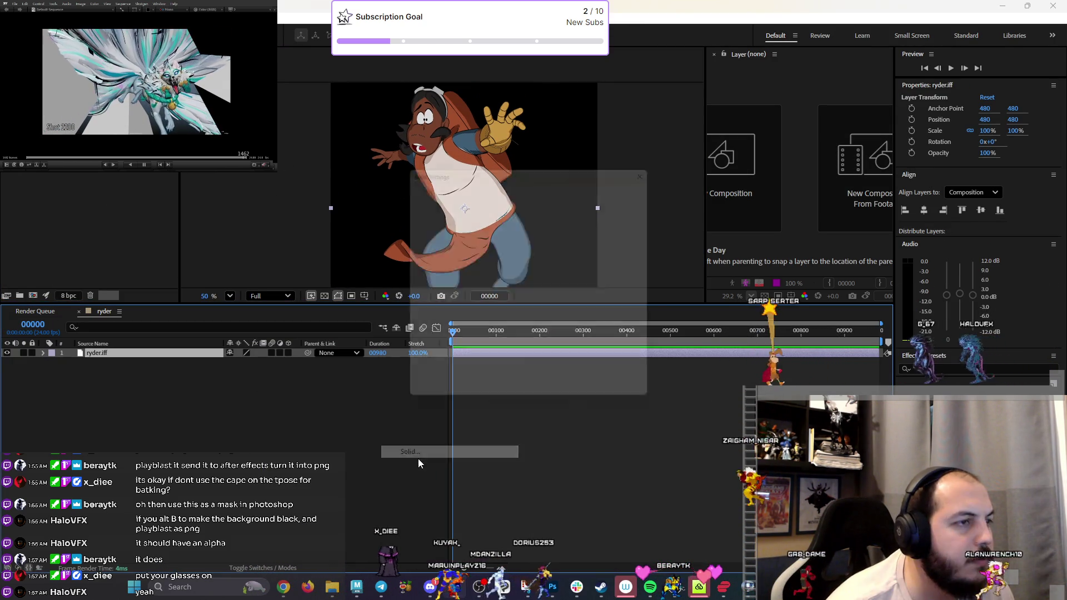
{"action": "left_click", "coordinate": [525, 371]}
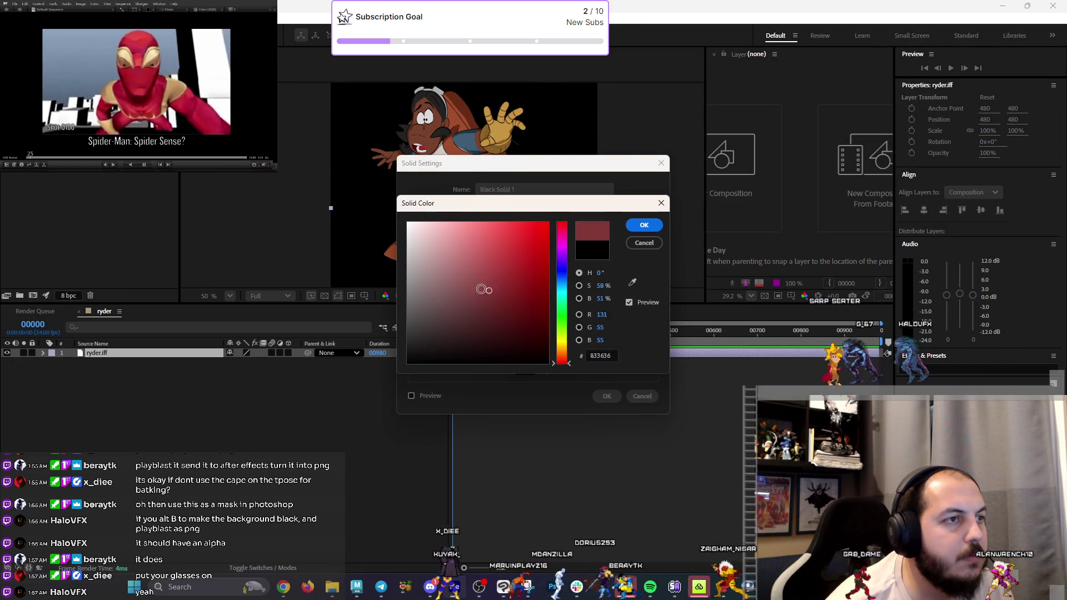
{"action": "left_click", "coordinate": [643, 228]}
{"action": "left_click", "coordinate": [607, 396]}
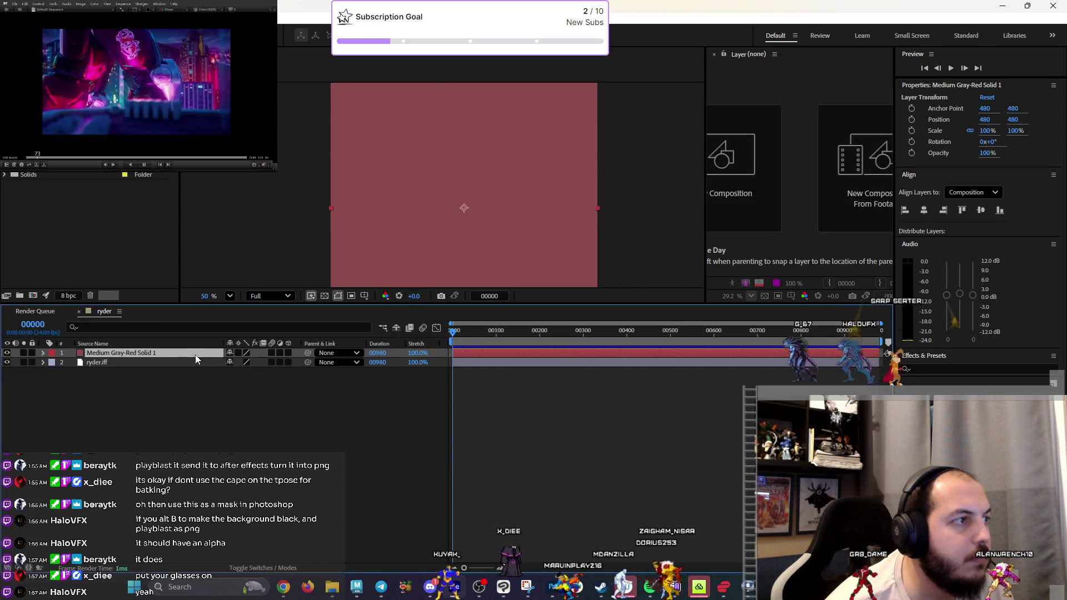
{"action": "left_click", "coordinate": [7, 362]}
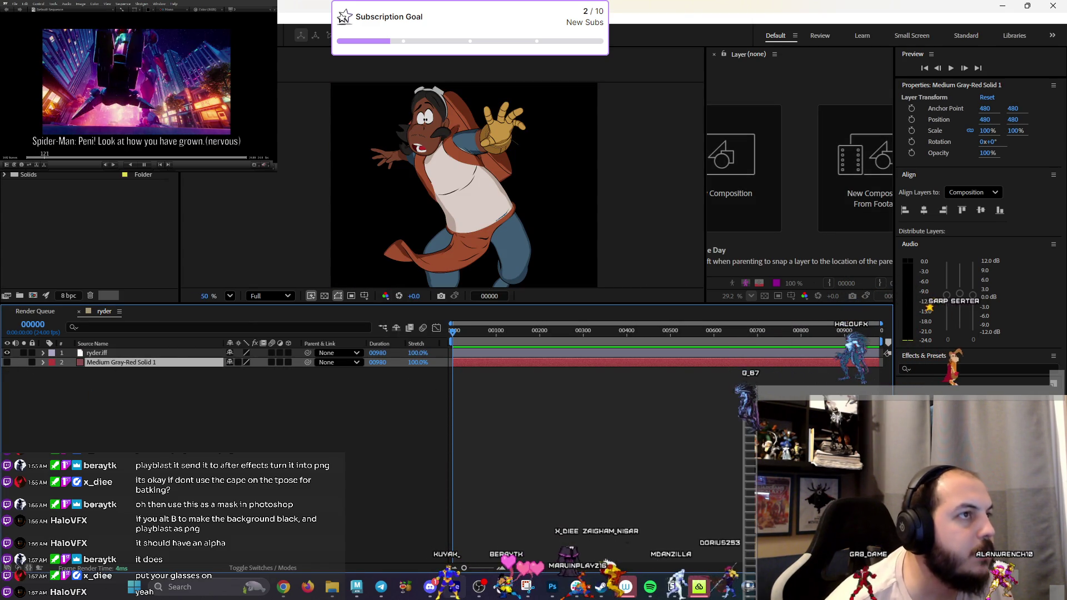
{"action": "key", "text": "alt+c"}
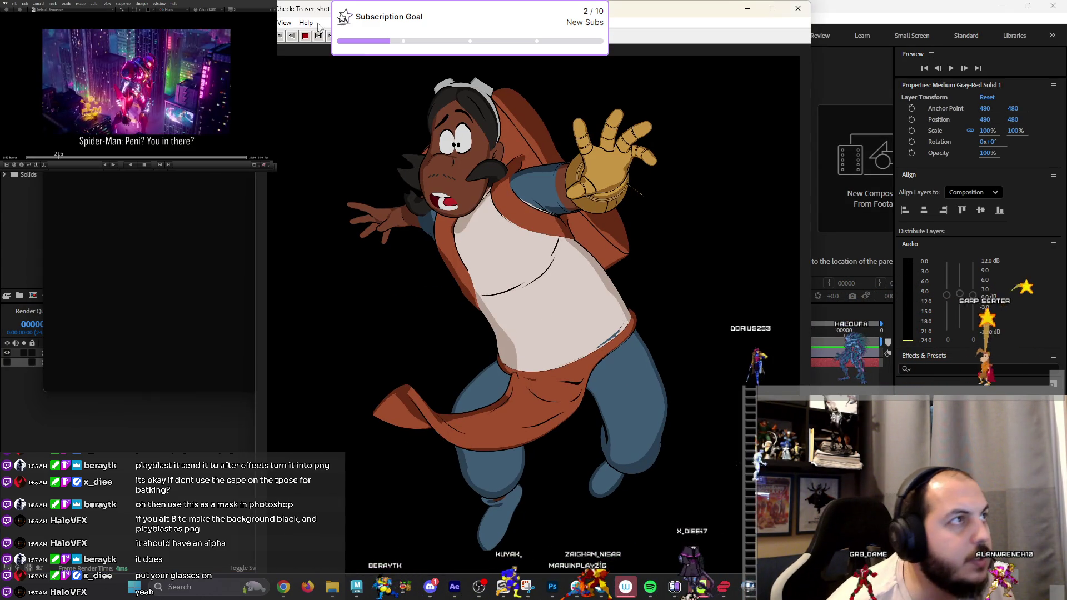
{"action": "left_click", "coordinate": [271, 22]}
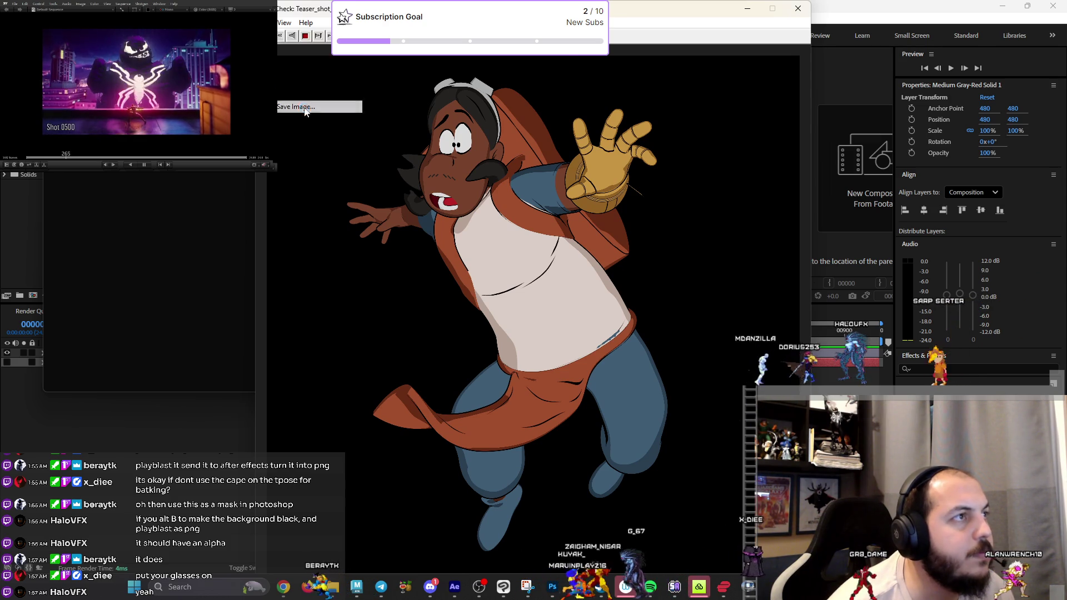
Save the Ryder frame from FCheck as a PNG image named 'cape'
{"action": "left_click", "coordinate": [304, 107]}
{"action": "left_click", "coordinate": [457, 234]}
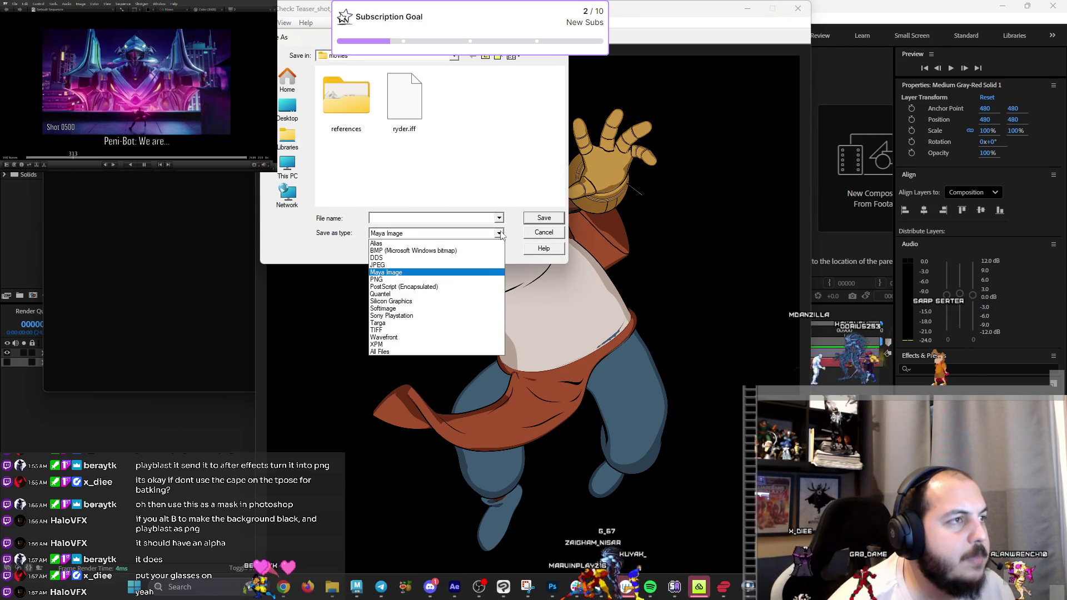
{"action": "left_click", "coordinate": [400, 287]}
{"action": "type", "text": "cape"}
{"action": "key", "text": "Return"}
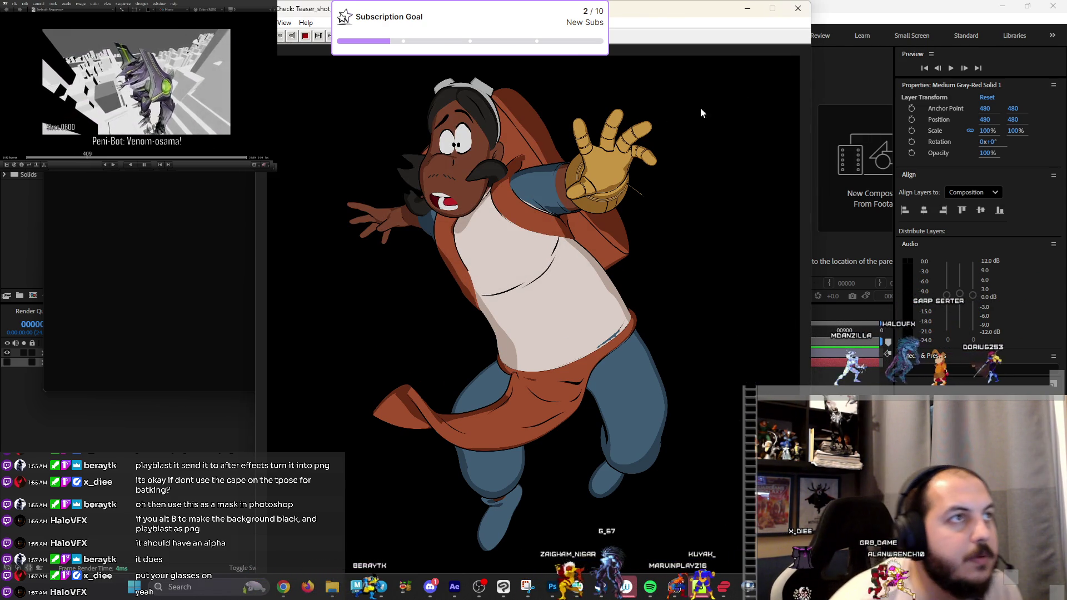
Close the After Effects project without saving, then switch over to Slack's portfolio channel
{"action": "left_click", "coordinate": [858, 24]}
{"action": "key", "text": "ctrl+alt+n"}
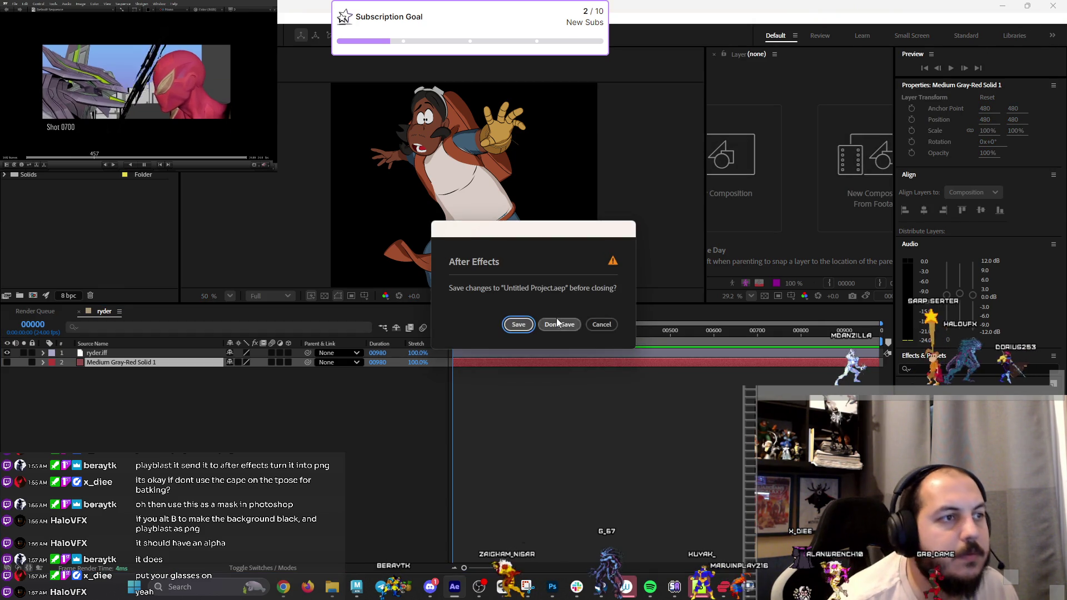
{"action": "left_click", "coordinate": [557, 318]}
{"action": "key", "text": "alt+Tab"}
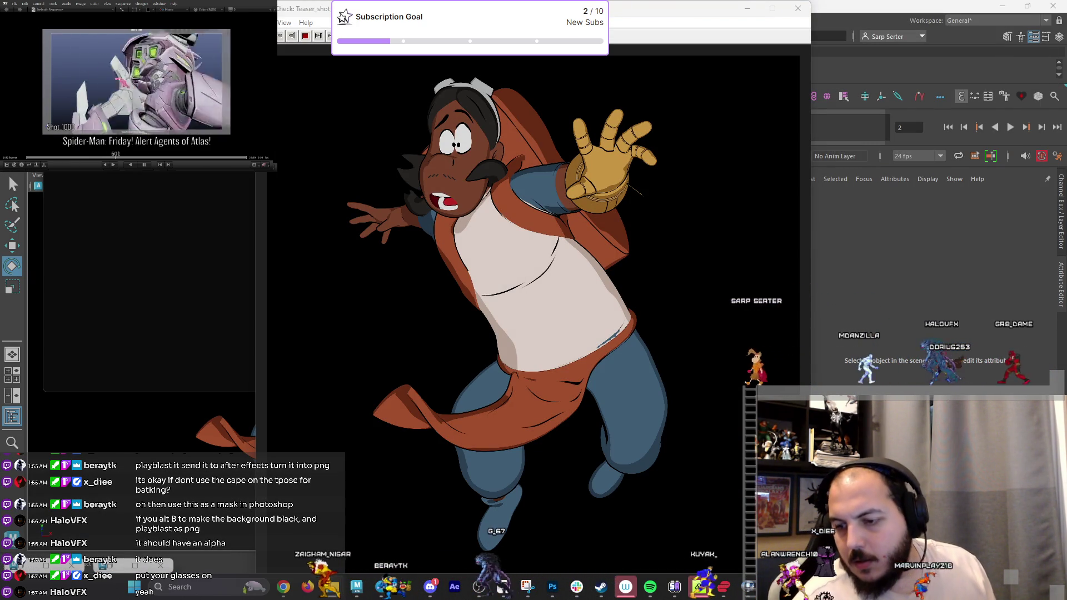
{"action": "key", "text": "alt+Tab"}
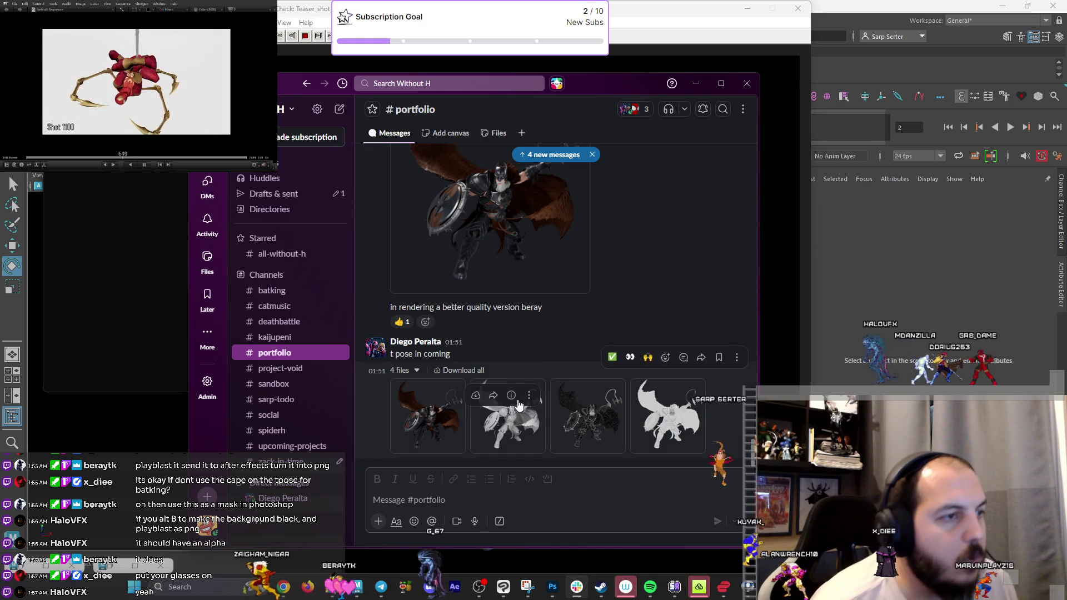
Preview the posted grey and wireframe Batking renders full size in Slack
{"action": "left_click", "coordinate": [512, 395]}
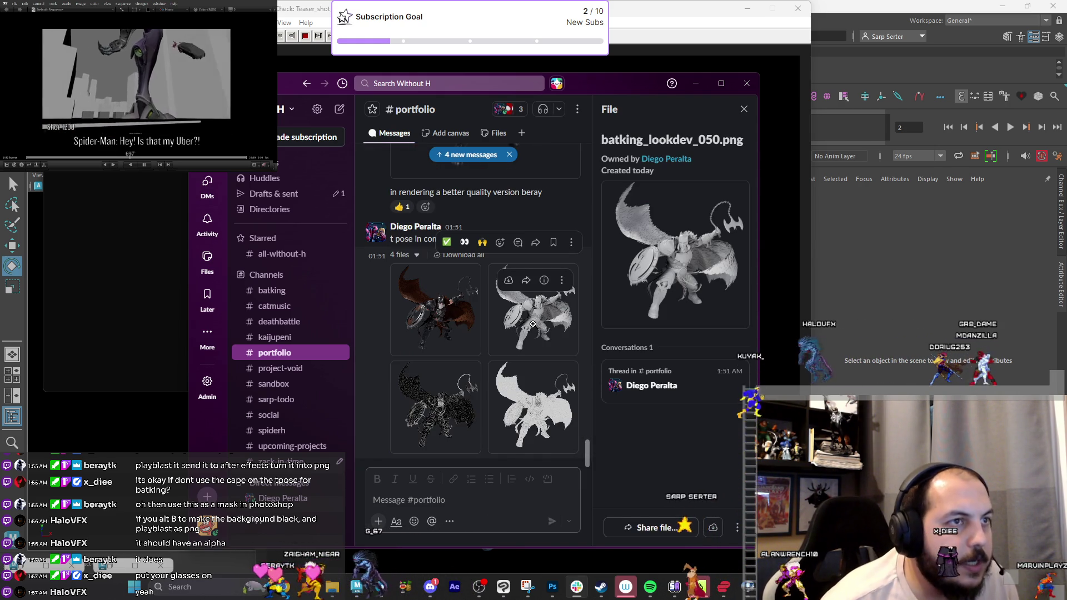
{"action": "left_click", "coordinate": [532, 324]}
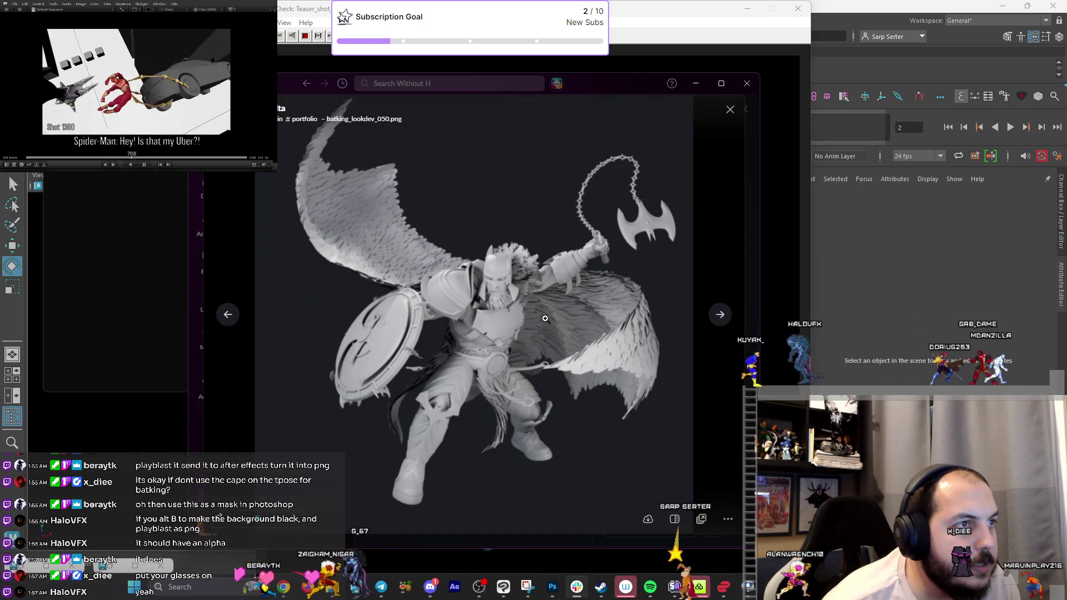
{"action": "left_click", "coordinate": [721, 315]}
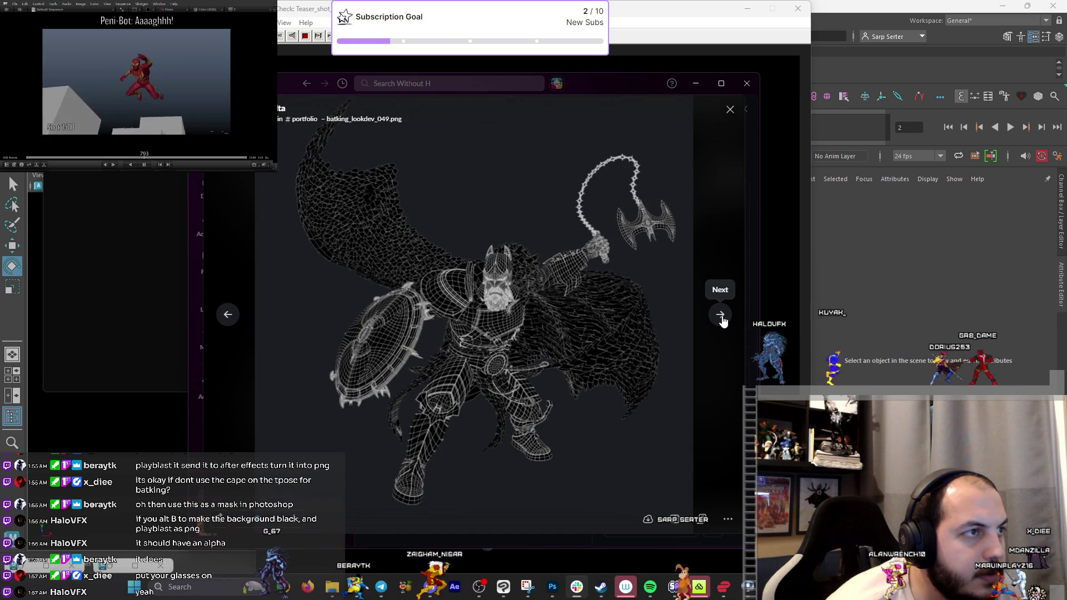
{"action": "left_click", "coordinate": [721, 316]}
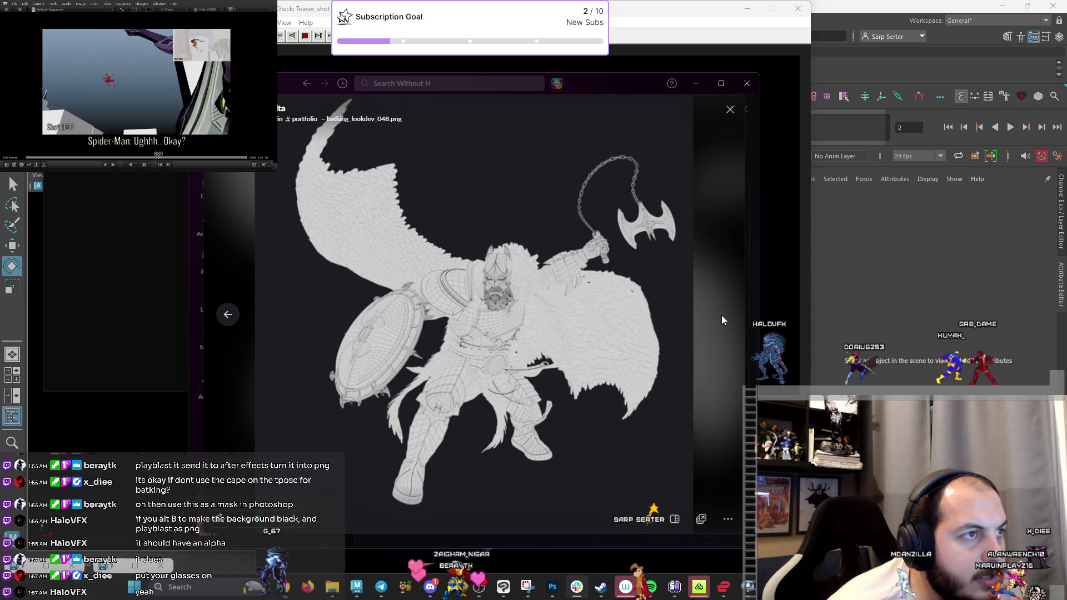
{"action": "left_click", "coordinate": [722, 316]}
{"action": "left_click", "coordinate": [422, 413]}
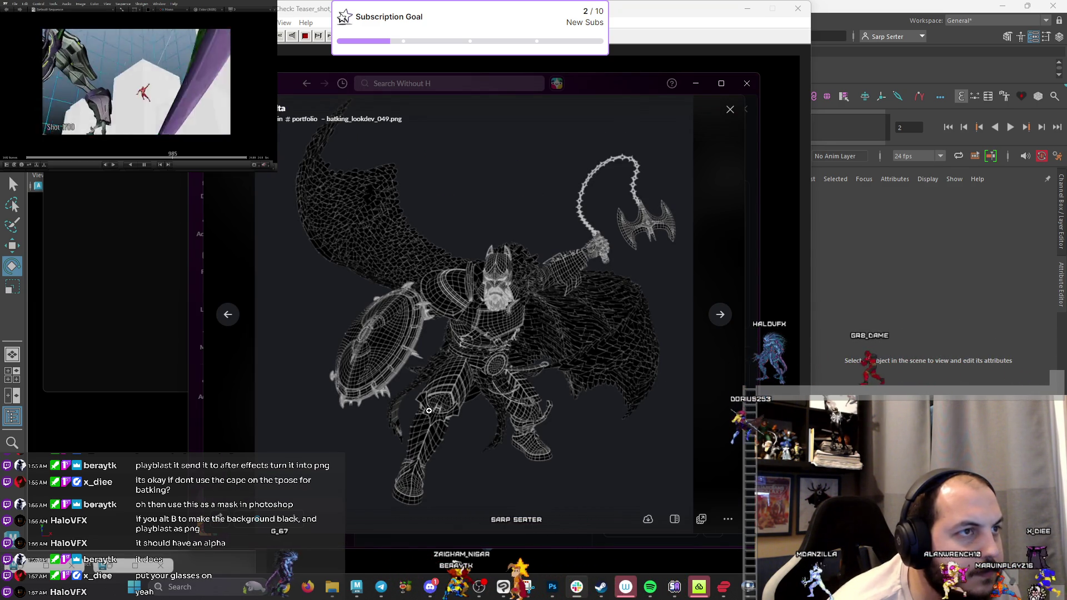
{"action": "left_click", "coordinate": [730, 110]}
{"action": "left_click", "coordinate": [547, 338]}
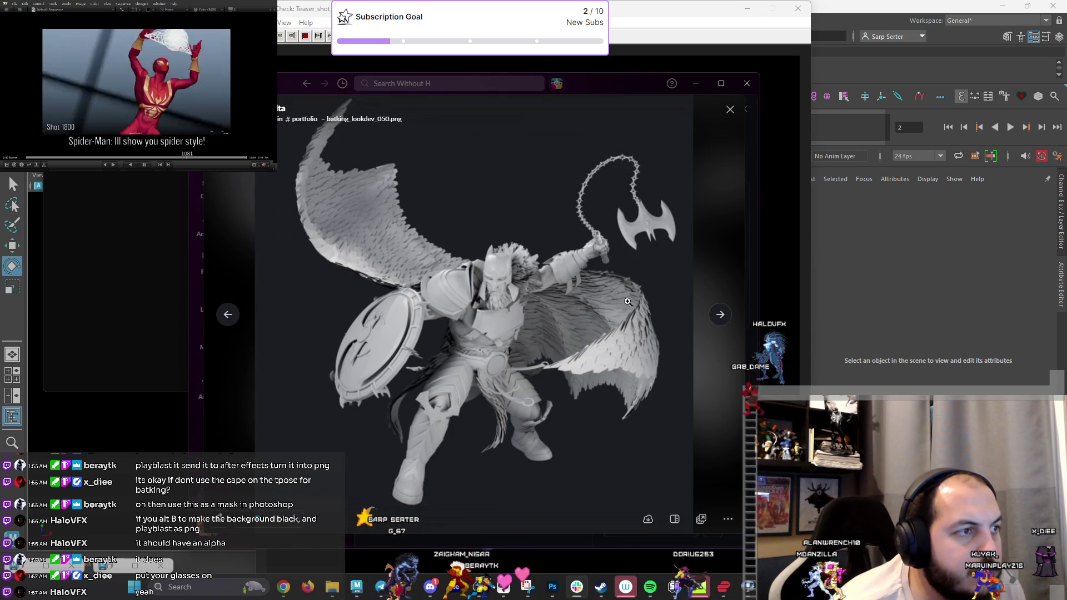
{"action": "left_click", "coordinate": [729, 113]}
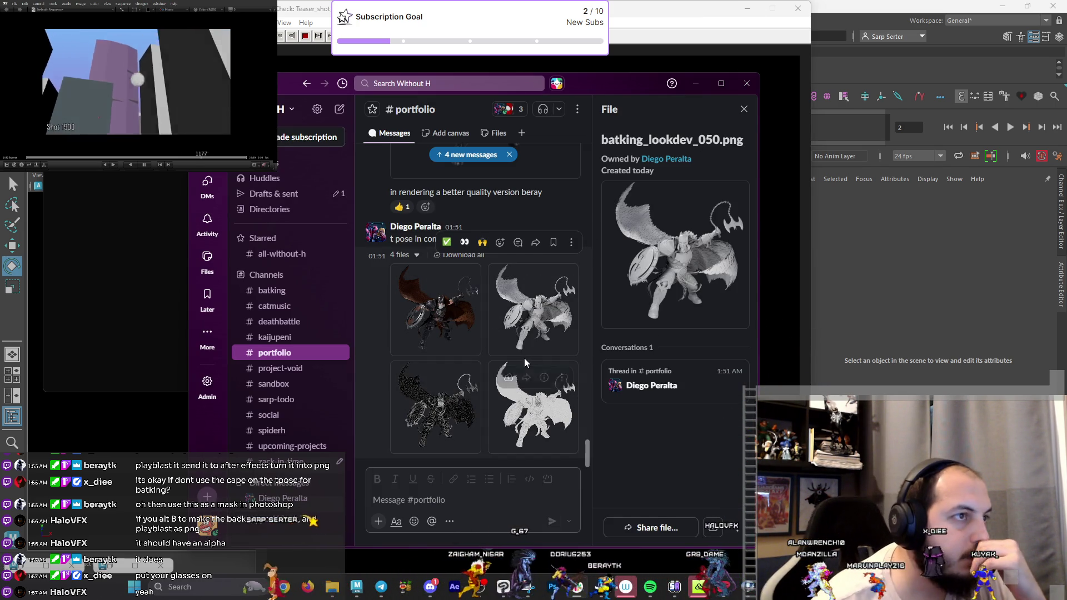
Attach ryder.png to a new message in #portfolio
{"action": "scroll", "coordinate": [461, 382], "scroll_direction": "up", "scroll_amount": 3}
{"action": "scroll", "coordinate": [555, 401], "scroll_direction": "down", "scroll_amount": 3}
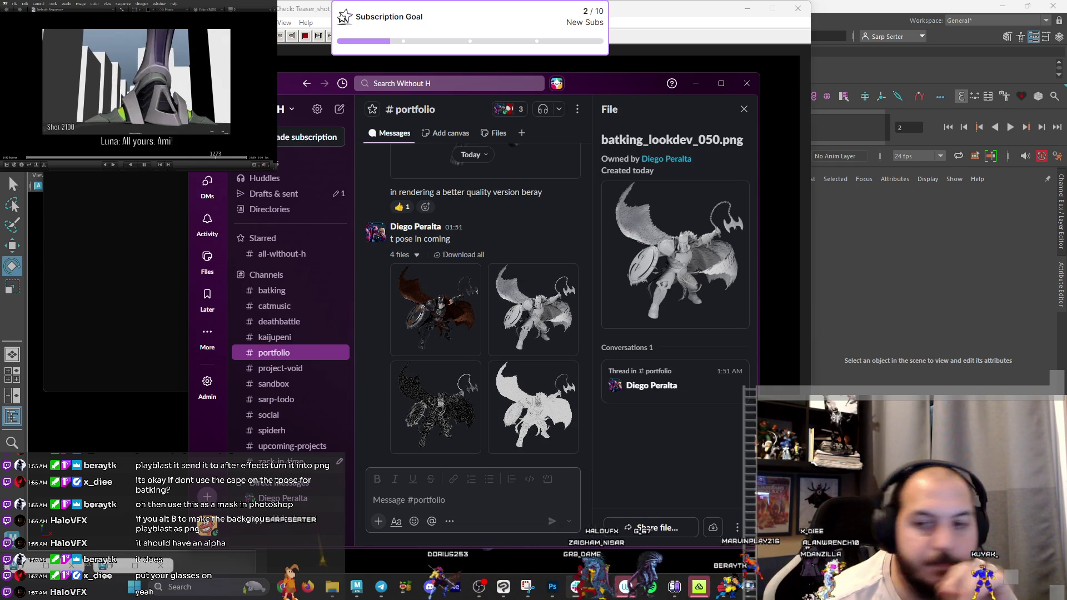
{"action": "left_click_drag", "start_coordinate": [556, 389], "coordinate": [485, 455]}
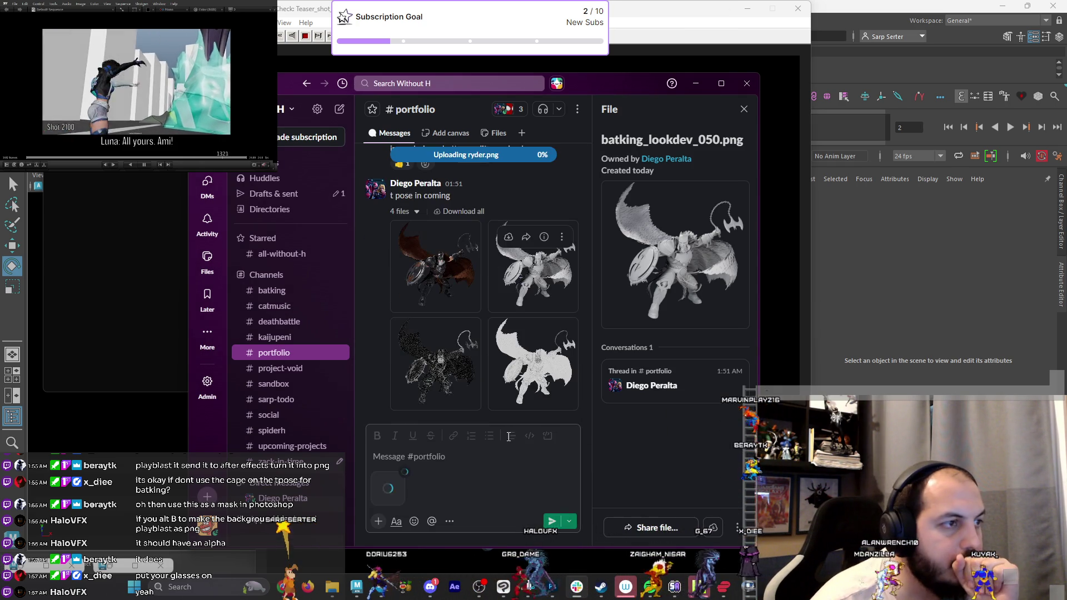
Post the Ryder image with a note mentioning a teammate: 'not urgent tomorrow'
{"action": "type", "text": "@ber"}
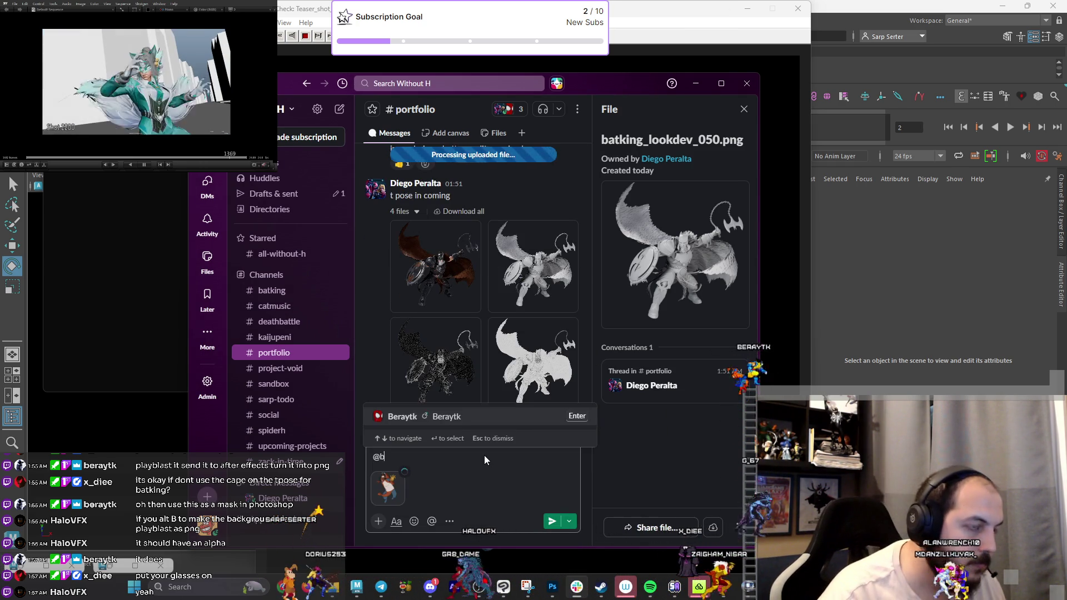
{"action": "left_click", "coordinate": [439, 415]}
{"action": "type", "text": "notur"}
{"action": "key", "text": "BackSpace"}
{"action": "key", "text": "BackSpace"}
{"action": "type", "text": "urgent tomor"}
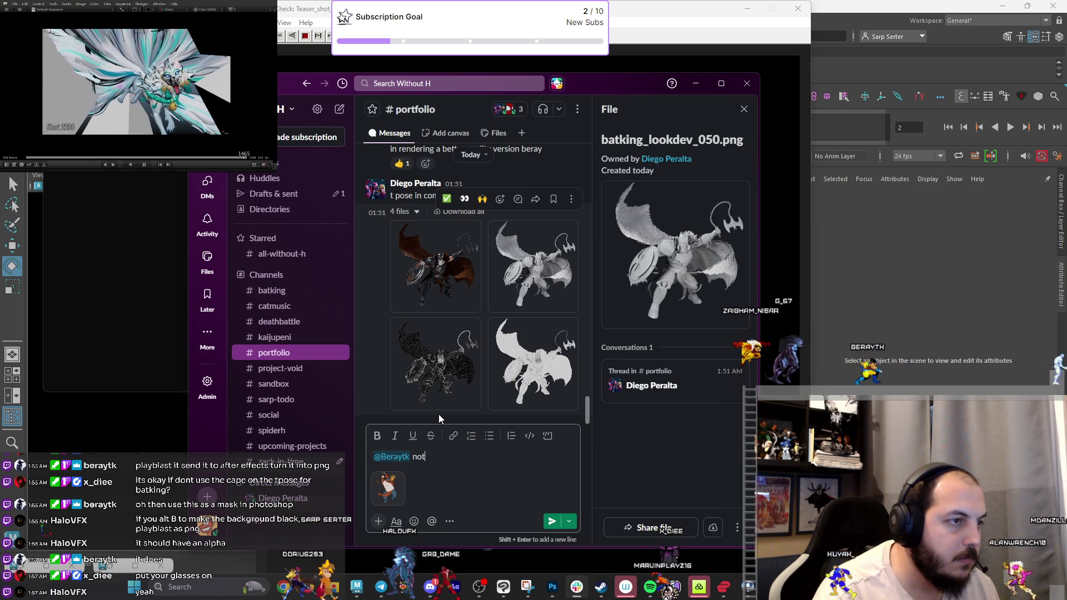
{"action": "type", "text": "row morning thing"}
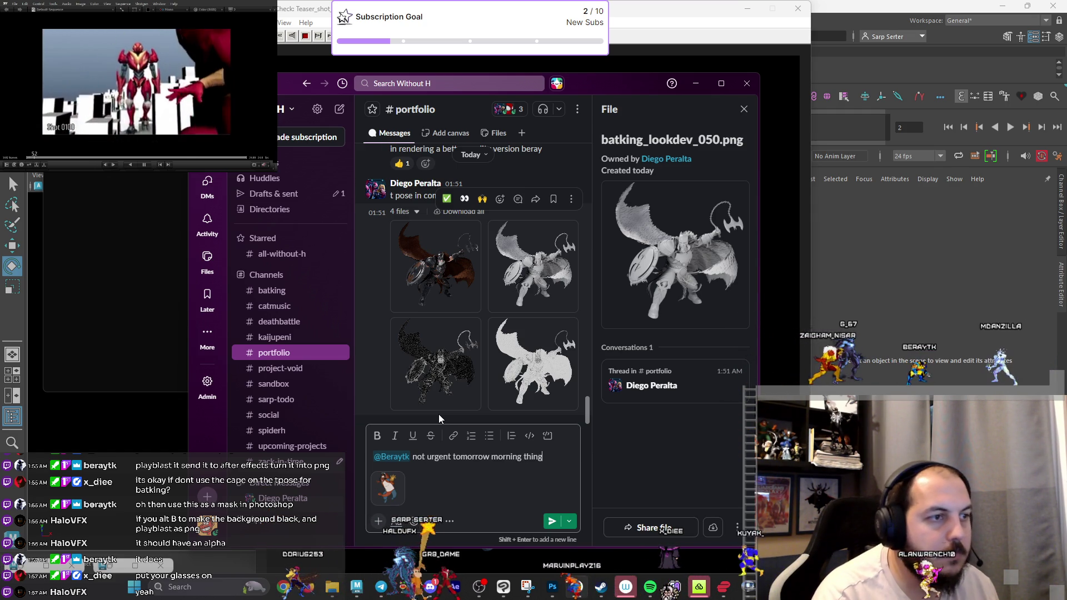
{"action": "key", "text": "Return"}
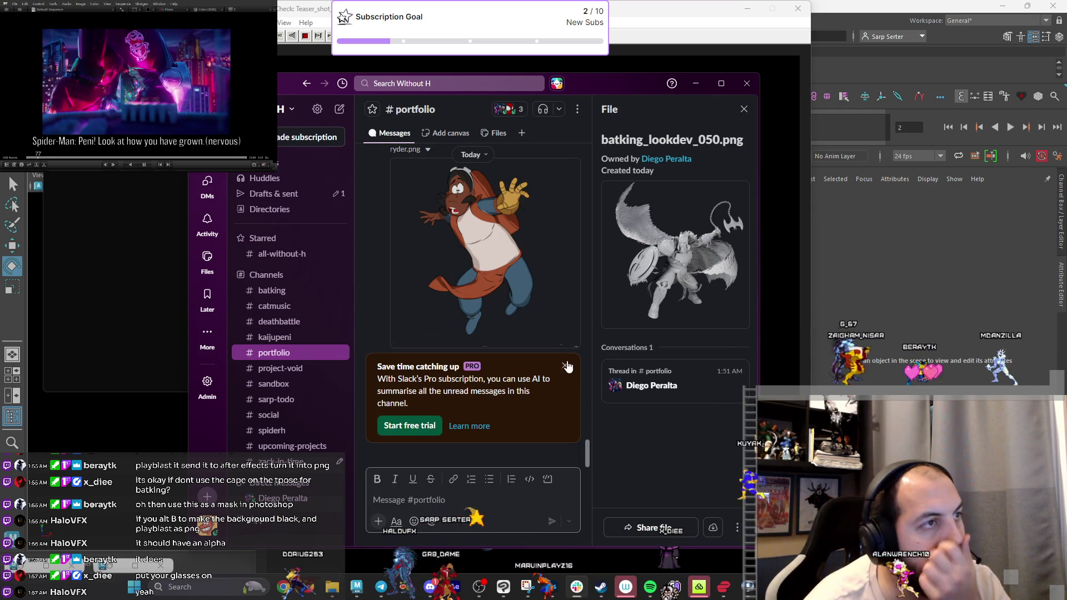
Dismiss the catching-up banner, send the follow-up message, and start editing it to fix a typo
{"action": "left_click", "coordinate": [564, 365]}
{"action": "type", "text": "to do the same with rtder"}
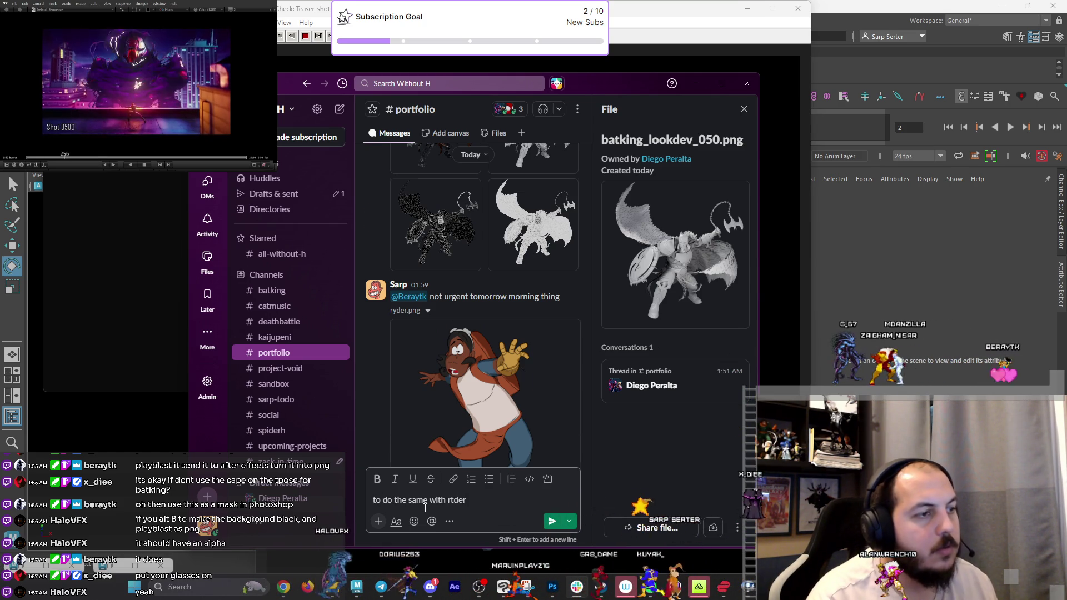
{"action": "key", "text": "Return"}
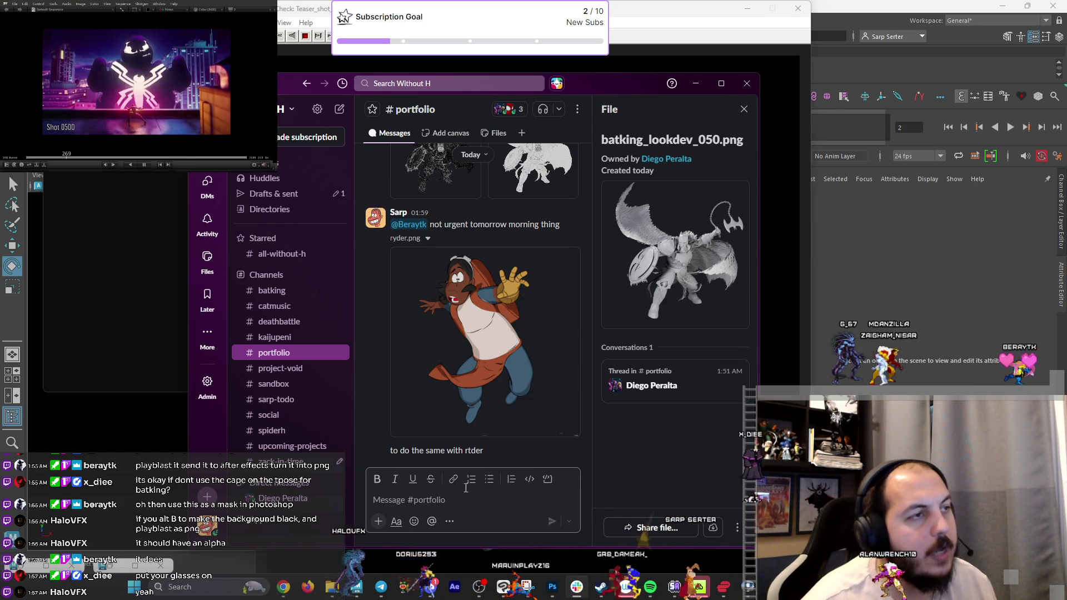
{"action": "left_click", "coordinate": [571, 438]}
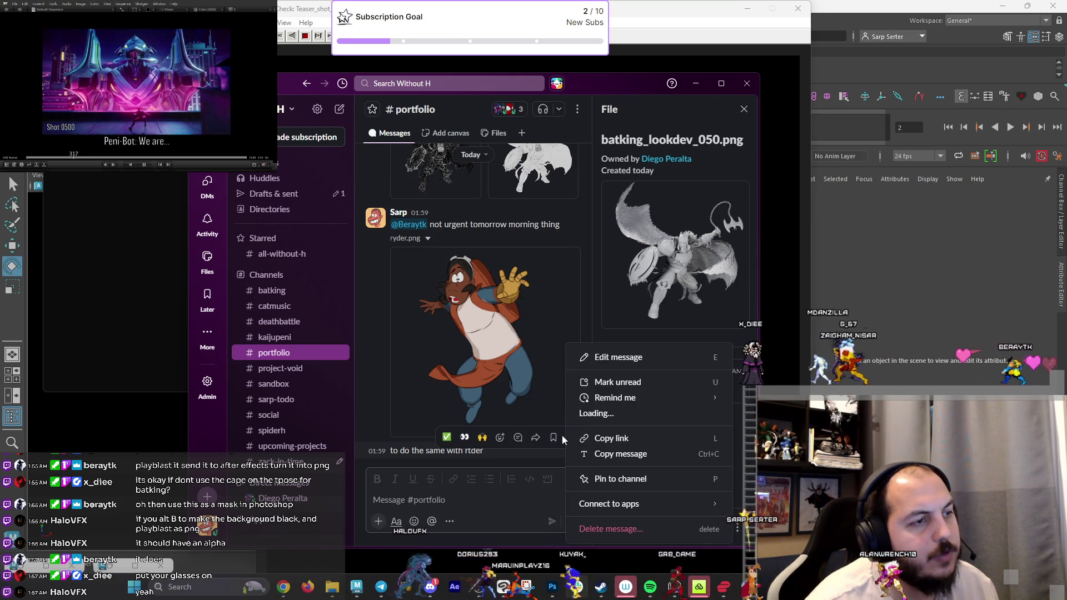
{"action": "left_click", "coordinate": [597, 353]}
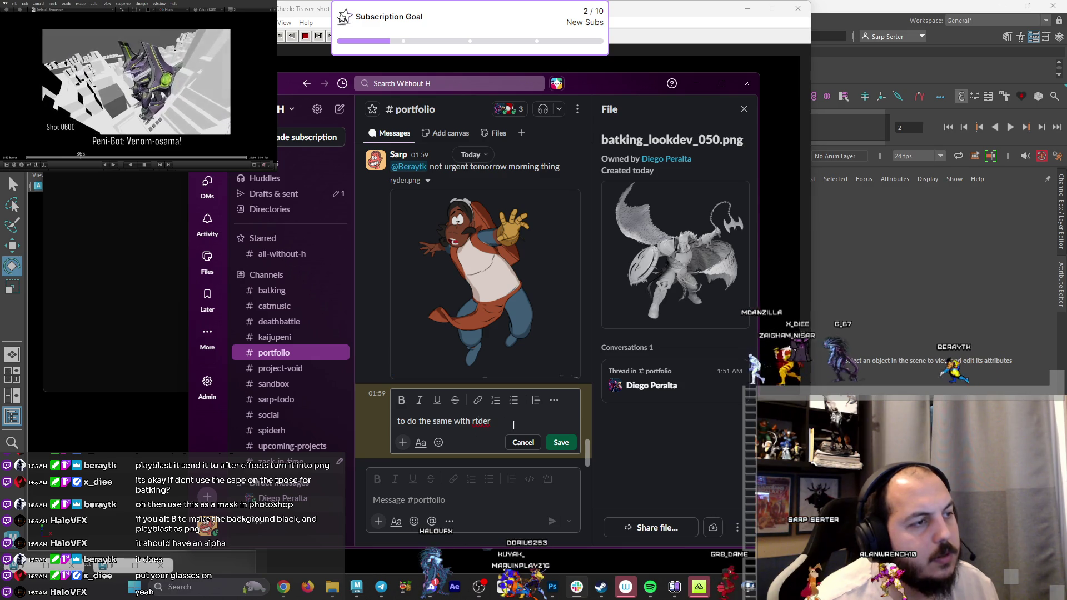
{"action": "scroll", "coordinate": [514, 426], "scroll_direction": "up", "scroll_amount": 4}
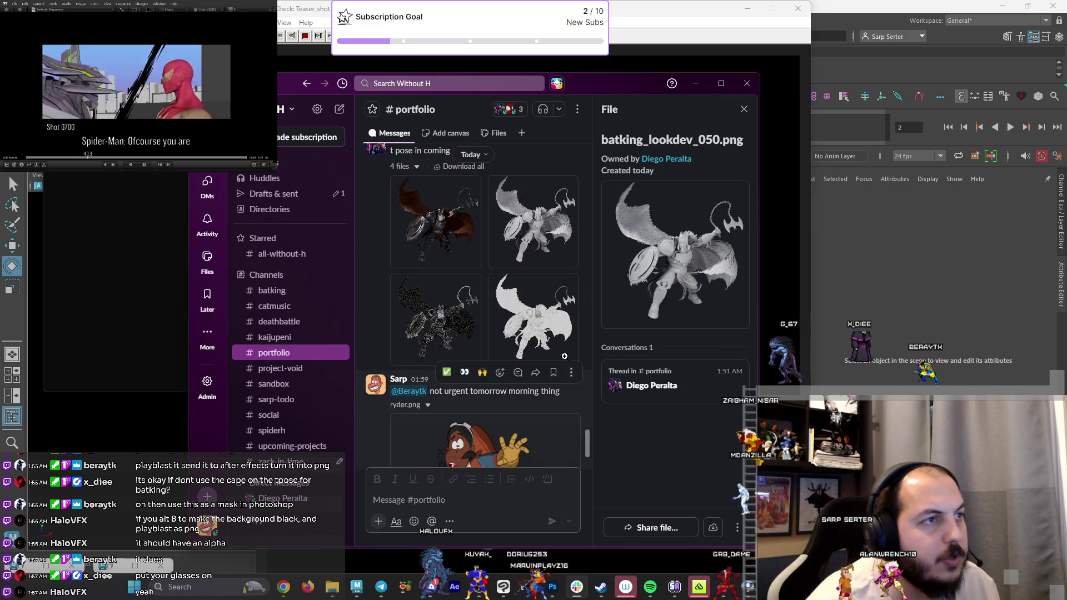
{"action": "scroll", "coordinate": [492, 334], "scroll_direction": "up", "scroll_amount": 15}
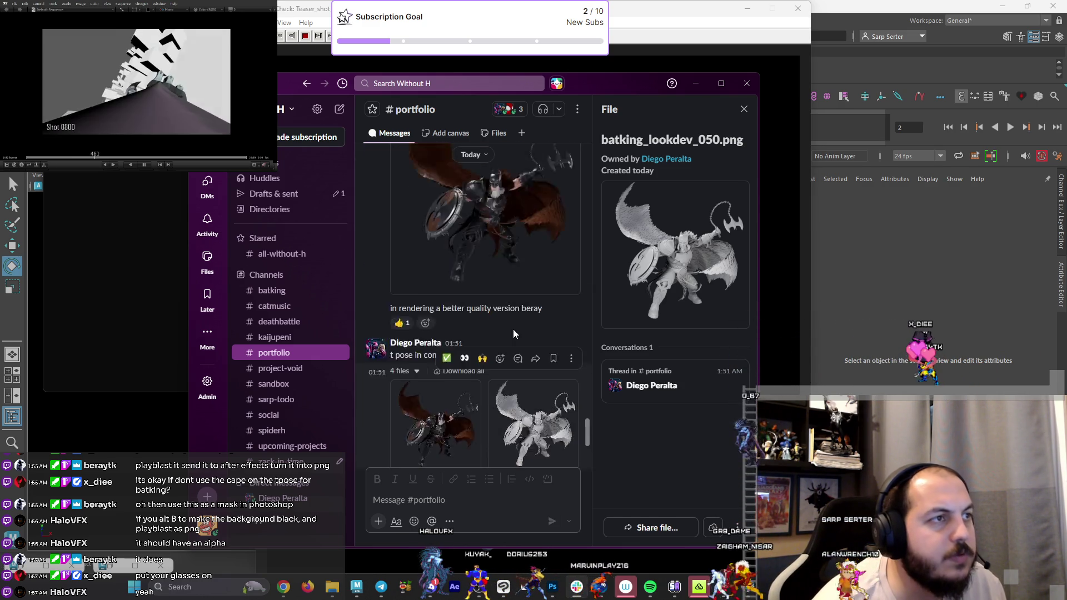
Scroll back through older #portfolio messages and renders, then bring Maya to the front
{"action": "scroll", "coordinate": [530, 338], "scroll_direction": "up", "scroll_amount": 10}
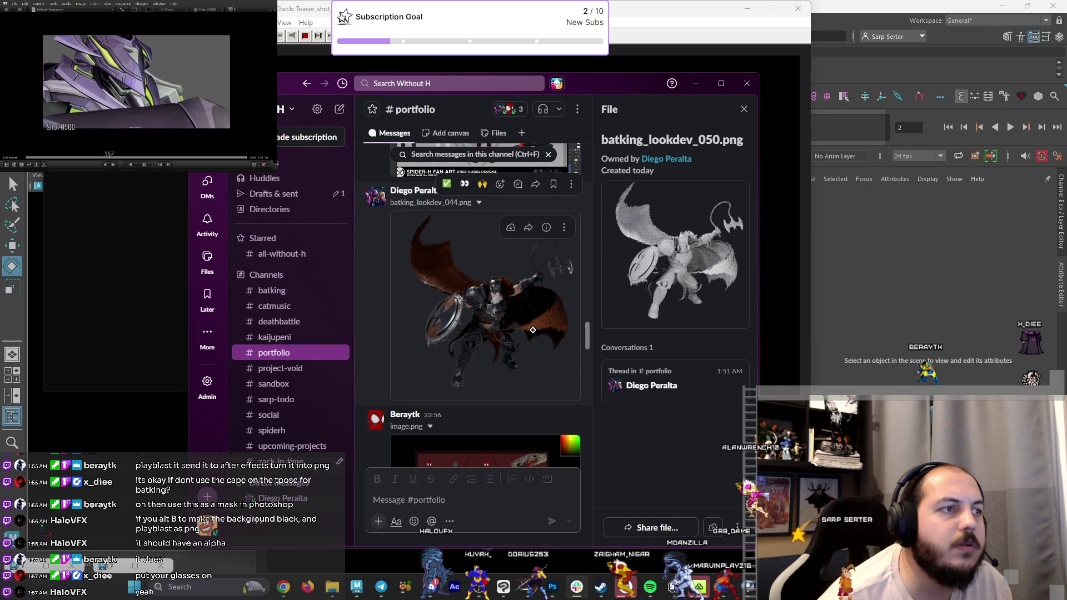
{"action": "scroll", "coordinate": [532, 330], "scroll_direction": "up", "scroll_amount": 6}
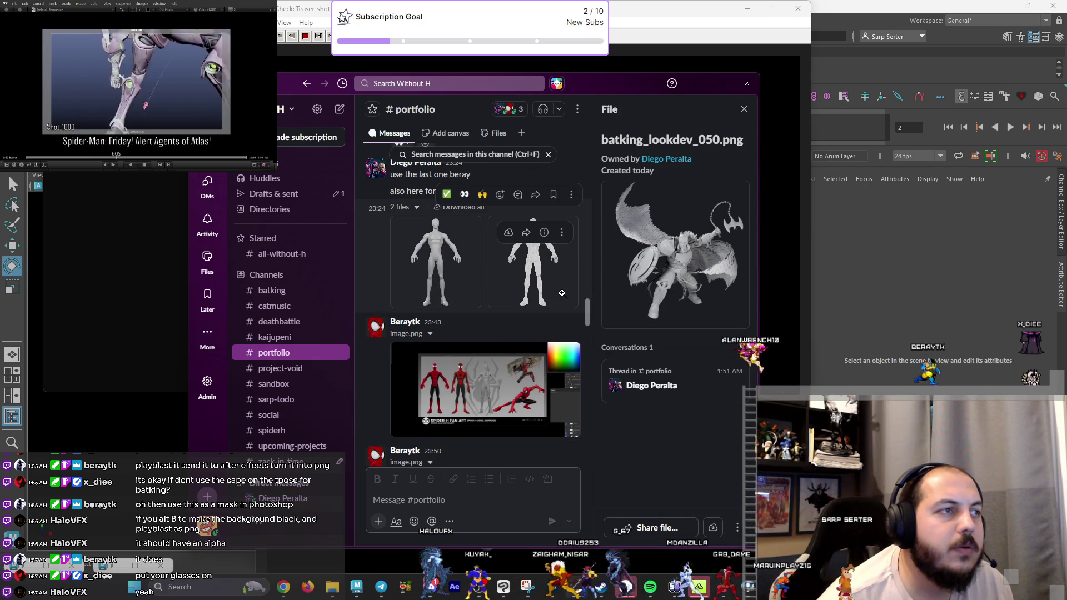
{"action": "scroll", "coordinate": [561, 294], "scroll_direction": "down", "scroll_amount": 4}
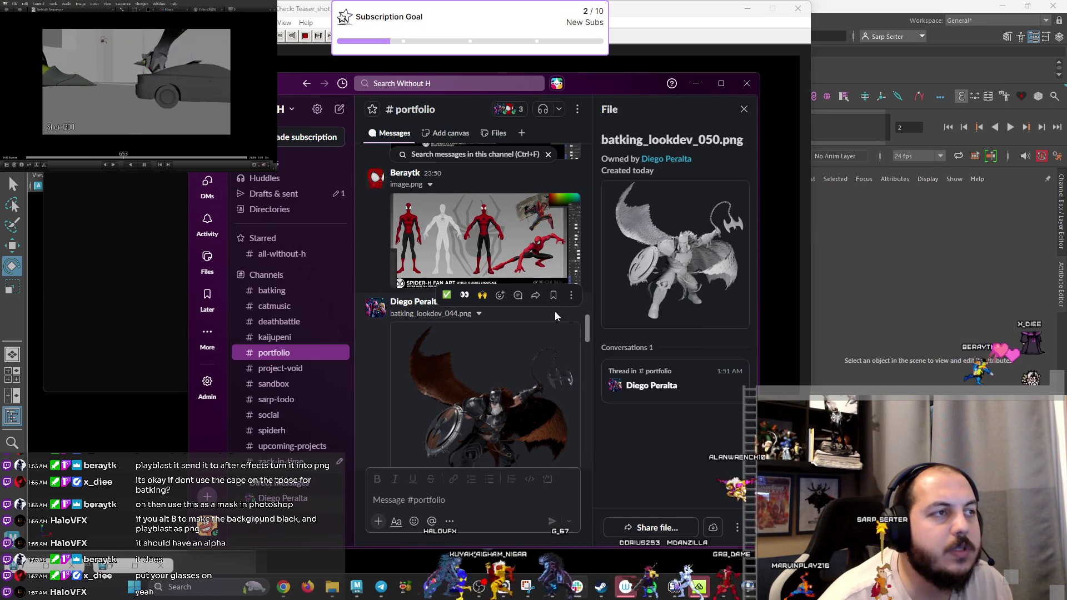
{"action": "scroll", "coordinate": [570, 323], "scroll_direction": "up", "scroll_amount": 4}
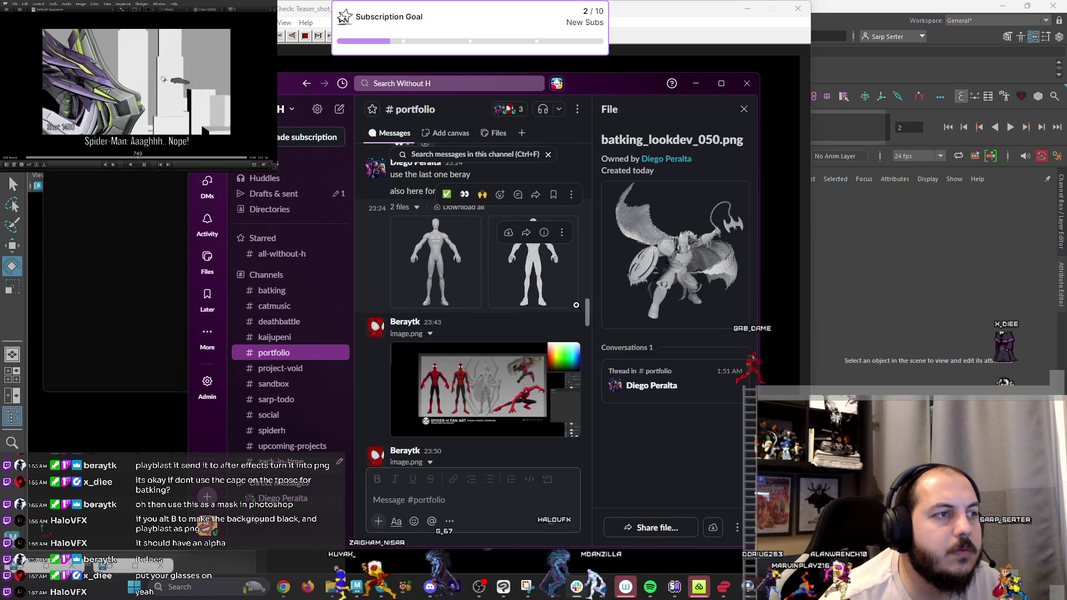
{"action": "scroll", "coordinate": [576, 305], "scroll_direction": "up", "scroll_amount": 6}
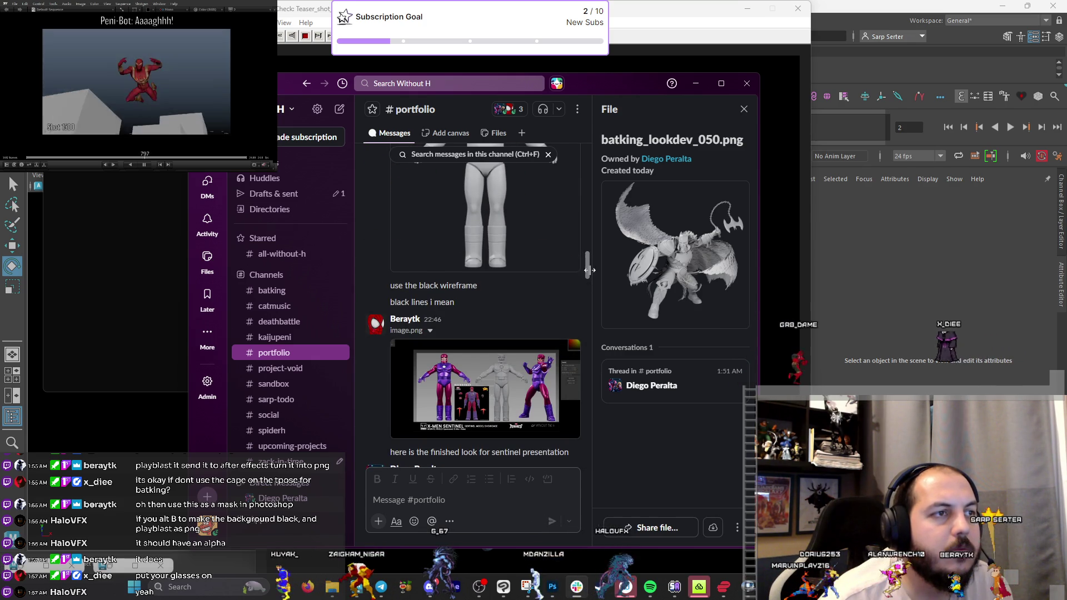
{"action": "scroll", "coordinate": [578, 267], "scroll_direction": "up", "scroll_amount": 5}
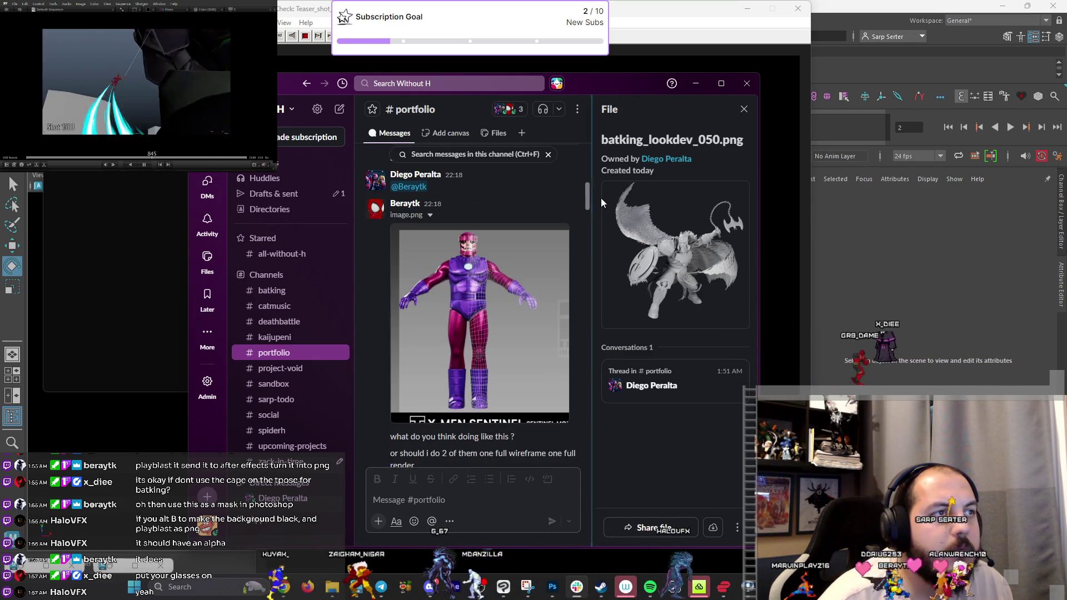
{"action": "scroll", "coordinate": [578, 244], "scroll_direction": "down", "scroll_amount": 15}
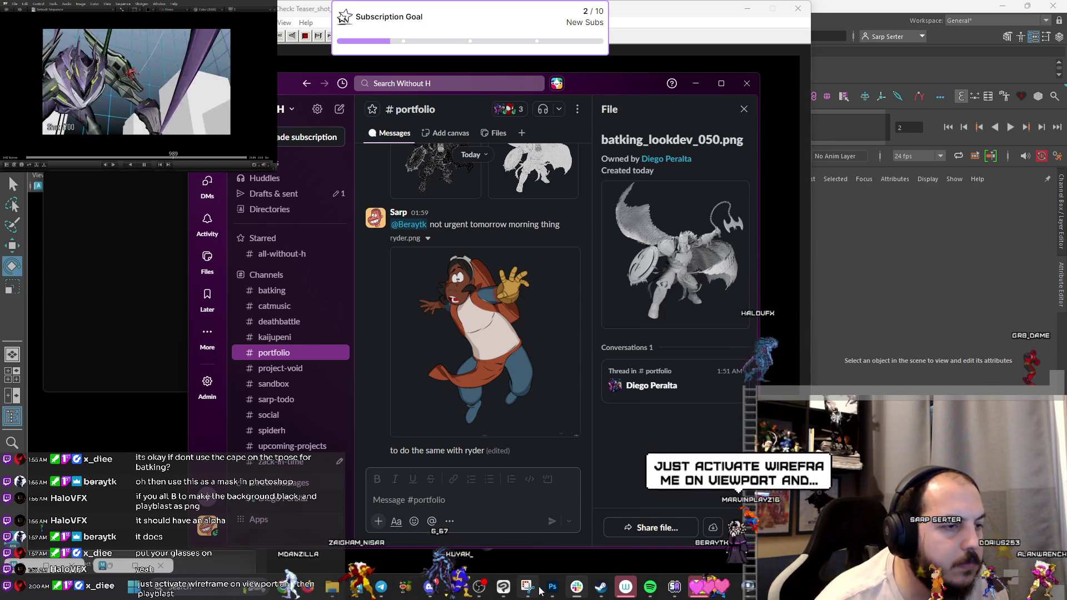
{"action": "left_click", "coordinate": [356, 589]}
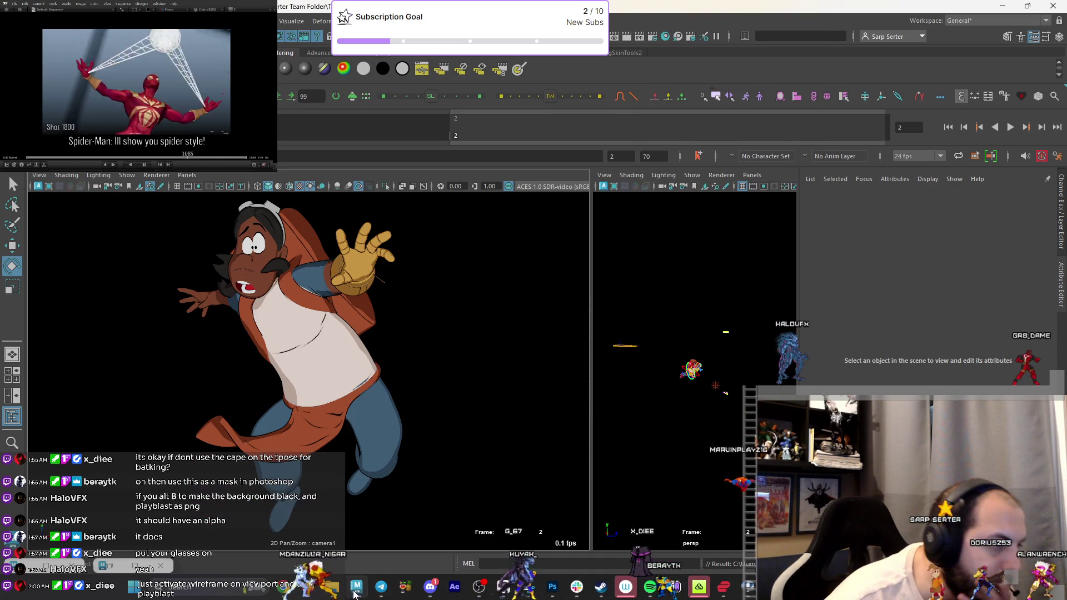
{"action": "left_click", "coordinate": [38, 20]}
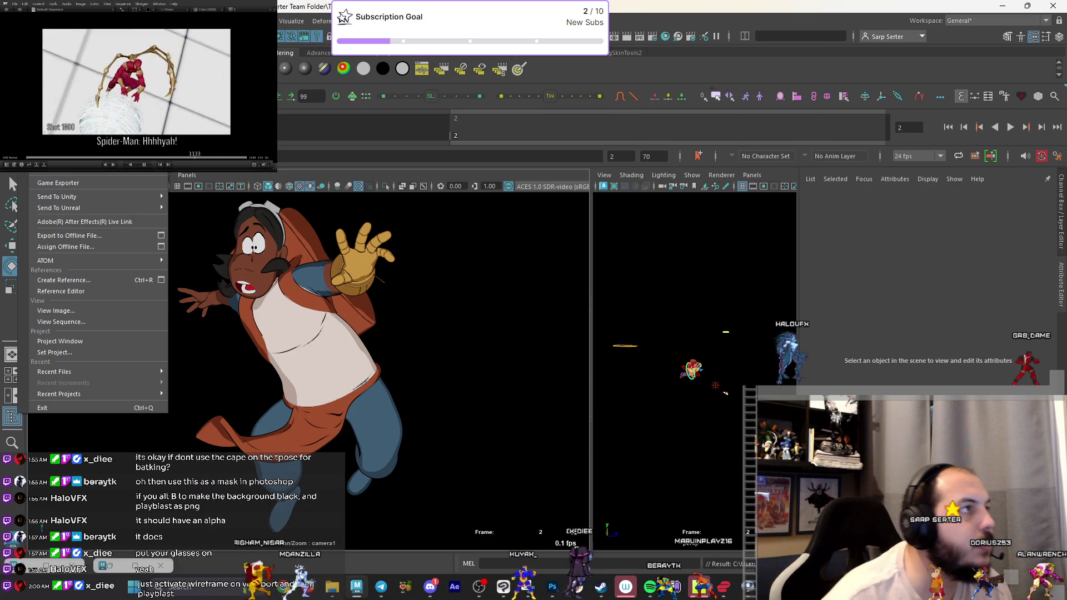
Create a new scene, discarding the Ryder render shot, and reset the viewport to the default gradient background
{"action": "left_click", "coordinate": [52, 44]}
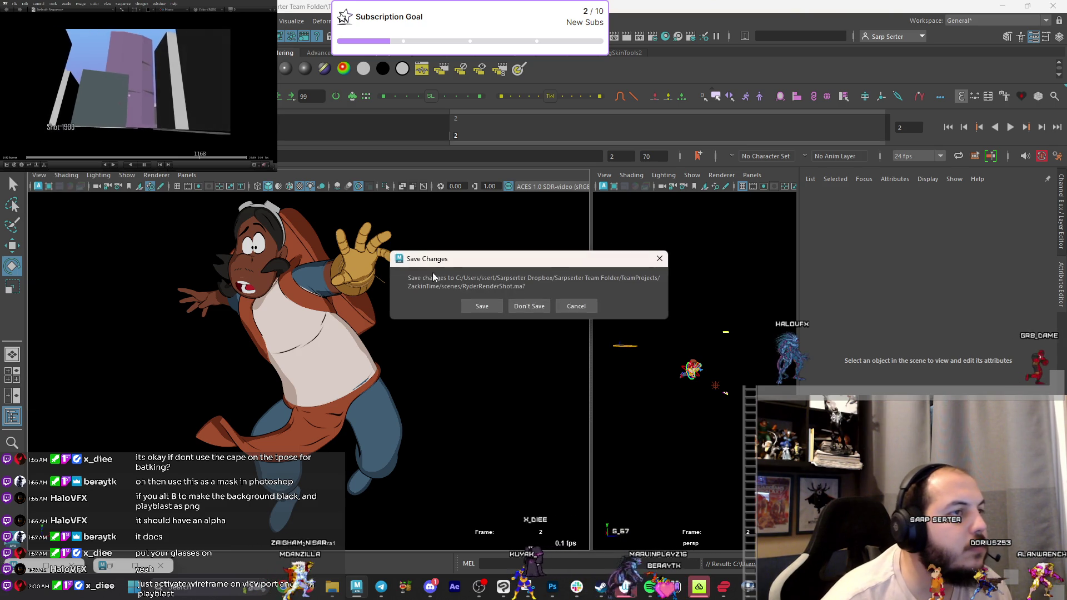
{"action": "left_click", "coordinate": [529, 305]}
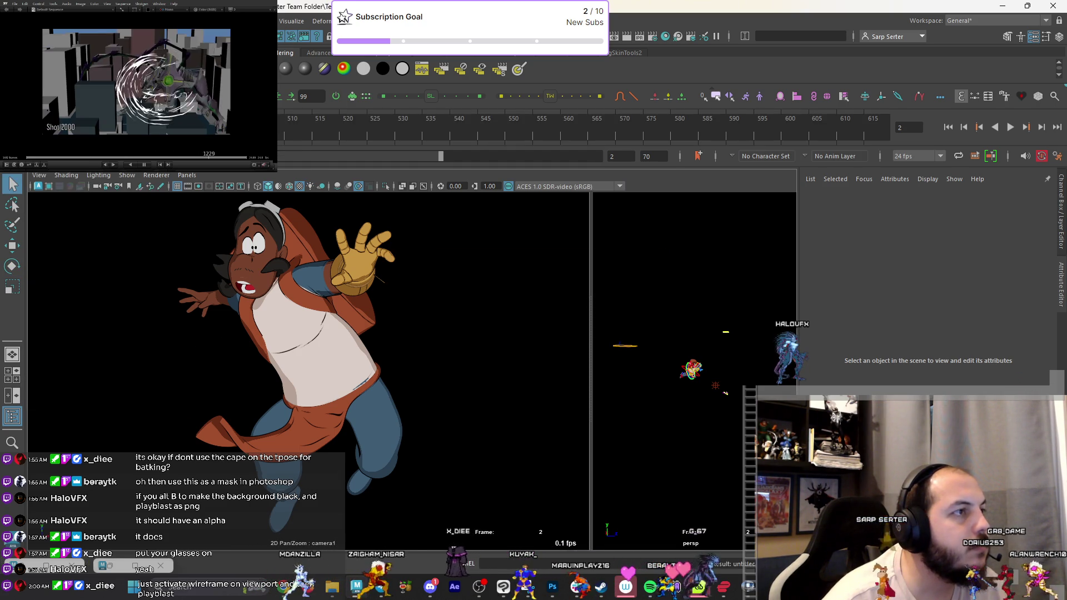
{"action": "left_click", "coordinate": [38, 20]}
{"action": "left_click", "coordinate": [292, 305]}
{"action": "key", "text": "alt+b"}
{"action": "key", "text": "alt+b"}
{"action": "key", "text": "alt+b"}
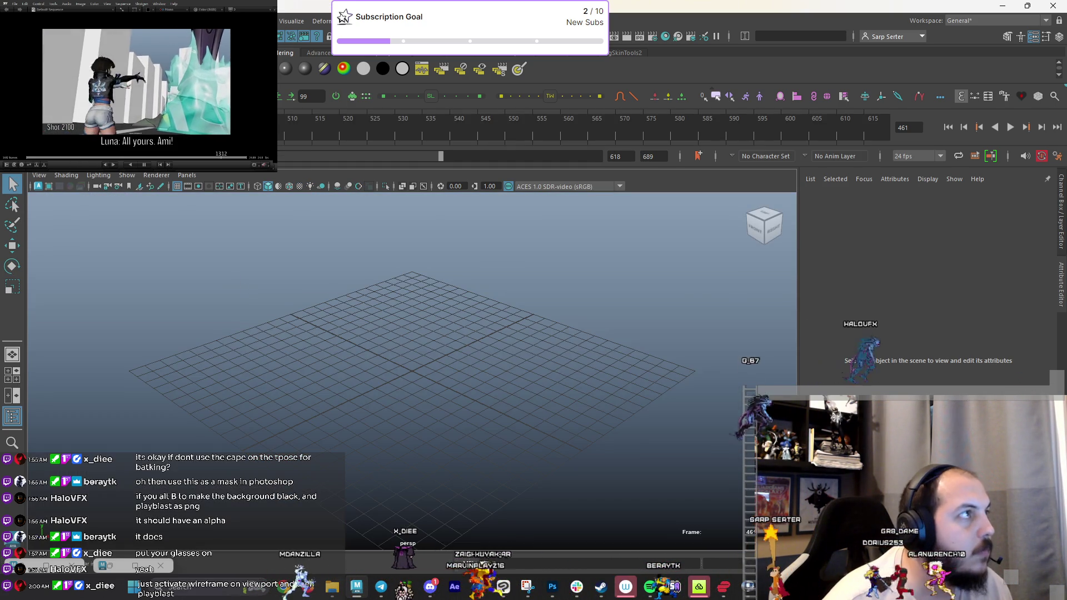
{"action": "left_click", "coordinate": [37, 21]}
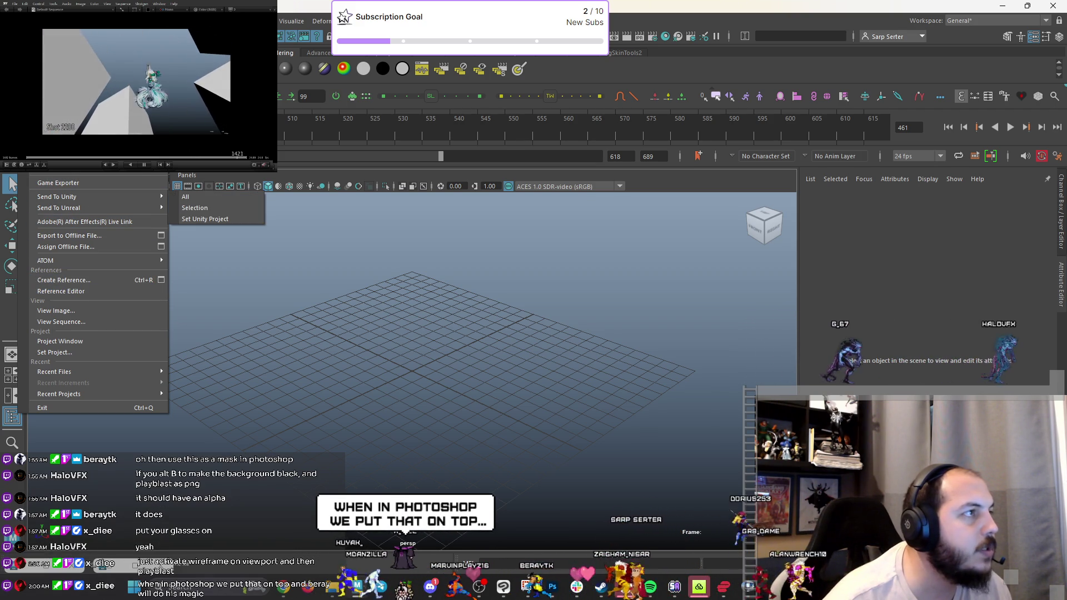
Reference RyderRig_06.mb from the assets folder and frame it from the front with textured shading
{"action": "left_click", "coordinate": [78, 281]}
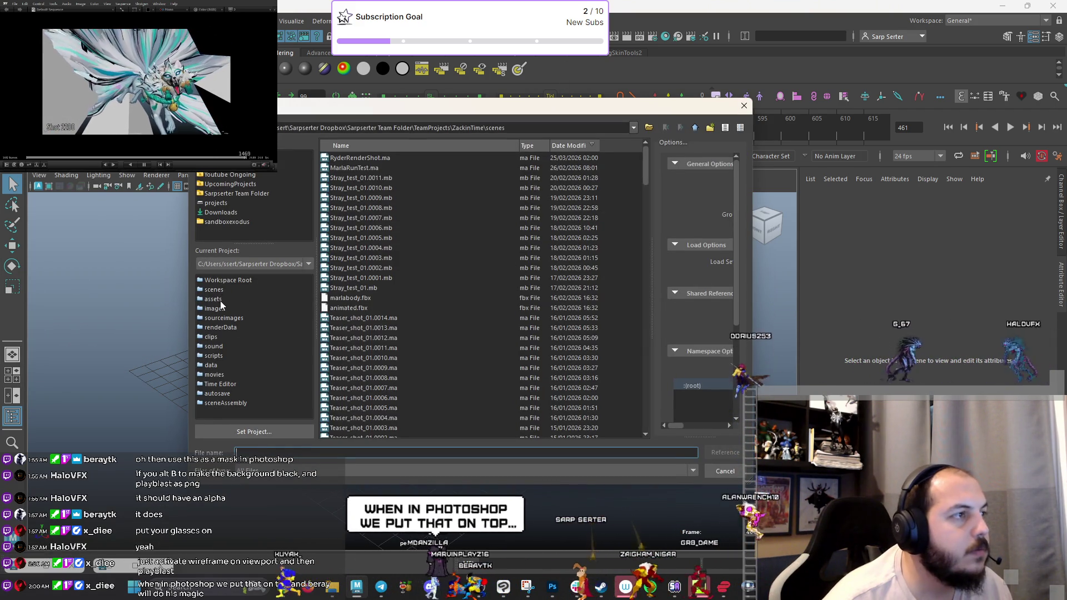
{"action": "left_click", "coordinate": [374, 155]}
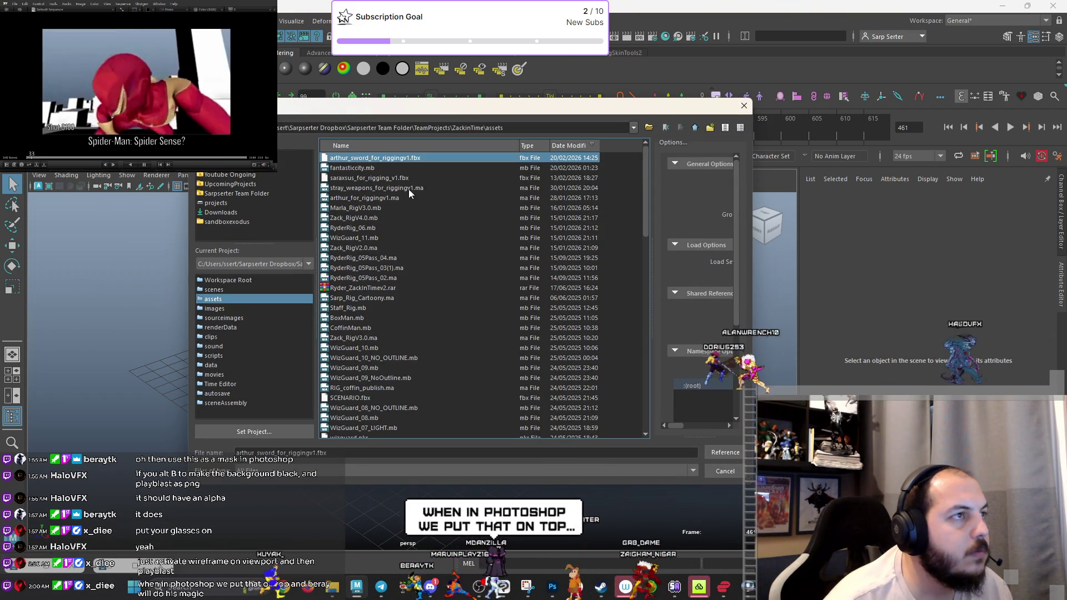
{"action": "scroll", "coordinate": [355, 300], "scroll_direction": "down", "scroll_amount": 6}
{"action": "scroll", "coordinate": [354, 303], "scroll_direction": "up", "scroll_amount": 6}
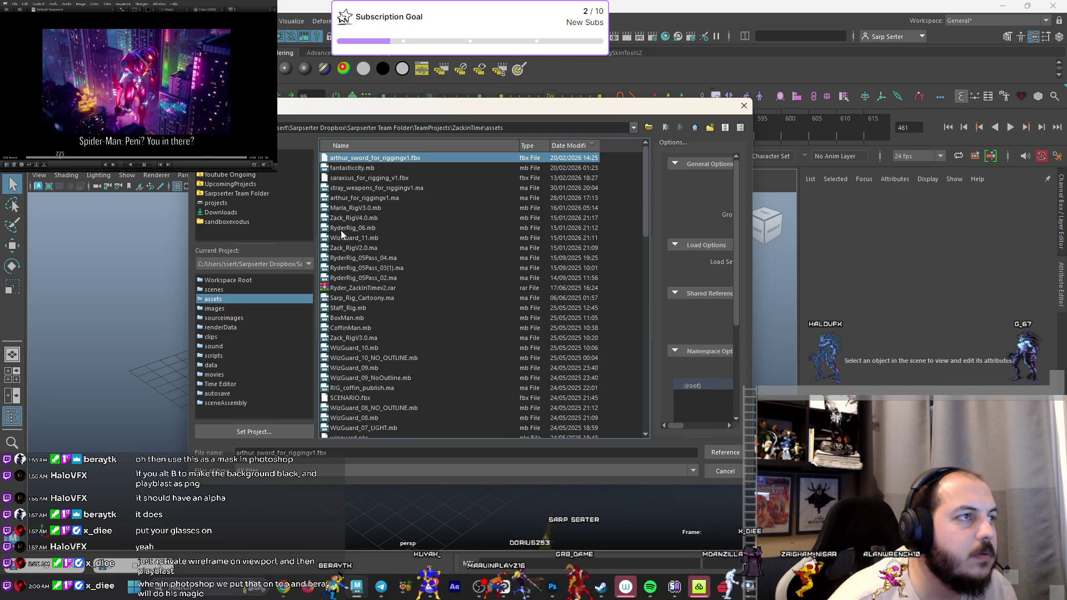
{"action": "double_click", "coordinate": [367, 228]}
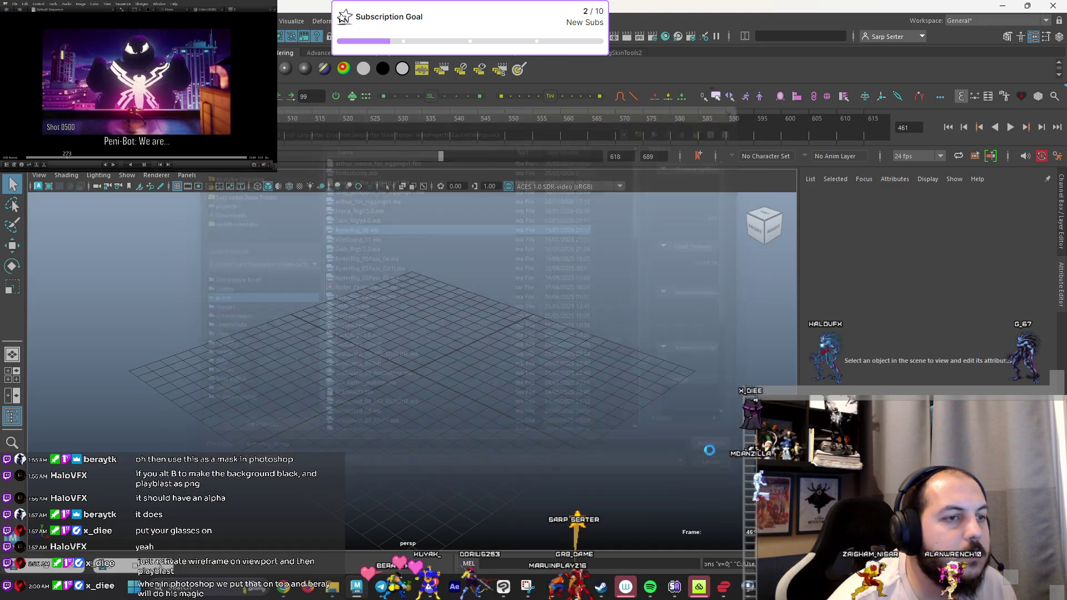
{"action": "mouse_move", "coordinate": [438, 300]}
{"action": "left_mouse_down", "text": "alt"}
{"action": "mouse_move", "coordinate": [410, 322]}
{"action": "mouse_move", "coordinate": [544, 408]}
{"action": "mouse_move", "coordinate": [488, 369]}
{"action": "mouse_move", "coordinate": [468, 334]}
{"action": "left_mouse_up", "text": "alt"}
{"action": "right_click_drag", "start_coordinate": [468, 333], "coordinate": [395, 397], "text": "alt"}
{"action": "key", "text": "6"}
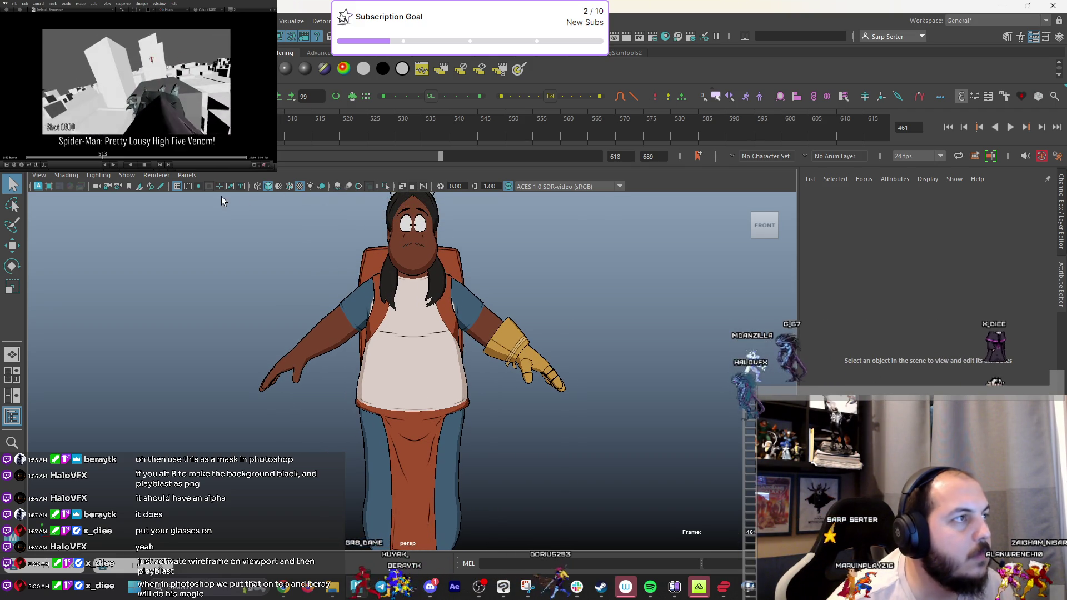
Switch the viewport to the default grey material with wireframe overlay and recentre the rig
{"action": "left_click", "coordinate": [65, 176]}
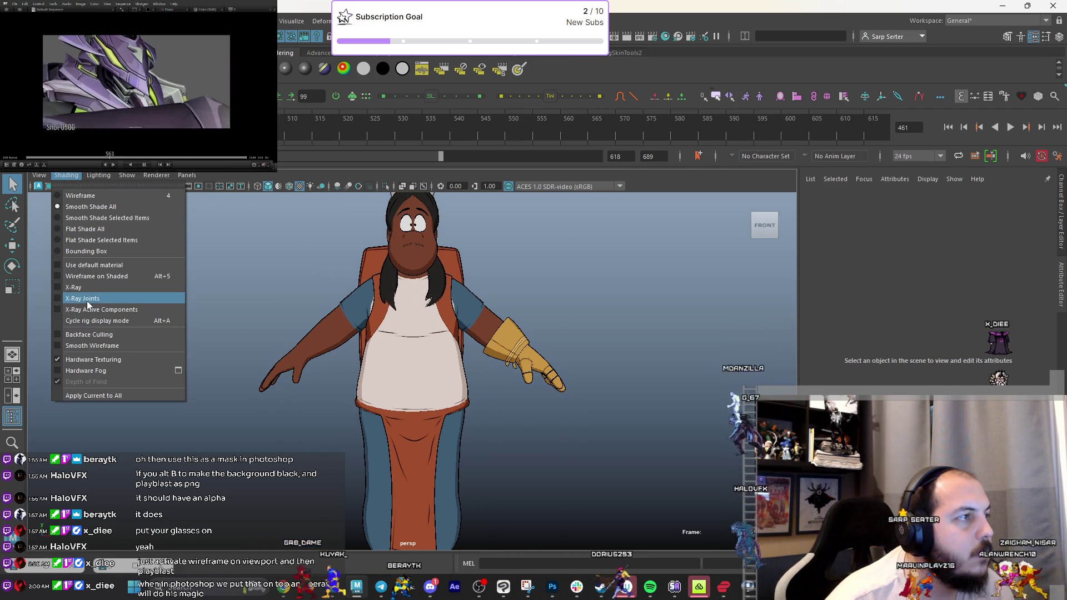
{"action": "left_click", "coordinate": [95, 265]}
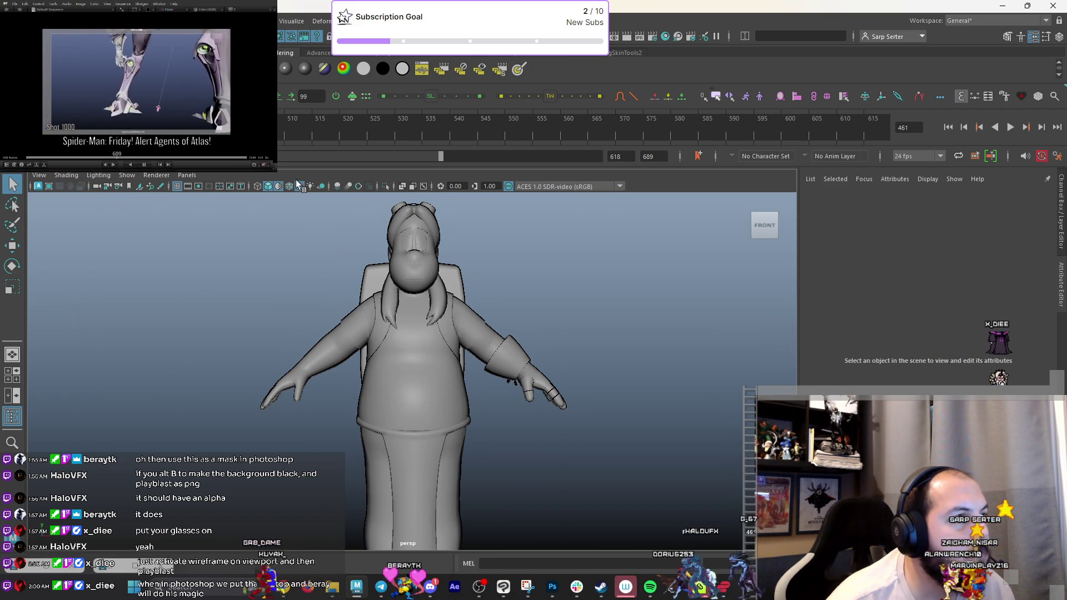
{"action": "left_click", "coordinate": [287, 187]}
{"action": "middle_click_drag", "start_coordinate": [419, 301], "coordinate": [453, 332], "text": "alt"}
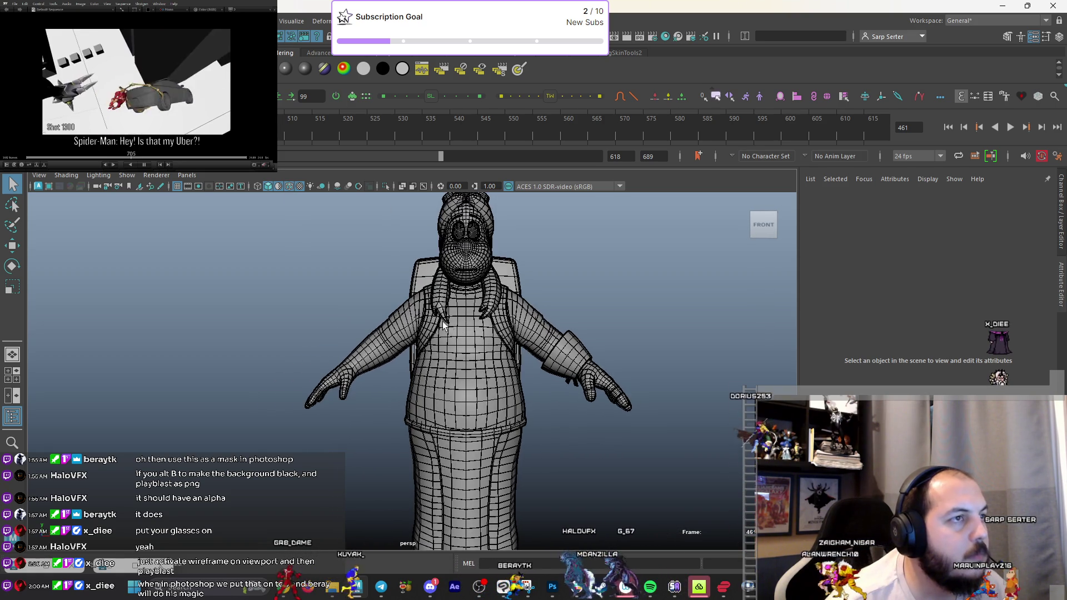
{"action": "scroll", "coordinate": [453, 331], "scroll_direction": "down", "scroll_amount": 5}
{"action": "left_click_drag", "start_coordinate": [268, 276], "coordinate": [551, 514]}
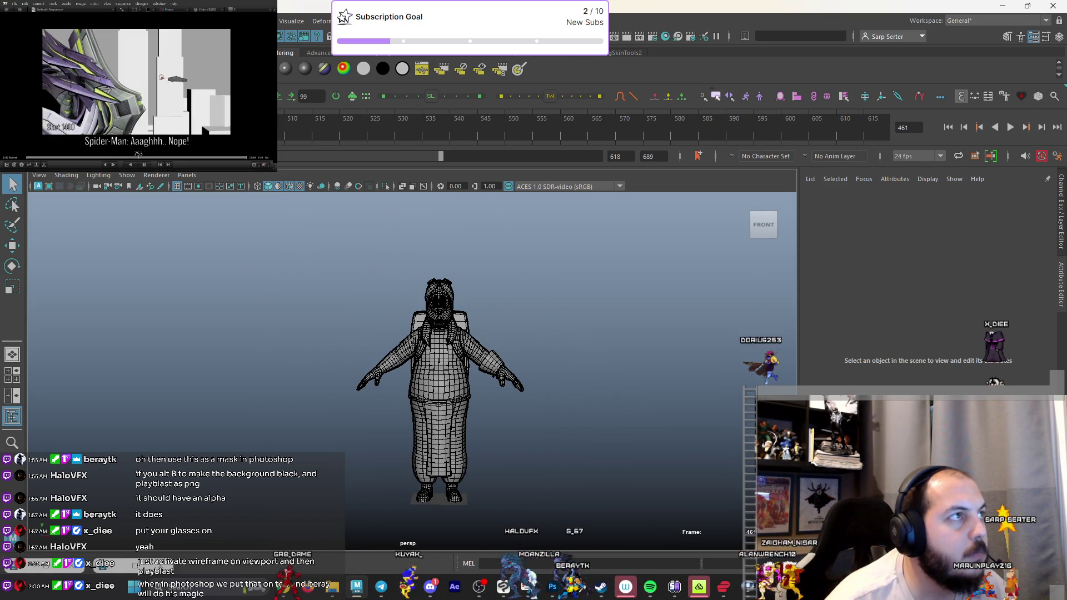
{"action": "left_click_drag", "start_coordinate": [377, 253], "coordinate": [656, 333], "text": "alt"}
Select the character mesh and goggles outline, then clear the selection
{"action": "left_click", "coordinate": [1061, 223]}
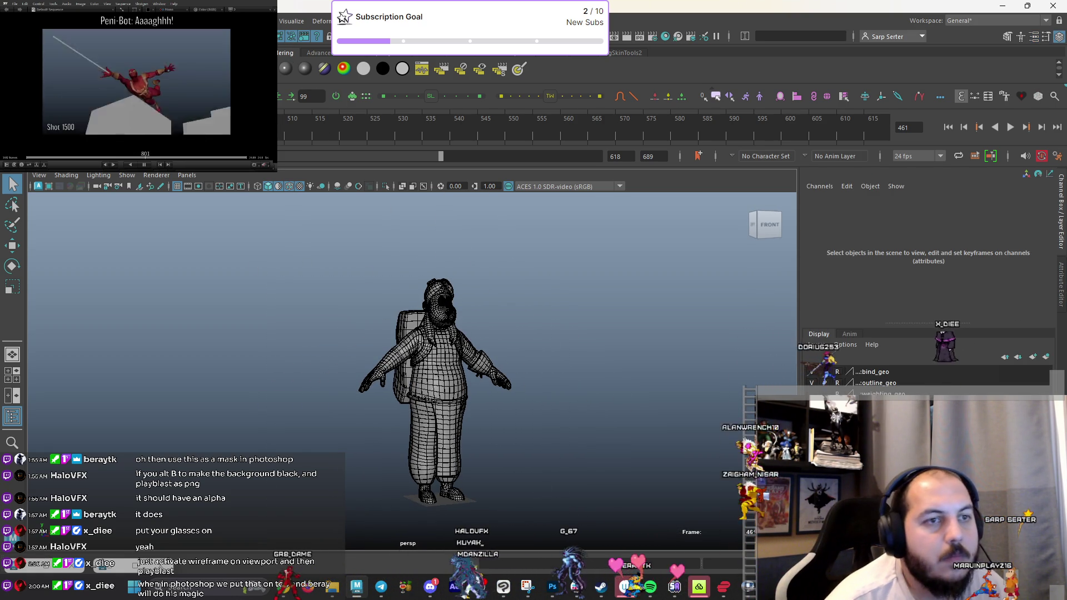
{"action": "left_click", "coordinate": [439, 389]}
{"action": "left_click_drag", "start_coordinate": [300, 273], "coordinate": [322, 295]}
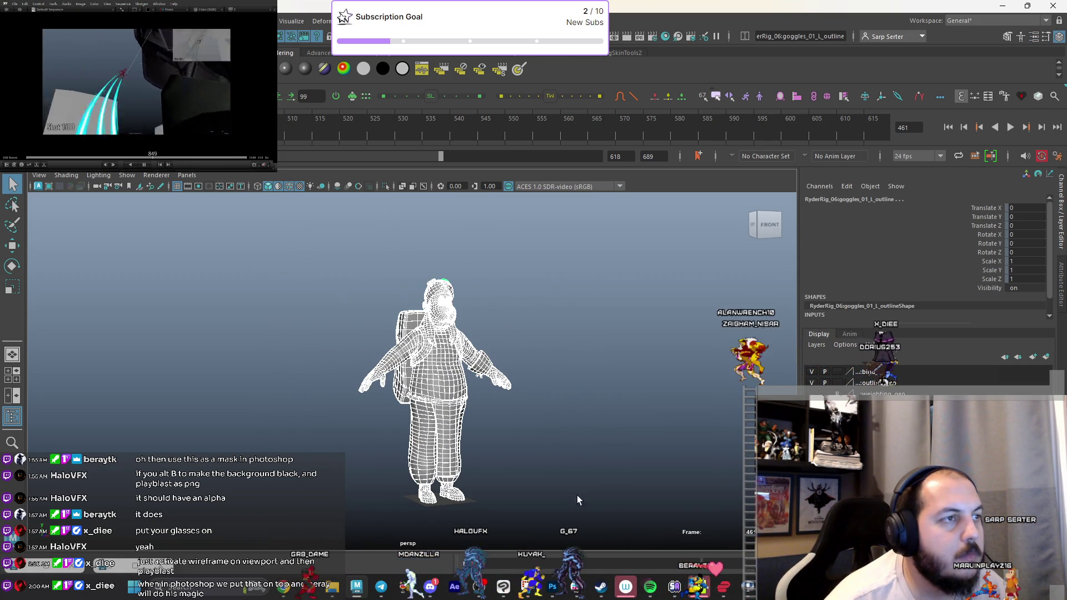
{"action": "left_click", "coordinate": [545, 419]}
Turn the view back to straight front and enable the resolution gate
{"action": "scroll", "coordinate": [525, 392], "scroll_direction": "up", "scroll_amount": 4}
{"action": "scroll", "coordinate": [586, 412], "scroll_direction": "up", "scroll_amount": 6}
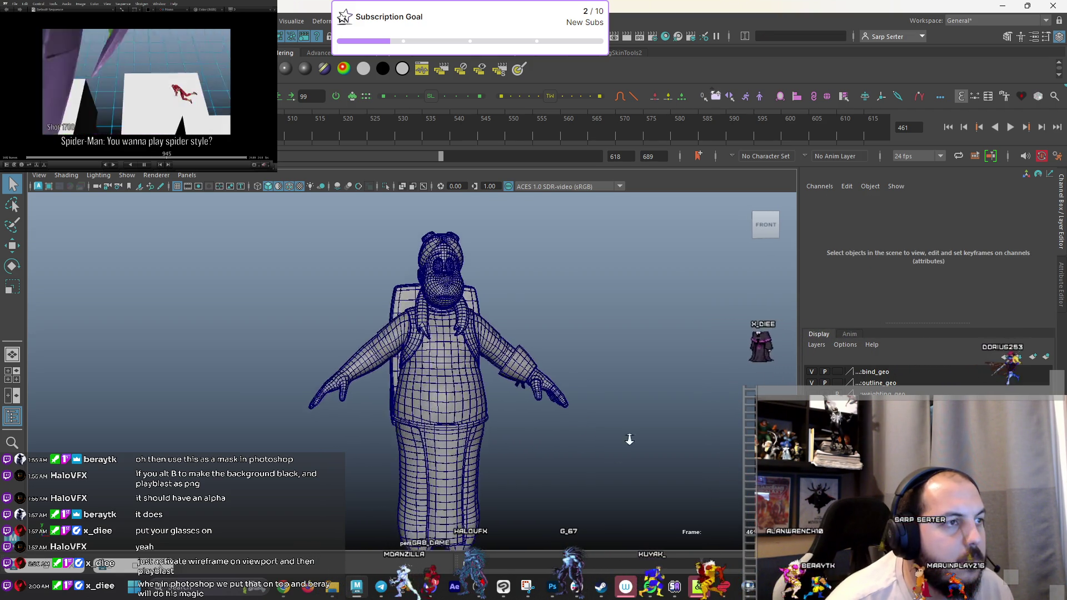
{"action": "scroll", "coordinate": [418, 290], "scroll_direction": "down", "scroll_amount": 5}
{"action": "mouse_move", "coordinate": [418, 300]}
{"action": "left_mouse_down", "text": "alt"}
{"action": "mouse_move", "coordinate": [378, 322]}
{"action": "mouse_move", "coordinate": [439, 321]}
{"action": "left_mouse_up", "text": "alt"}
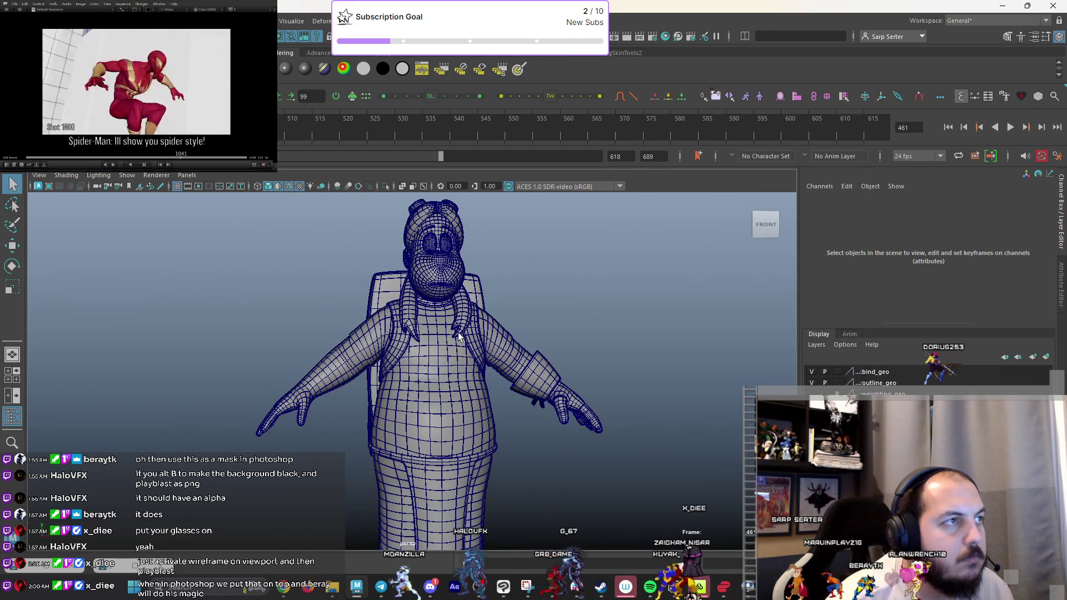
{"action": "left_click_drag", "start_coordinate": [345, 254], "coordinate": [381, 296], "text": "alt"}
{"action": "left_click", "coordinate": [206, 188]}
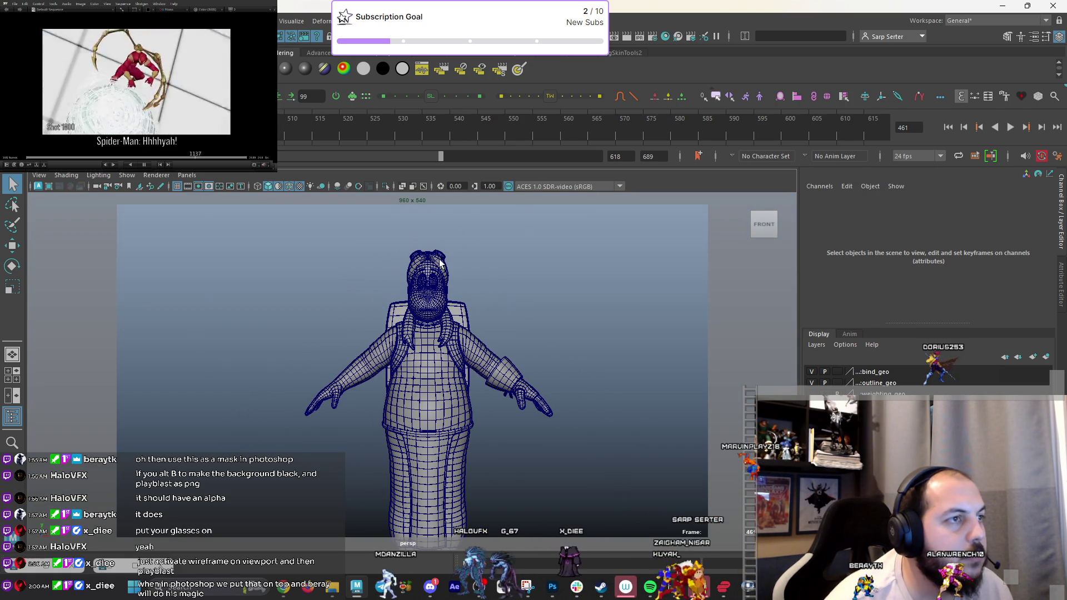
Set the render width and height to 1920 x 1920 in Render Settings
{"action": "left_click", "coordinate": [652, 38]}
{"action": "scroll", "coordinate": [311, 314], "scroll_direction": "down", "scroll_amount": 5}
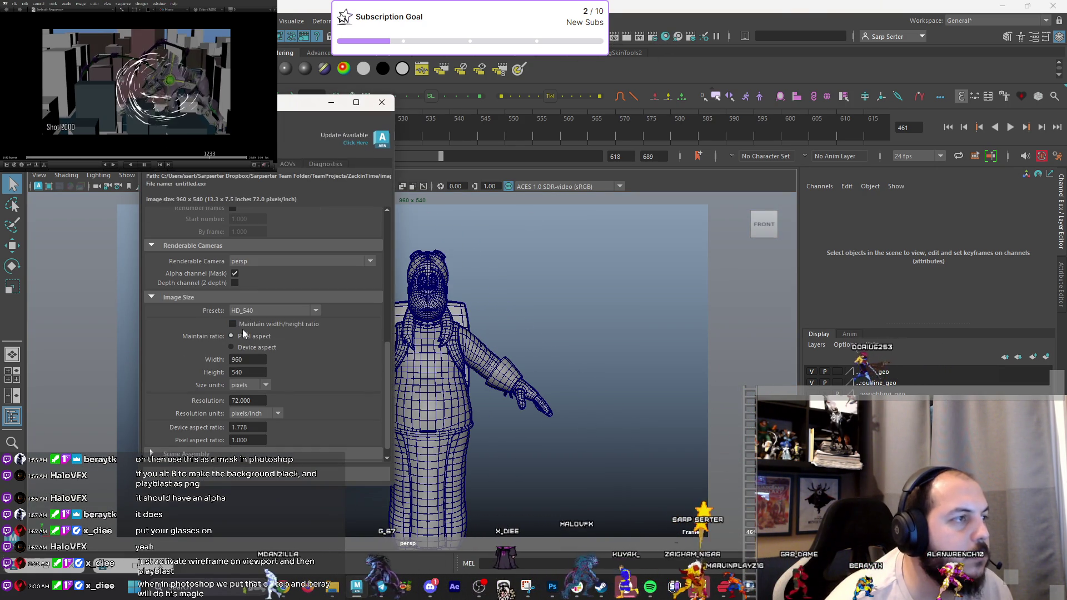
{"action": "type", "text": "1920"}
{"action": "key", "text": "Tab"}
{"action": "type", "text": "1920"}
{"action": "left_click", "coordinate": [382, 102]}
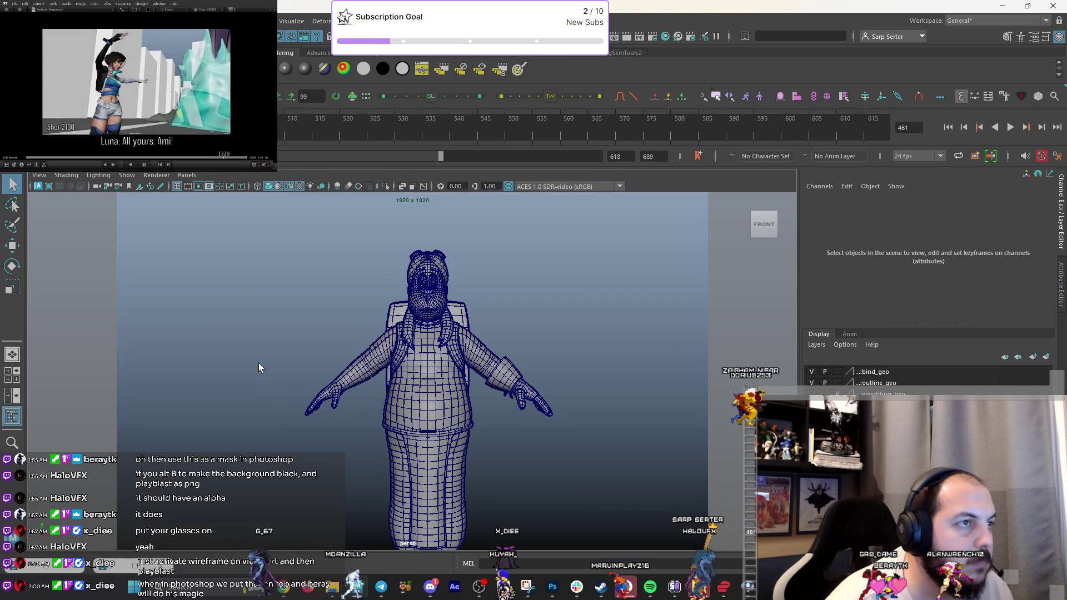
Create camera1, look through it, and switch to a two-pane layout with a camera view on the left
{"action": "left_click", "coordinate": [66, 20]}
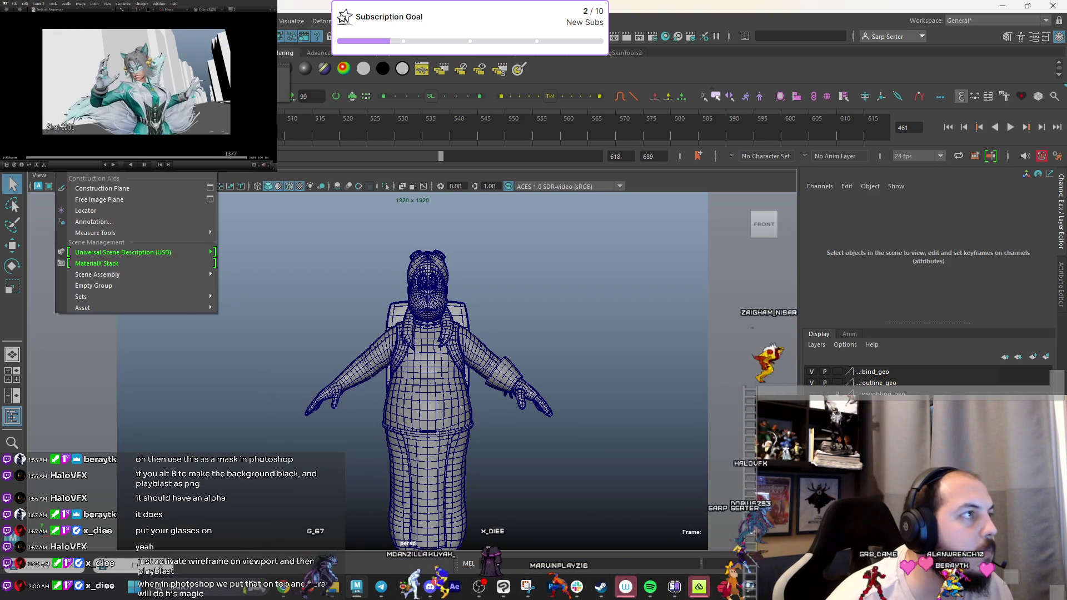
{"action": "left_click", "coordinate": [248, 123]}
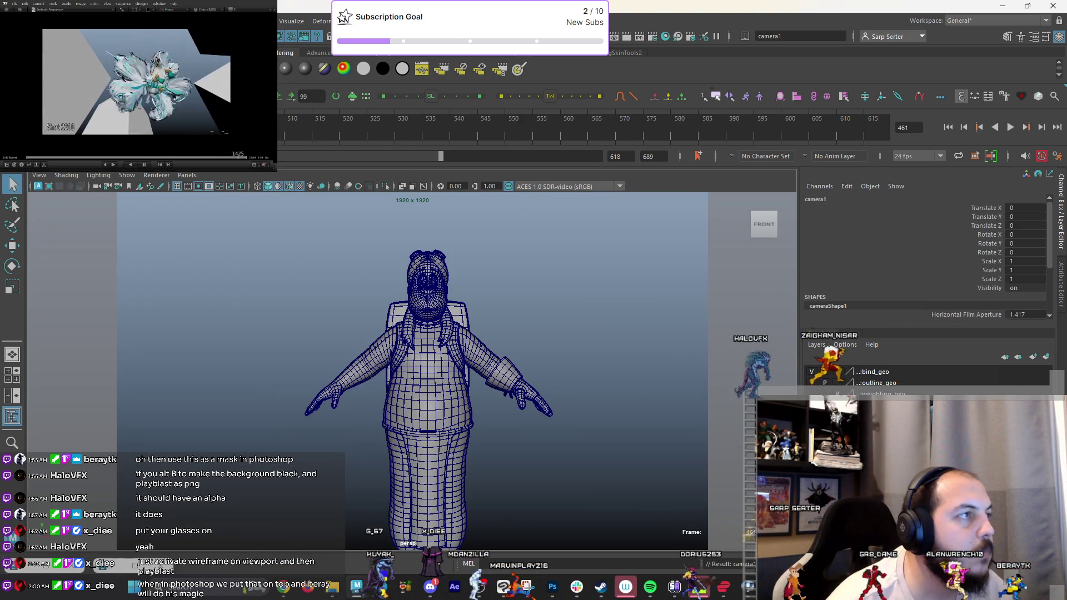
{"action": "left_click", "coordinate": [188, 176]}
{"action": "left_click", "coordinate": [316, 184]}
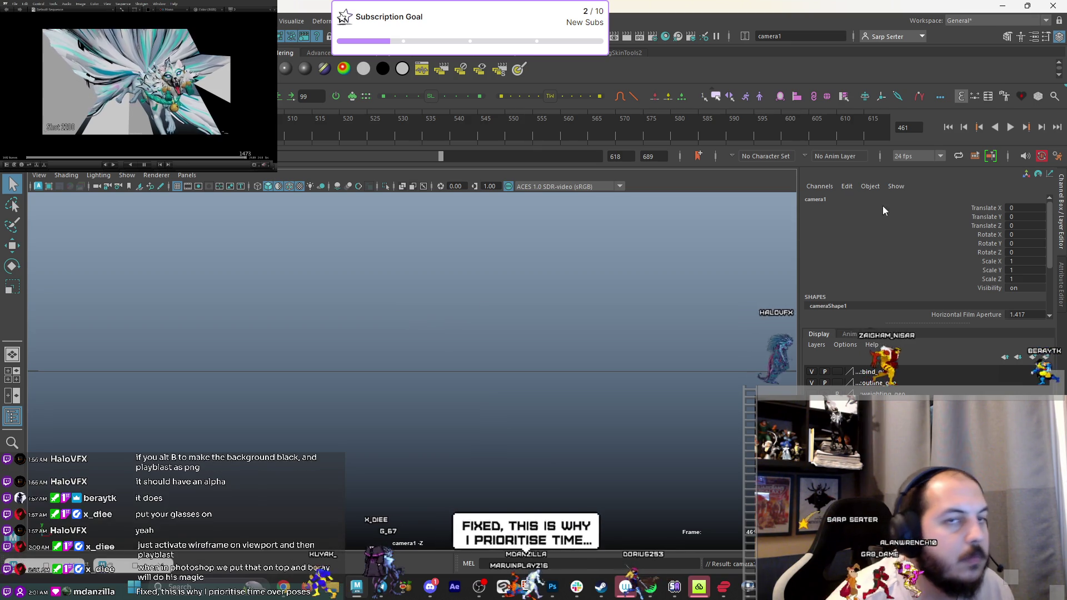
{"action": "left_click", "coordinate": [187, 175]}
{"action": "left_click", "coordinate": [318, 187]}
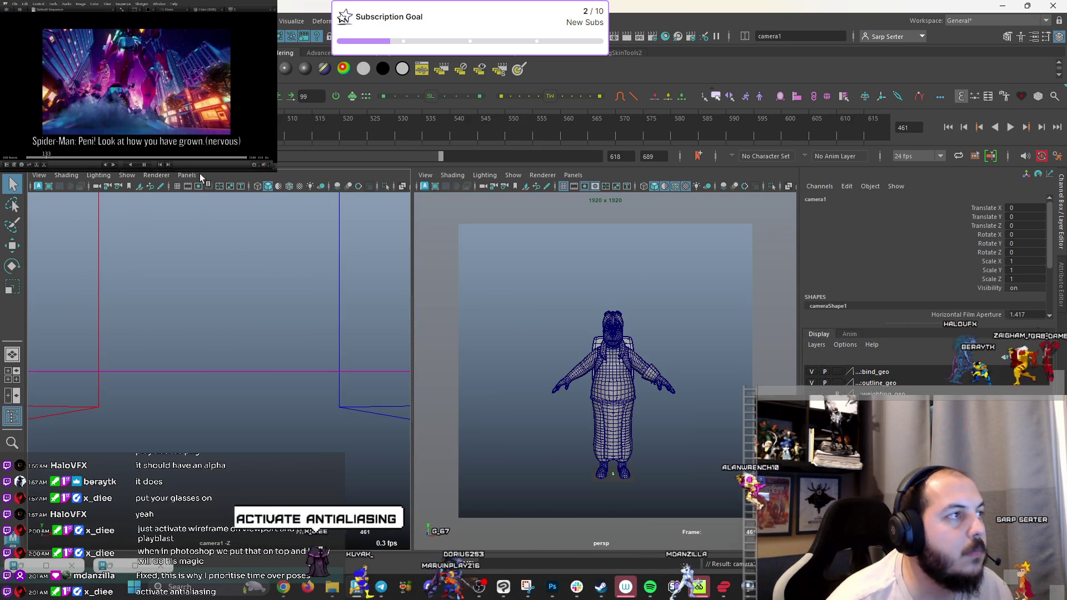
Turn on anti-aliasing and the resolution gate in the camera1 pane
{"action": "key", "text": "space"}
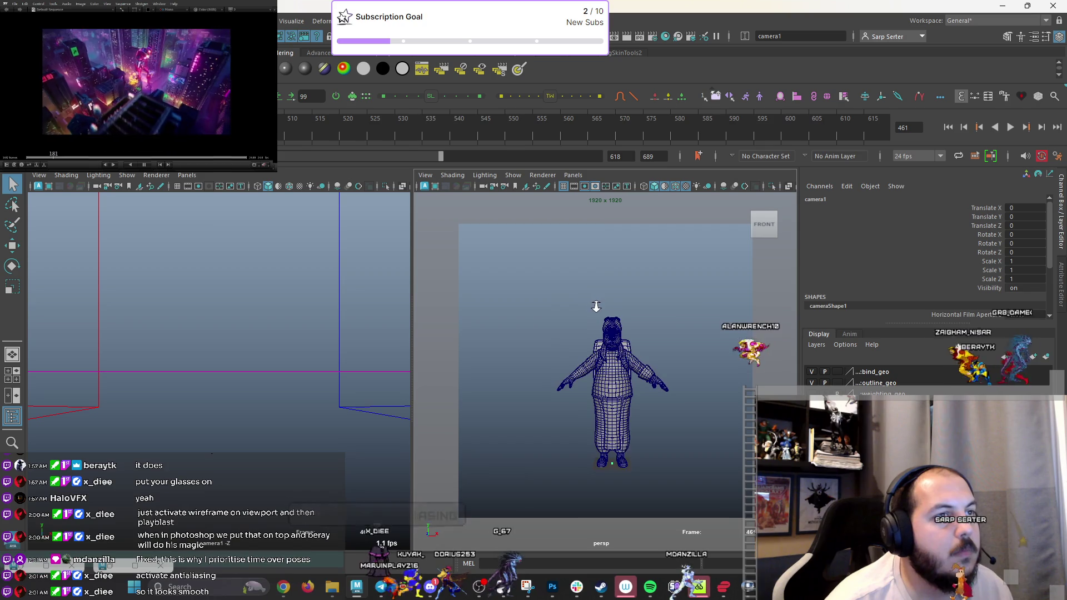
{"action": "left_click", "coordinate": [187, 175]}
{"action": "left_click", "coordinate": [314, 188]}
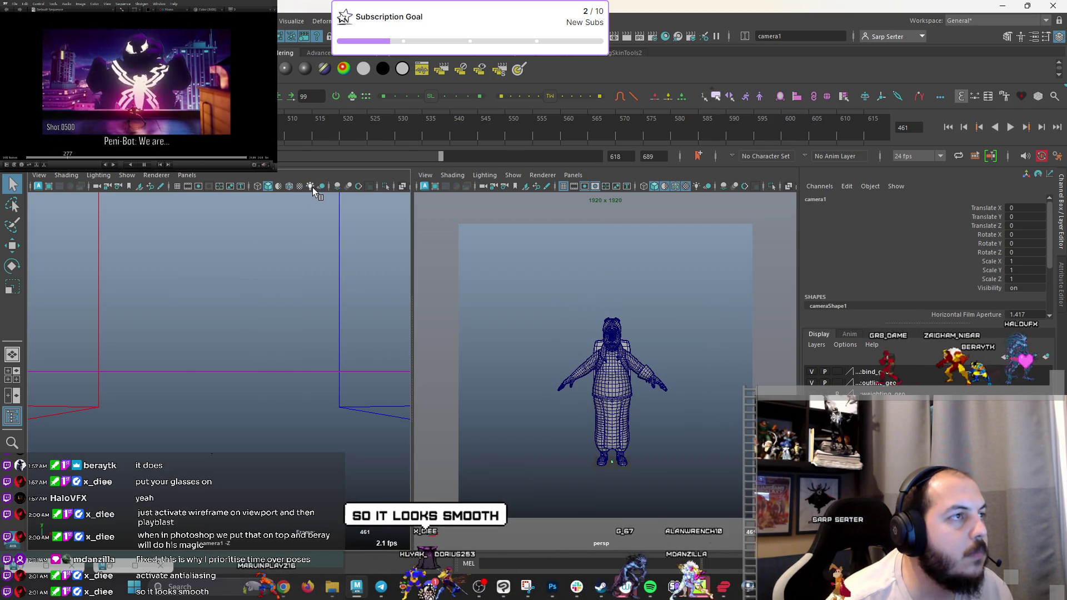
{"action": "left_click", "coordinate": [358, 185]}
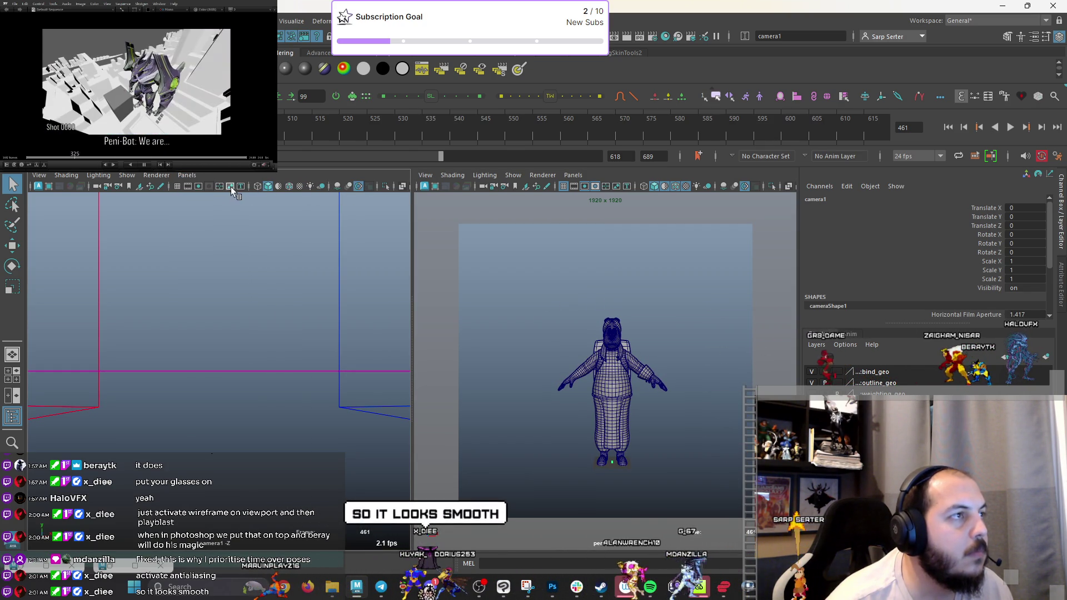
{"action": "left_click", "coordinate": [208, 186]}
Move camera1 to frame Ryder's full body and hide the rig controls in that view
{"action": "key", "text": "w"}
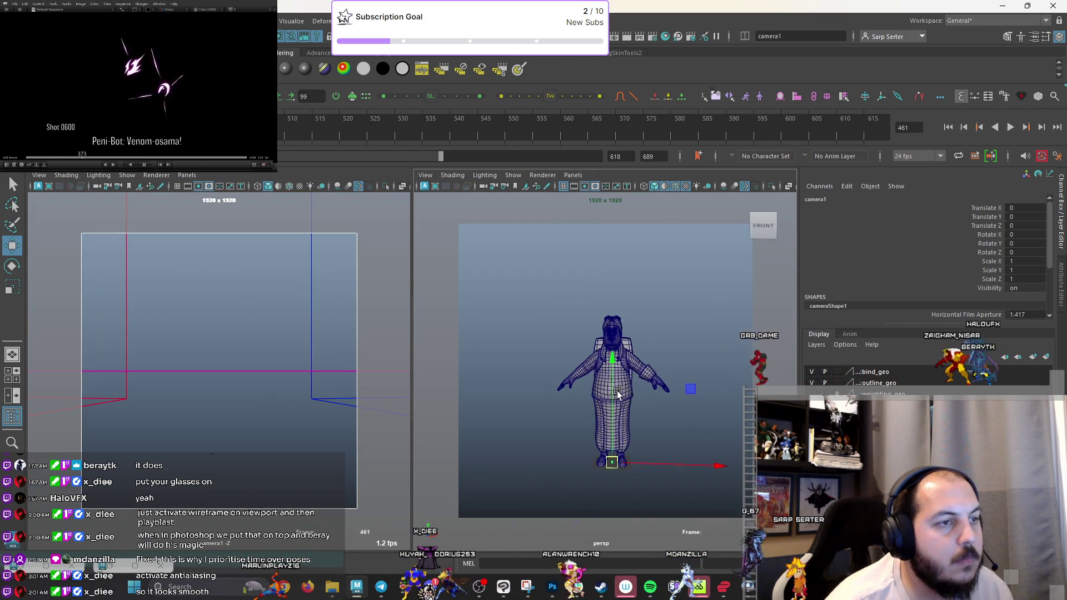
{"action": "mouse_move", "coordinate": [629, 425]}
{"action": "left_mouse_down"}
{"action": "mouse_move", "coordinate": [608, 405]}
{"action": "mouse_move", "coordinate": [428, 431]}
{"action": "left_mouse_up"}
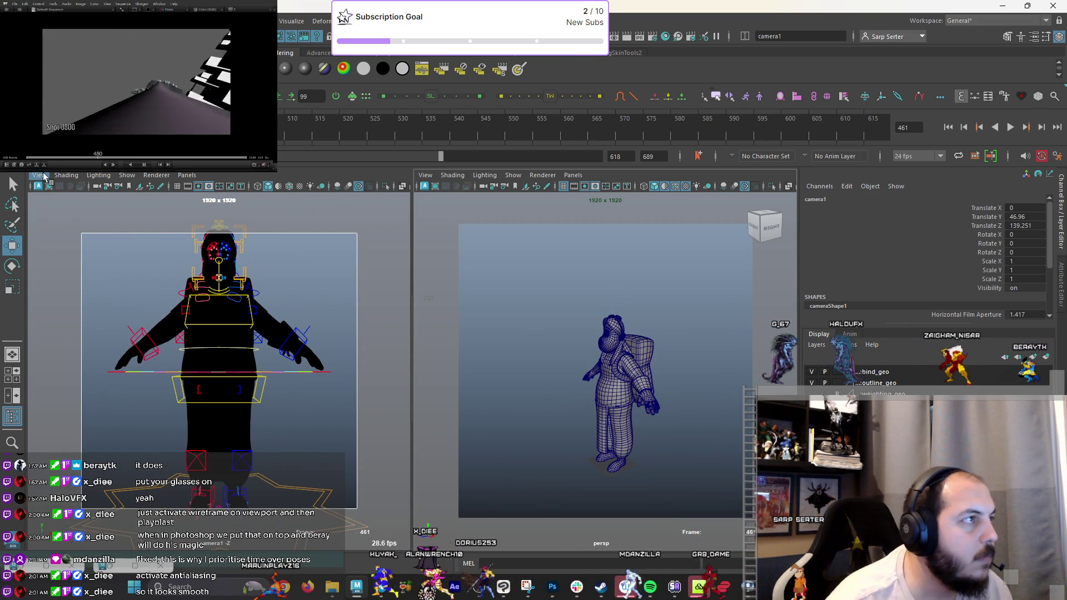
{"action": "left_click", "coordinate": [39, 175]}
{"action": "left_click", "coordinate": [100, 278]}
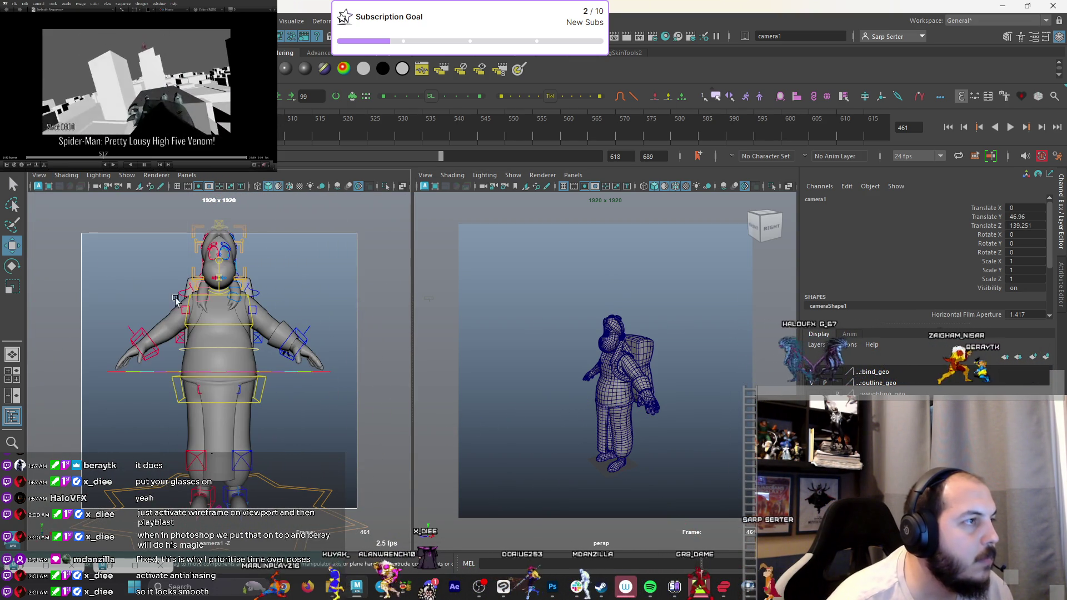
Turn on Wireframe on Shaded and deselect camera1
{"action": "mouse_move", "coordinate": [489, 361]}
{"action": "left_mouse_down", "text": "alt"}
{"action": "mouse_move", "coordinate": [533, 361]}
{"action": "mouse_move", "coordinate": [503, 367]}
{"action": "left_mouse_up", "text": "alt"}
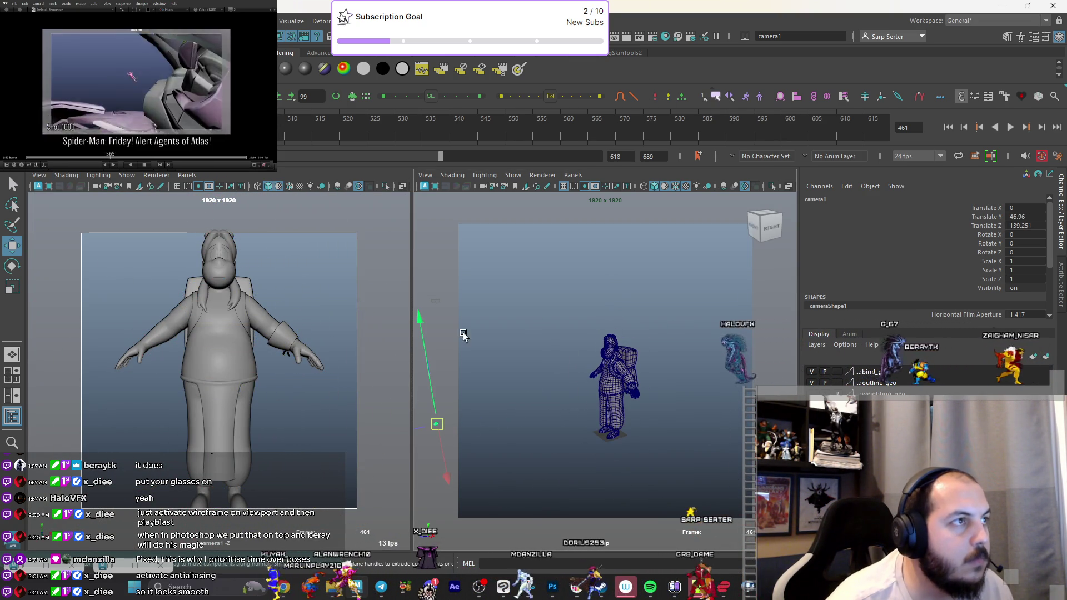
{"action": "left_click", "coordinate": [295, 187]}
{"action": "mouse_move", "coordinate": [539, 408]}
{"action": "left_mouse_down", "text": "alt"}
{"action": "mouse_move", "coordinate": [564, 404]}
{"action": "mouse_move", "coordinate": [532, 408]}
{"action": "left_mouse_up", "text": "alt"}
{"action": "key", "text": "q"}
{"action": "left_click", "coordinate": [547, 262]}
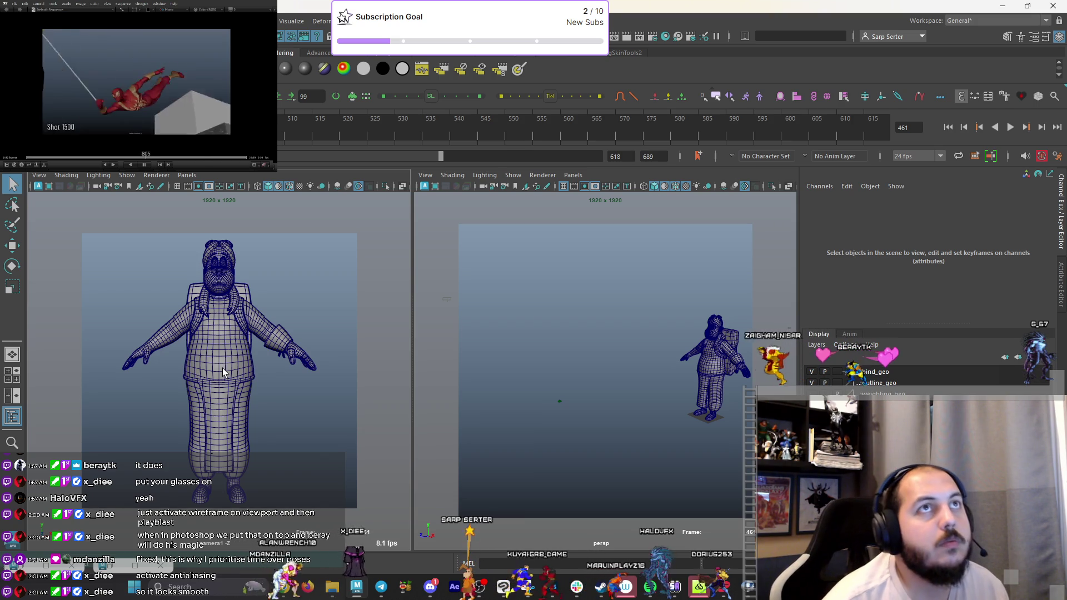
{"action": "left_click", "coordinate": [145, 21]}
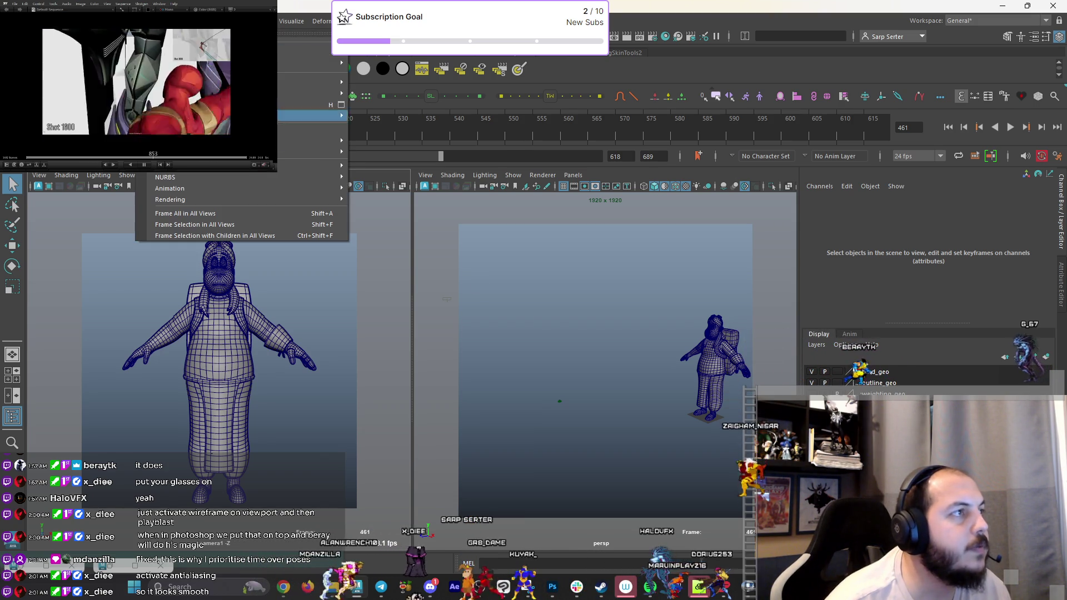
Open the Wireframe Color options and switch the colour mode to RGB and back to indexed swatches
{"action": "mouse_move", "coordinate": [241, 170]}
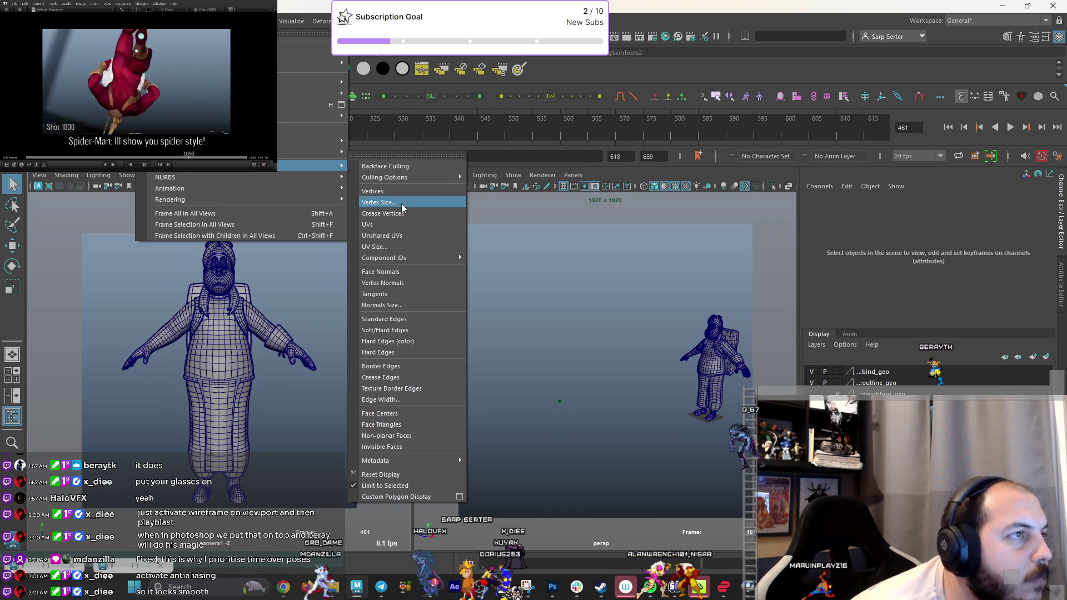
{"action": "mouse_move", "coordinate": [412, 179]}
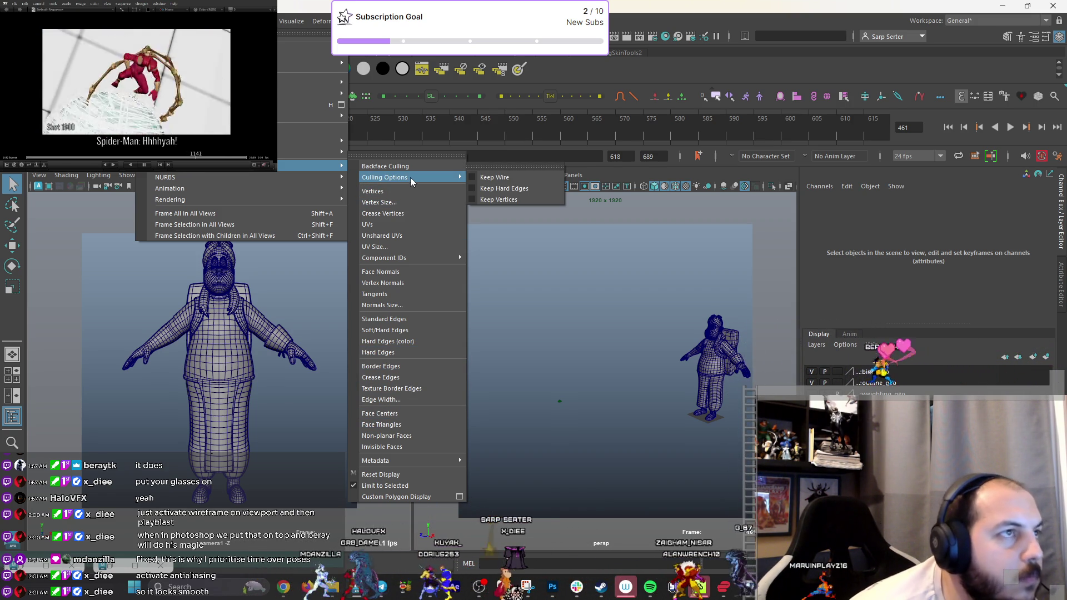
{"action": "mouse_move", "coordinate": [208, 185]}
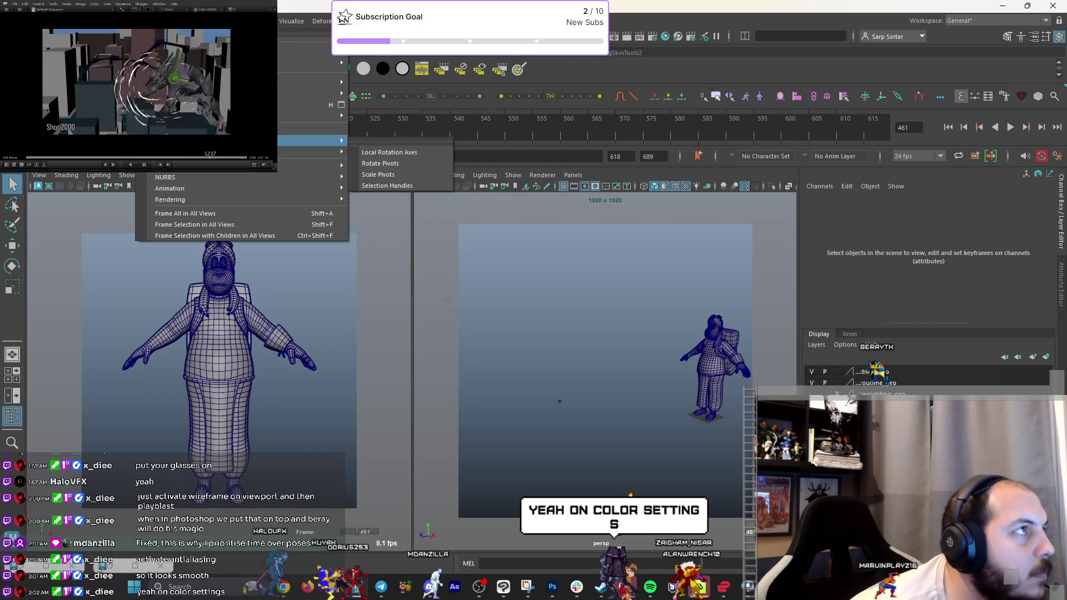
{"action": "mouse_move", "coordinate": [244, 140]}
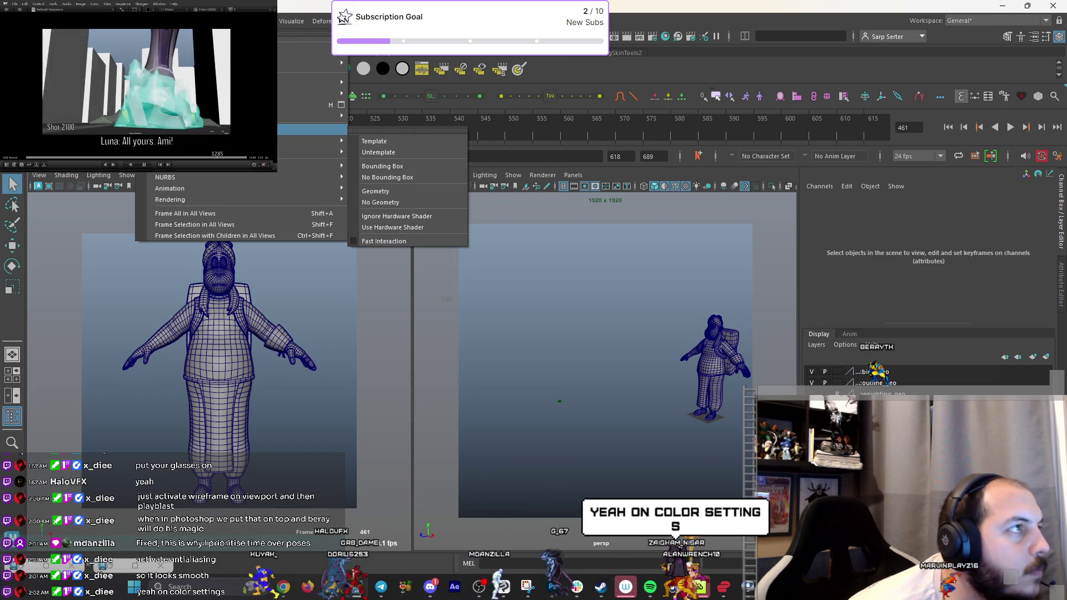
{"action": "left_click", "coordinate": [244, 129]}
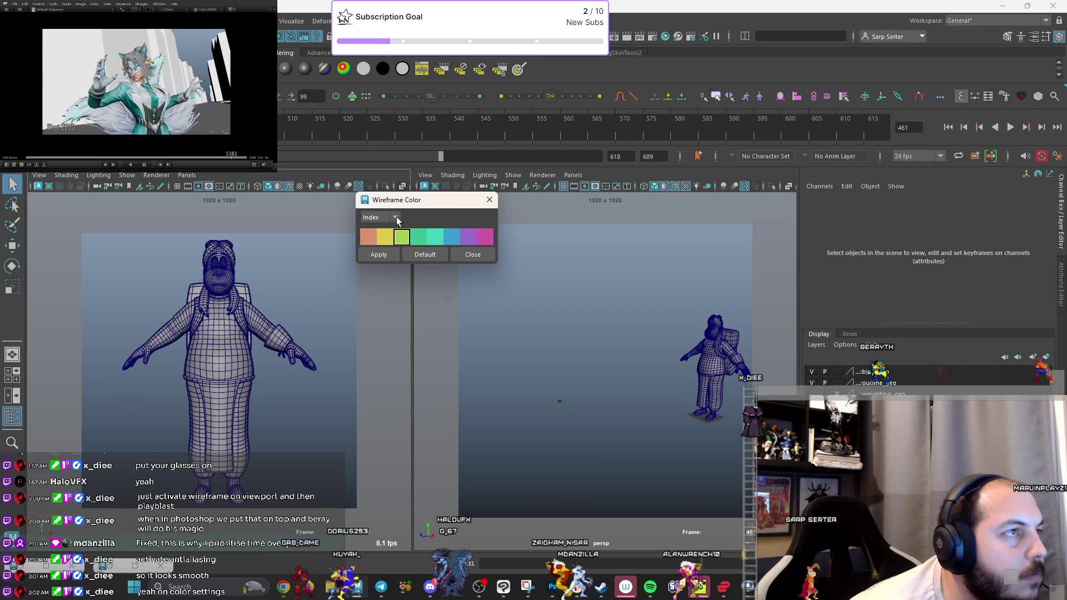
{"action": "left_click", "coordinate": [381, 218]}
{"action": "left_click", "coordinate": [379, 238]}
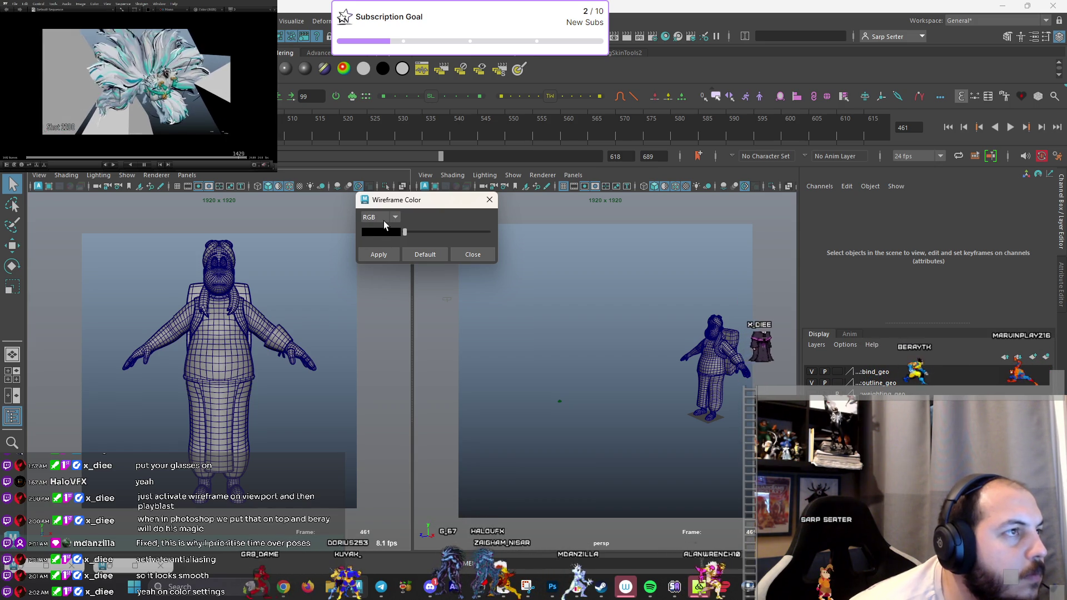
{"action": "left_click", "coordinate": [384, 221]}
{"action": "left_click", "coordinate": [382, 232]}
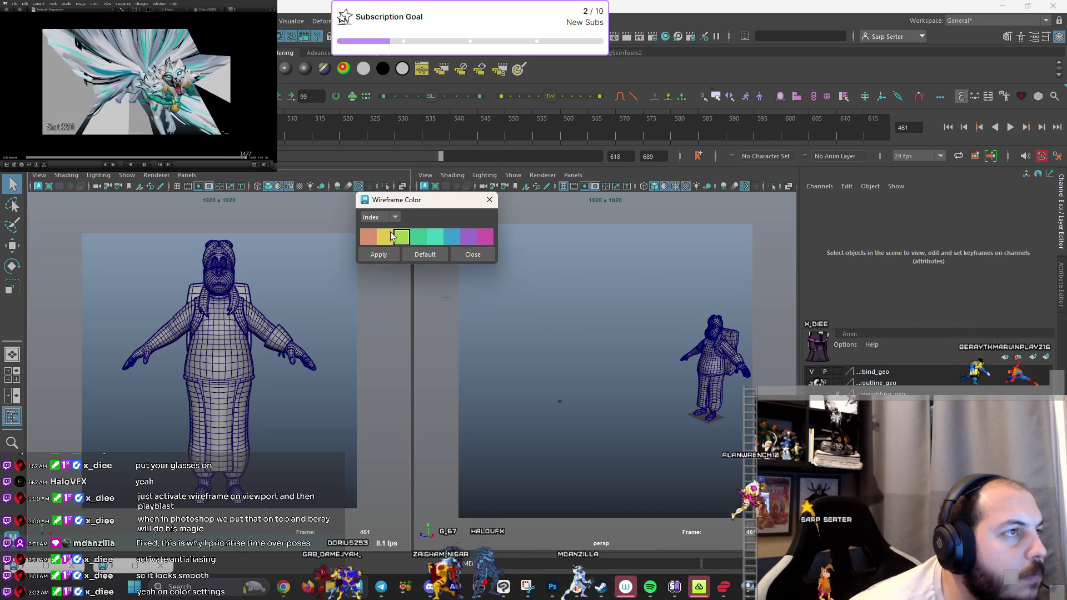
{"action": "left_click", "coordinate": [395, 219]}
Marquee-select the whole Ryder character, including the waistcloth mesh, and close the Wireframe Color dialog
{"action": "left_click_drag", "start_coordinate": [317, 272], "coordinate": [204, 362]}
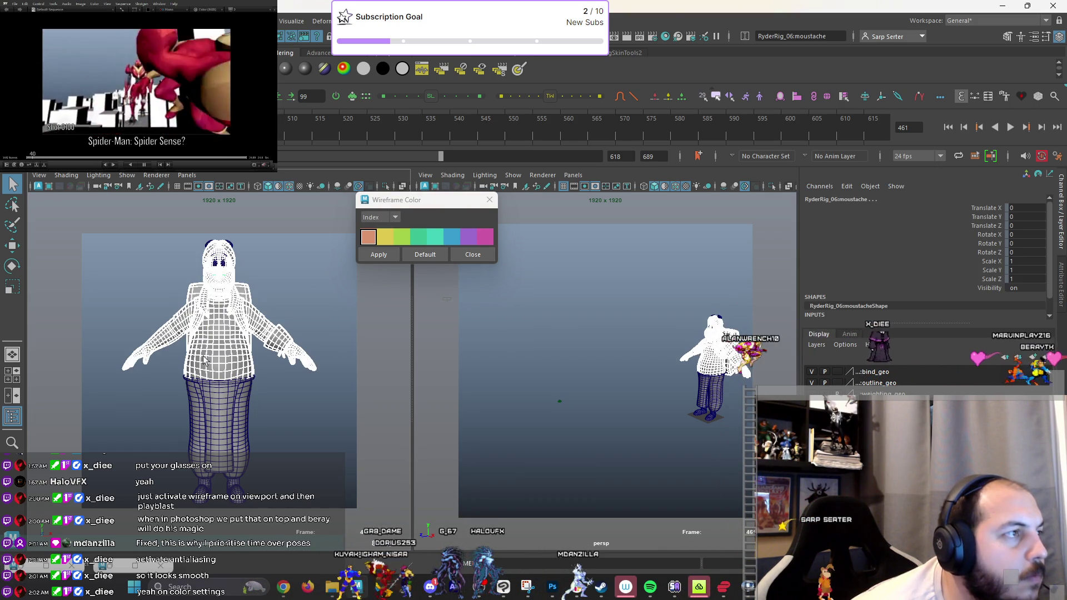
{"action": "left_click", "coordinate": [227, 404]}
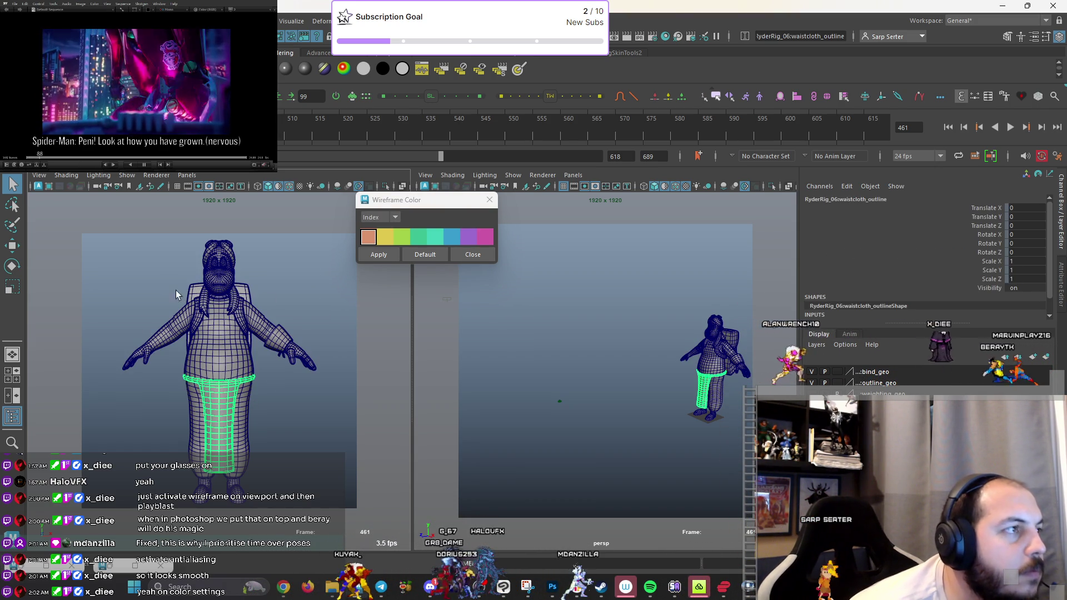
{"action": "left_click_drag", "start_coordinate": [325, 503], "coordinate": [324, 503]}
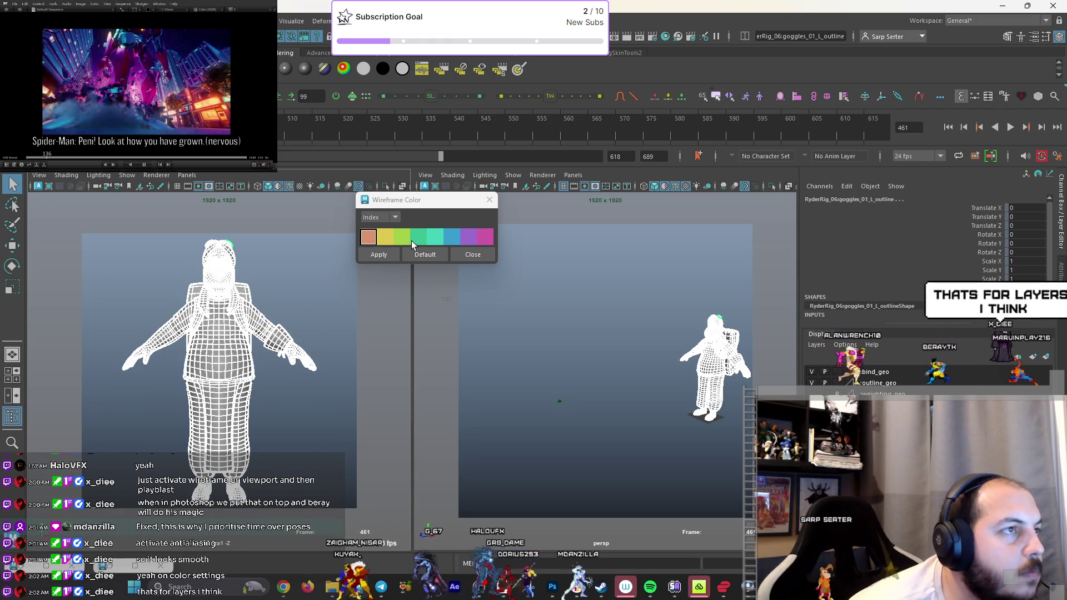
{"action": "left_click", "coordinate": [489, 200]}
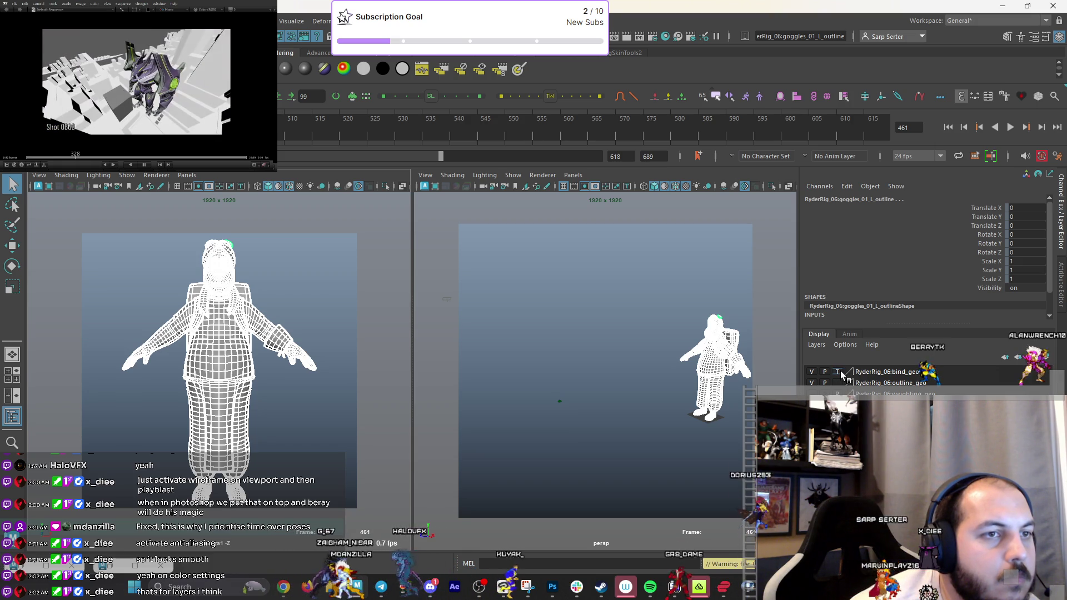
Open and close the bind_geo layer's Edit Layer dialog, then save the layer1 Edit Layer settings
{"action": "double_click", "coordinate": [890, 372]}
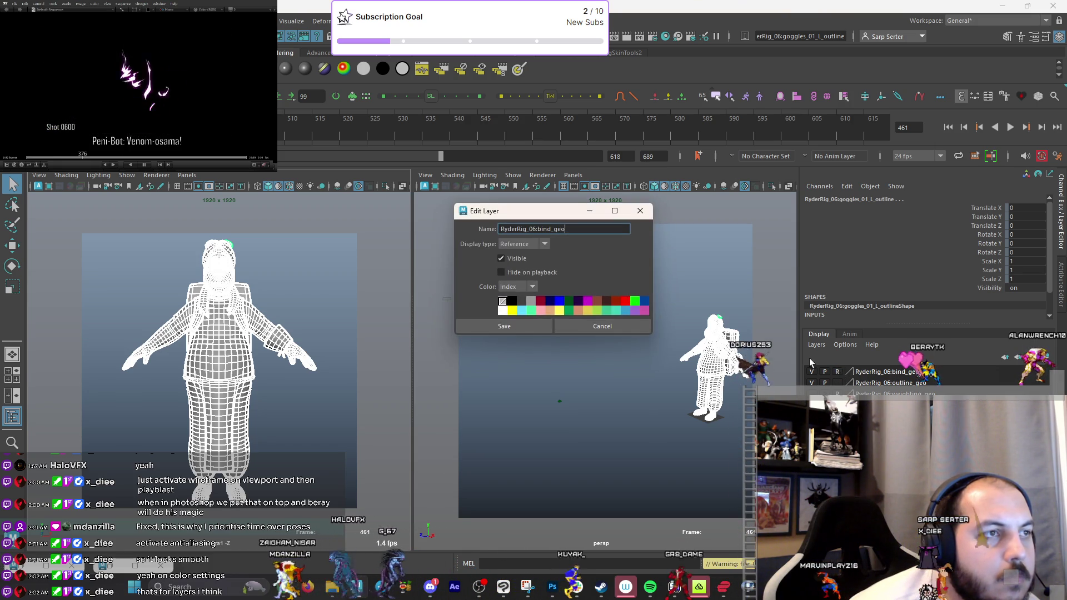
{"action": "left_click", "coordinate": [640, 211]}
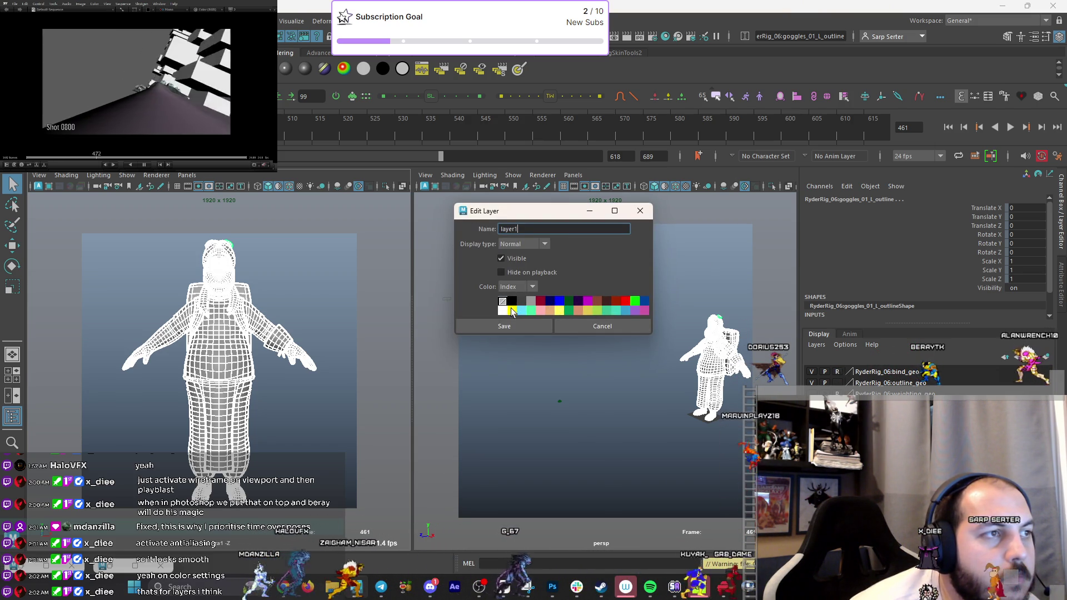
{"action": "left_click", "coordinate": [518, 324]}
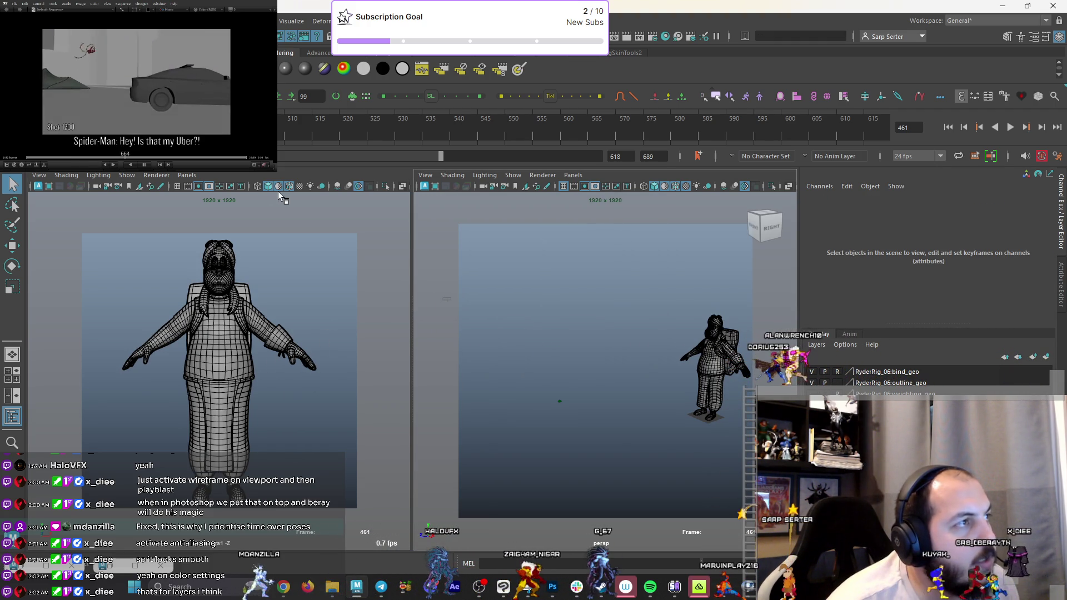
Turn off the resolution gate, start the range at frame 462, and playblast from Playblast options
{"action": "left_click", "coordinate": [198, 186]}
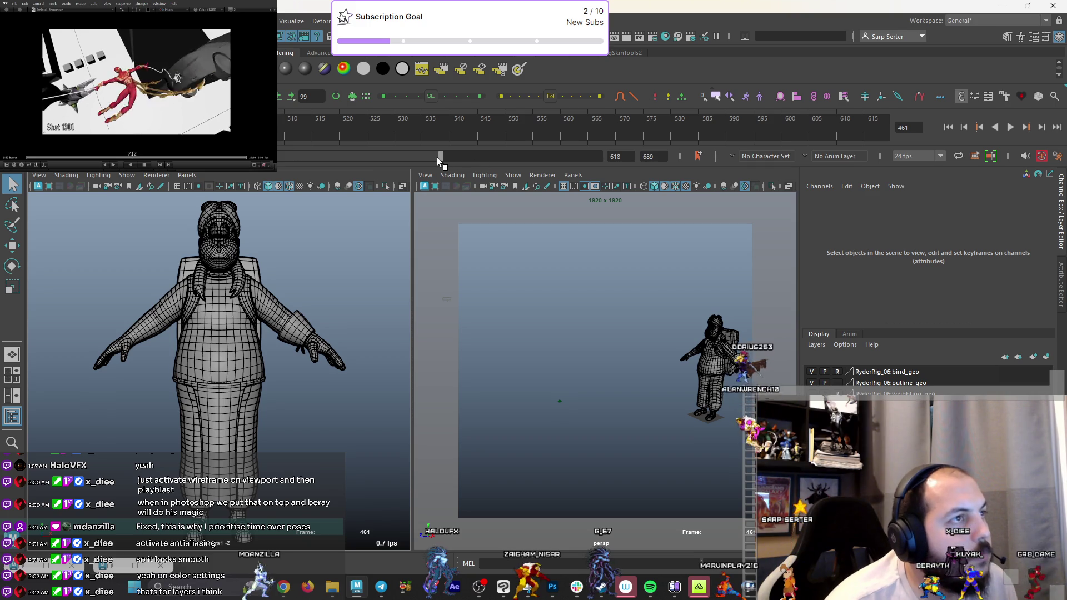
{"action": "left_click_drag", "start_coordinate": [437, 158], "coordinate": [412, 154]}
{"action": "right_click", "coordinate": [394, 134]}
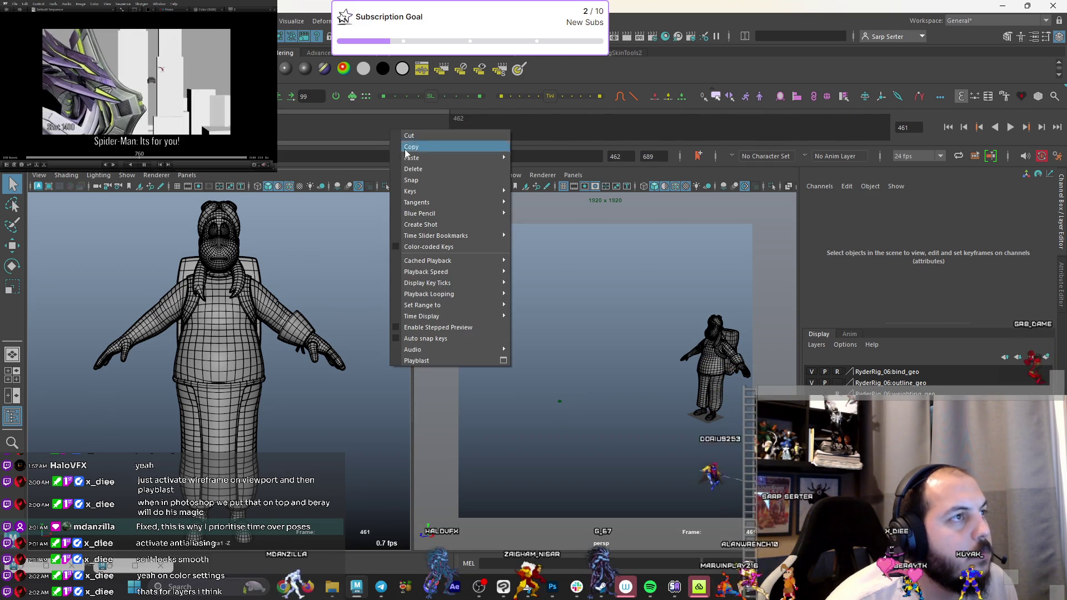
{"action": "left_click", "coordinate": [503, 360]}
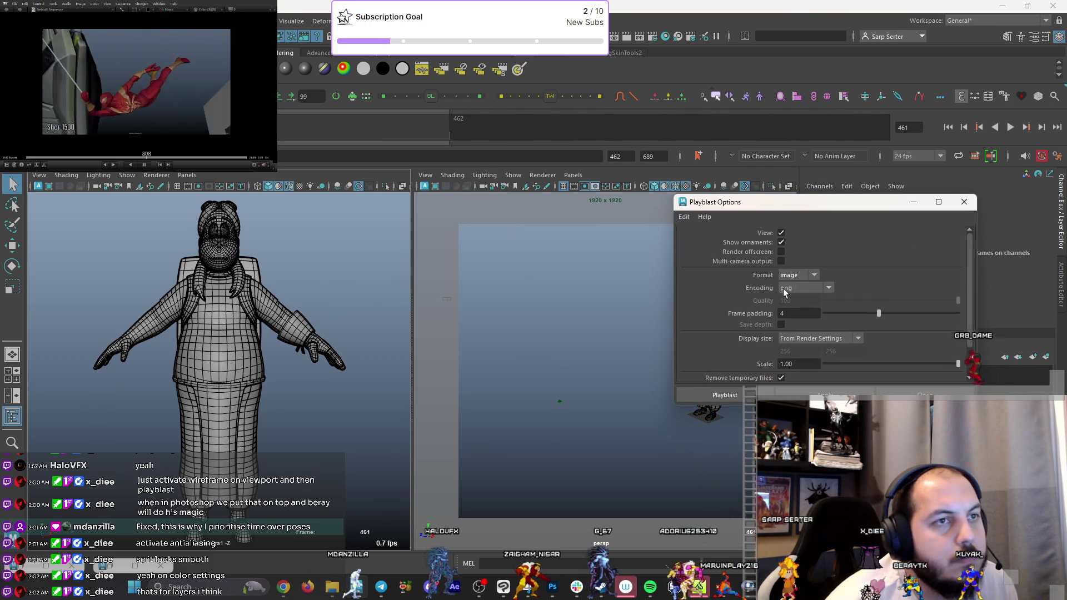
{"action": "left_click", "coordinate": [725, 394]}
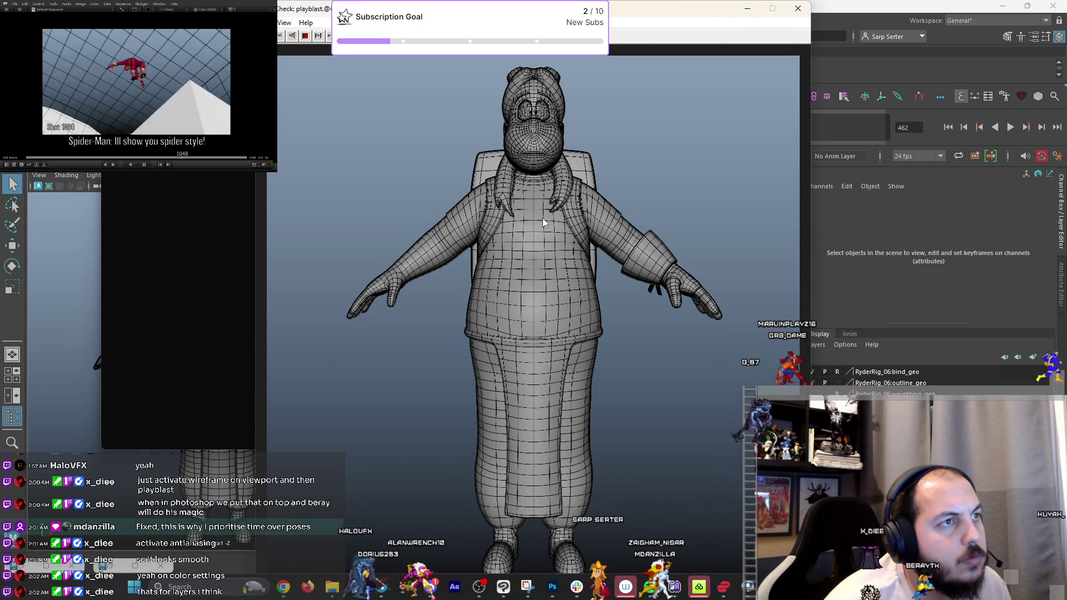
Close the viewer and re-run the playblast of the wireframe Ryder view
{"action": "left_click", "coordinate": [854, 108]}
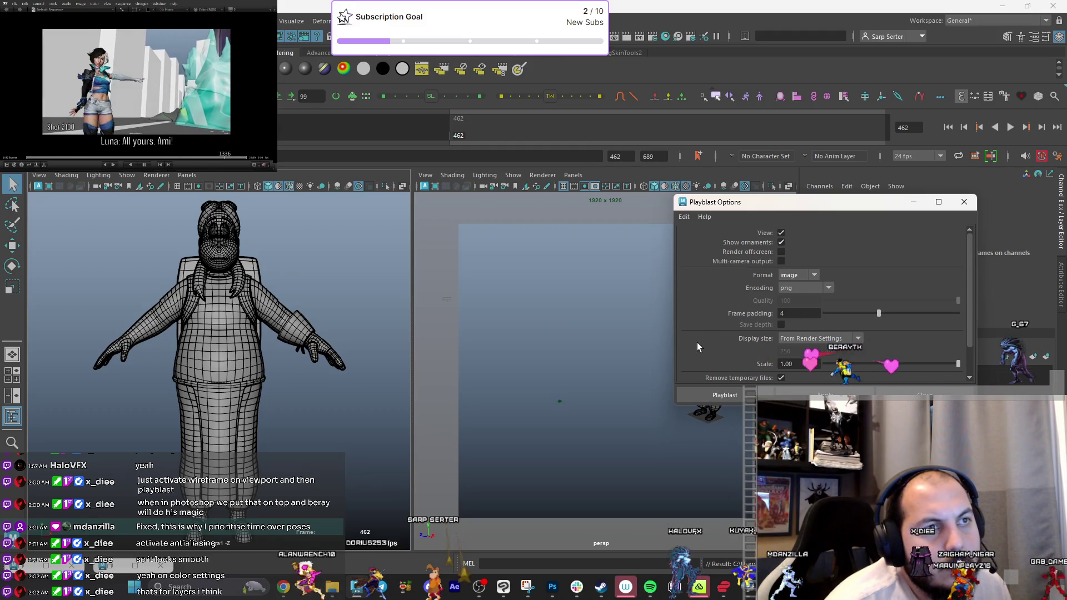
{"action": "left_click", "coordinate": [721, 395]}
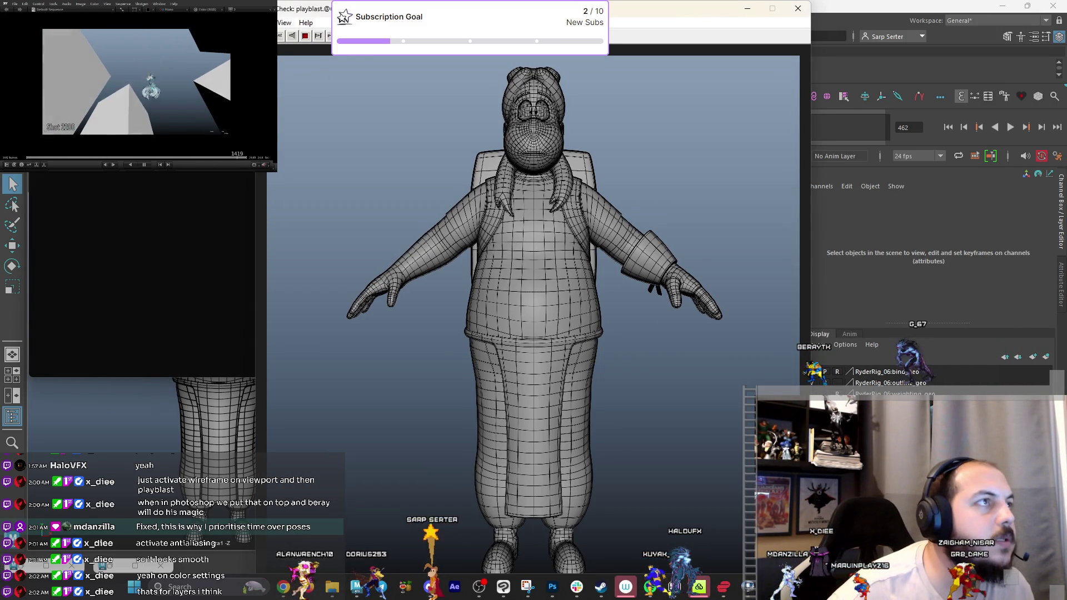
{"action": "left_click", "coordinate": [270, 22]}
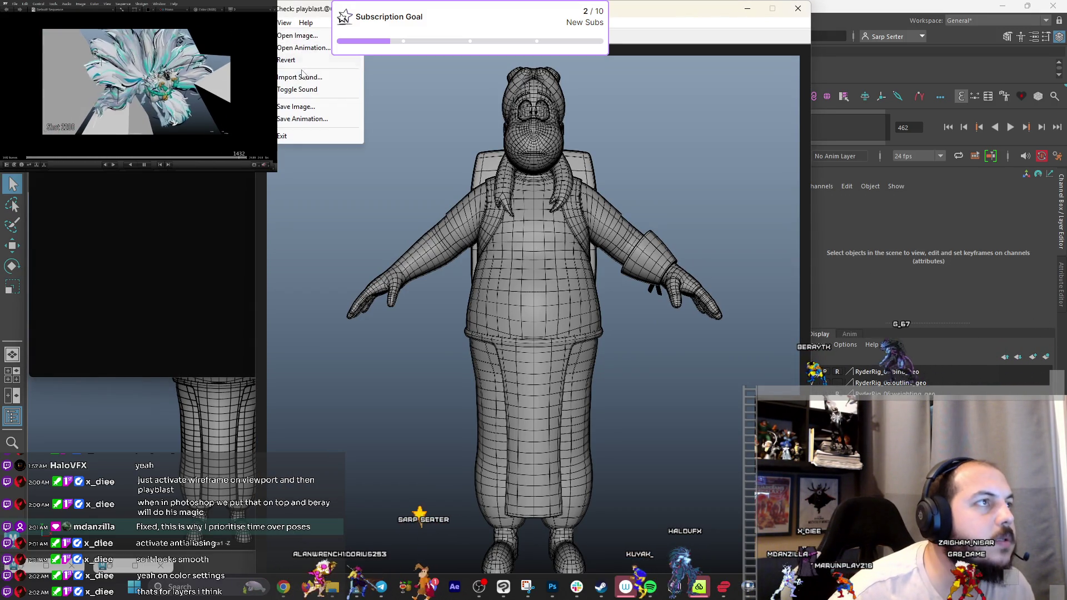
{"action": "left_click", "coordinate": [303, 118]}
{"action": "key", "text": "Escape"}
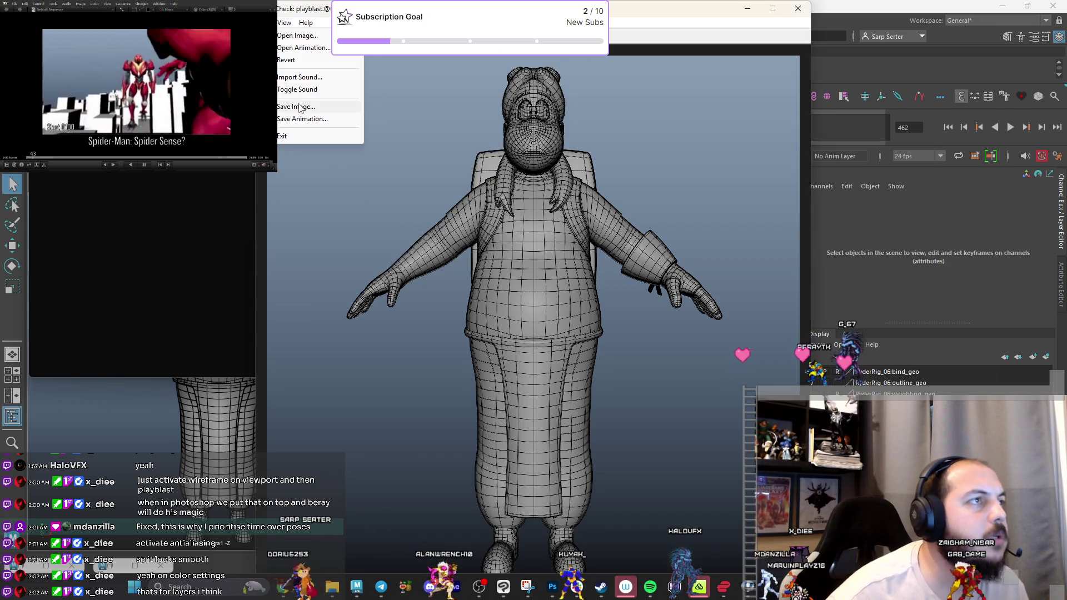
Save the current frame as PNG image ryder in the movies folder, then close Playblast Options
{"action": "left_click", "coordinate": [300, 107]}
{"action": "type", "text": "ryderT"}
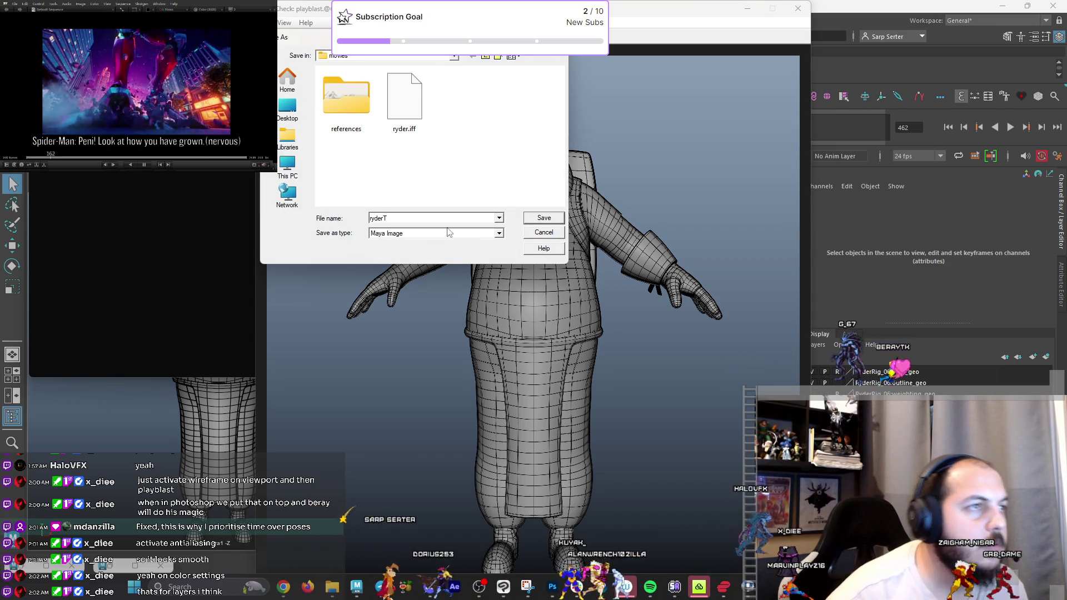
{"action": "left_click", "coordinate": [449, 233]}
{"action": "left_click", "coordinate": [747, 364]}
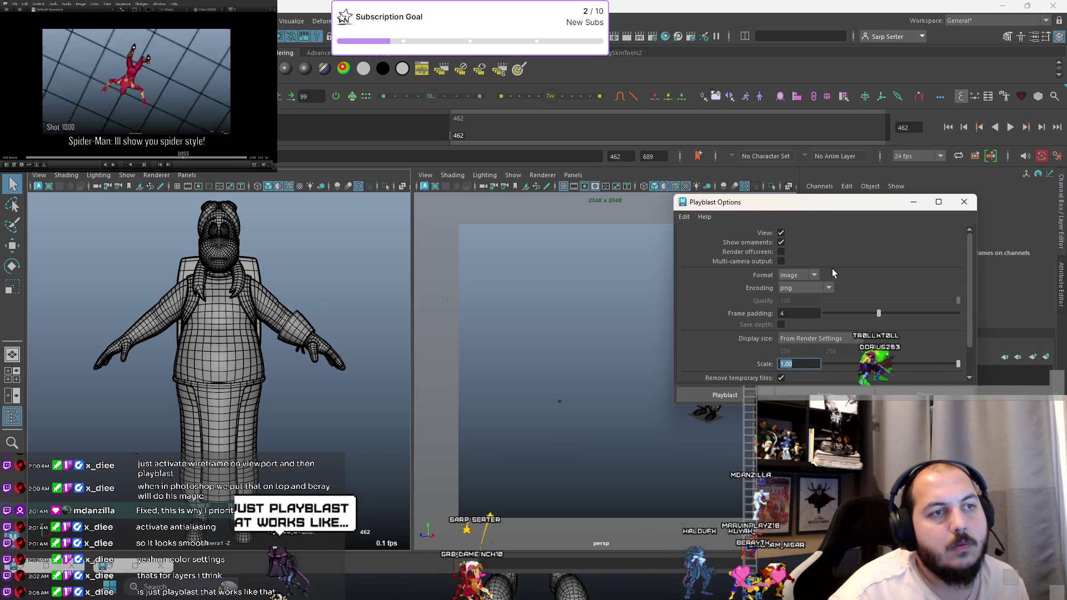
{"action": "left_click", "coordinate": [969, 204]}
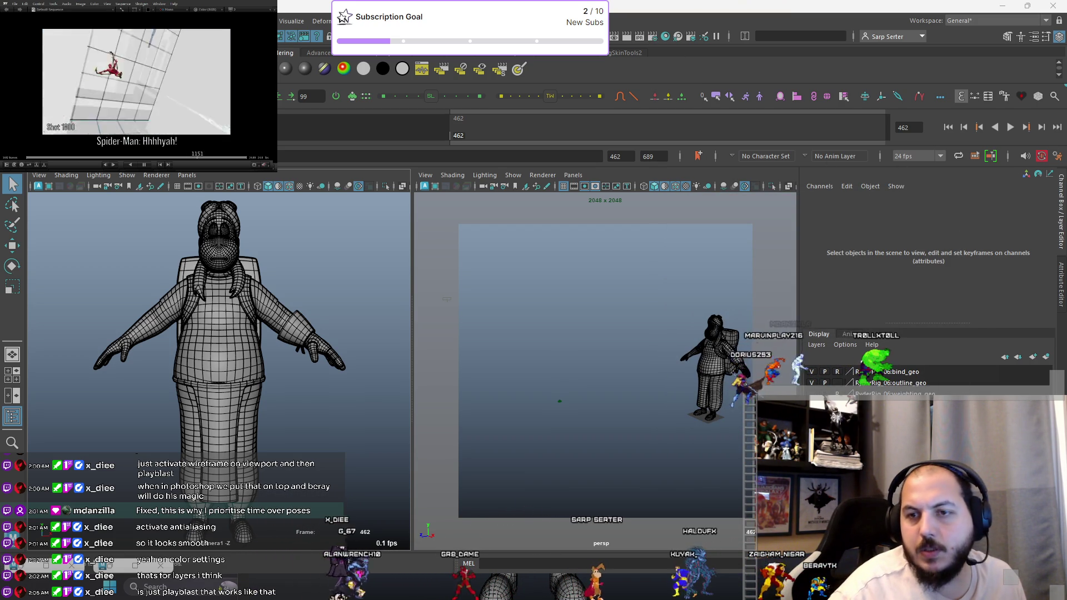
{"action": "scroll", "coordinate": [492, 281], "scroll_direction": "up", "scroll_amount": 5}
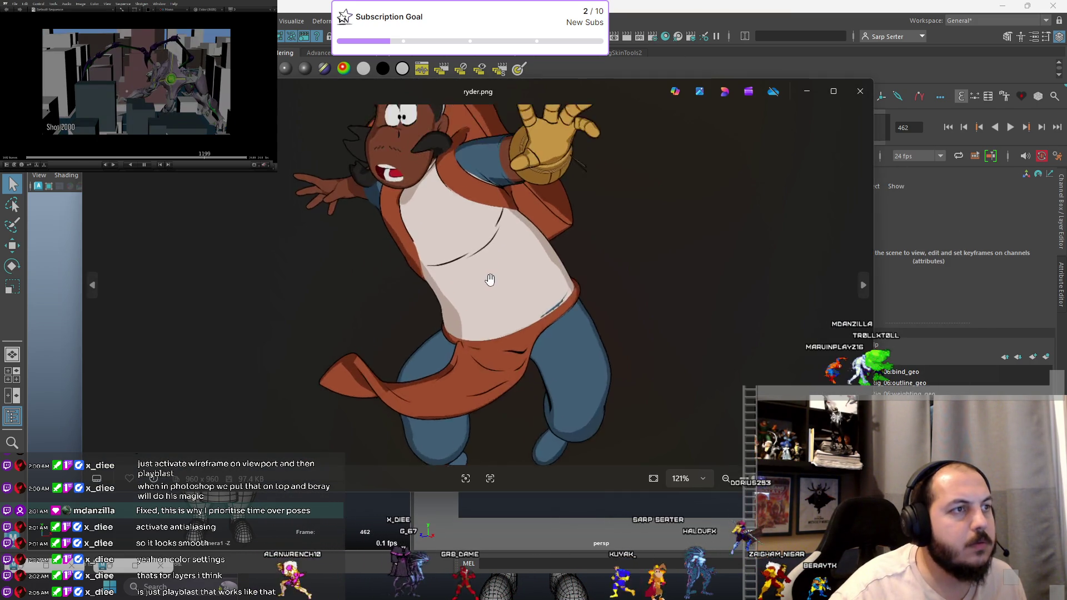
Zoom into ryder.png, then close it, ryderT.png and the playblast viewer
{"action": "scroll", "coordinate": [465, 219], "scroll_direction": "up", "scroll_amount": 3}
{"action": "scroll", "coordinate": [479, 258], "scroll_direction": "down", "scroll_amount": 5}
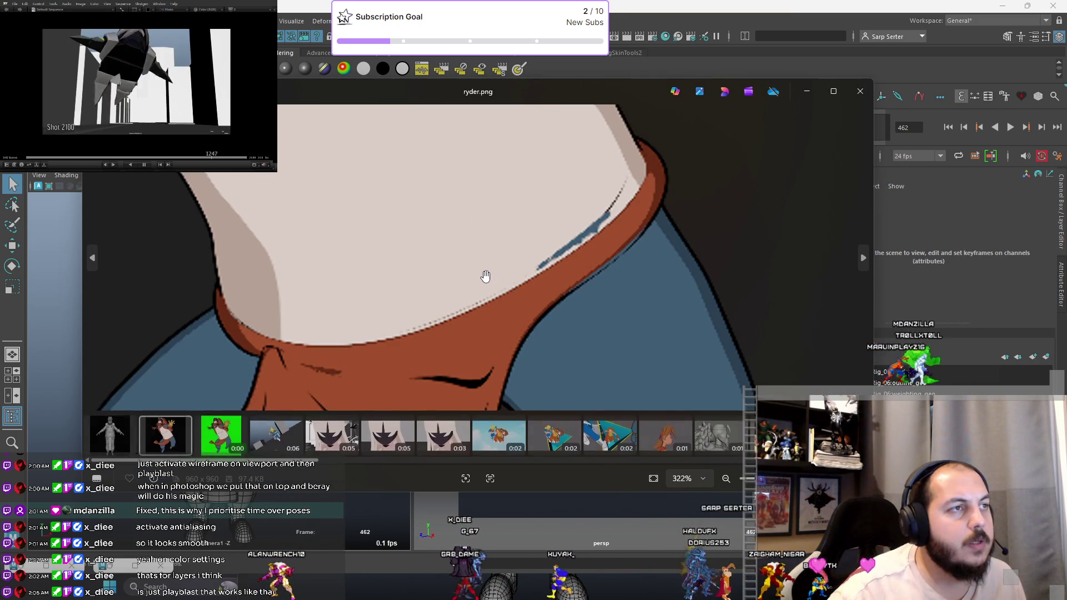
{"action": "key", "text": "Escape"}
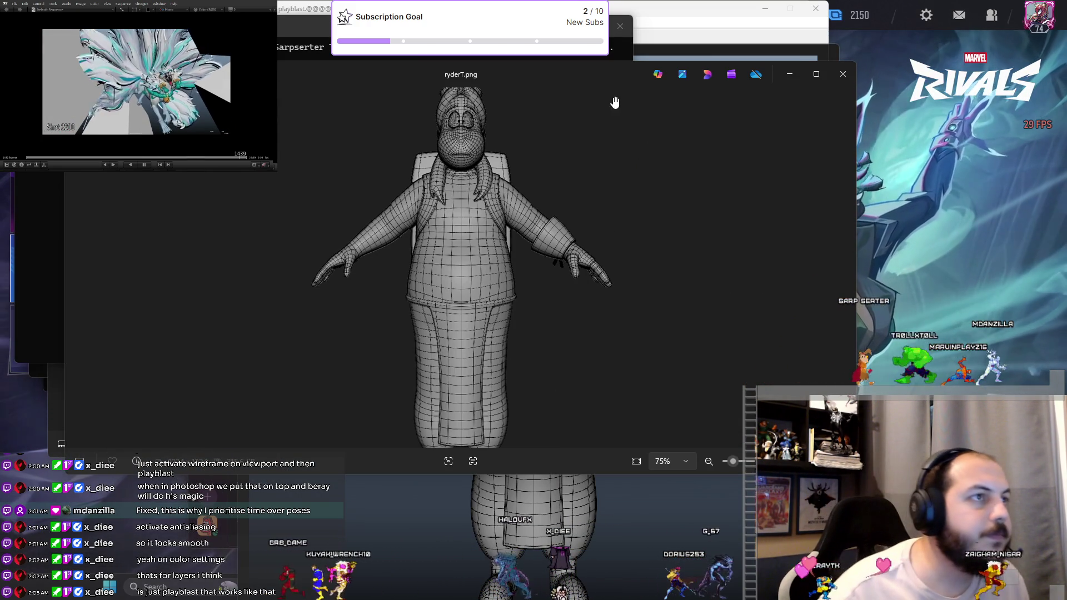
{"action": "left_click", "coordinate": [844, 74]}
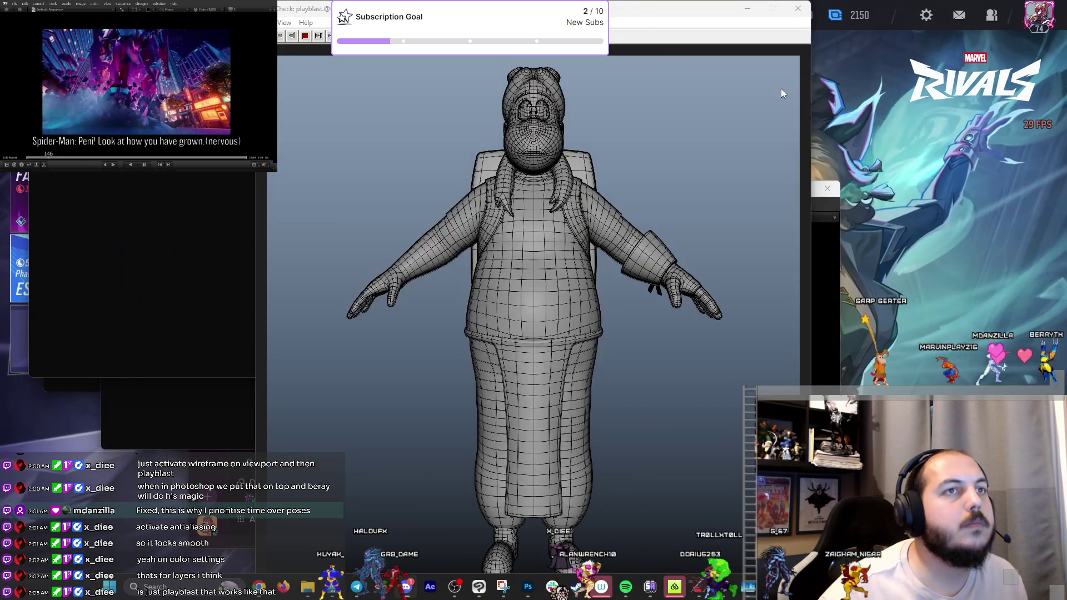
{"action": "left_click", "coordinate": [798, 9]}
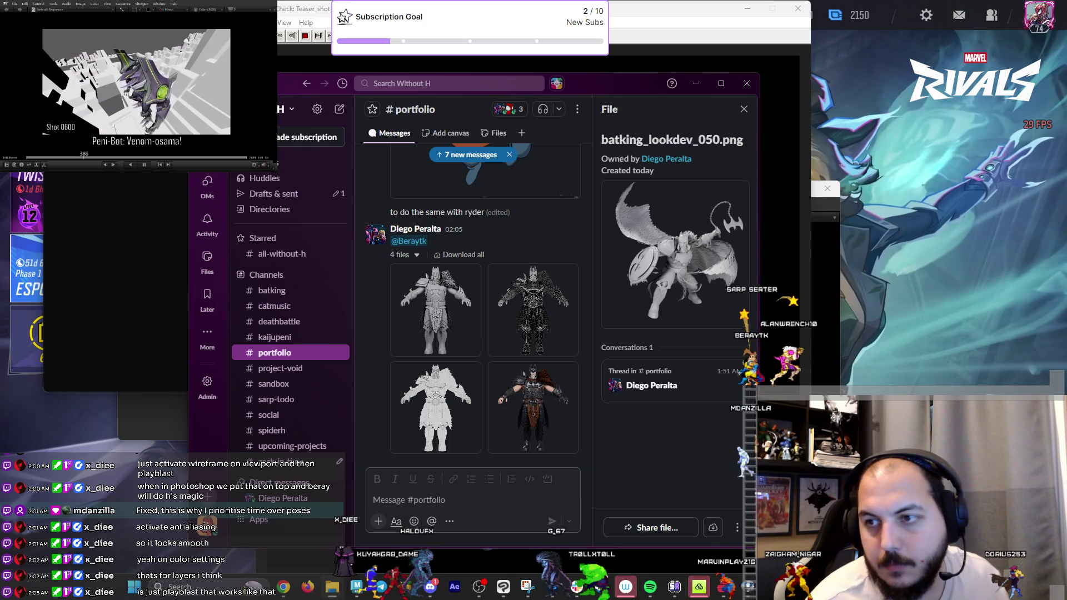
Drop the two Ryder PNGs into #portfolio, then bring up the green silhouette image window
{"action": "left_click_drag", "start_coordinate": [1066, 389], "coordinate": [453, 405]}
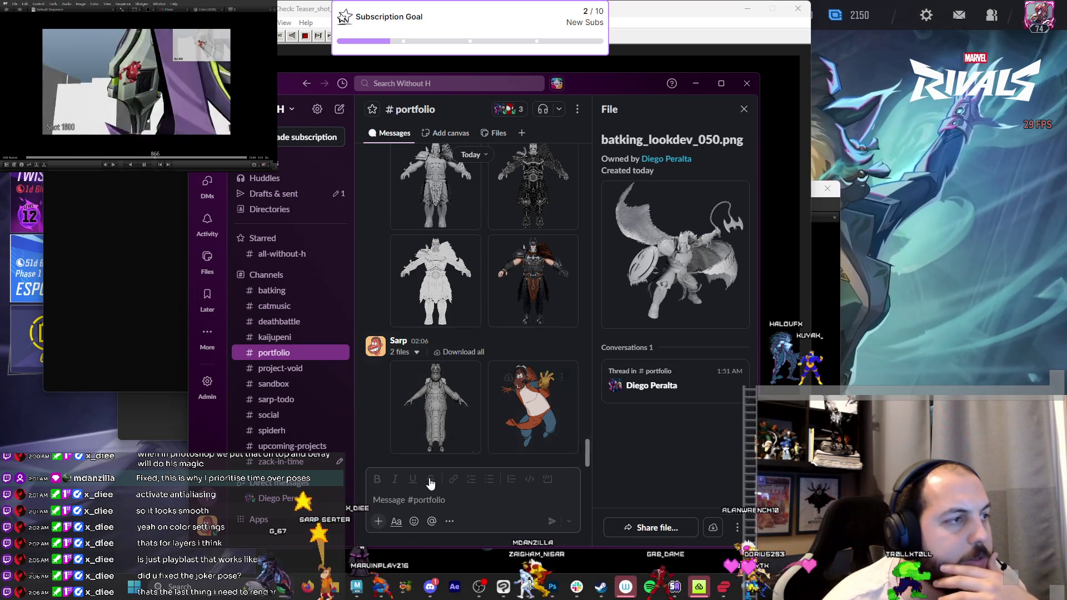
{"action": "left_click", "coordinate": [355, 595]}
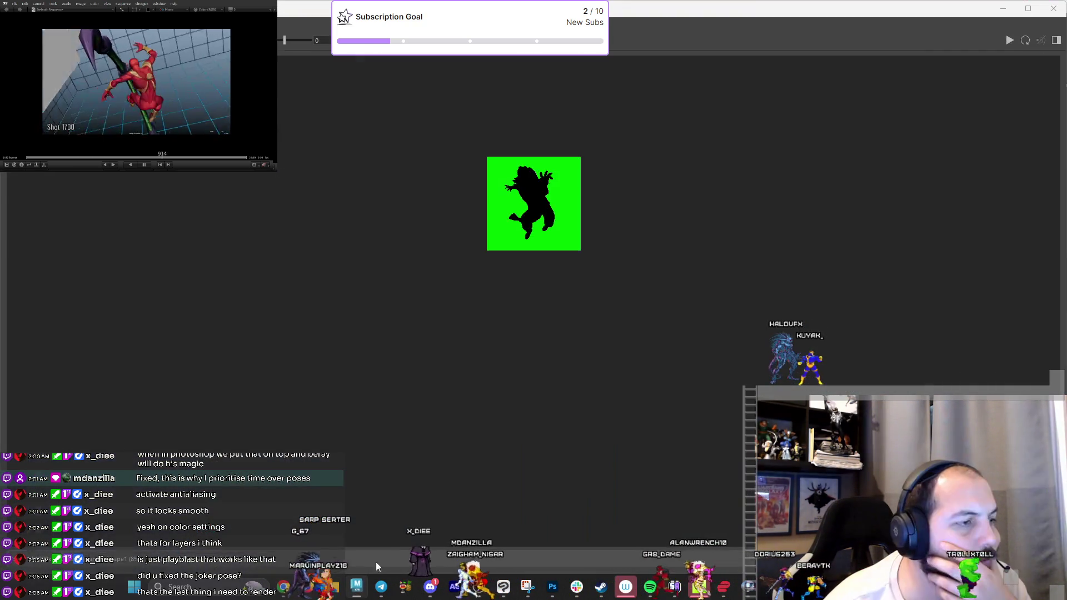
Close the image, browse to BAT-KING > images > tmp > camera1, find it empty, and return to Maya
{"action": "left_click", "coordinate": [1052, 10]}
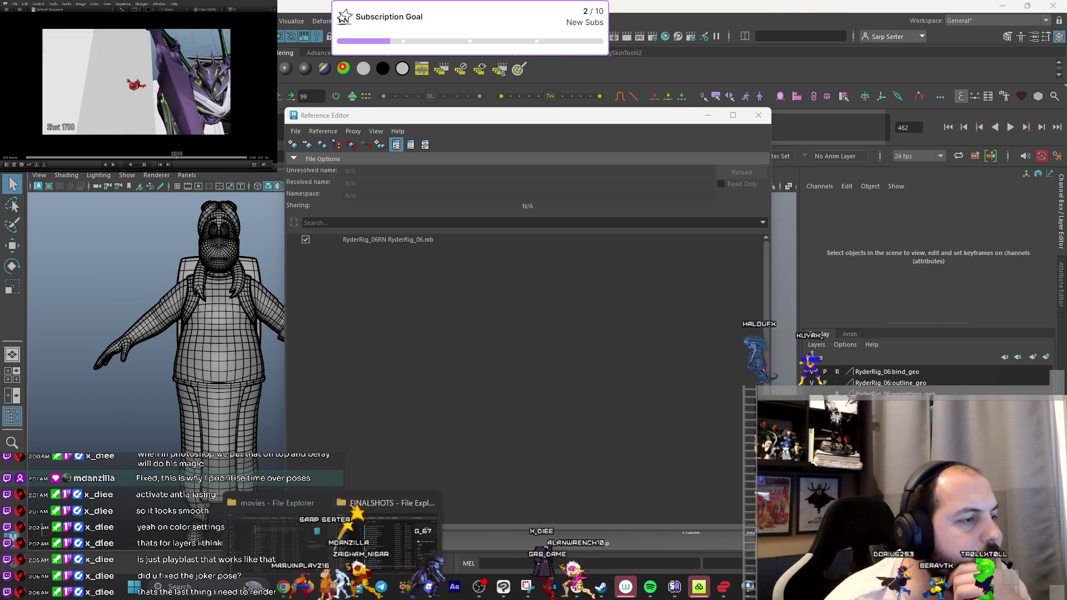
{"action": "left_click", "coordinate": [376, 529]}
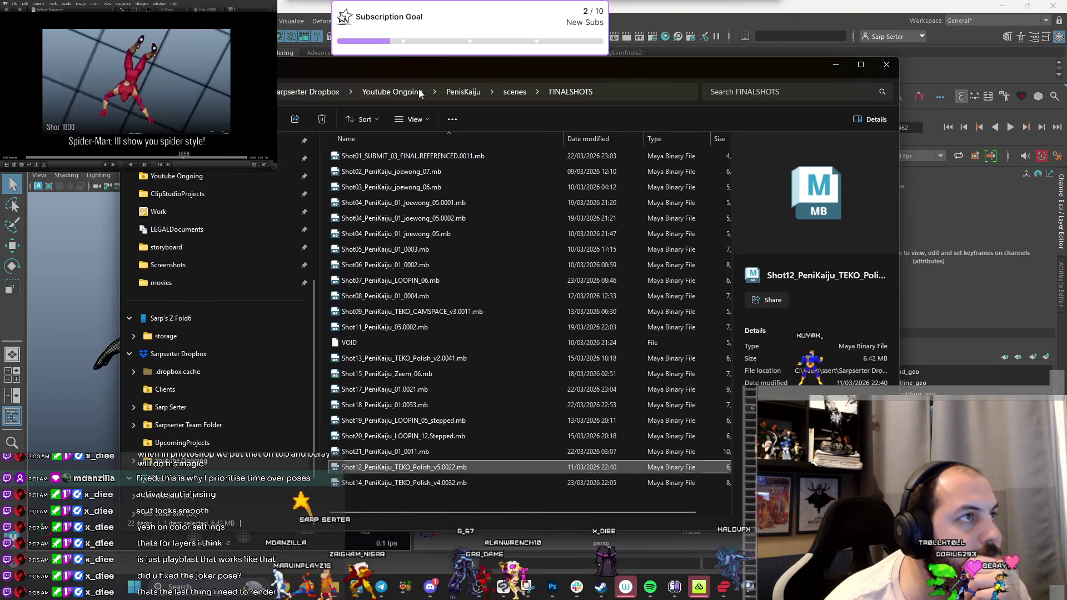
{"action": "key", "text": "alt+Left"}
{"action": "double_click", "coordinate": [356, 172]}
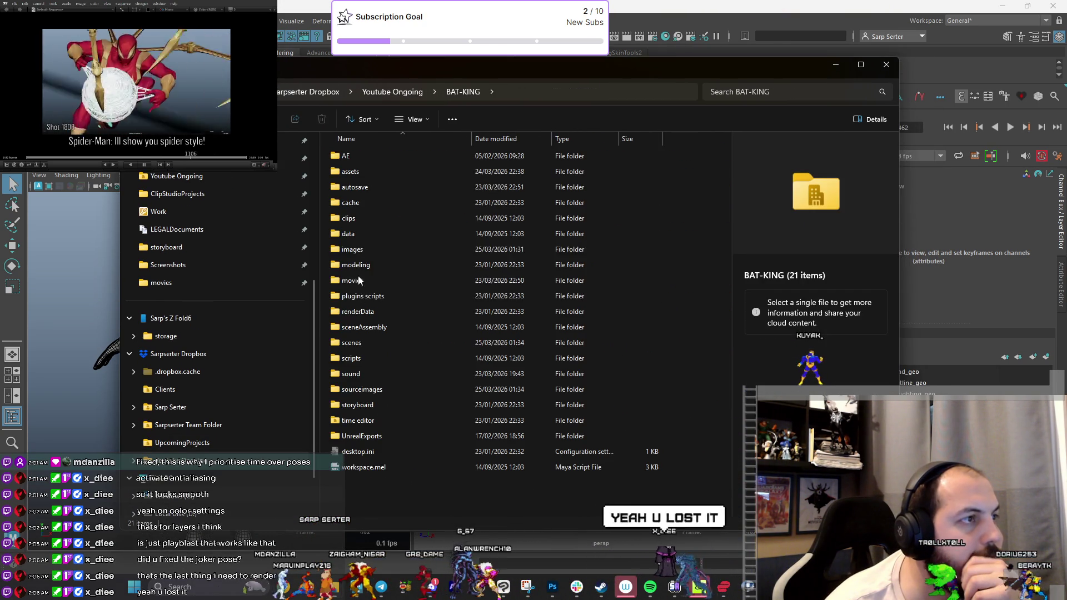
{"action": "double_click", "coordinate": [355, 249]}
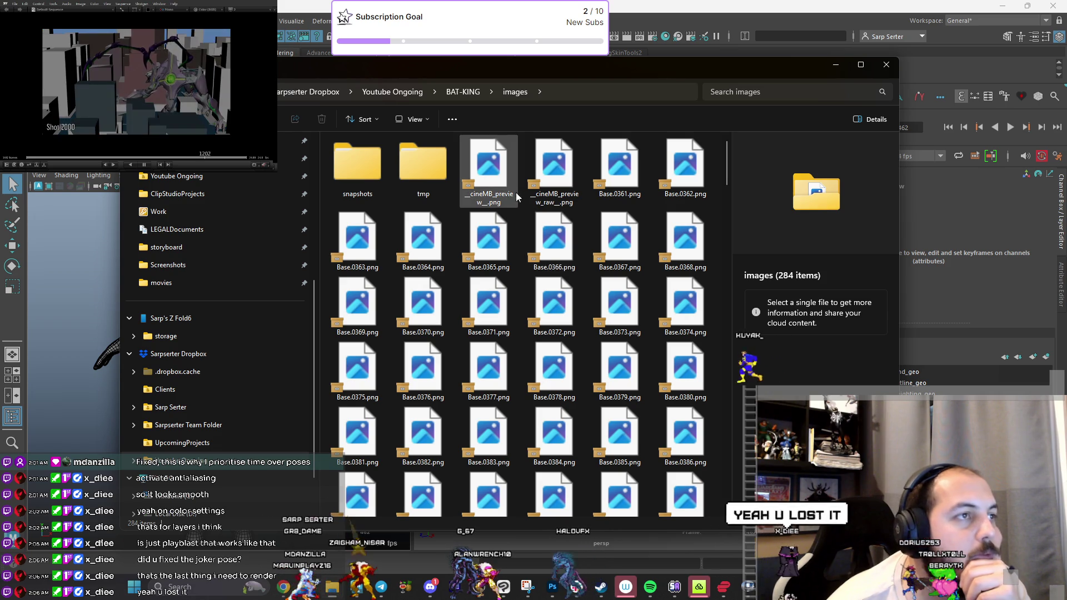
{"action": "scroll", "coordinate": [572, 232], "scroll_direction": "down", "scroll_amount": 20}
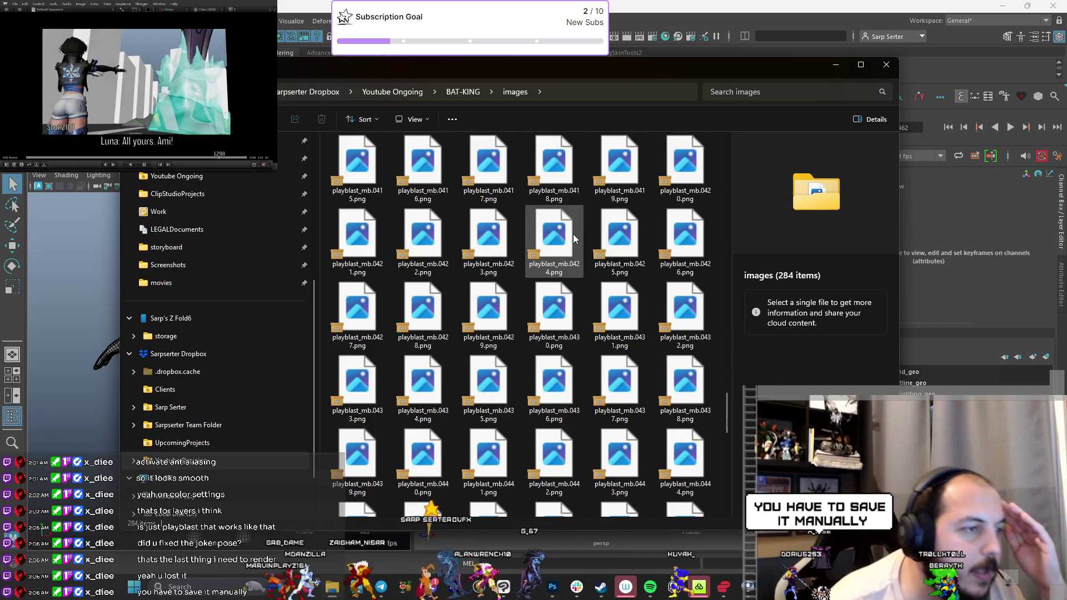
{"action": "scroll", "coordinate": [572, 233], "scroll_direction": "up", "scroll_amount": 20}
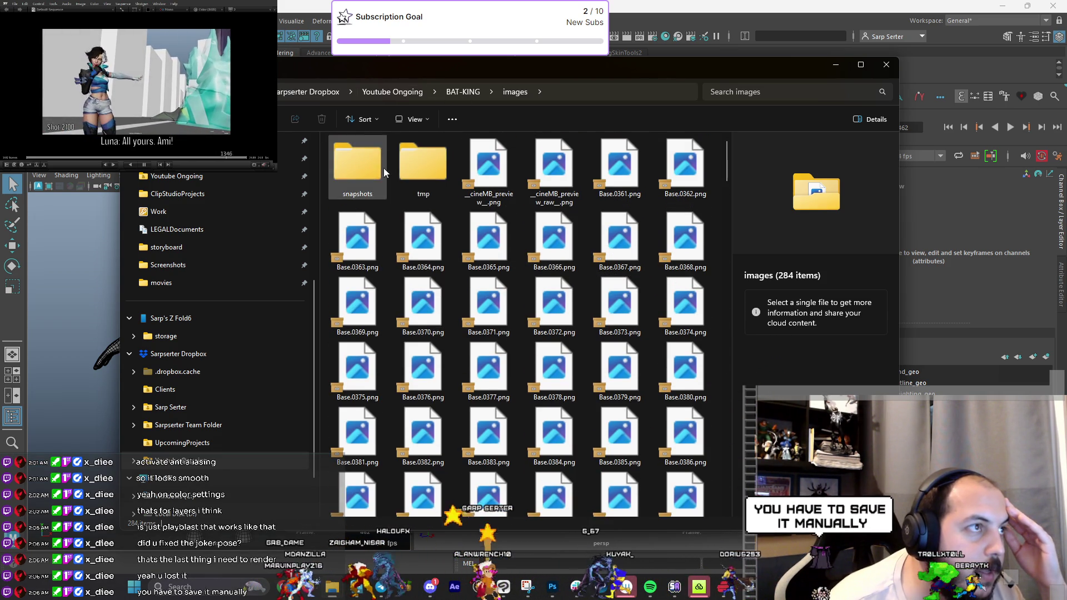
{"action": "double_click", "coordinate": [421, 165]}
{"action": "double_click", "coordinate": [419, 159]}
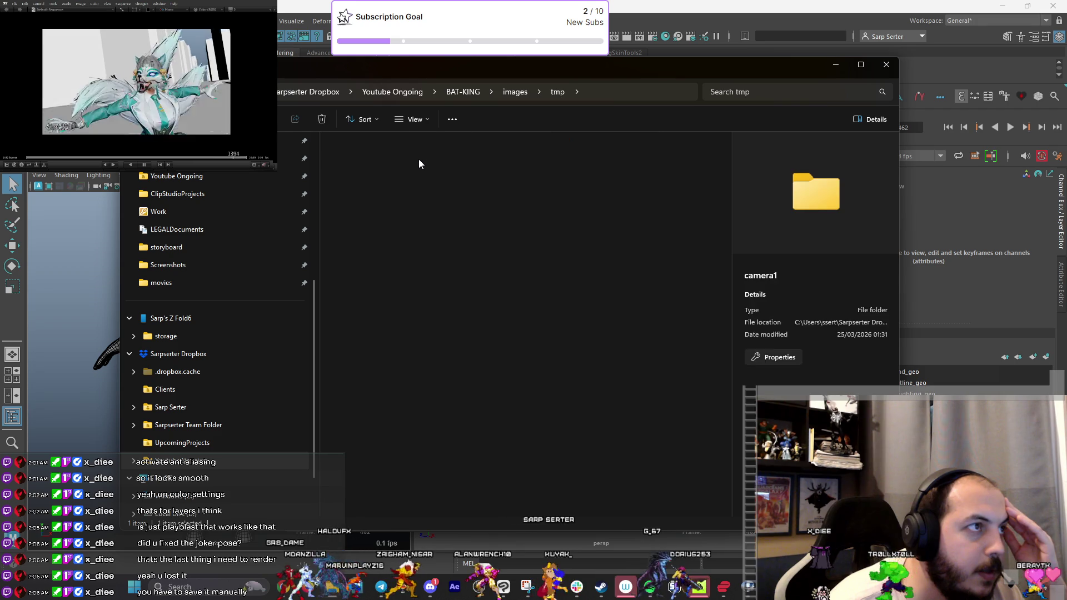
{"action": "left_click", "coordinate": [103, 281]}
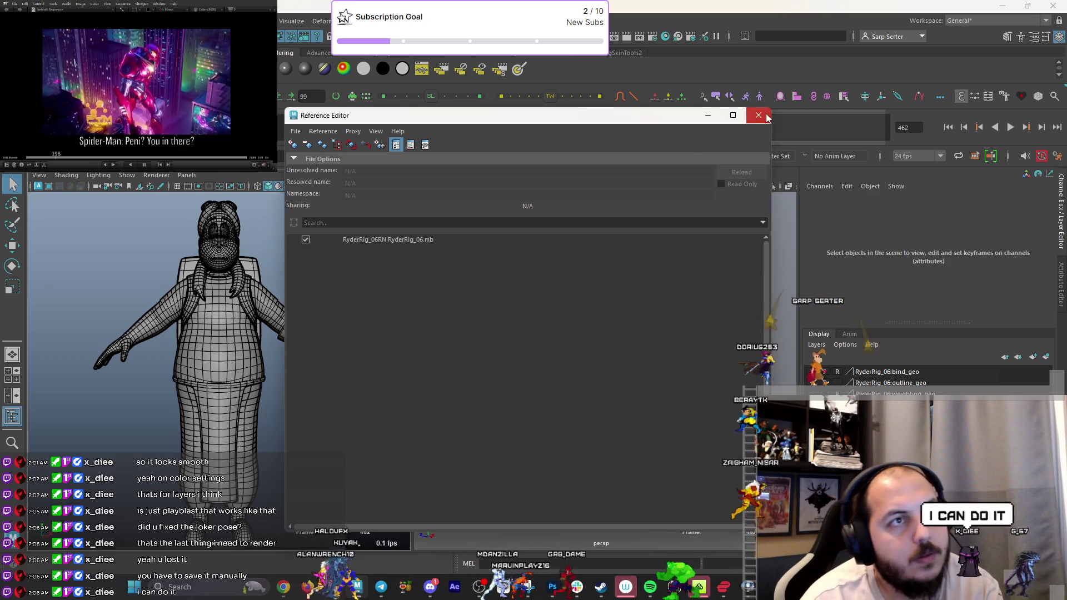
Close the Reference Editor and discard the untitled scene with Don't Save
{"action": "left_click", "coordinate": [759, 115]}
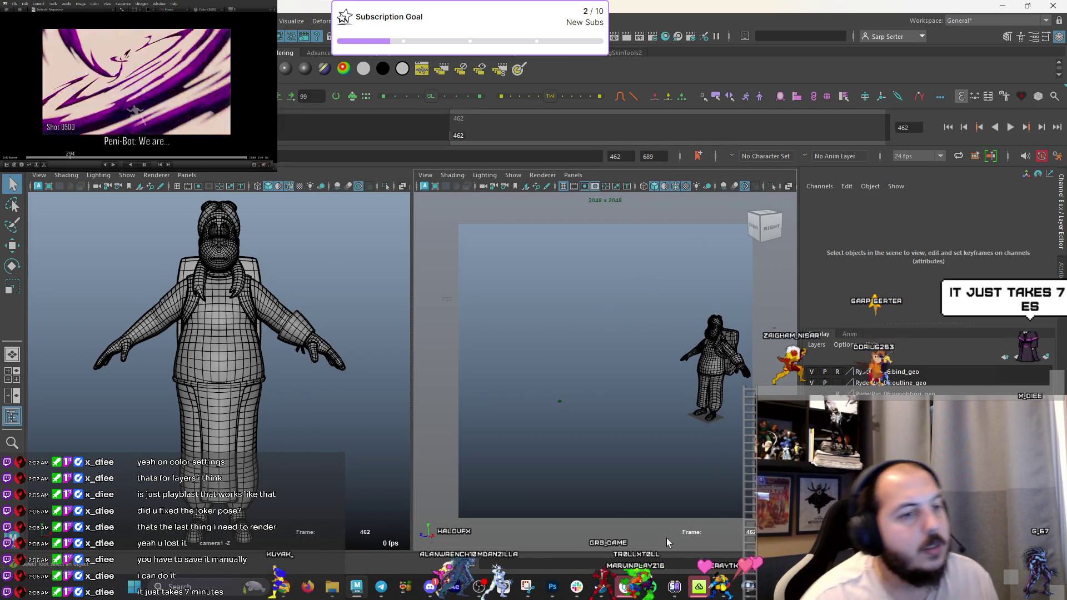
{"action": "key", "text": "ctrl+o"}
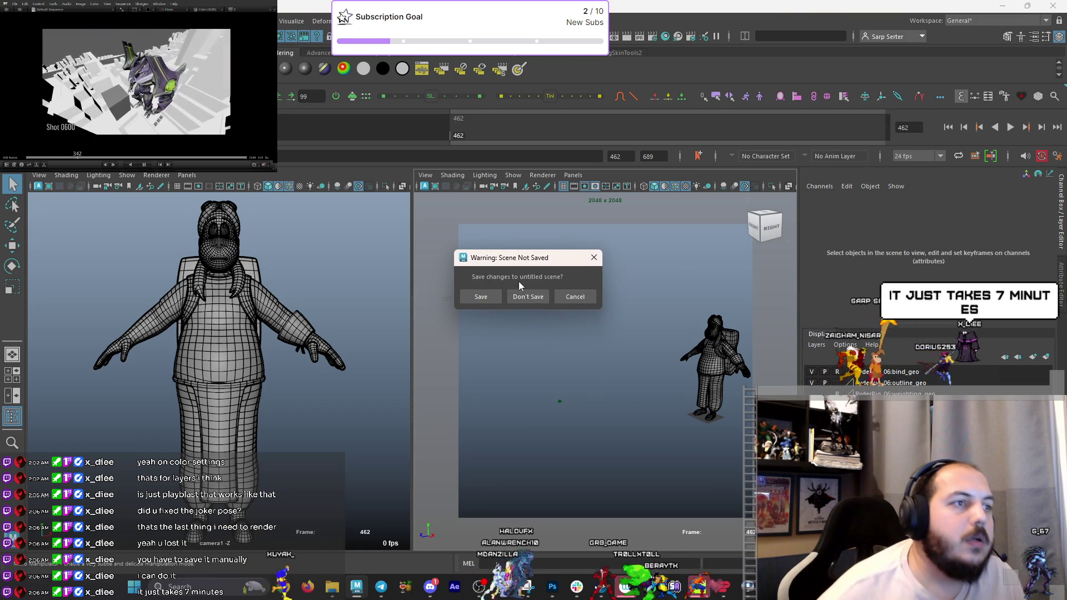
{"action": "left_click", "coordinate": [525, 296]}
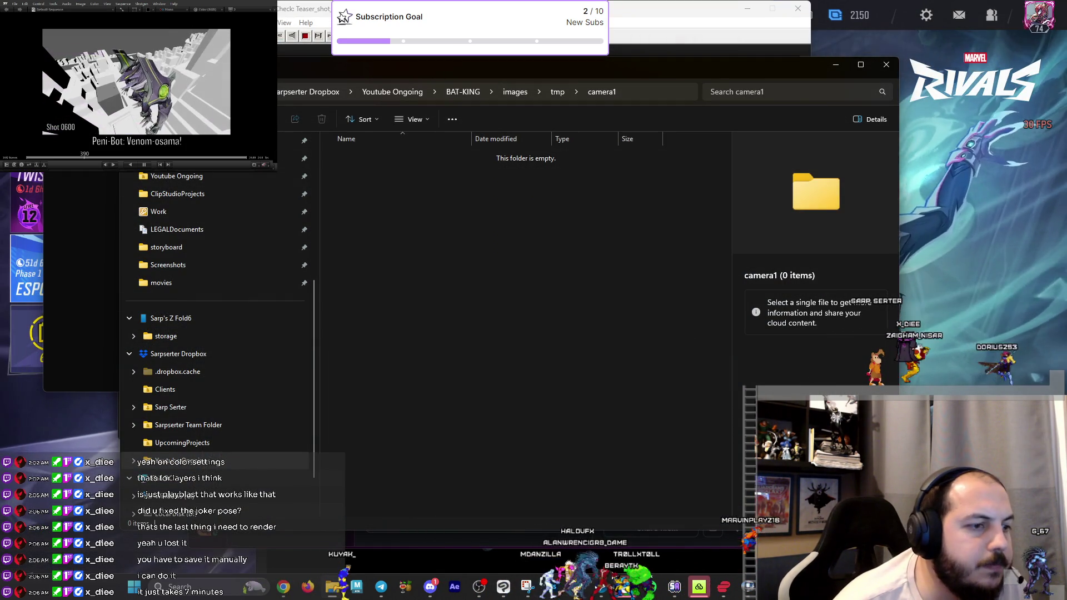
Bring Slack's #portfolio channel forward and scroll through the recent Batking render posts
{"action": "left_click", "coordinate": [577, 586]}
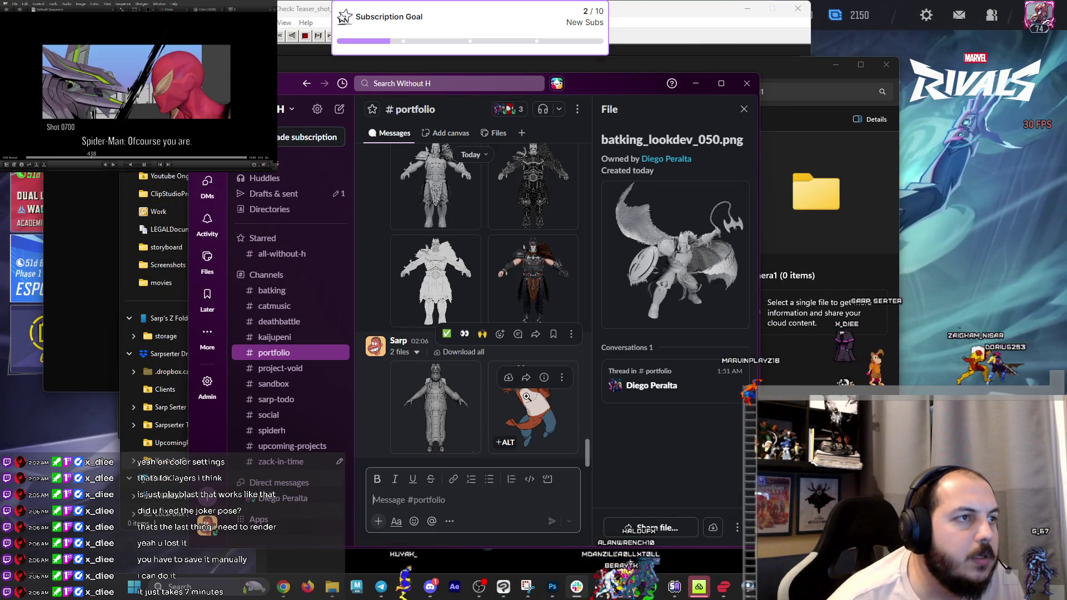
{"action": "scroll", "coordinate": [538, 401], "scroll_direction": "up", "scroll_amount": 15}
{"action": "scroll", "coordinate": [547, 408], "scroll_direction": "up", "scroll_amount": 10}
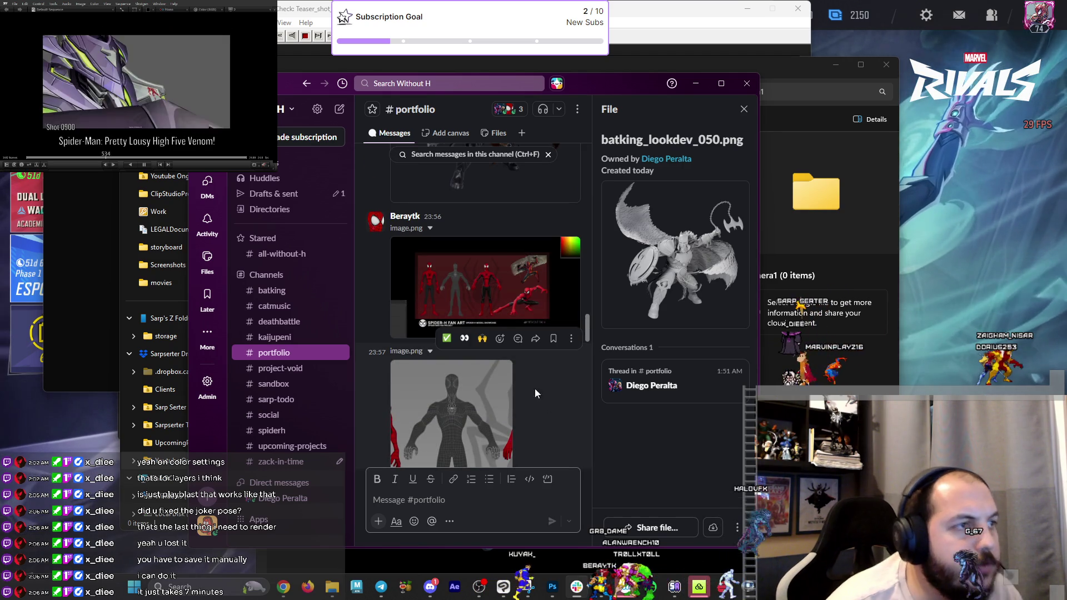
{"action": "scroll", "coordinate": [535, 393], "scroll_direction": "down", "scroll_amount": 10}
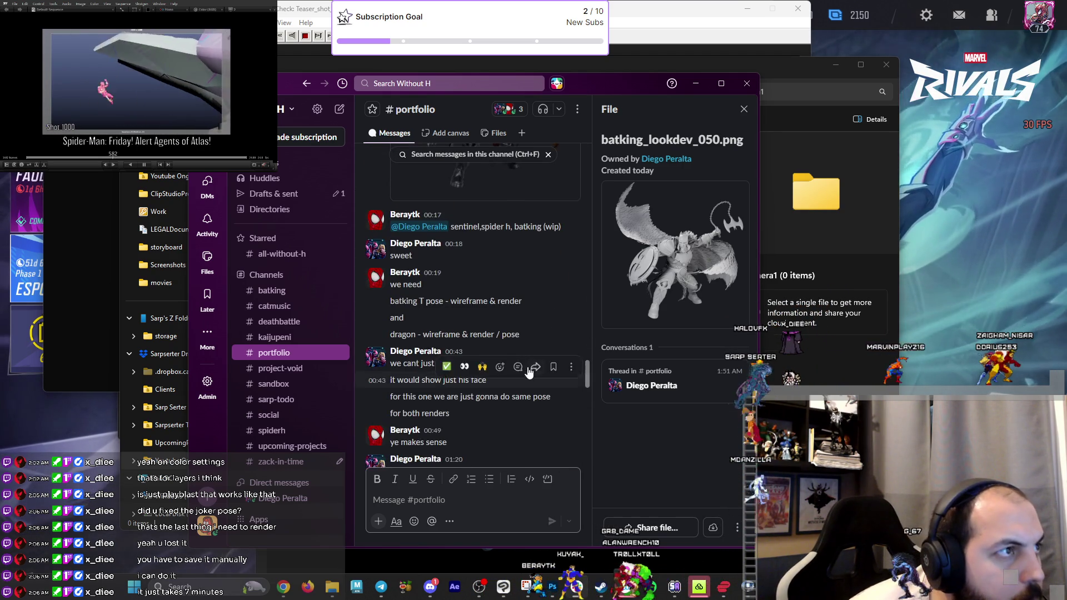
{"action": "scroll", "coordinate": [529, 373], "scroll_direction": "up", "scroll_amount": 5}
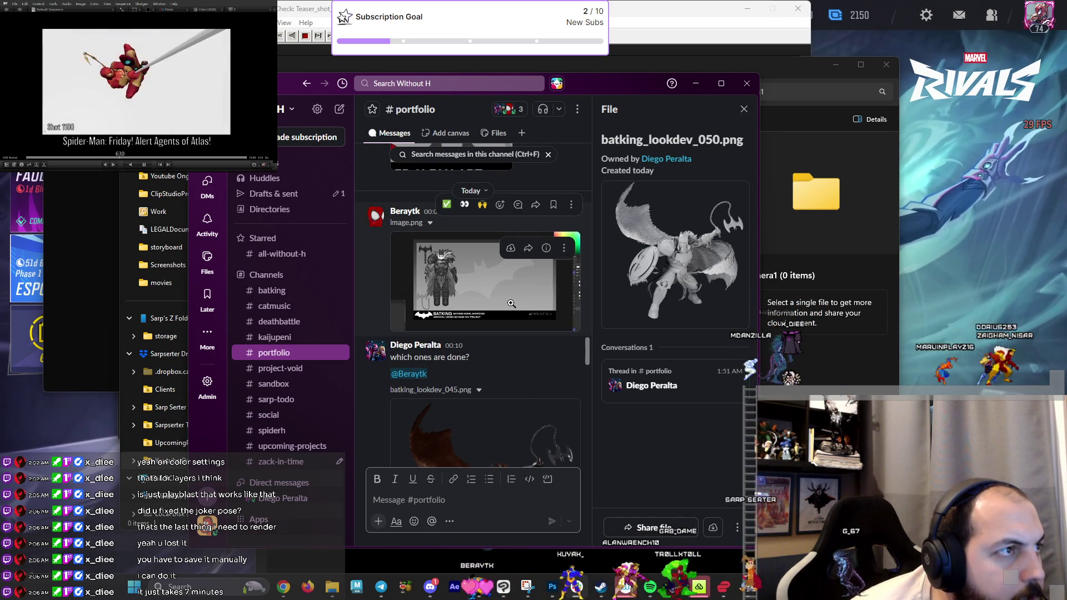
{"action": "scroll", "coordinate": [530, 338], "scroll_direction": "down", "scroll_amount": 10}
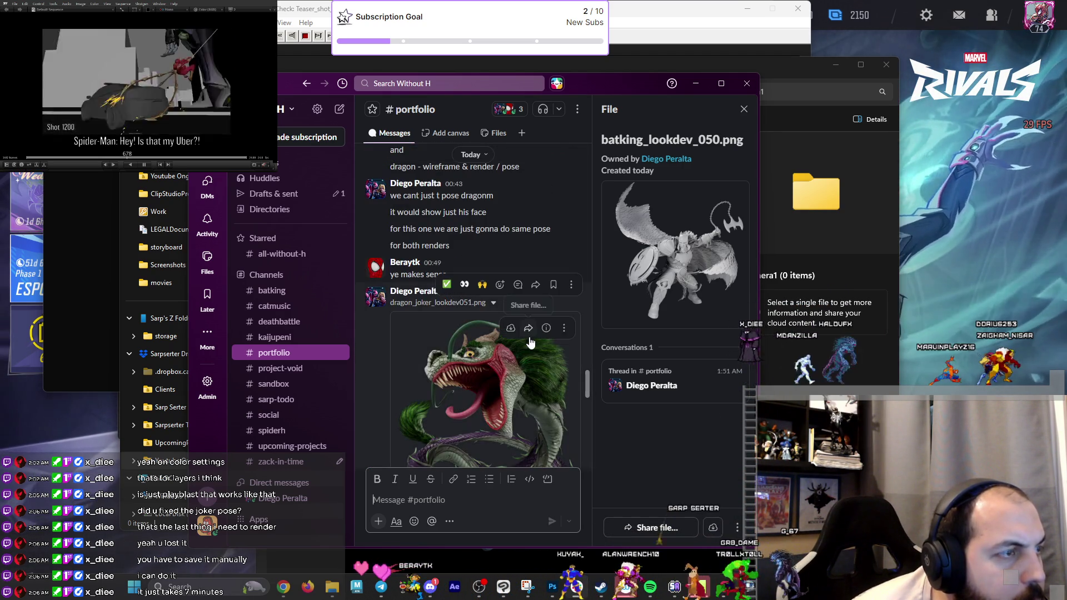
{"action": "scroll", "coordinate": [530, 338], "scroll_direction": "down", "scroll_amount": 10}
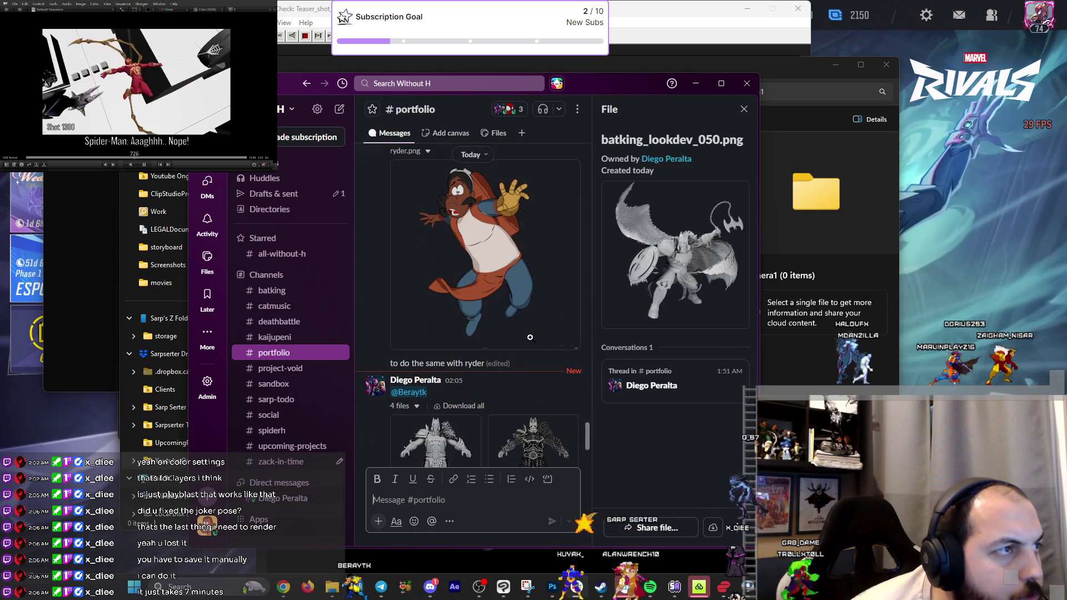
{"action": "scroll", "coordinate": [531, 337], "scroll_direction": "up", "scroll_amount": 15}
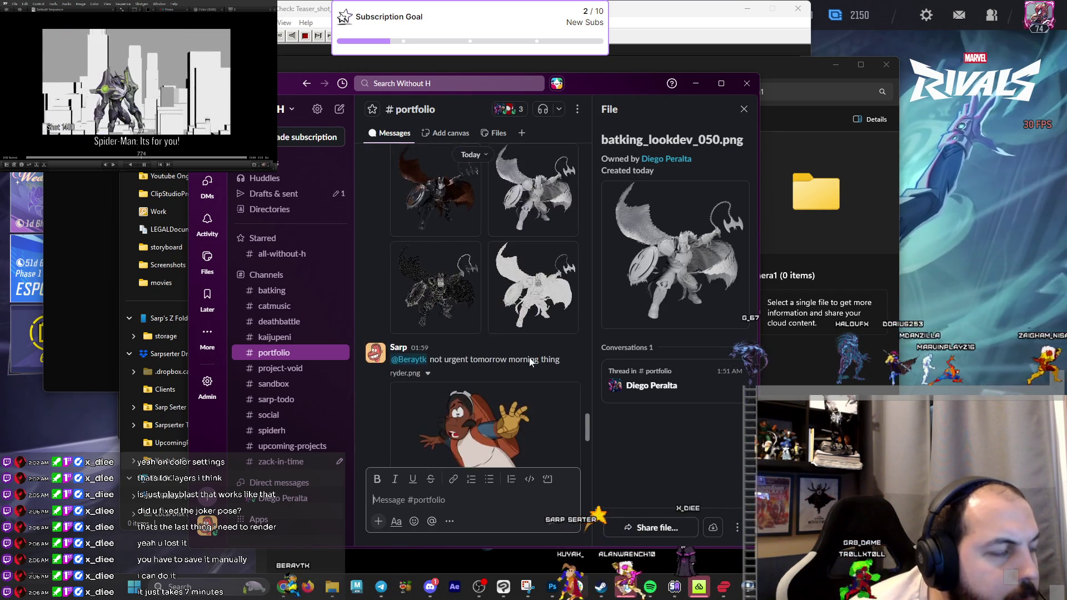
{"action": "scroll", "coordinate": [512, 385], "scroll_direction": "up", "scroll_amount": 10}
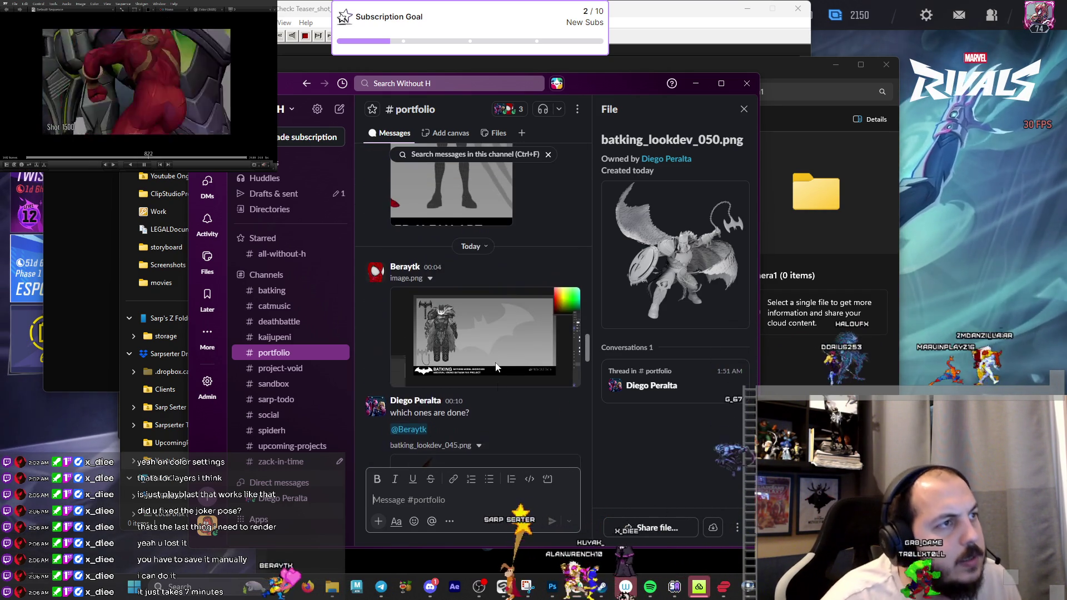
{"action": "scroll", "coordinate": [535, 412], "scroll_direction": "down", "scroll_amount": 5}
{"action": "scroll", "coordinate": [535, 412], "scroll_direction": "down", "scroll_amount": 10}
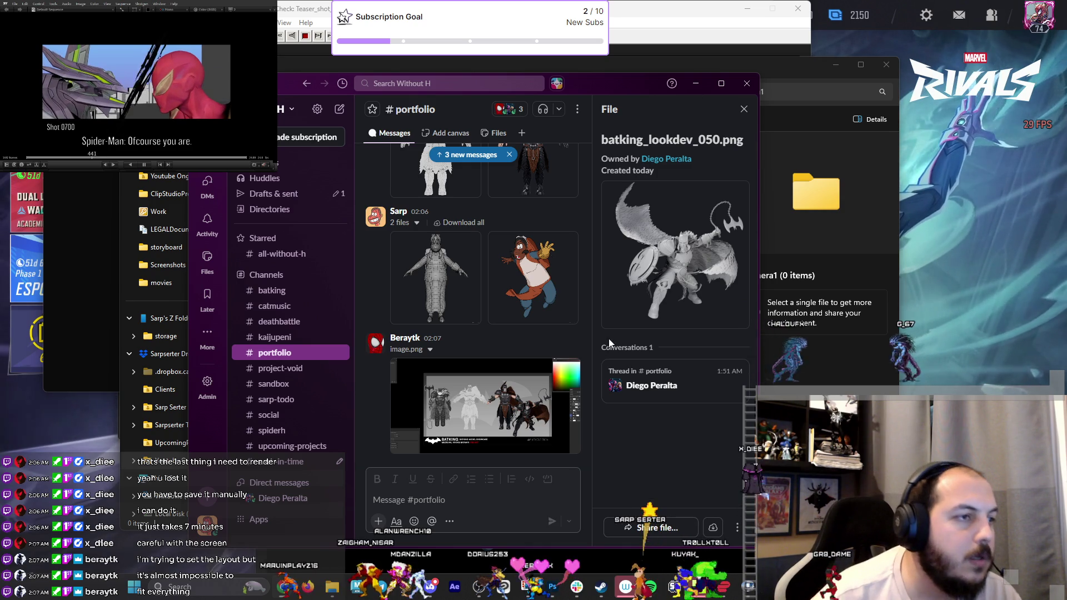
{"action": "left_click", "coordinate": [554, 362]}
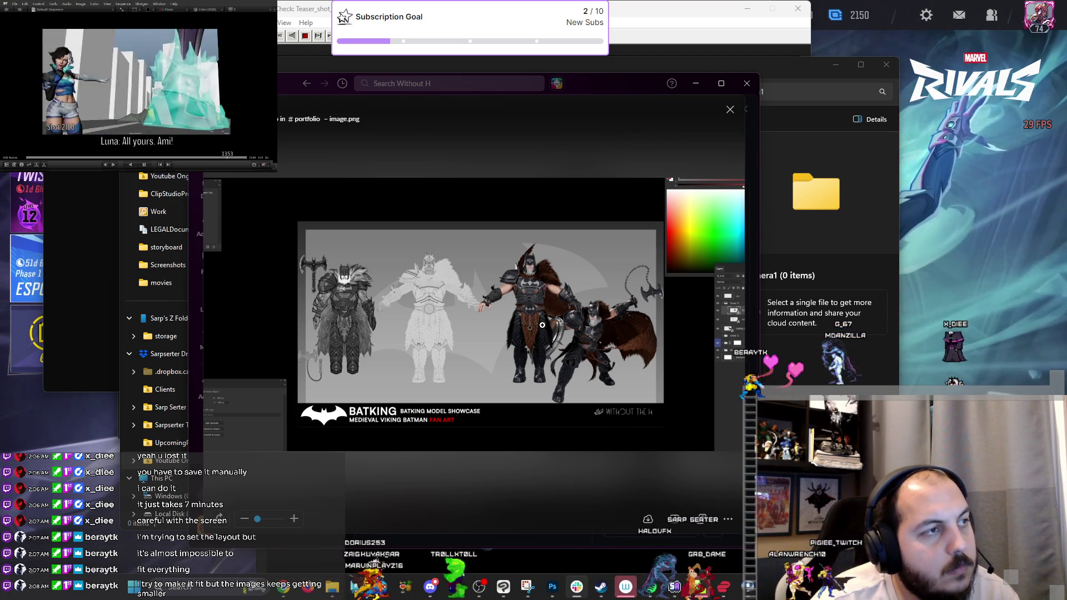
{"action": "left_click", "coordinate": [729, 110]}
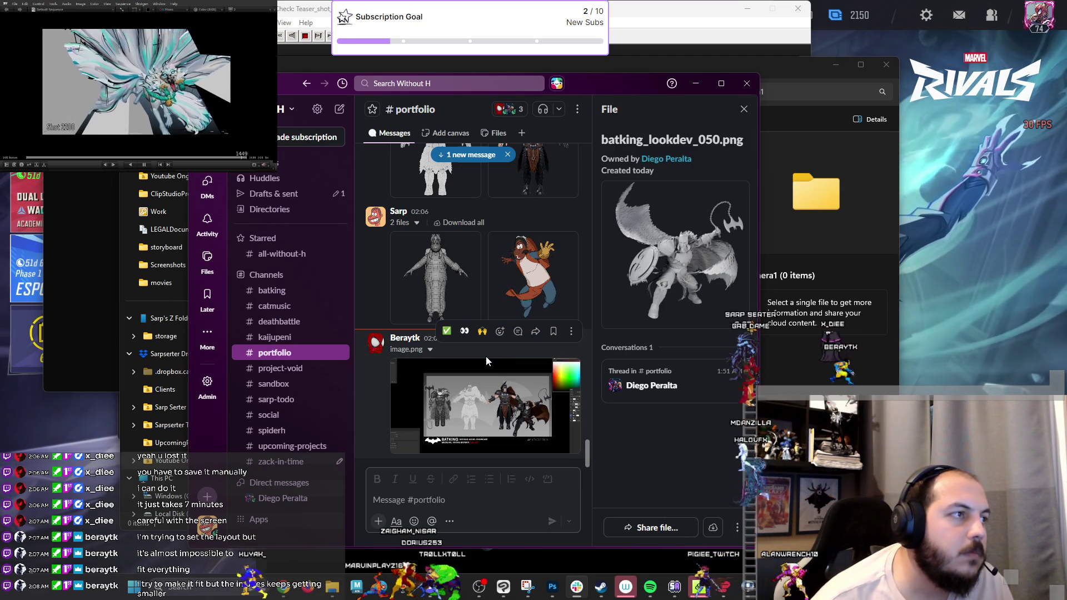
{"action": "scroll", "coordinate": [501, 369], "scroll_direction": "up", "scroll_amount": 5}
{"action": "scroll", "coordinate": [519, 379], "scroll_direction": "down", "scroll_amount": 3}
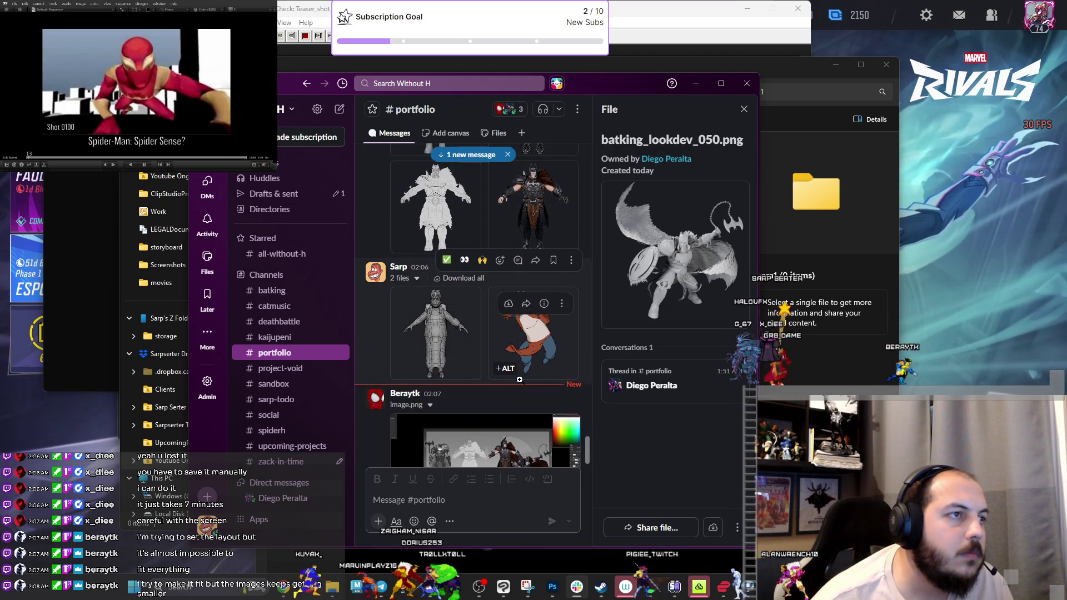
{"action": "scroll", "coordinate": [519, 379], "scroll_direction": "up", "scroll_amount": 3}
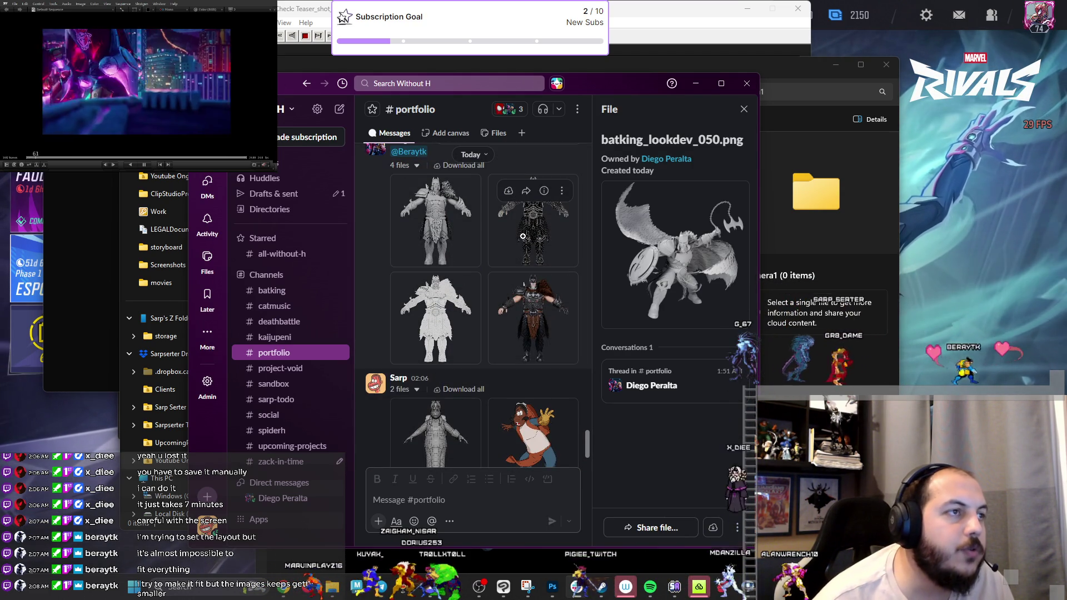
{"action": "left_click", "coordinate": [522, 236]}
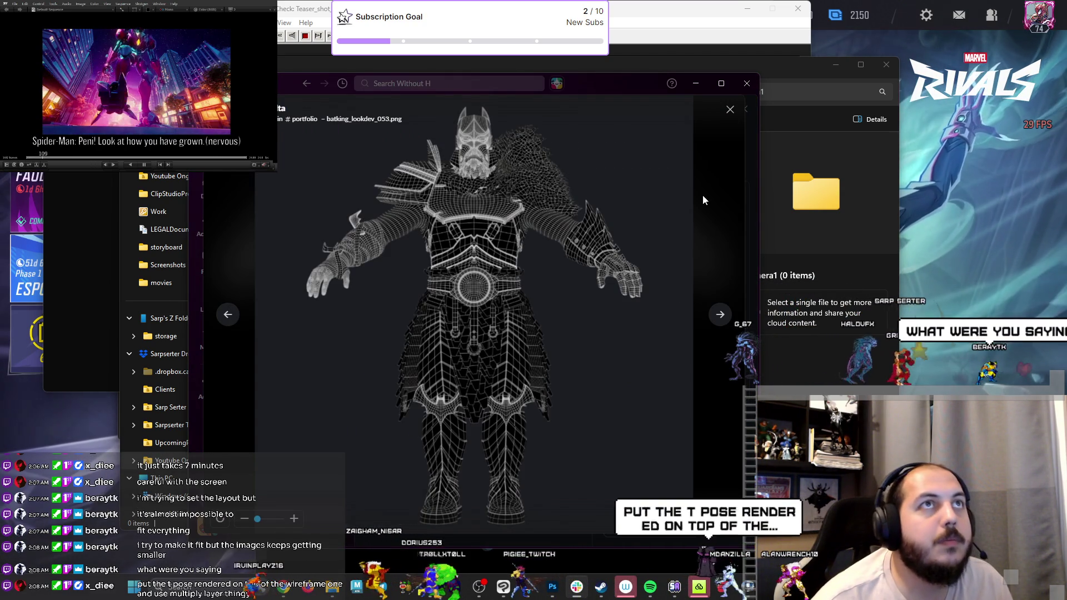
{"action": "left_click", "coordinate": [730, 110]}
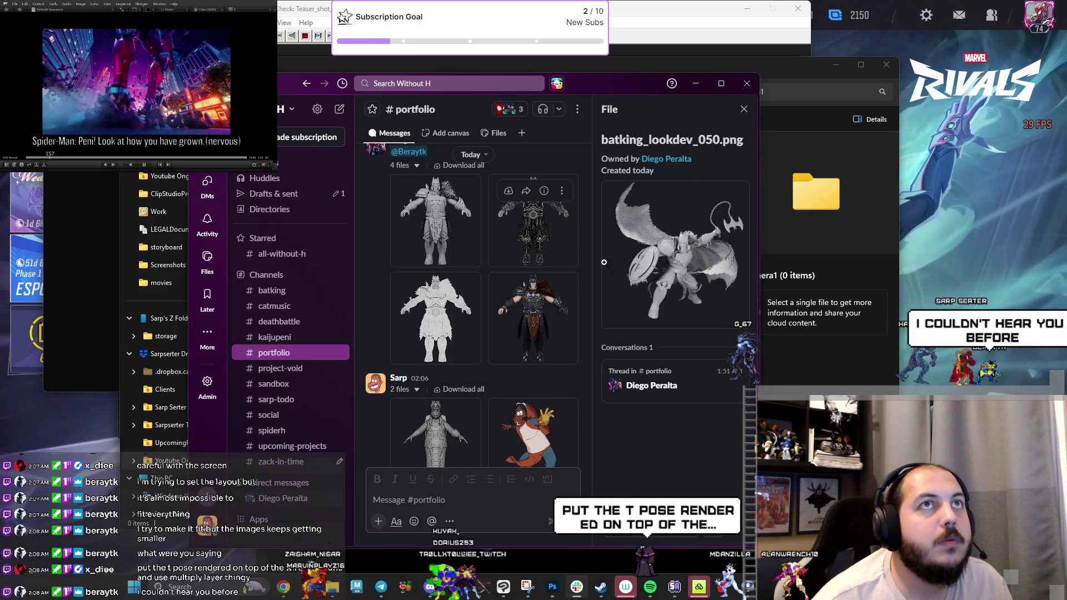
{"action": "scroll", "coordinate": [509, 319], "scroll_direction": "down", "scroll_amount": 3}
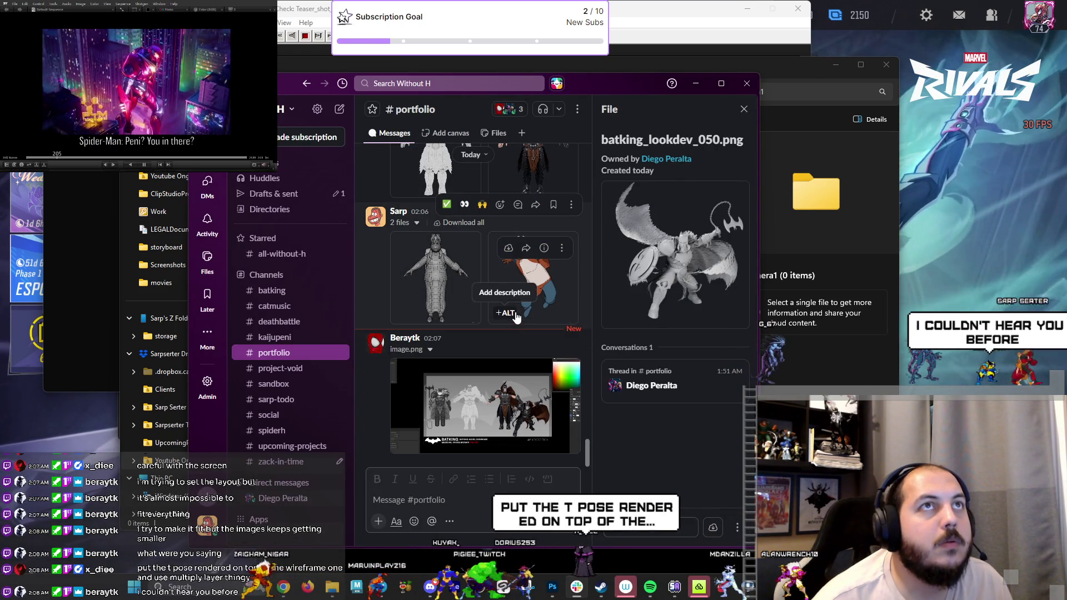
{"action": "left_click", "coordinate": [483, 406]}
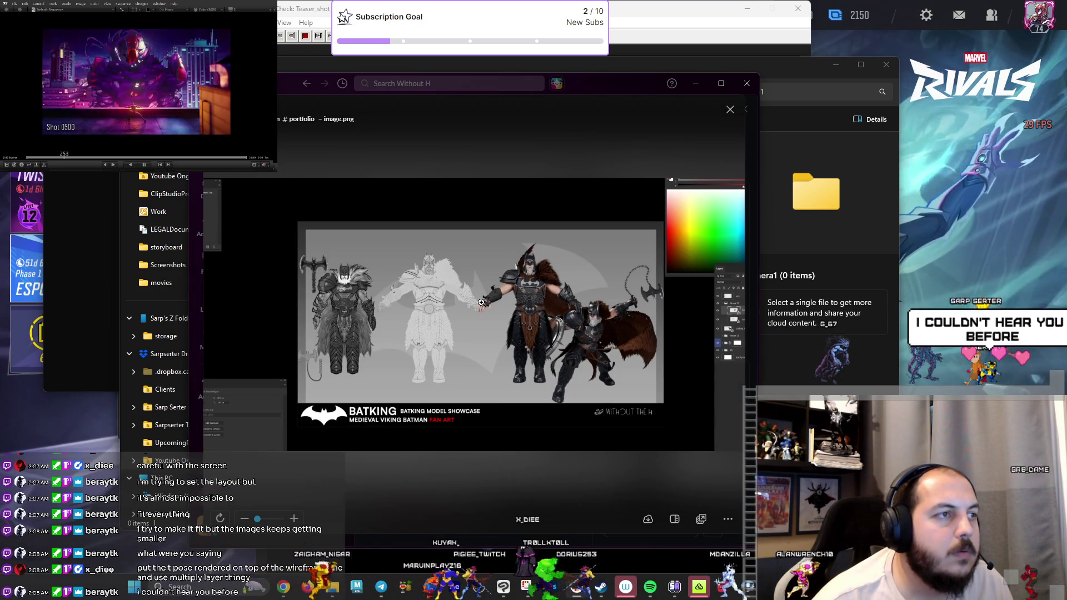
{"action": "left_click", "coordinate": [482, 303]}
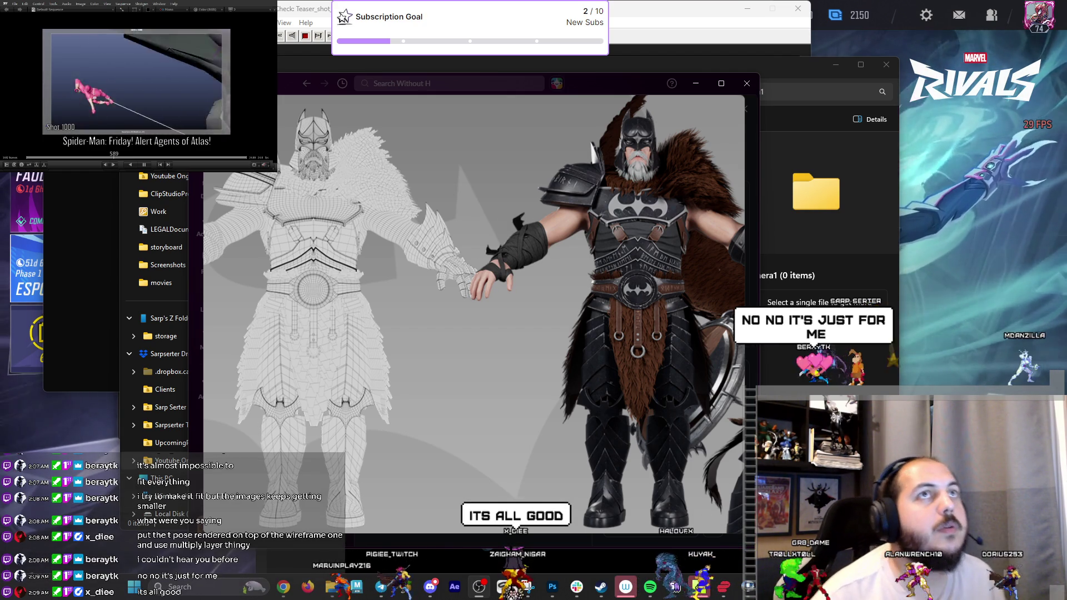
{"action": "left_click", "coordinate": [572, 216]}
{"action": "left_click", "coordinate": [572, 216]}
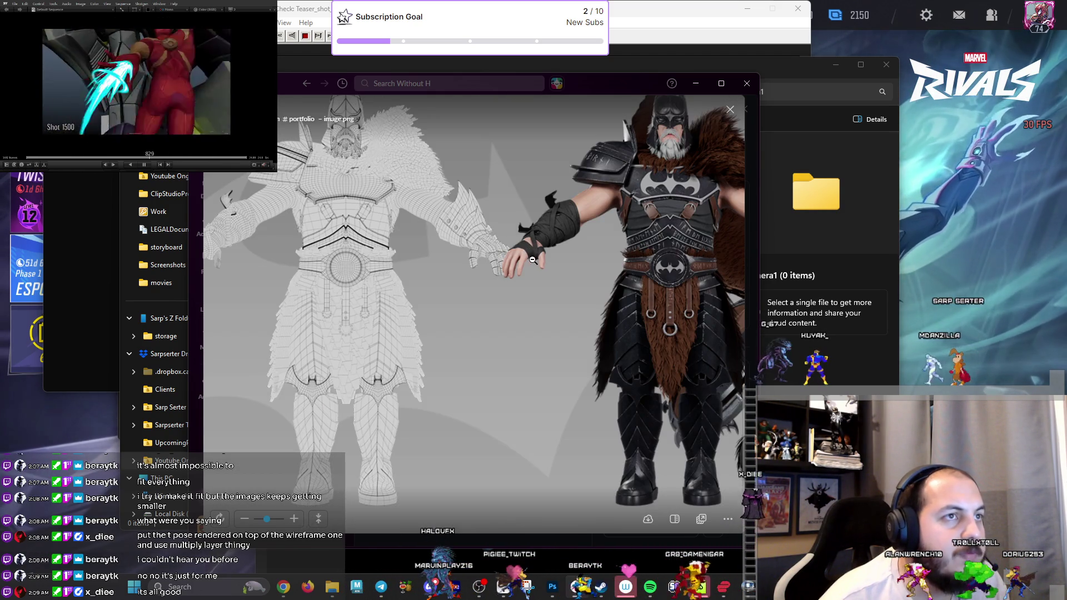
{"action": "left_click_drag", "start_coordinate": [608, 239], "coordinate": [398, 306]}
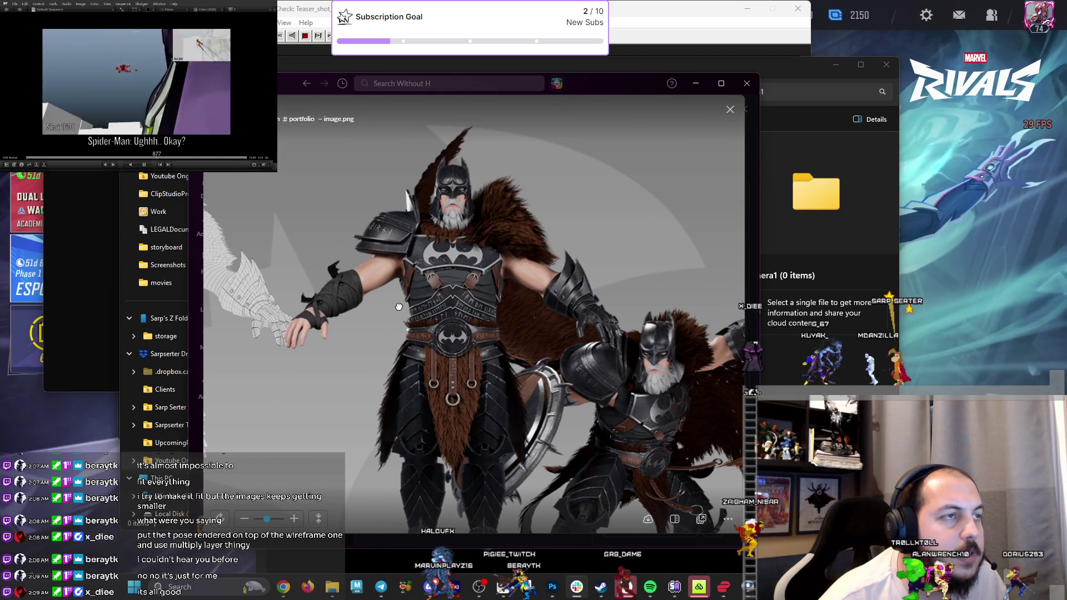
{"action": "scroll", "coordinate": [493, 280], "scroll_direction": "down", "scroll_amount": 5}
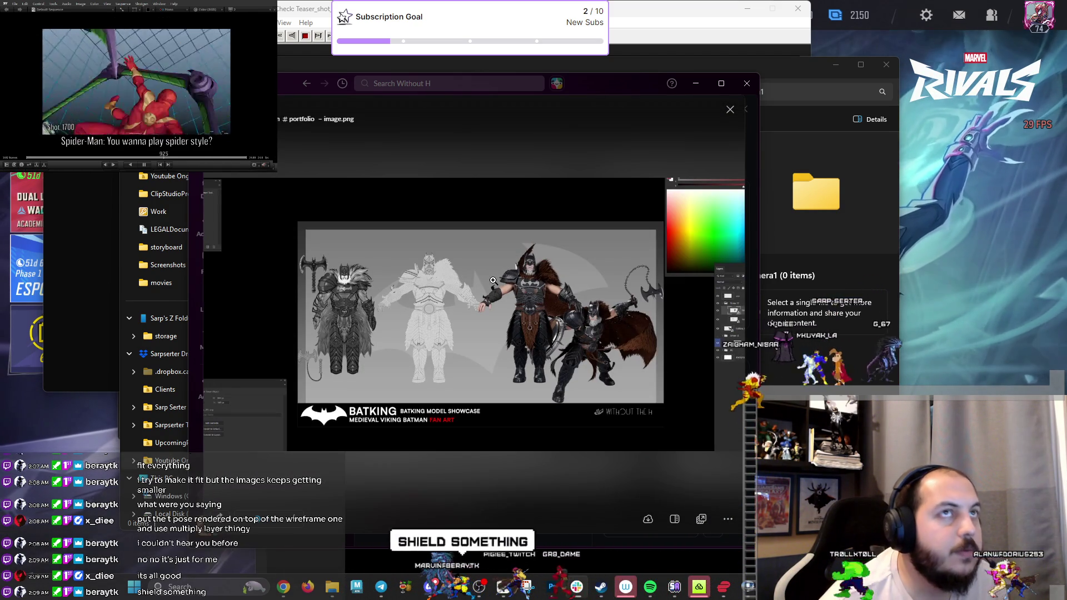
{"action": "left_click", "coordinate": [731, 110]}
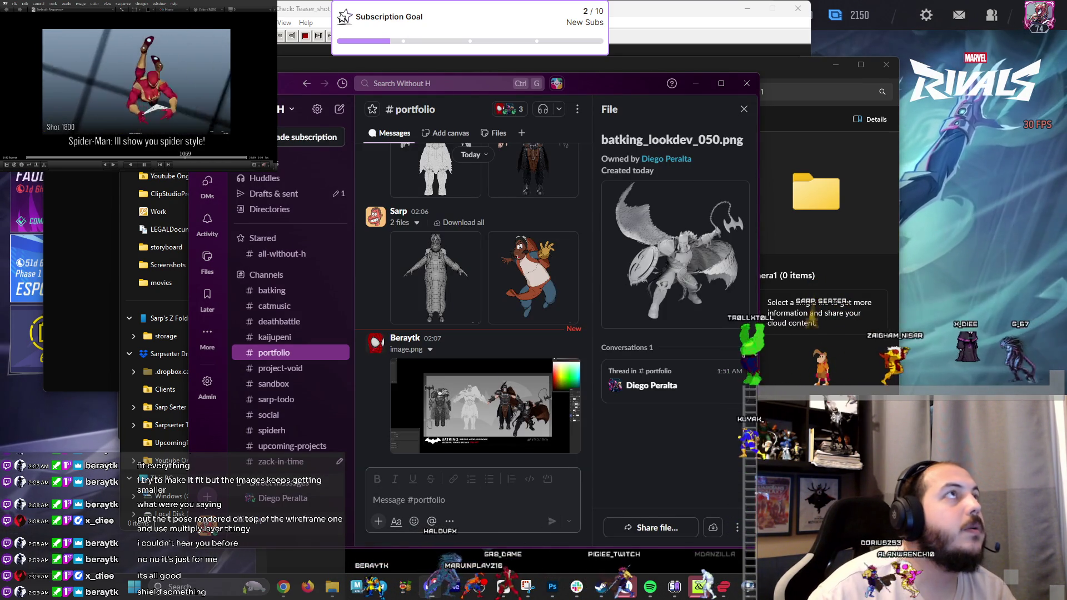
Search the BatKing server's #model channel for 'shield'
{"action": "left_click", "coordinate": [430, 586]}
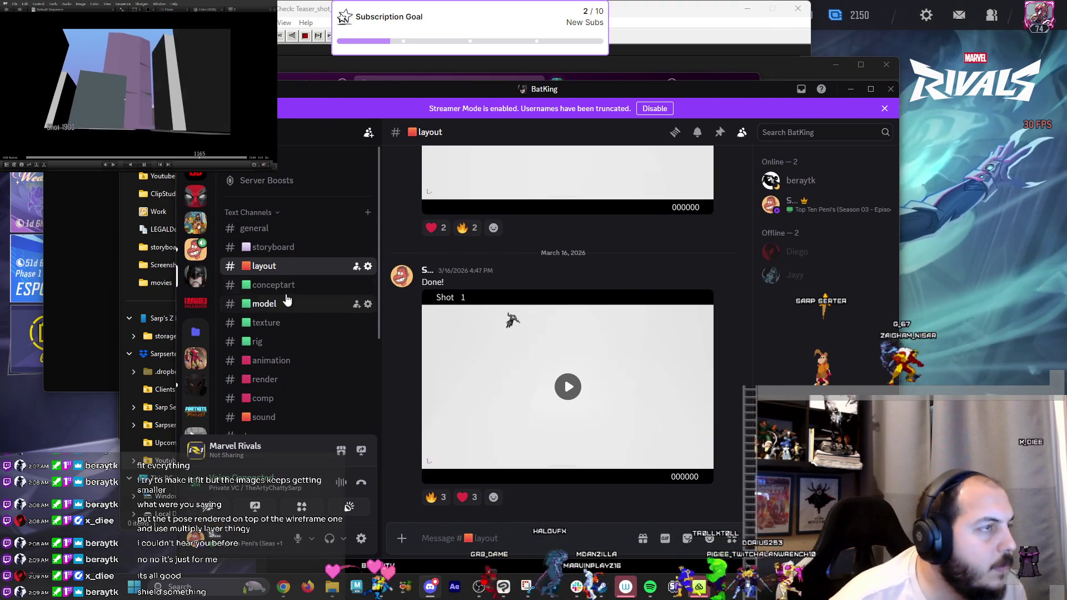
{"action": "left_click", "coordinate": [278, 304]}
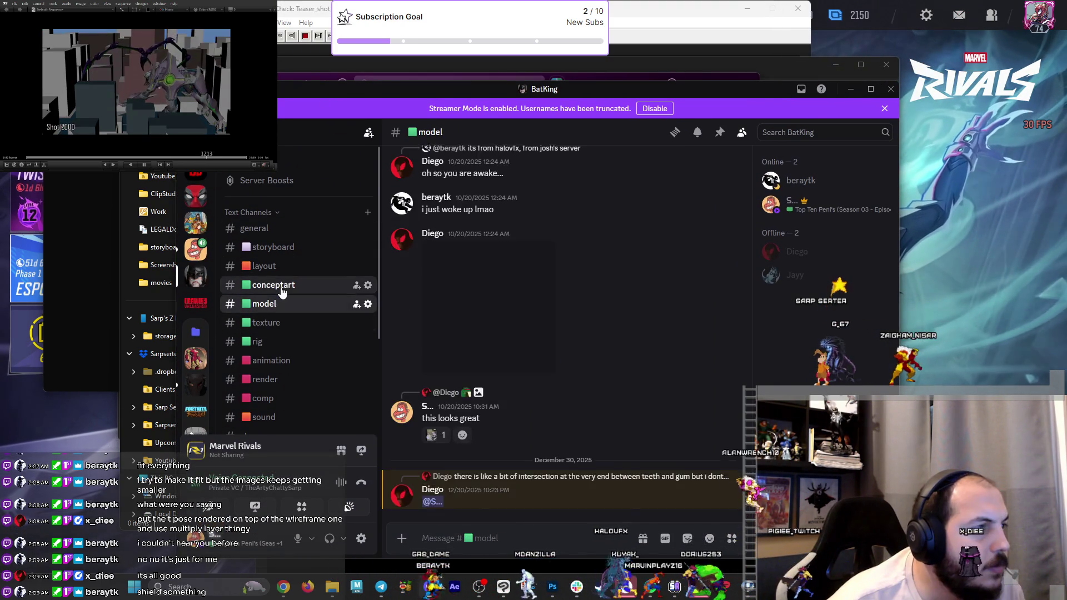
{"action": "left_click", "coordinate": [282, 285]}
{"action": "left_click", "coordinate": [267, 304]}
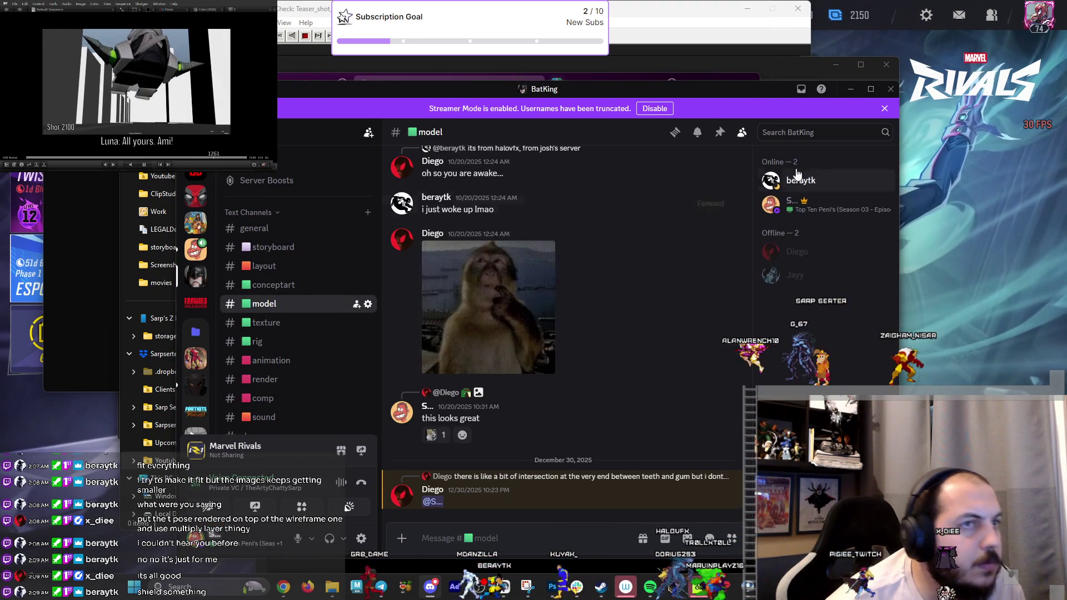
{"action": "left_click", "coordinate": [810, 133]}
{"action": "type", "text": "shi"}
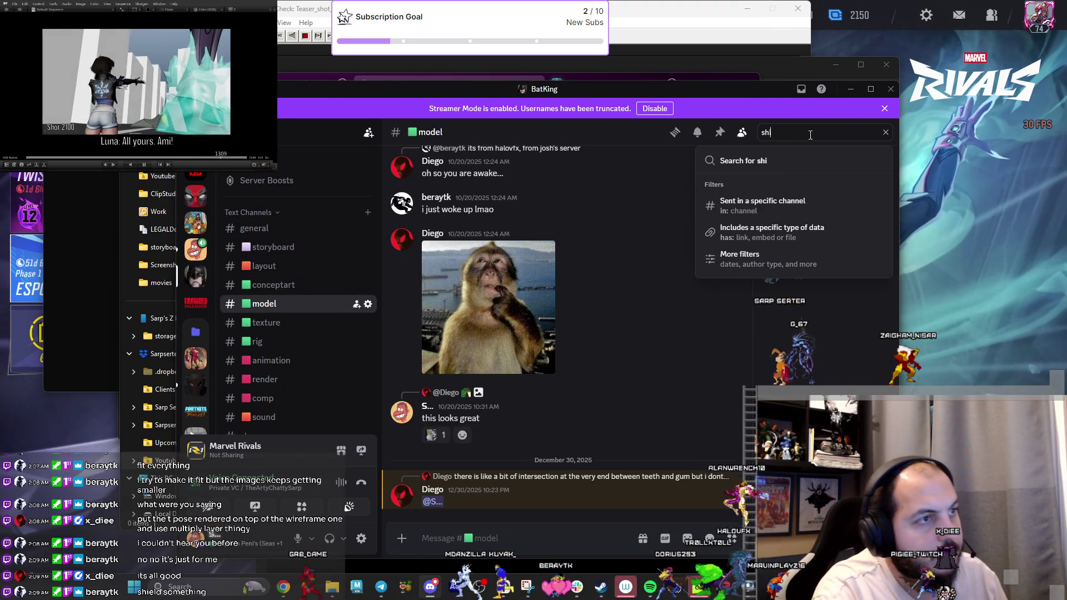
{"action": "type", "text": "eld"}
{"action": "key", "text": "Return"}
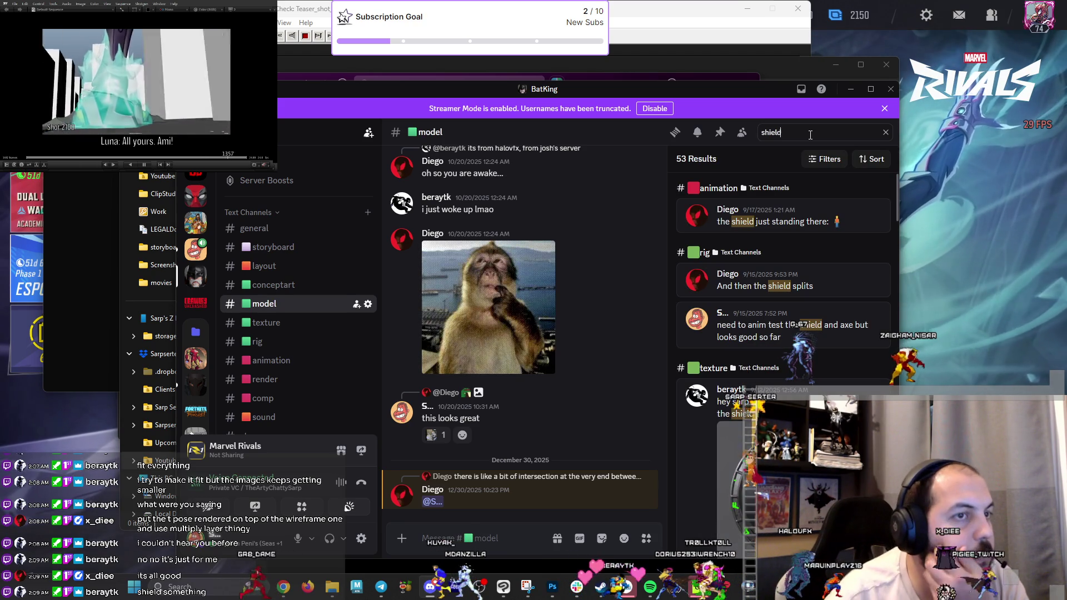
Scroll the results to the bat-shield sketch, open it full-size and choose Download
{"action": "scroll", "coordinate": [815, 347], "scroll_direction": "down", "scroll_amount": 15}
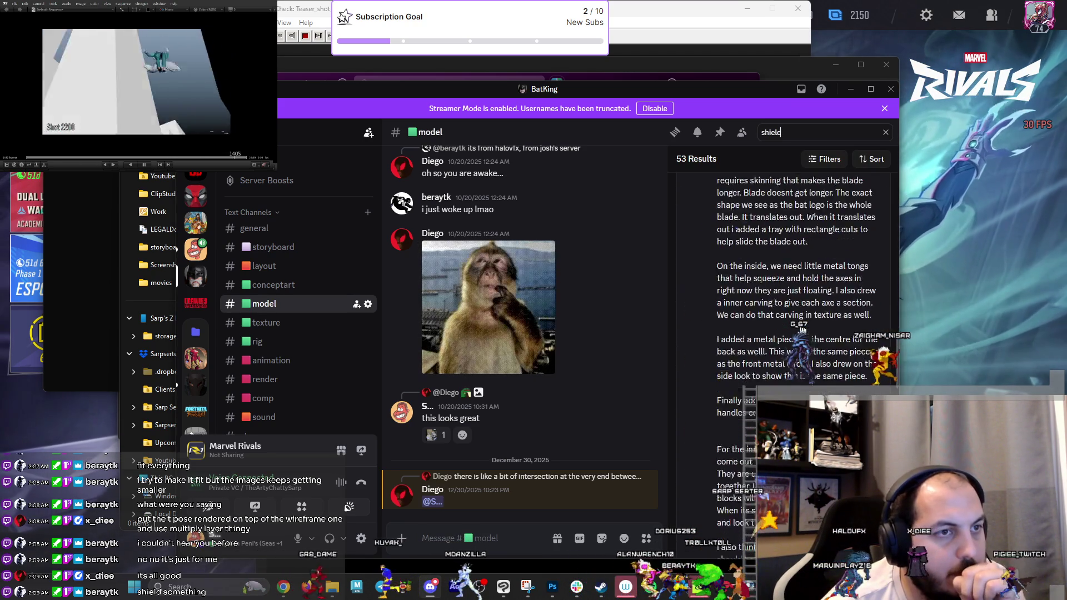
{"action": "scroll", "coordinate": [815, 346], "scroll_direction": "down", "scroll_amount": 5}
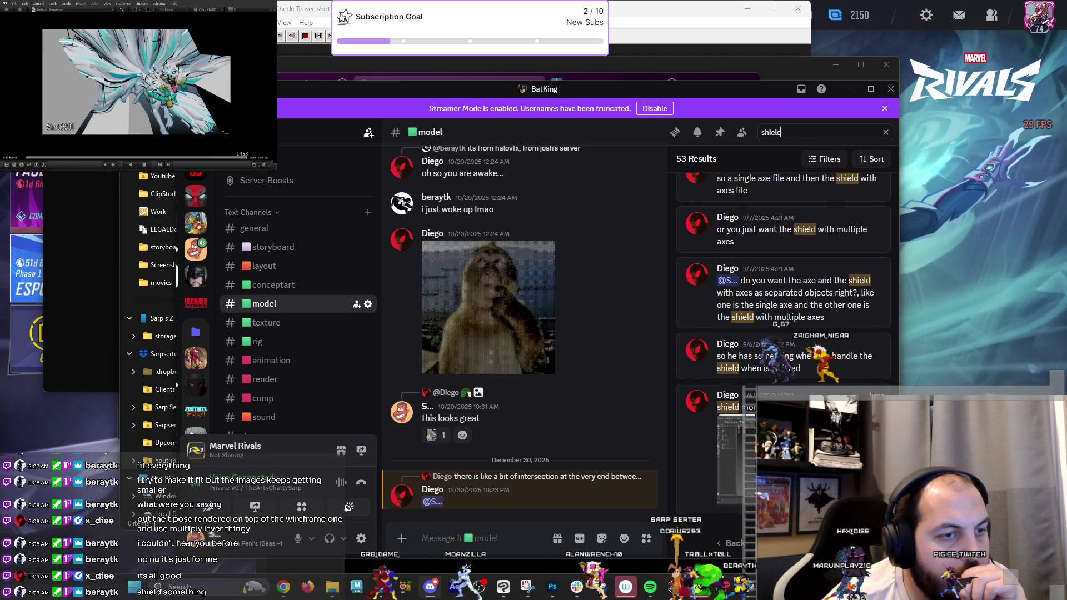
{"action": "scroll", "coordinate": [807, 287], "scroll_direction": "down", "scroll_amount": 5}
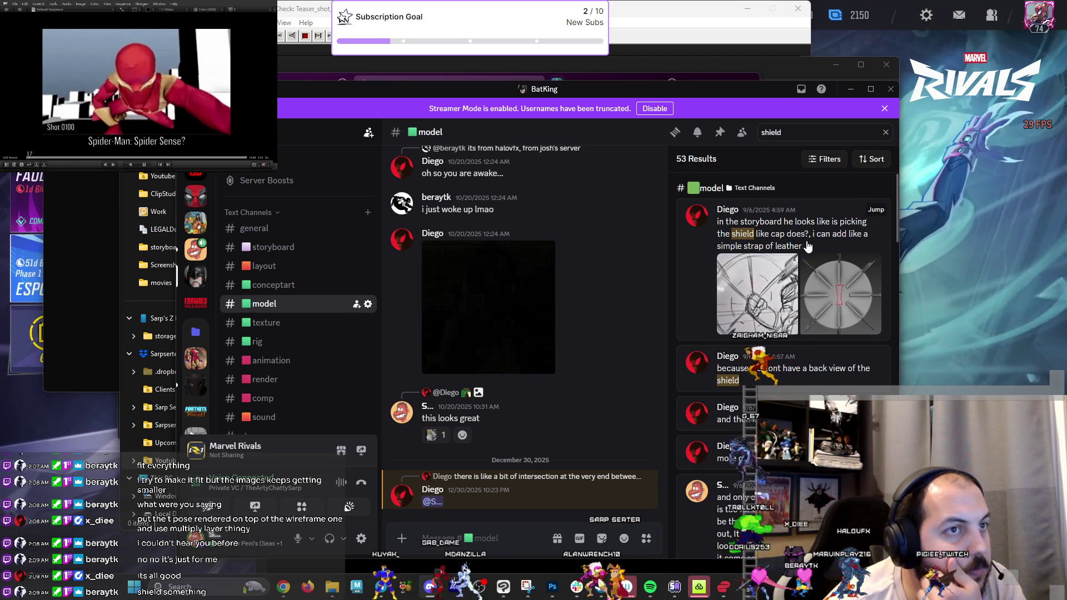
{"action": "scroll", "coordinate": [807, 286], "scroll_direction": "down", "scroll_amount": 10}
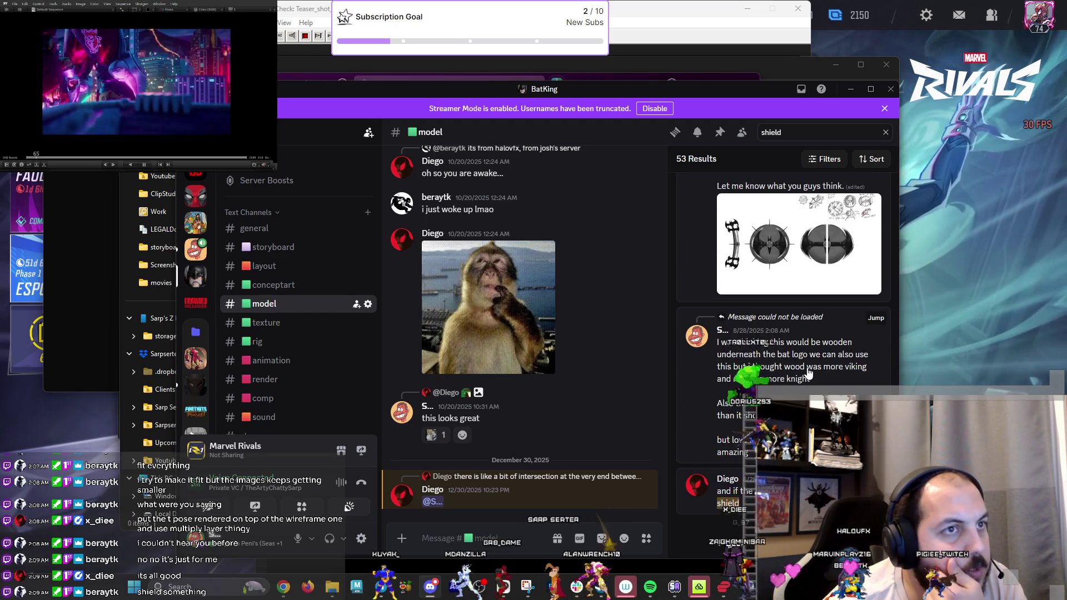
{"action": "left_click", "coordinate": [799, 244]}
{"action": "left_click", "coordinate": [806, 110]}
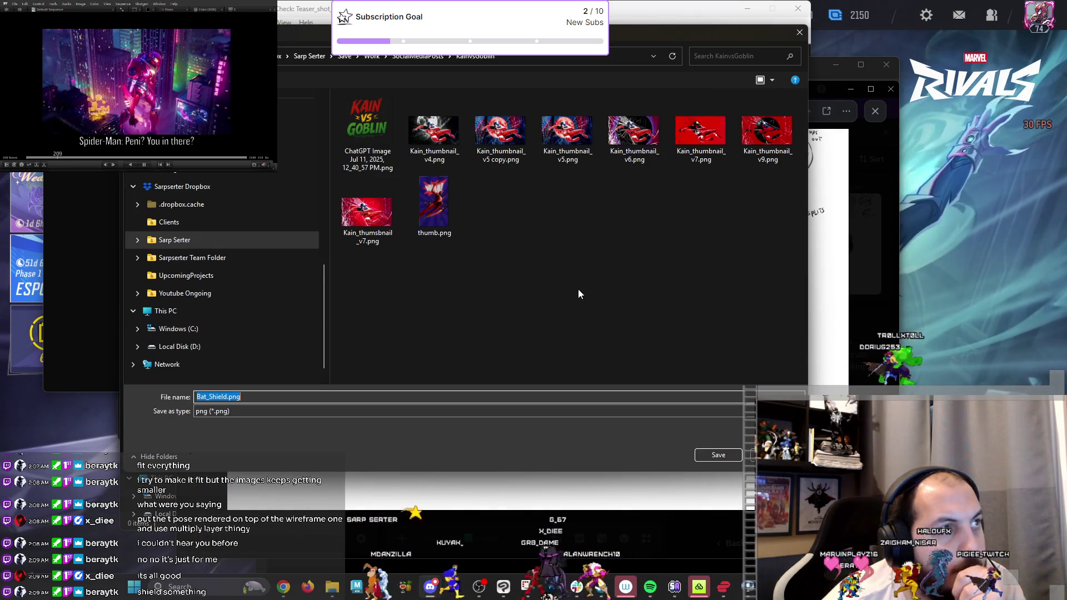
Save the bat-shield sketch as Bat_Shield.png, close the viewer and load more shield results
{"action": "scroll", "coordinate": [185, 214], "scroll_direction": "up", "scroll_amount": 5}
{"action": "left_click", "coordinate": [172, 238]}
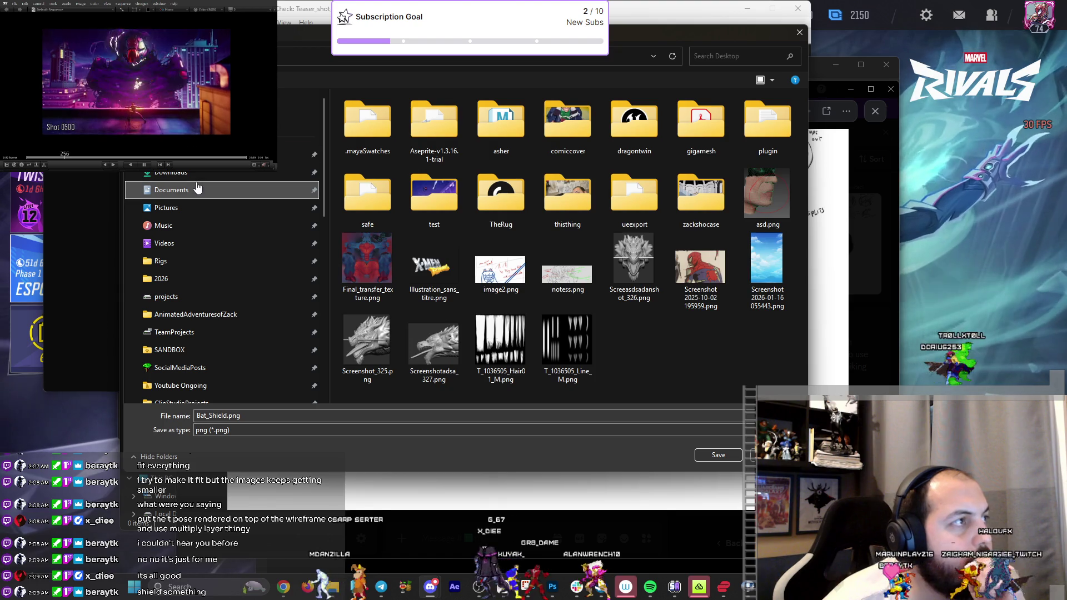
{"action": "left_click", "coordinate": [717, 457]}
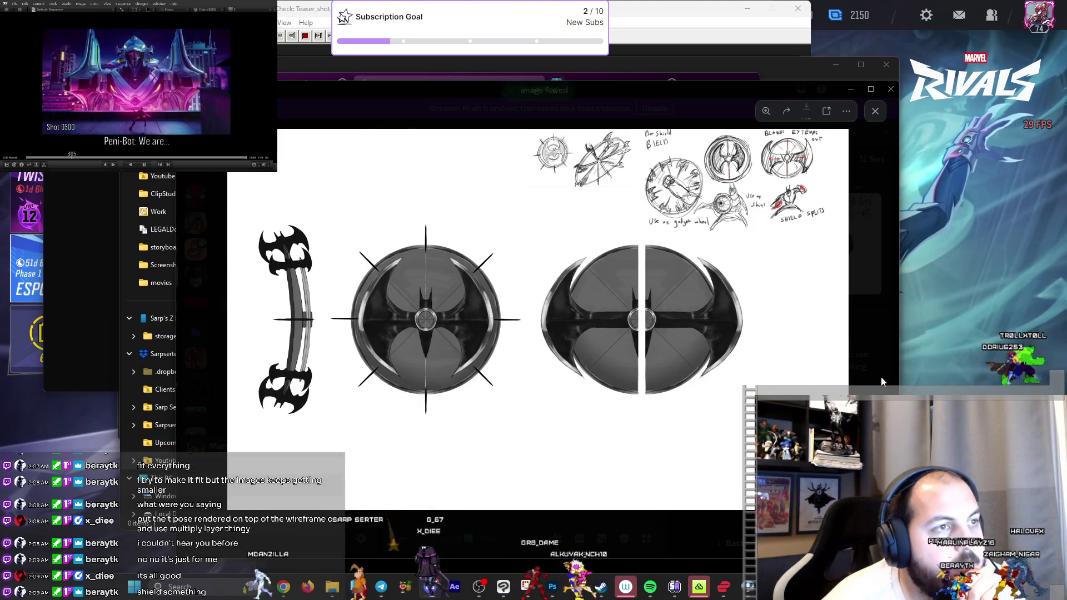
{"action": "key", "text": "Escape"}
{"action": "scroll", "coordinate": [807, 356], "scroll_direction": "down", "scroll_amount": 5}
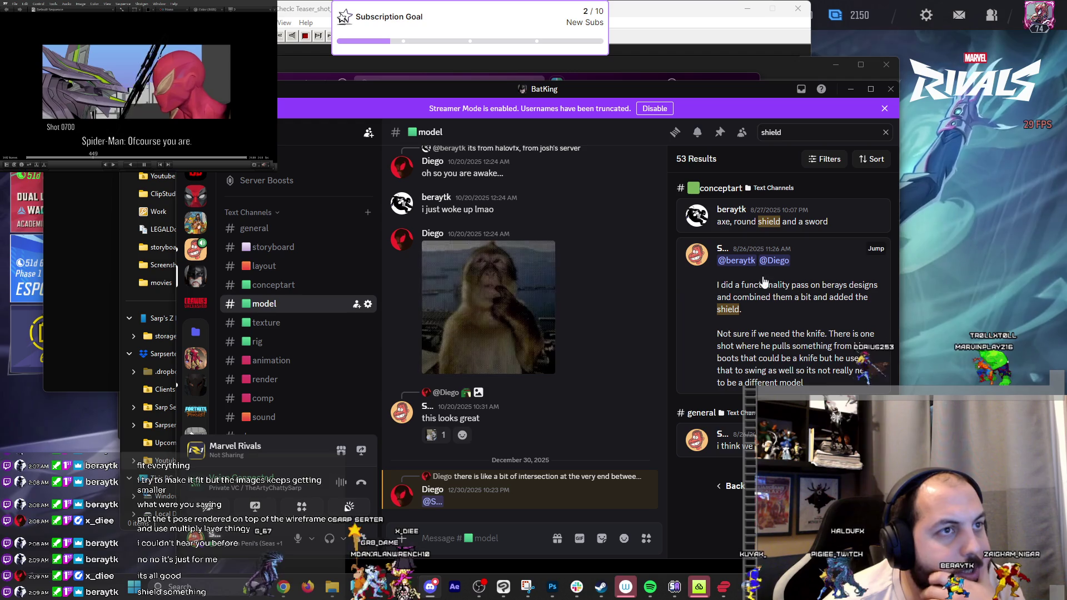
{"action": "left_click", "coordinate": [867, 486]}
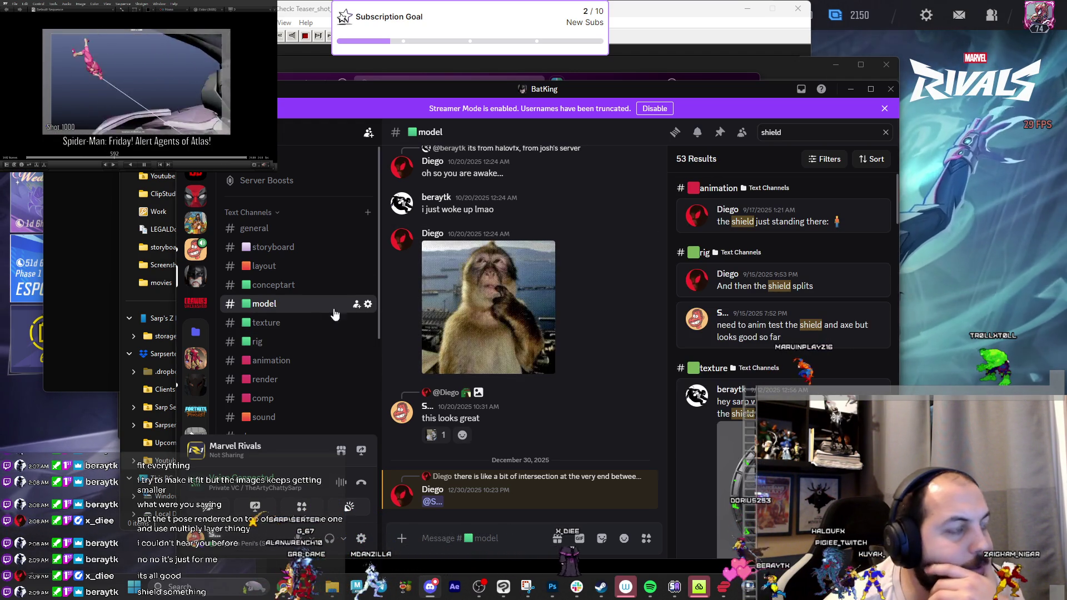
Rerun the 'shield' search from #texture and page through to the next results
{"action": "left_click", "coordinate": [308, 323]}
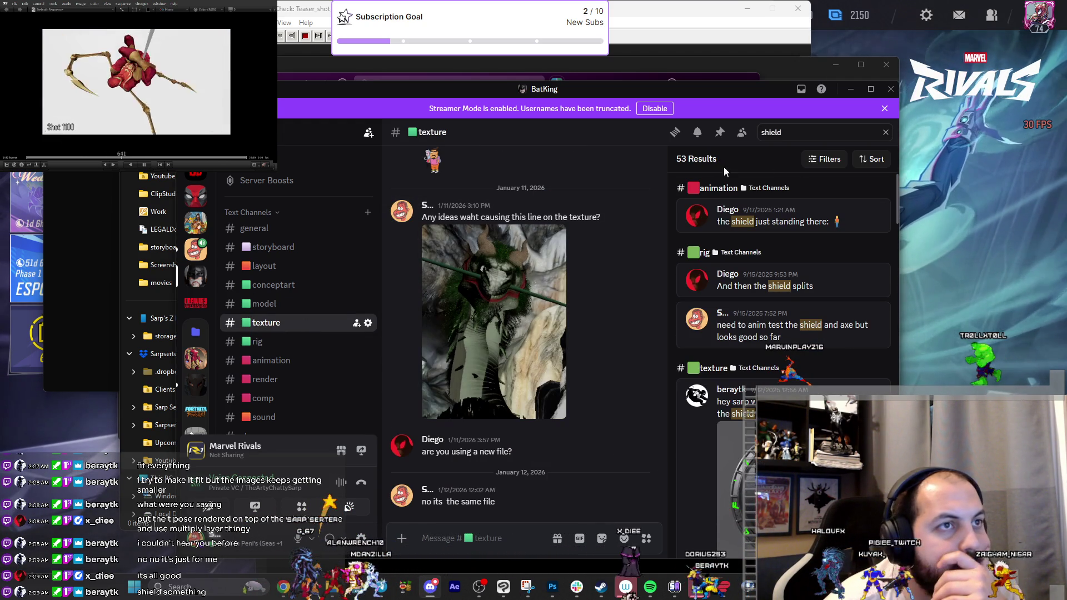
{"action": "left_click", "coordinate": [778, 134]}
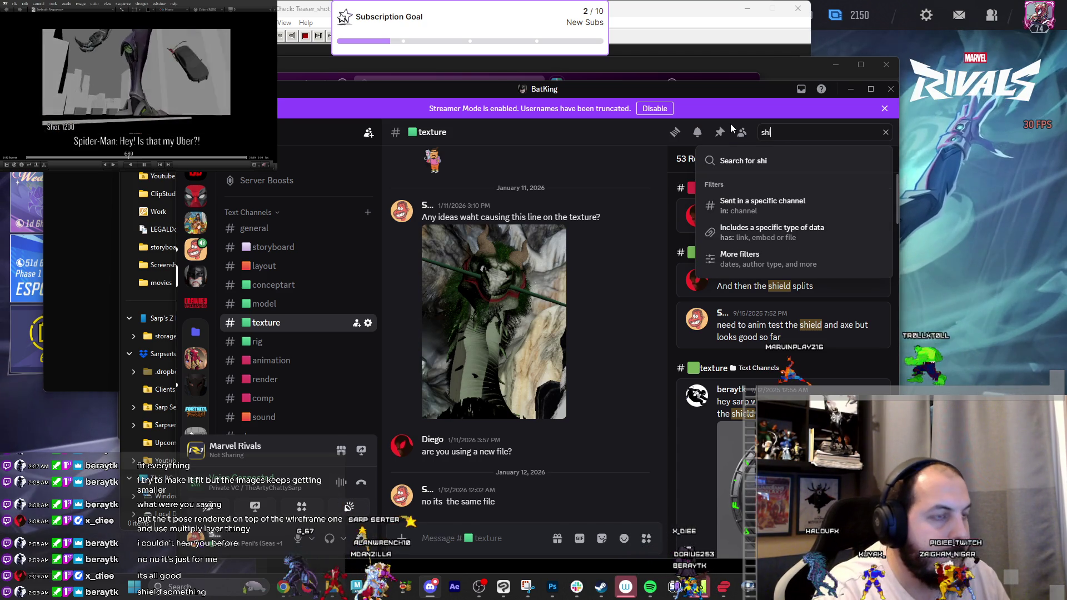
{"action": "key", "text": "Return"}
{"action": "scroll", "coordinate": [787, 340], "scroll_direction": "down", "scroll_amount": 5}
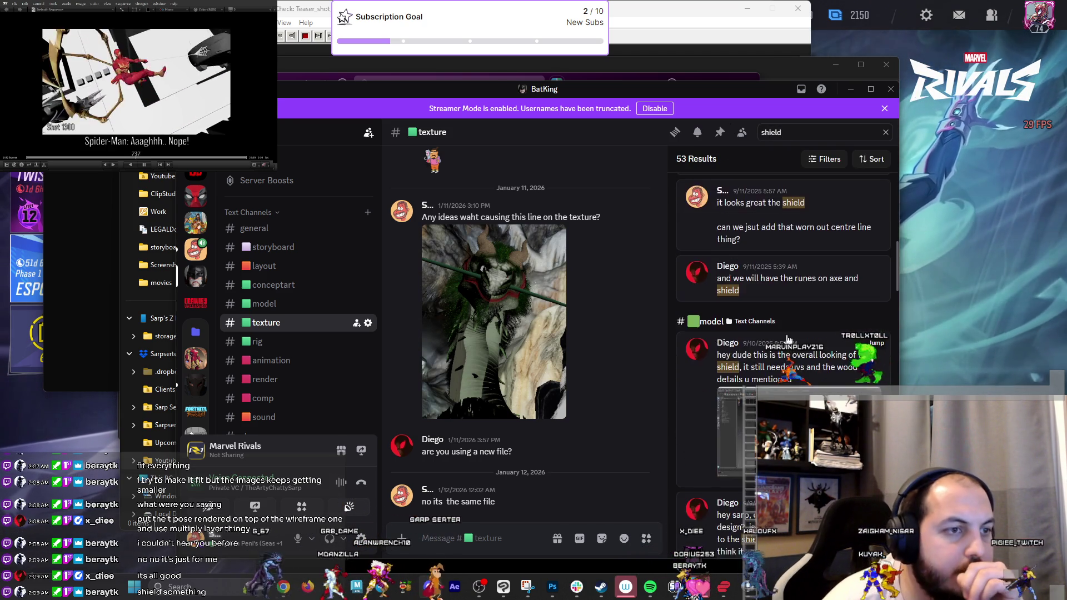
{"action": "scroll", "coordinate": [787, 340], "scroll_direction": "down", "scroll_amount": 10}
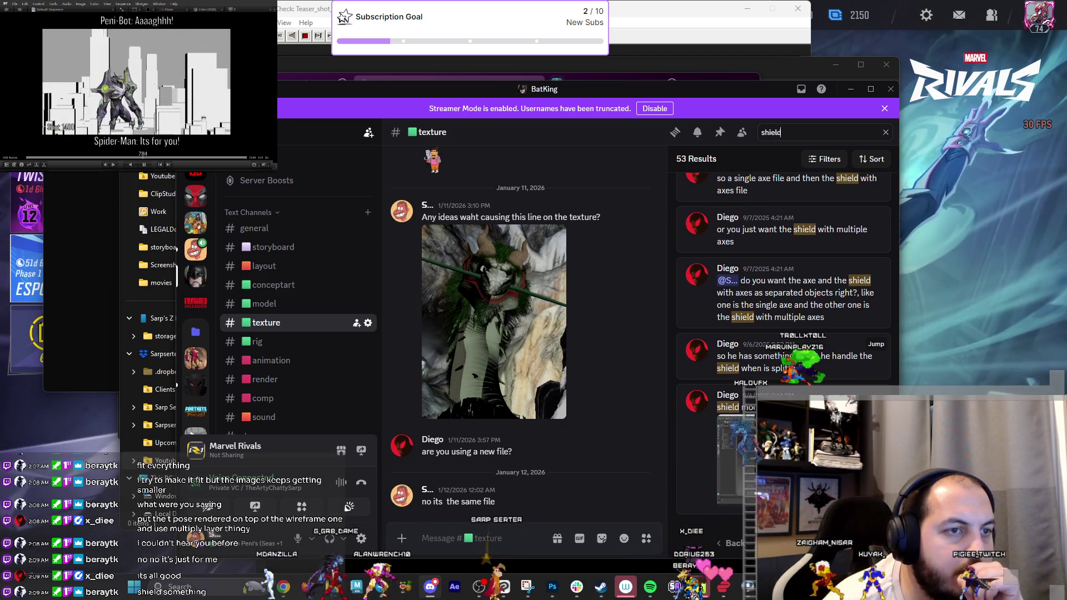
{"action": "scroll", "coordinate": [784, 340], "scroll_direction": "down", "scroll_amount": 10}
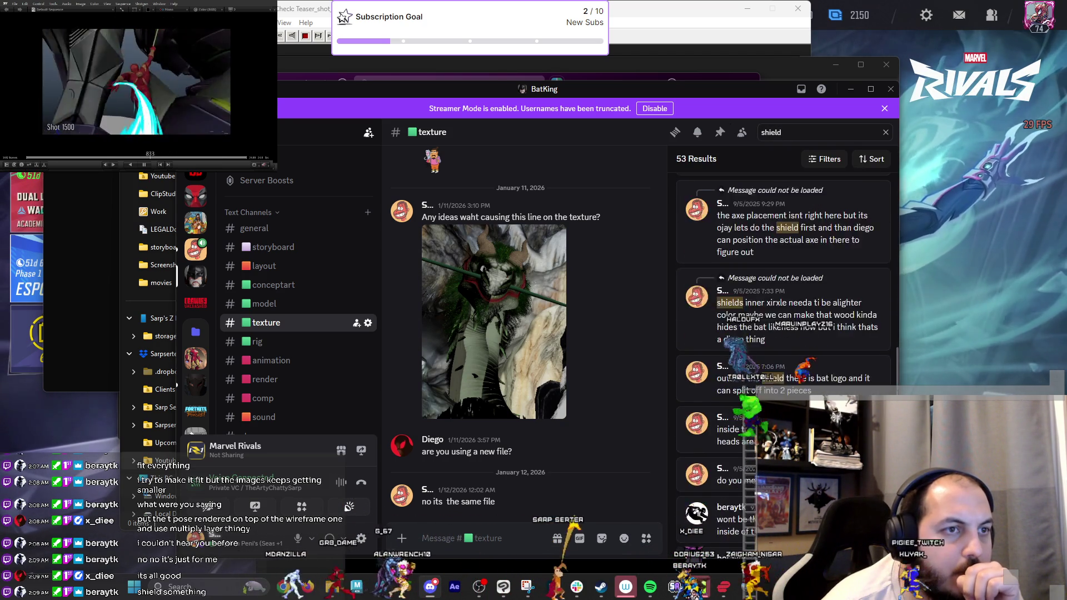
{"action": "scroll", "coordinate": [784, 340], "scroll_direction": "down", "scroll_amount": 5}
{"action": "left_click", "coordinate": [867, 543]}
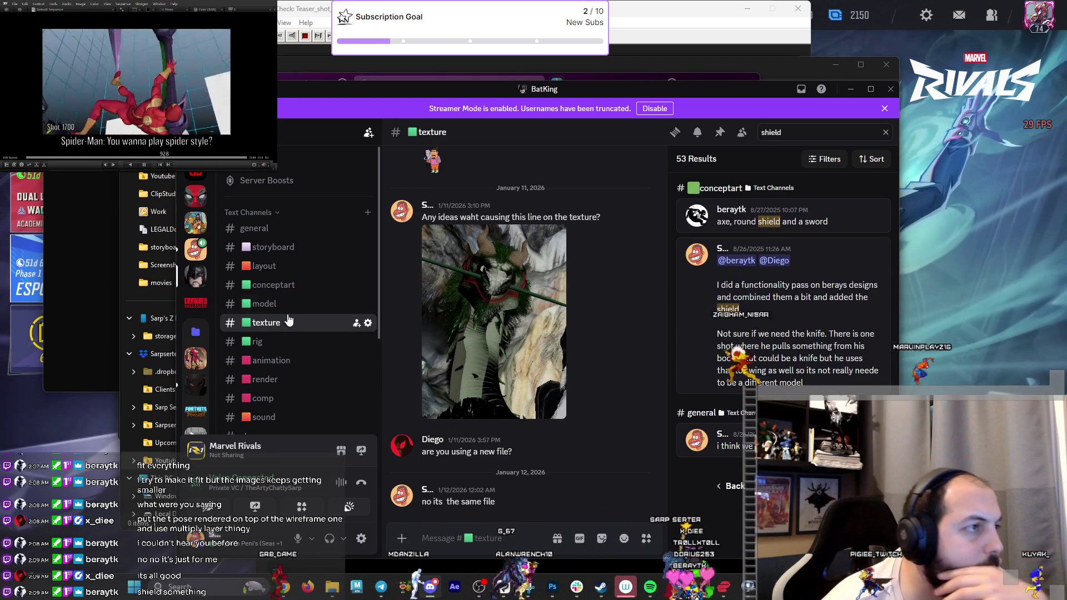
Jump to the #conceptart shield message, scroll back through September posts and clear the search
{"action": "left_click", "coordinate": [745, 359]}
{"action": "scroll", "coordinate": [558, 438], "scroll_direction": "up", "scroll_amount": 15}
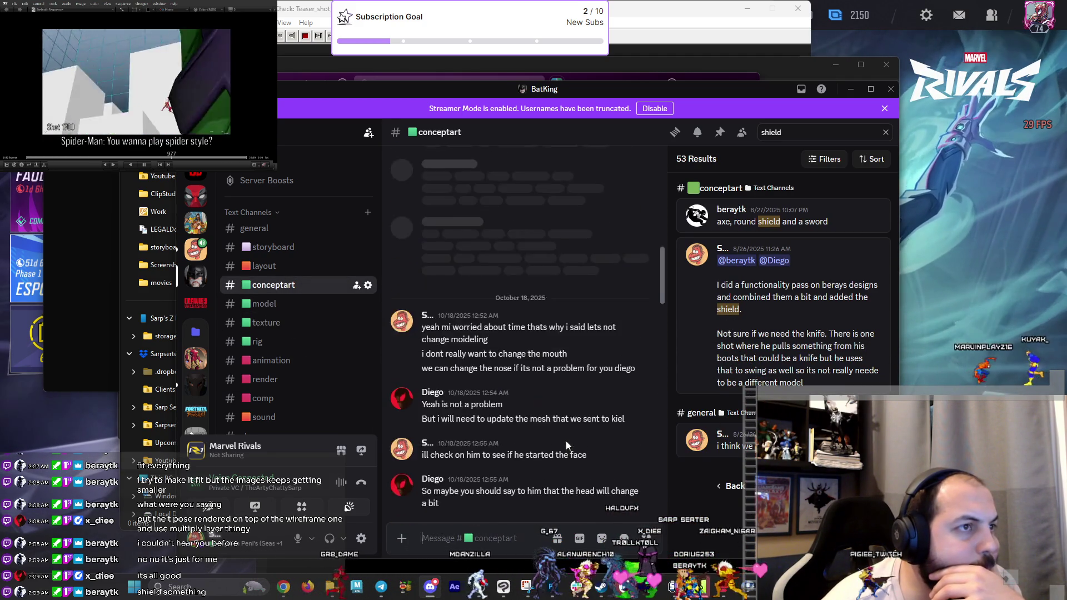
{"action": "scroll", "coordinate": [556, 335], "scroll_direction": "up", "scroll_amount": 15}
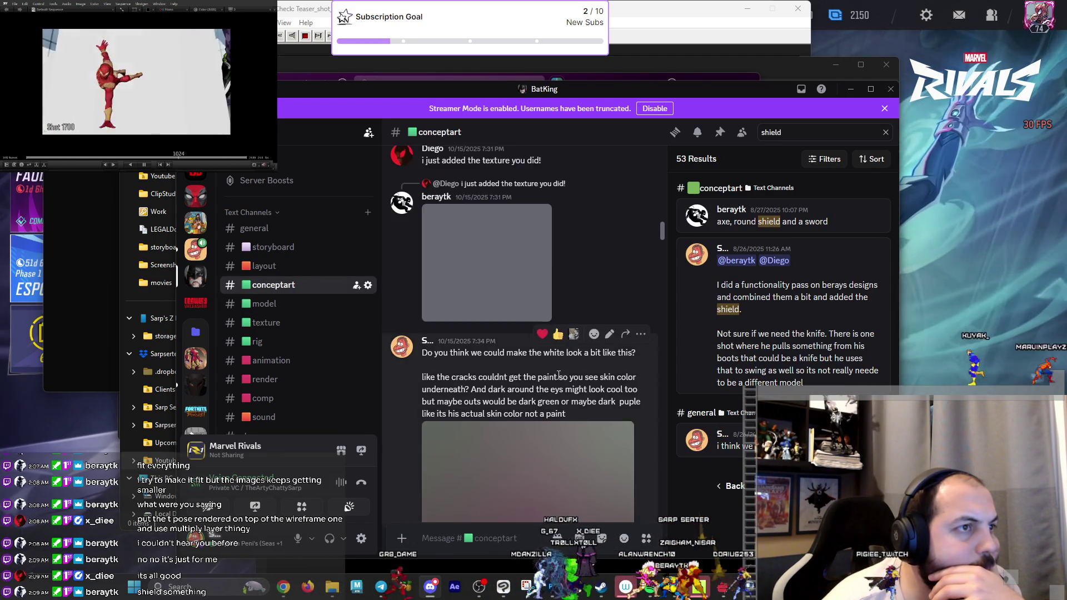
{"action": "scroll", "coordinate": [586, 358], "scroll_direction": "up", "scroll_amount": 15}
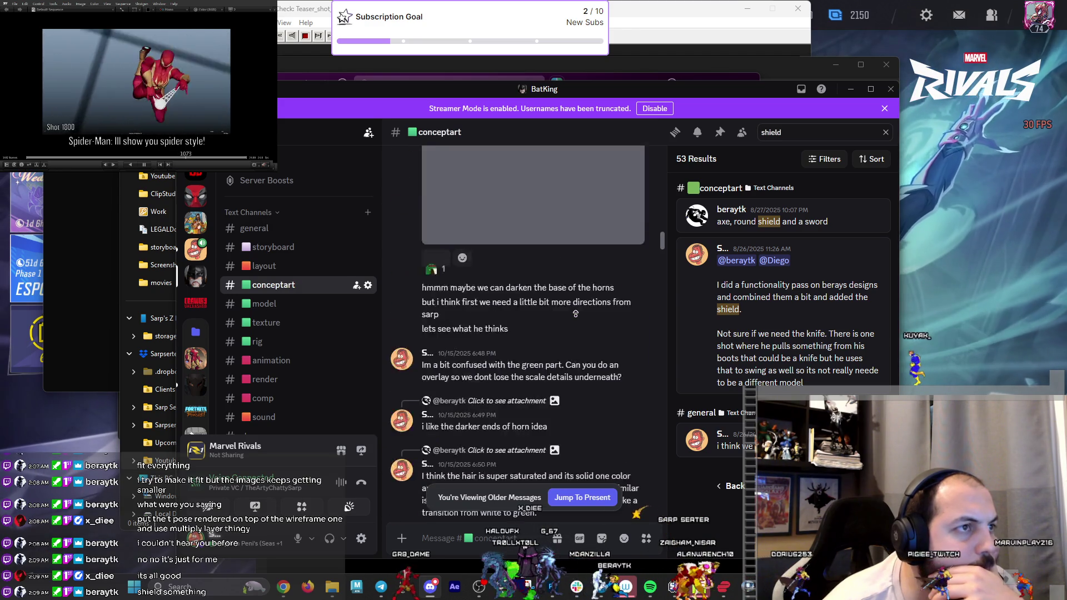
{"action": "scroll", "coordinate": [562, 334], "scroll_direction": "up", "scroll_amount": 15}
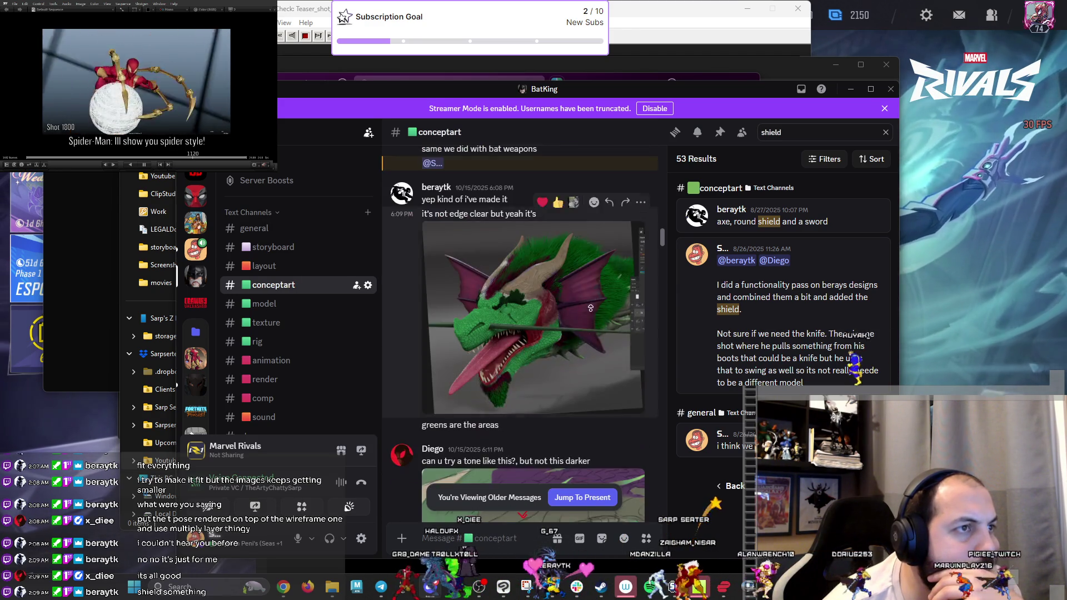
{"action": "scroll", "coordinate": [570, 222], "scroll_direction": "up", "scroll_amount": 15}
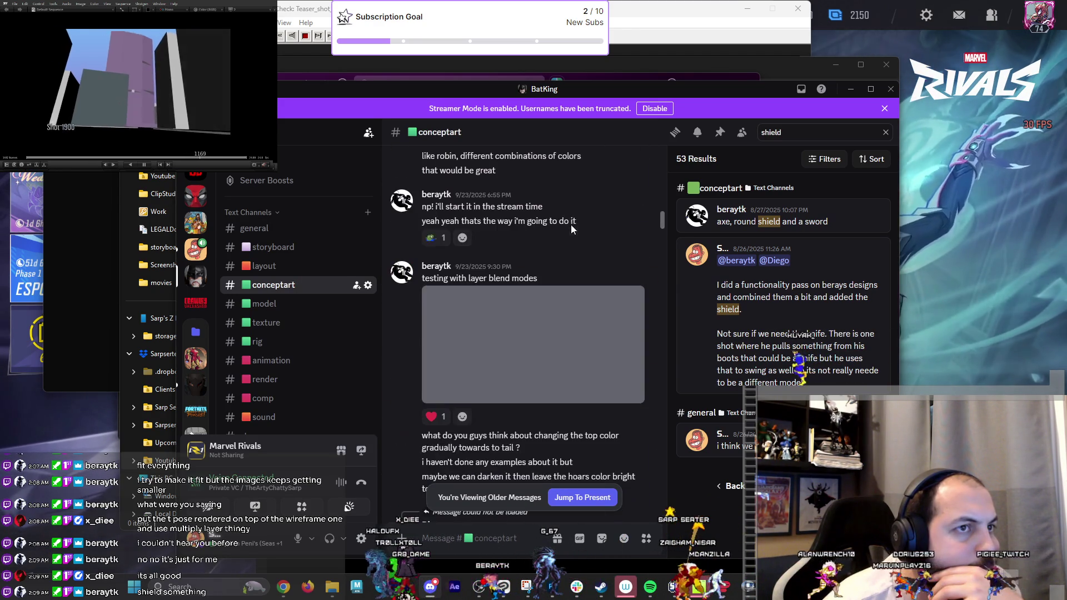
{"action": "left_click", "coordinate": [885, 134]}
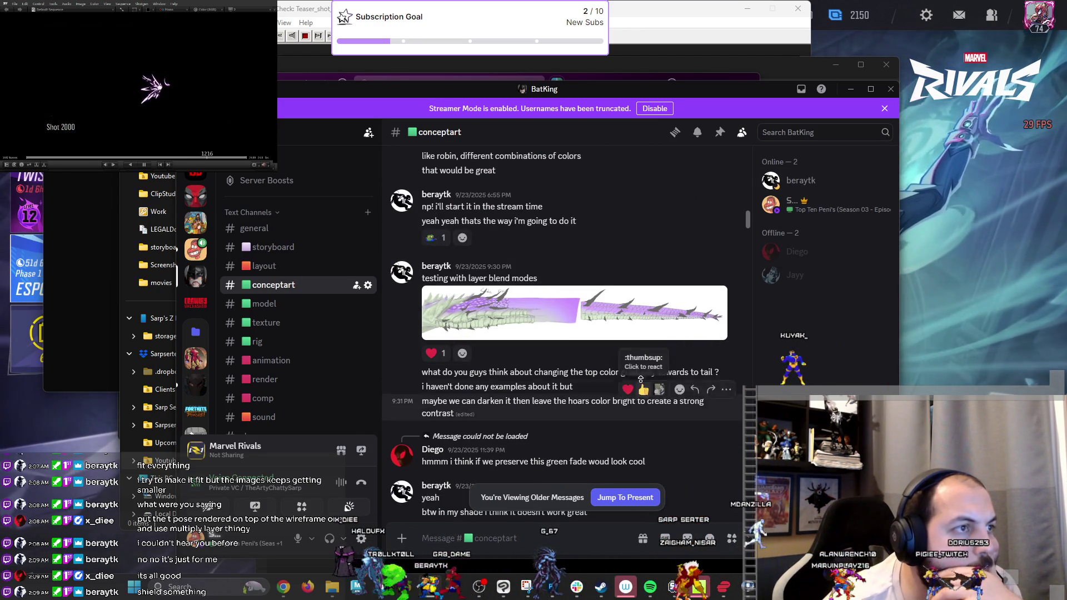
{"action": "scroll", "coordinate": [640, 394], "scroll_direction": "up", "scroll_amount": 15}
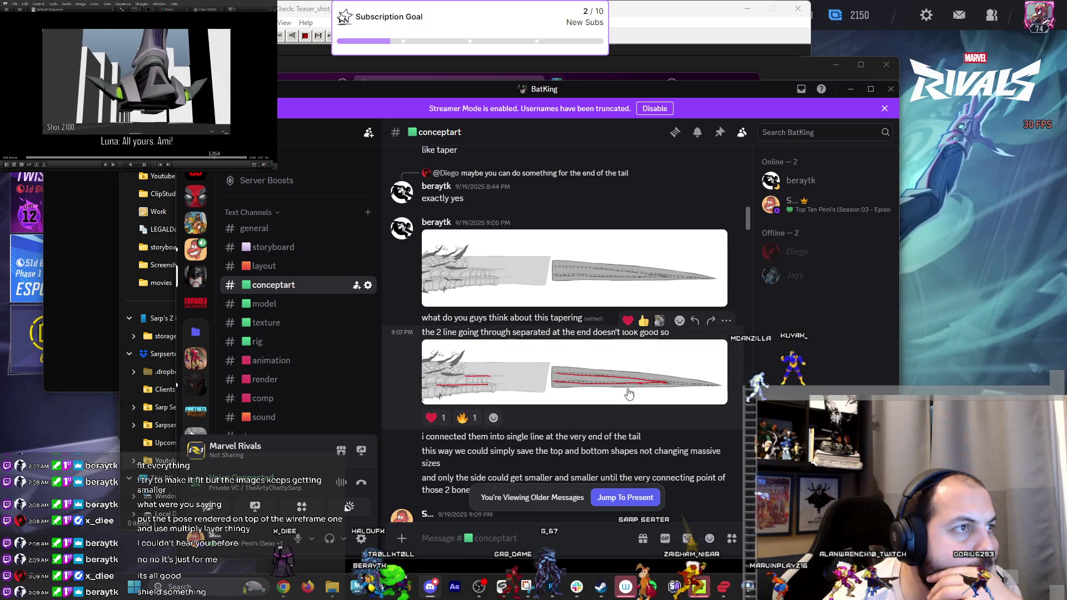
{"action": "scroll", "coordinate": [623, 389], "scroll_direction": "up", "scroll_amount": 15}
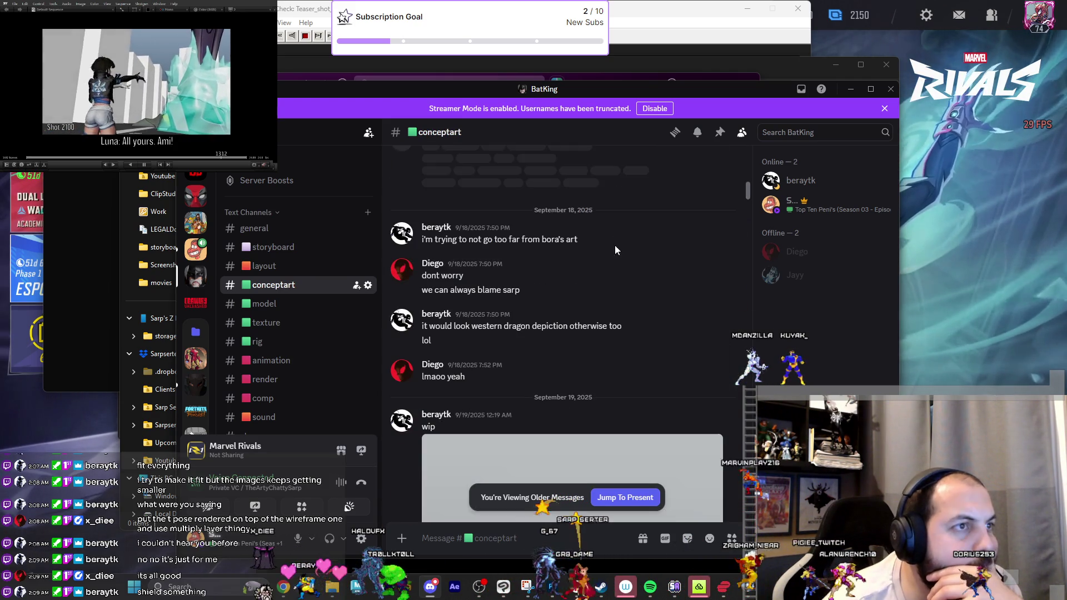
{"action": "left_click", "coordinate": [270, 304]}
Scroll up through older posts in the #model channel
{"action": "scroll", "coordinate": [656, 365], "scroll_direction": "up", "scroll_amount": 20}
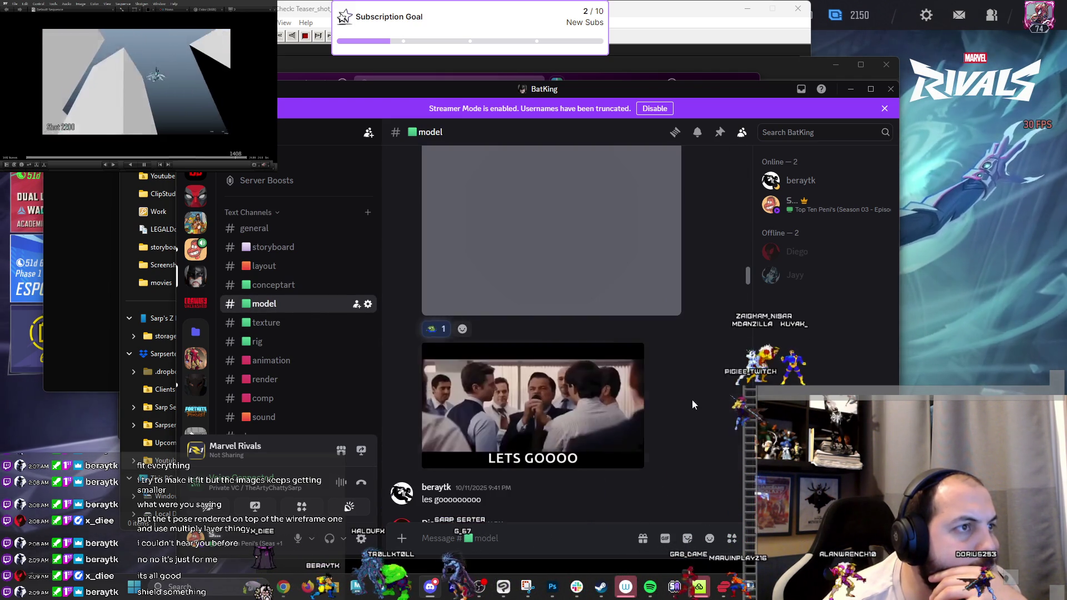
{"action": "scroll", "coordinate": [685, 398], "scroll_direction": "up", "scroll_amount": 15}
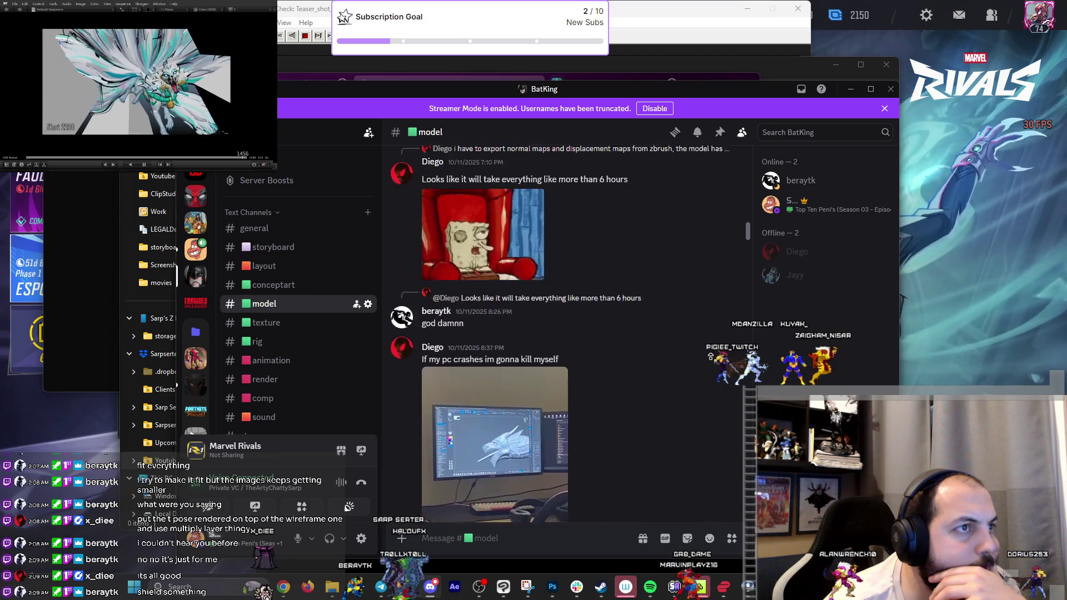
{"action": "scroll", "coordinate": [711, 357], "scroll_direction": "up", "scroll_amount": 20}
{"action": "scroll", "coordinate": [709, 353], "scroll_direction": "up", "scroll_amount": 20}
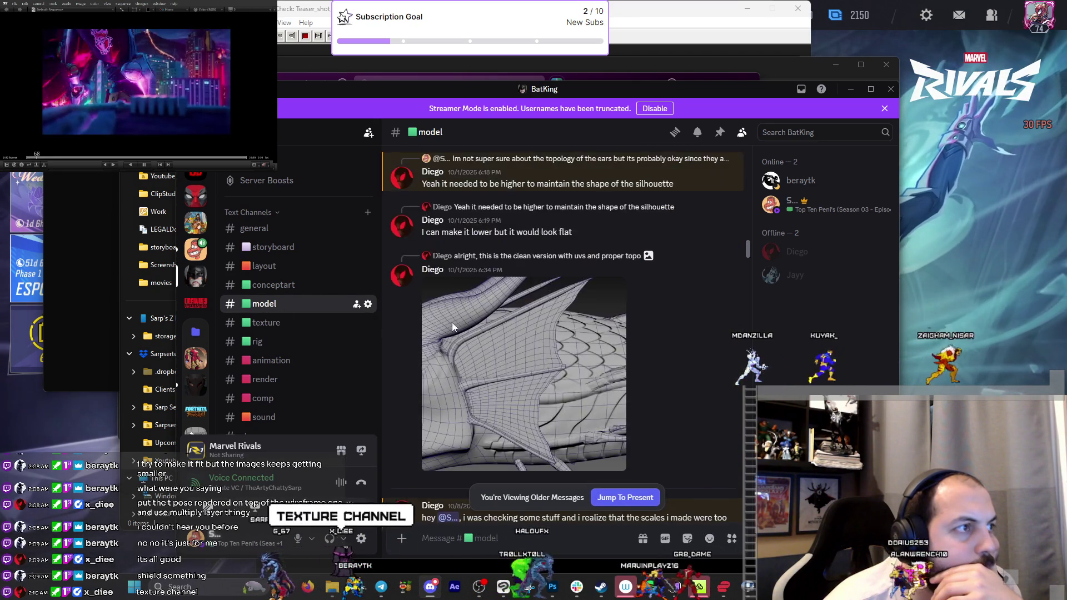
Switch to #texture and scroll back to the 9/12/2025 post with the shield and axe renders
{"action": "left_click", "coordinate": [273, 323]}
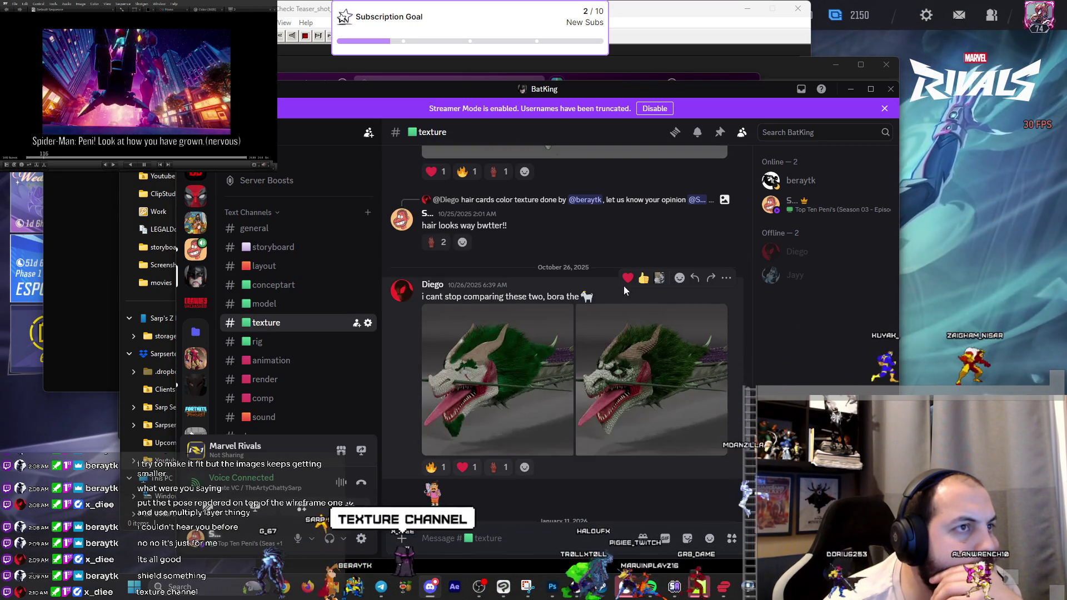
{"action": "scroll", "coordinate": [568, 347], "scroll_direction": "up", "scroll_amount": 15}
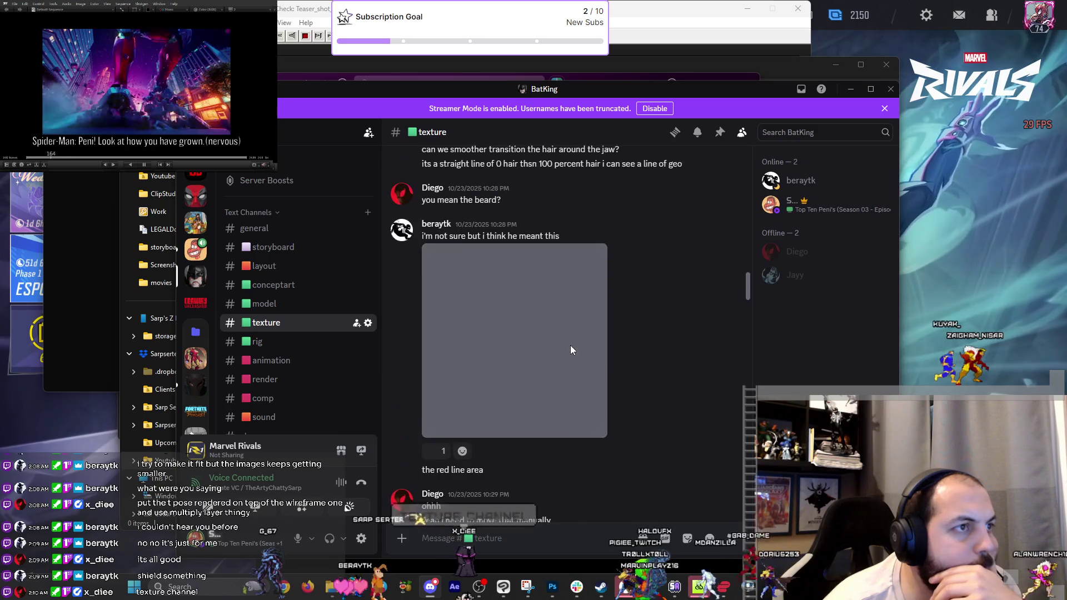
{"action": "scroll", "coordinate": [571, 347], "scroll_direction": "up", "scroll_amount": 15}
{"action": "scroll", "coordinate": [582, 342], "scroll_direction": "up", "scroll_amount": 15}
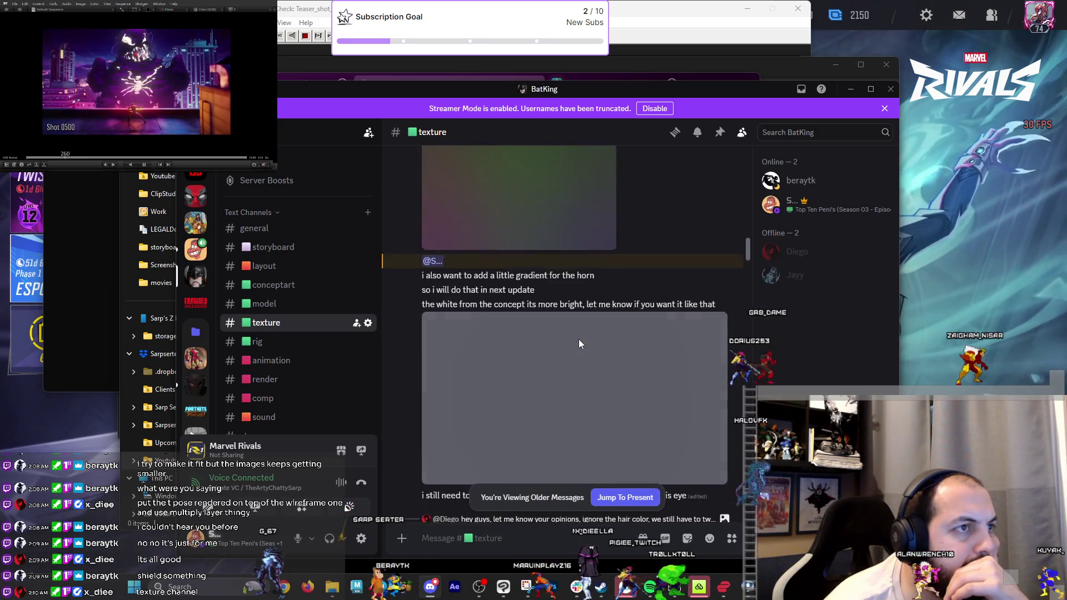
{"action": "scroll", "coordinate": [579, 343], "scroll_direction": "up", "scroll_amount": 20}
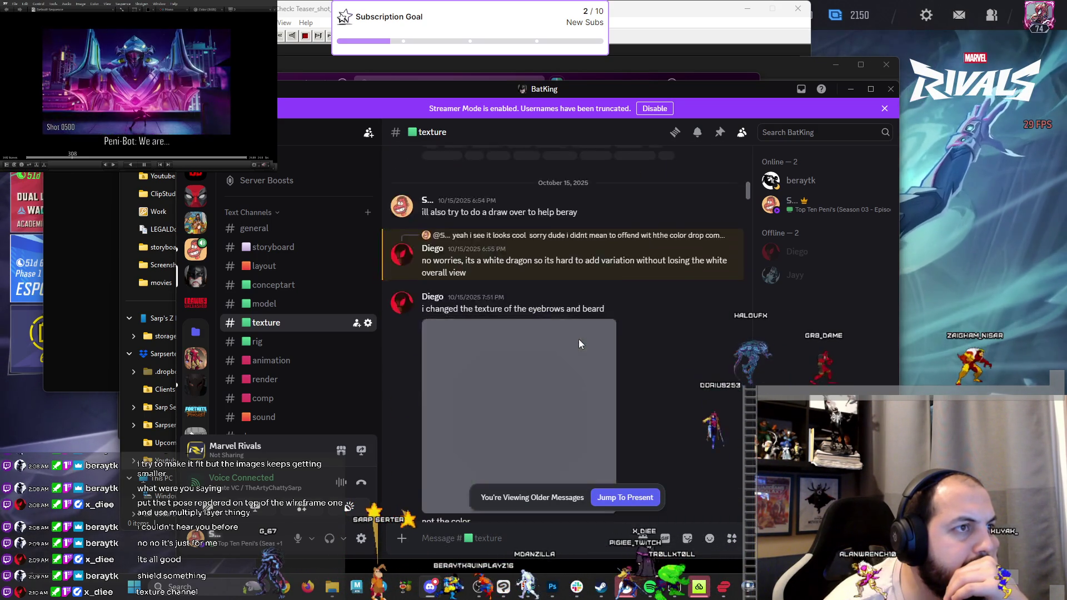
{"action": "scroll", "coordinate": [579, 339], "scroll_direction": "up", "scroll_amount": 20}
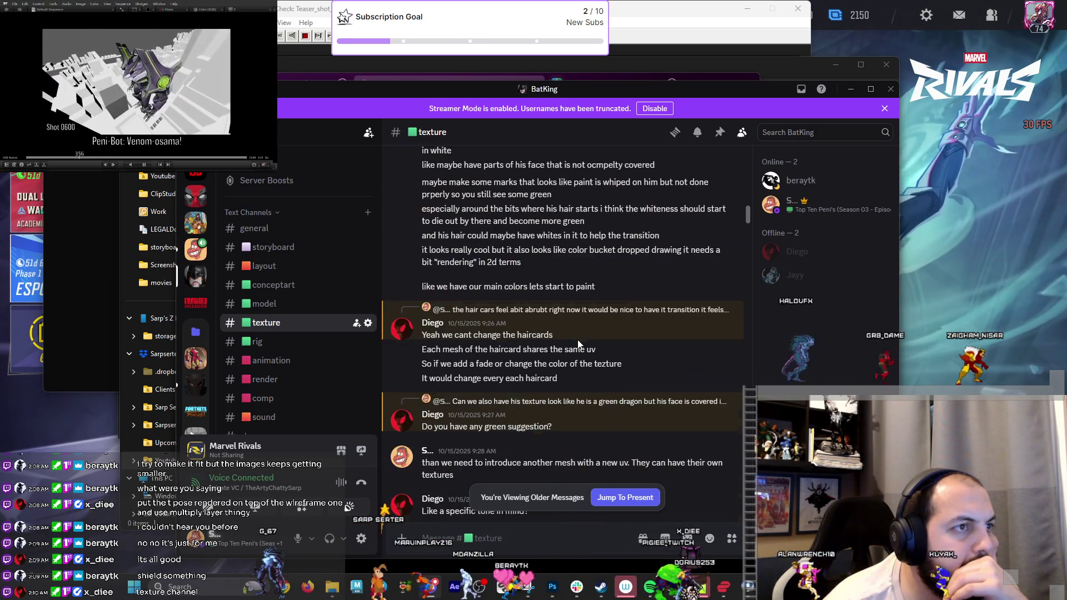
{"action": "scroll", "coordinate": [578, 339], "scroll_direction": "up", "scroll_amount": 20}
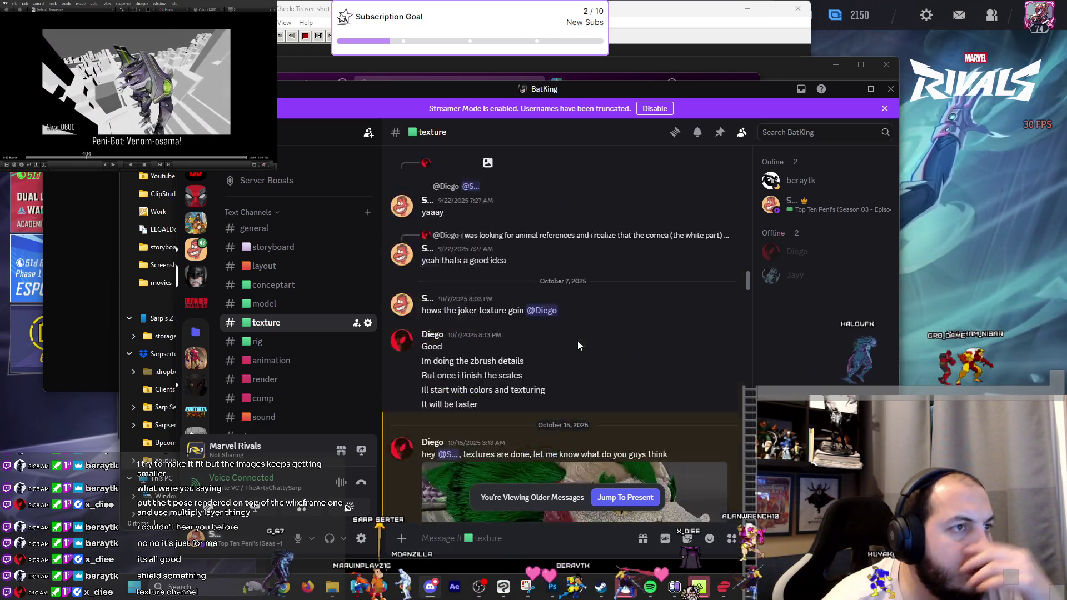
{"action": "scroll", "coordinate": [578, 341], "scroll_direction": "up", "scroll_amount": 20}
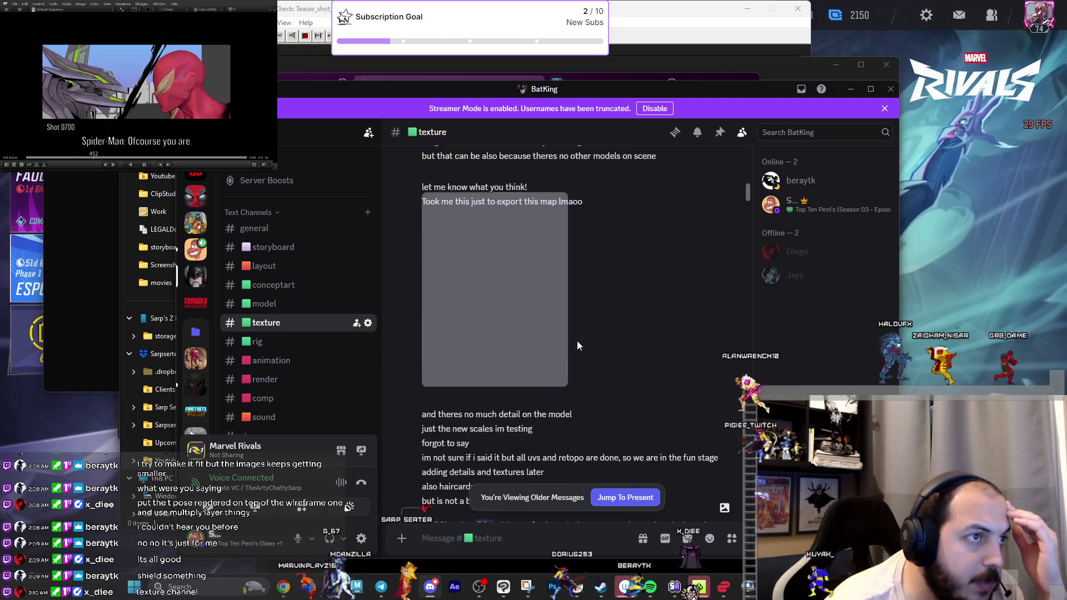
{"action": "scroll", "coordinate": [577, 341], "scroll_direction": "up", "scroll_amount": 20}
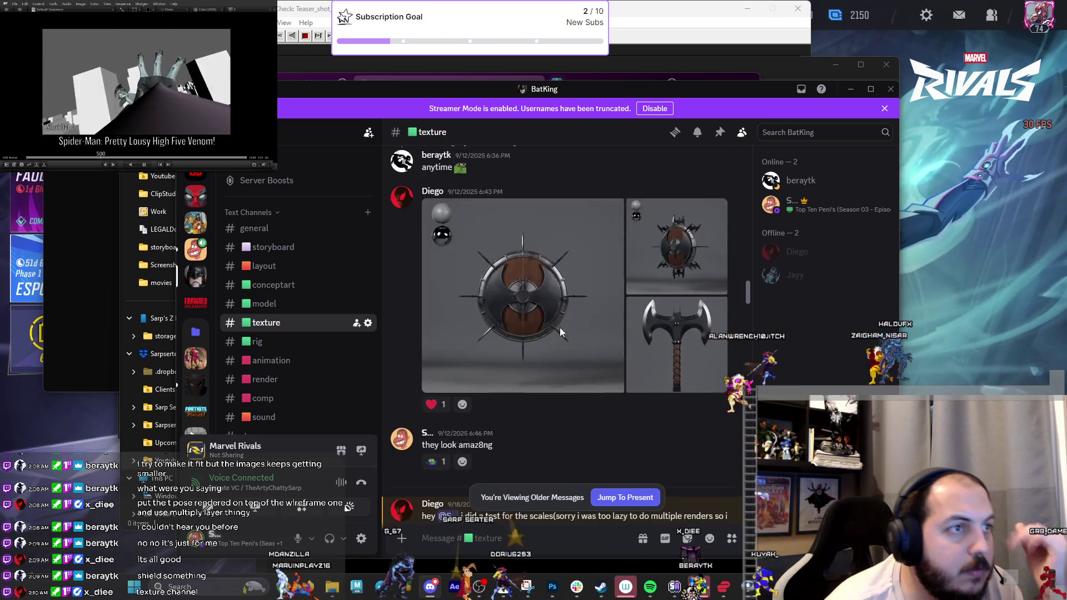
Save the shield, axe and second shield renders as render_lookdev038, 039 and 040.jpg
{"action": "left_click", "coordinate": [568, 341]}
{"action": "left_click", "coordinate": [809, 114]}
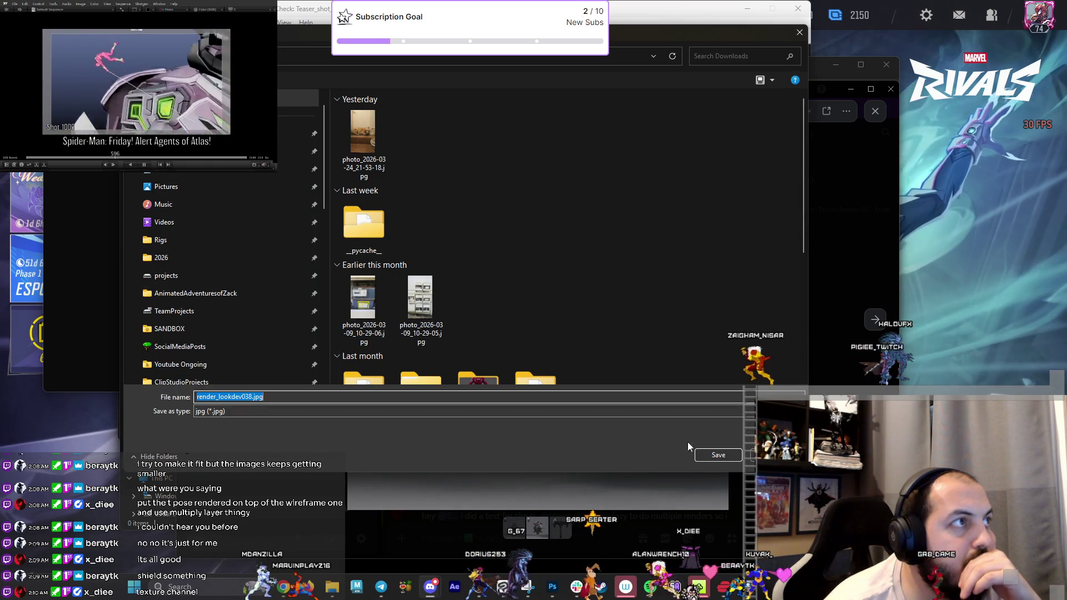
{"action": "left_click", "coordinate": [715, 455]}
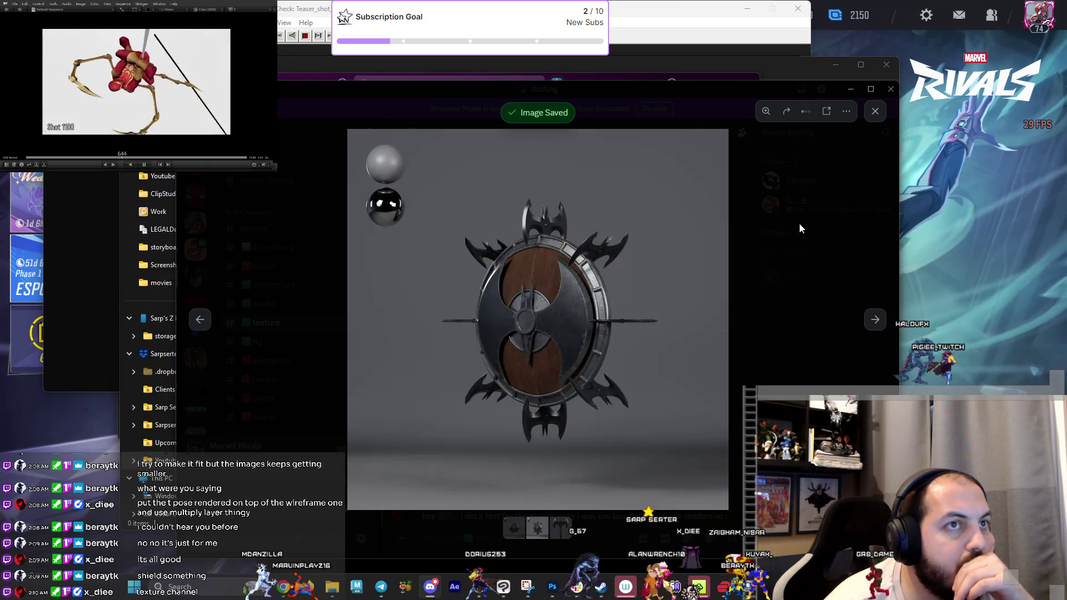
{"action": "left_click", "coordinate": [875, 320]}
{"action": "left_click", "coordinate": [806, 111]}
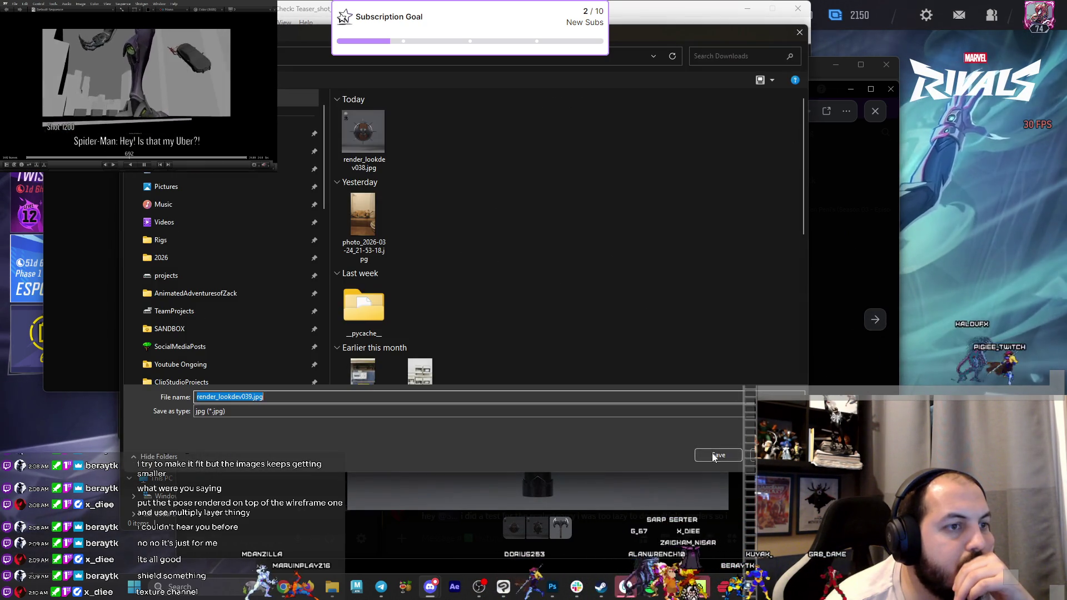
{"action": "left_click", "coordinate": [715, 455]}
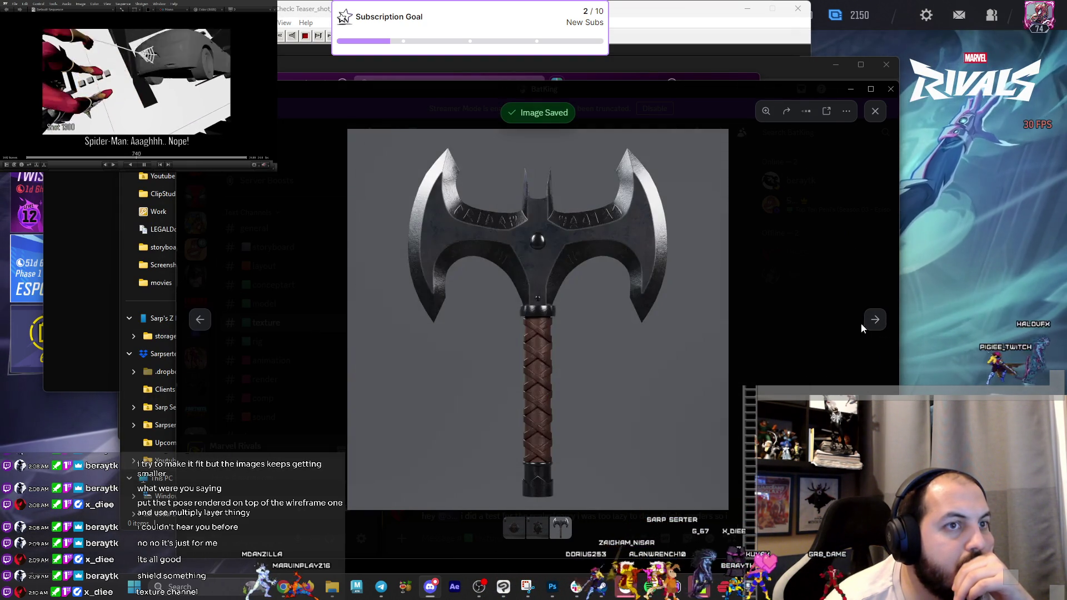
{"action": "left_click", "coordinate": [875, 320]}
{"action": "left_click", "coordinate": [806, 111]}
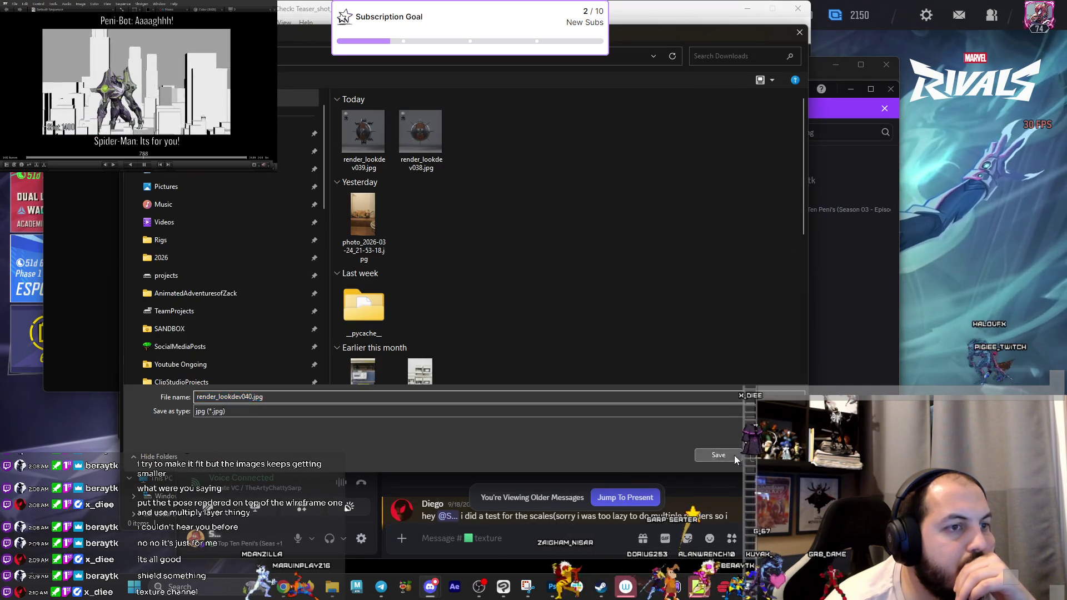
{"action": "left_click", "coordinate": [736, 459]}
{"action": "key", "text": "Escape"}
Open the runed axe sketch full-size and zoom in to inspect its runes
{"action": "scroll", "coordinate": [693, 379], "scroll_direction": "up", "scroll_amount": 10}
{"action": "scroll", "coordinate": [685, 374], "scroll_direction": "down", "scroll_amount": 3}
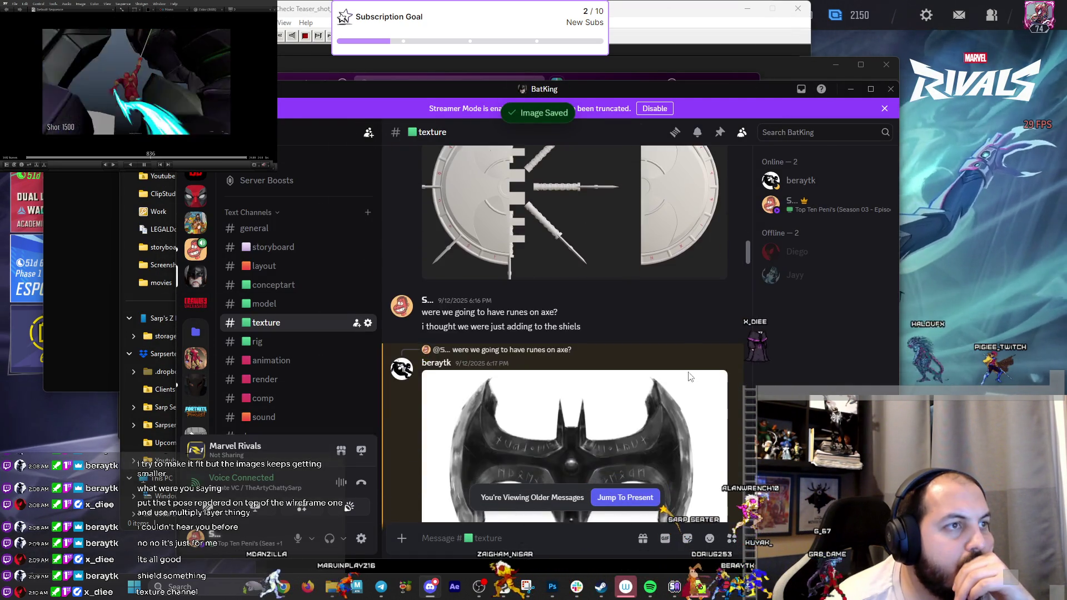
{"action": "left_click", "coordinate": [614, 409]}
{"action": "left_click", "coordinate": [626, 388]}
{"action": "left_click", "coordinate": [672, 384]}
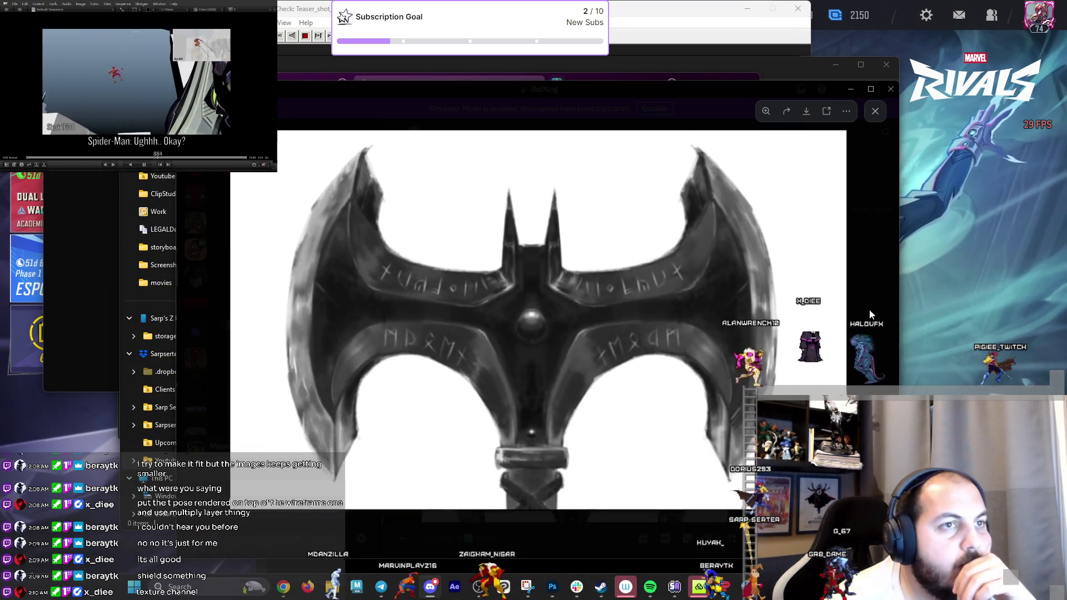
{"action": "left_click", "coordinate": [870, 317]}
Find the chain weapon render, open it and save it from the right-click menu
{"action": "scroll", "coordinate": [621, 392], "scroll_direction": "down", "scroll_amount": 10}
{"action": "scroll", "coordinate": [672, 387], "scroll_direction": "up", "scroll_amount": 15}
{"action": "scroll", "coordinate": [670, 386], "scroll_direction": "up", "scroll_amount": 15}
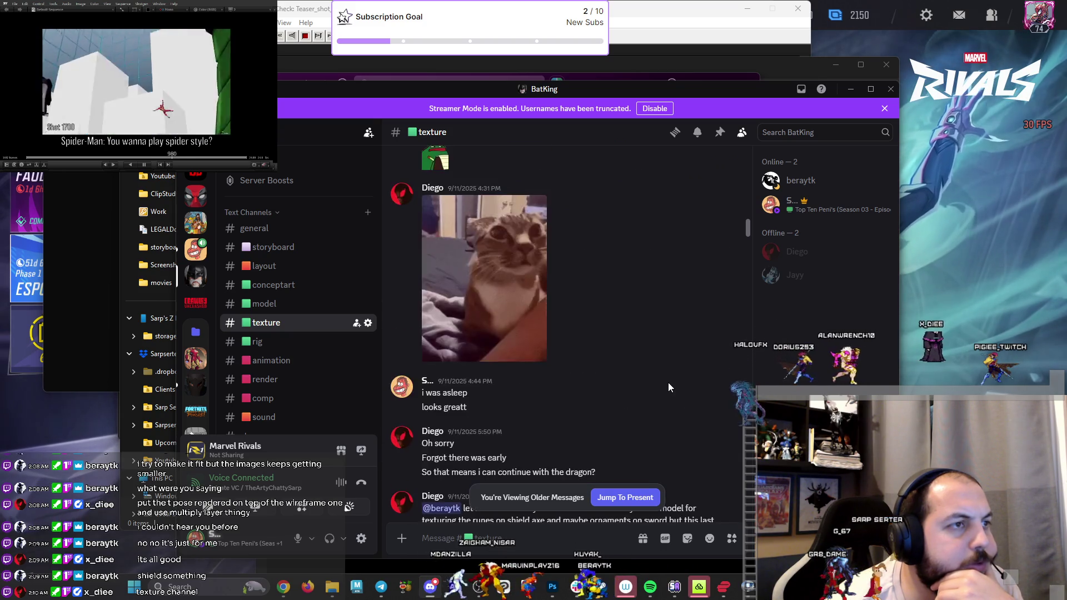
{"action": "scroll", "coordinate": [668, 382], "scroll_direction": "down", "scroll_amount": 15}
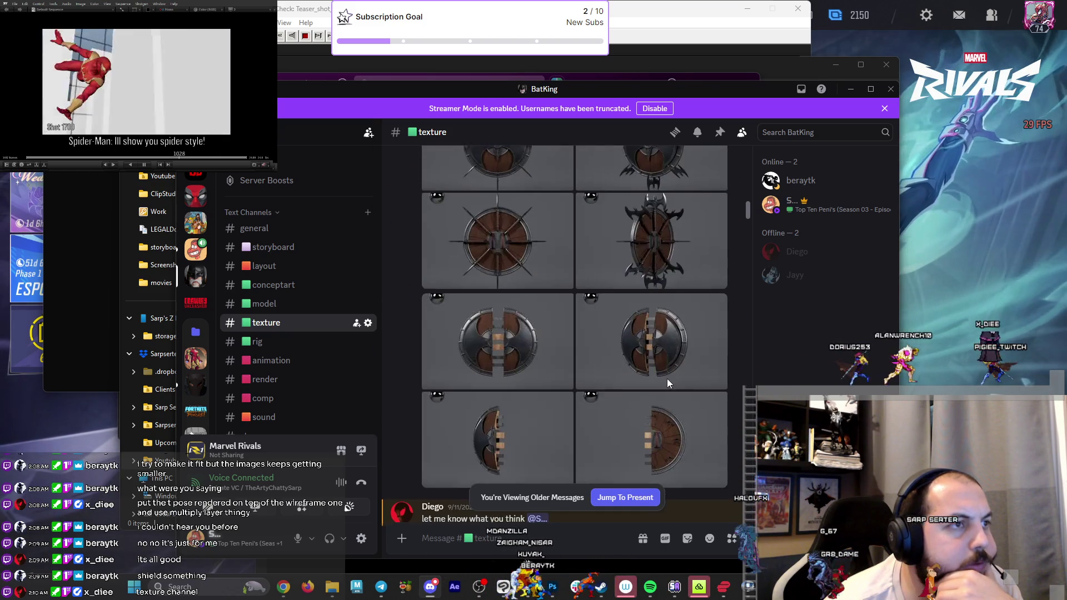
{"action": "scroll", "coordinate": [668, 382], "scroll_direction": "up", "scroll_amount": 10}
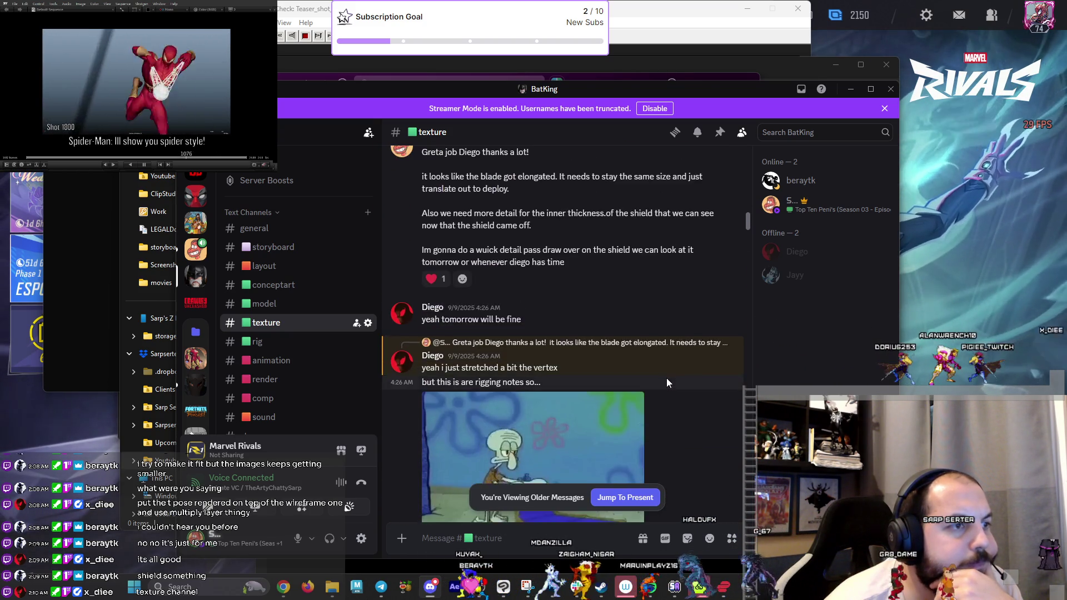
{"action": "scroll", "coordinate": [667, 382], "scroll_direction": "down", "scroll_amount": 10}
{"action": "scroll", "coordinate": [672, 383], "scroll_direction": "up", "scroll_amount": 15}
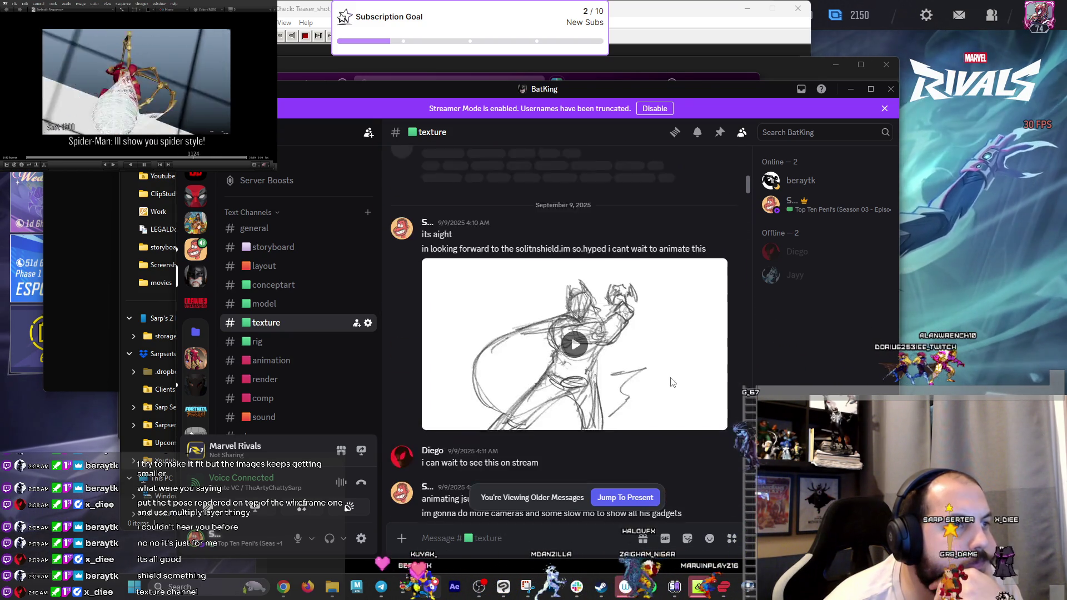
{"action": "scroll", "coordinate": [674, 383], "scroll_direction": "up", "scroll_amount": 2}
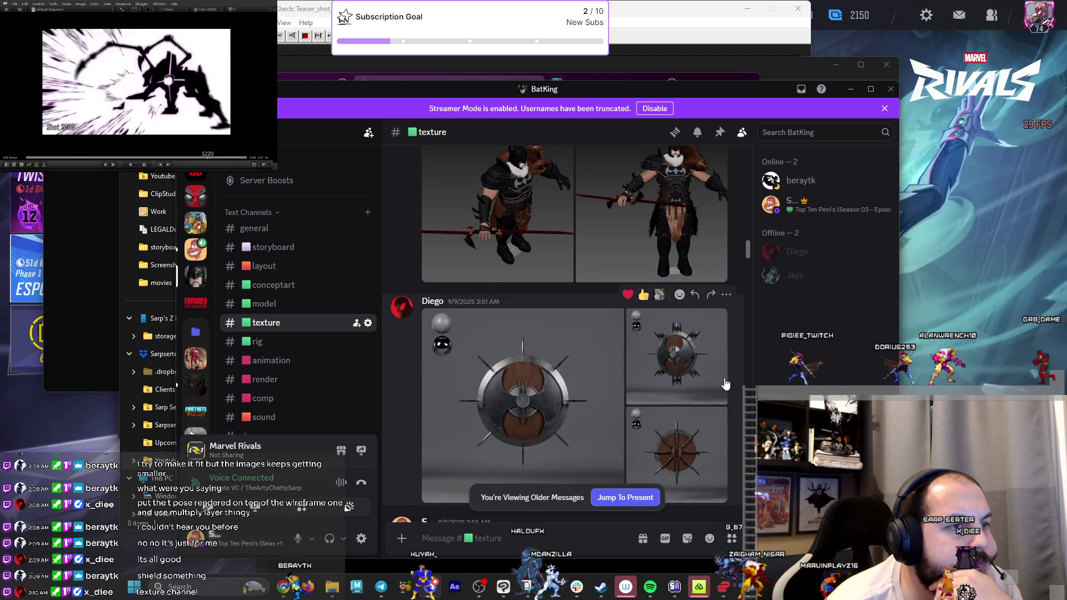
{"action": "scroll", "coordinate": [678, 381], "scroll_direction": "up", "scroll_amount": 5}
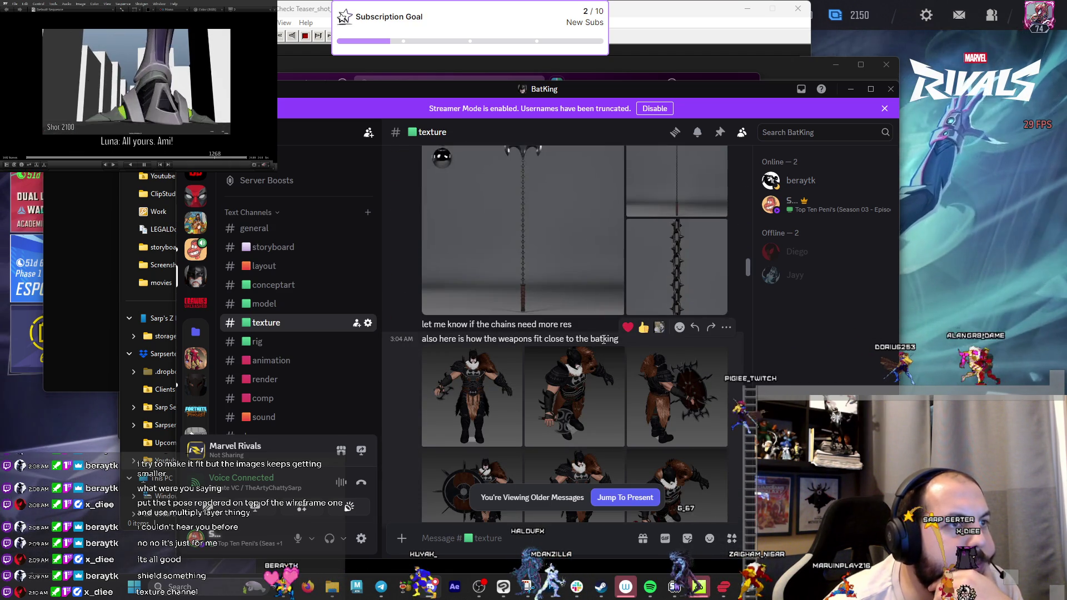
{"action": "scroll", "coordinate": [592, 345], "scroll_direction": "up", "scroll_amount": 3}
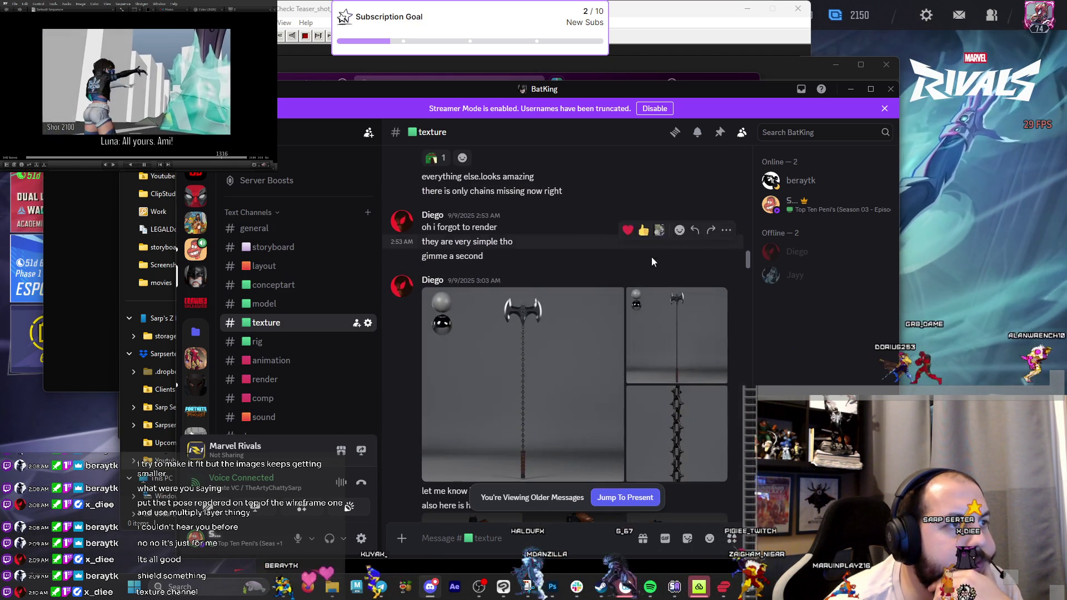
{"action": "left_click", "coordinate": [567, 319]}
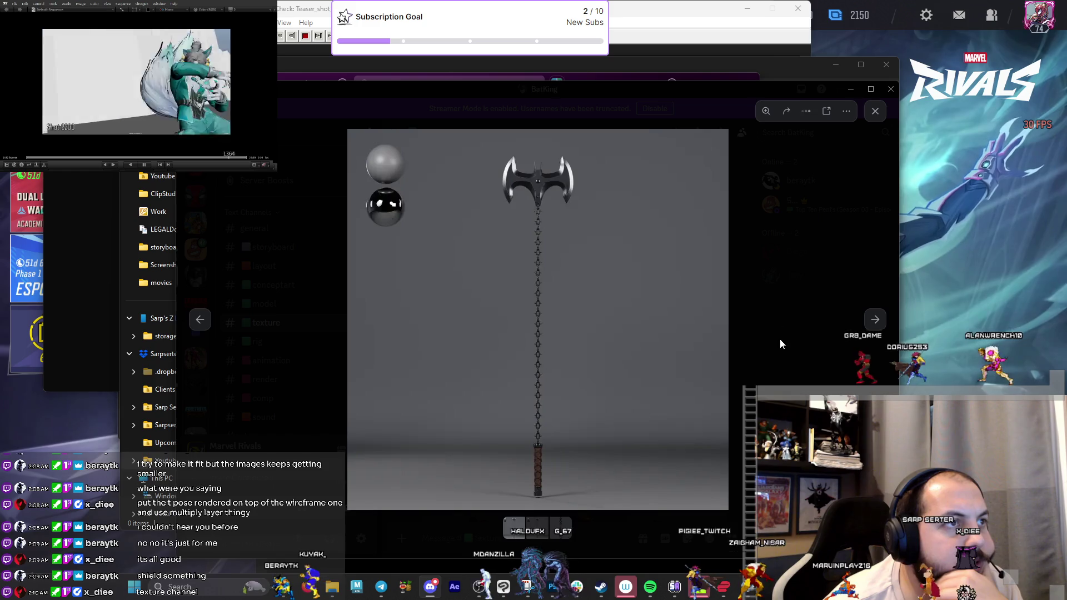
{"action": "right_click", "coordinate": [717, 334]}
{"action": "key", "text": "Return"}
{"action": "key", "text": "Escape"}
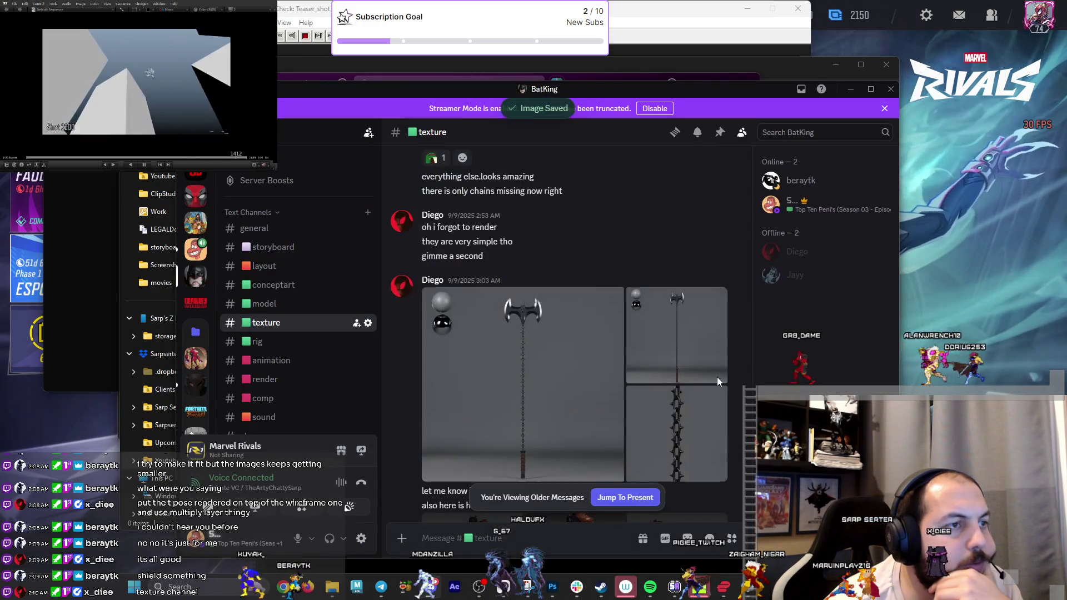
View the red sword render full-size, then hide Discord
{"action": "scroll", "coordinate": [701, 378], "scroll_direction": "down", "scroll_amount": 5}
{"action": "scroll", "coordinate": [686, 380], "scroll_direction": "up", "scroll_amount": 10}
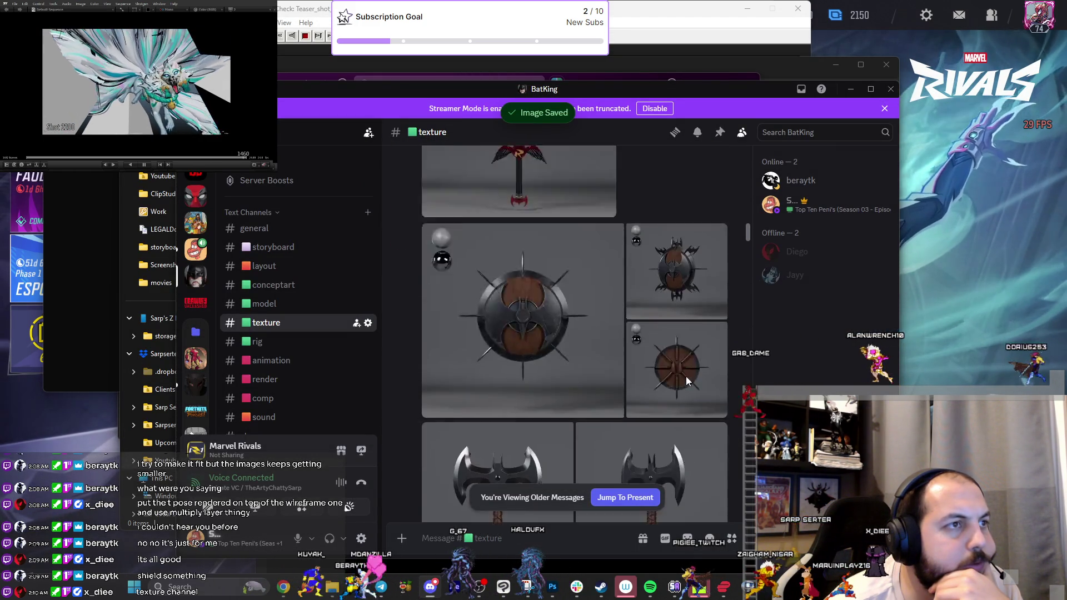
{"action": "scroll", "coordinate": [711, 376], "scroll_direction": "up", "scroll_amount": 6}
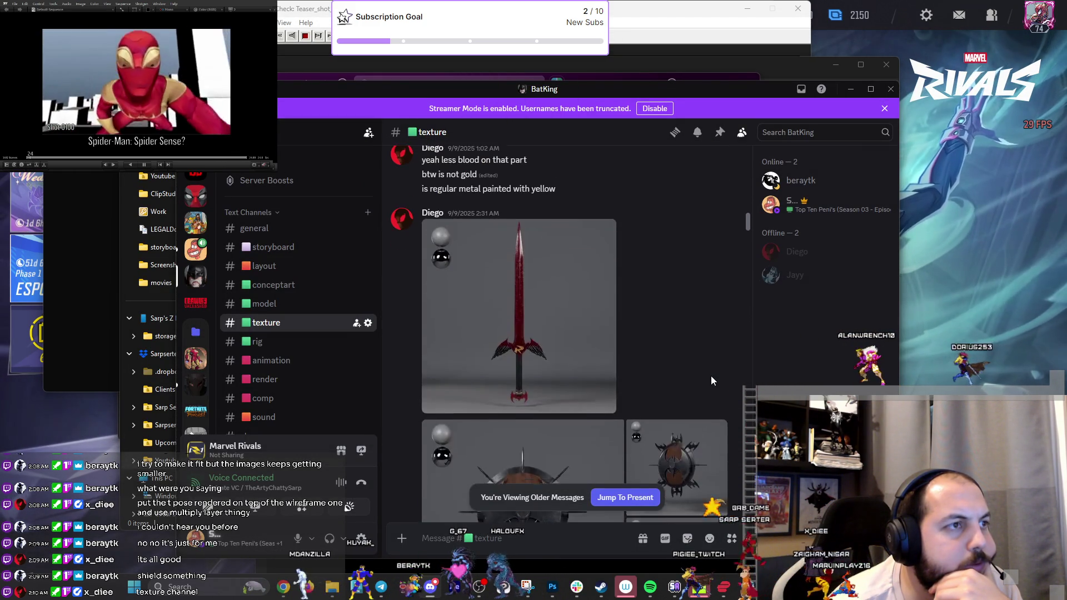
{"action": "scroll", "coordinate": [602, 383], "scroll_direction": "down", "scroll_amount": 3}
{"action": "scroll", "coordinate": [612, 366], "scroll_direction": "down", "scroll_amount": 5}
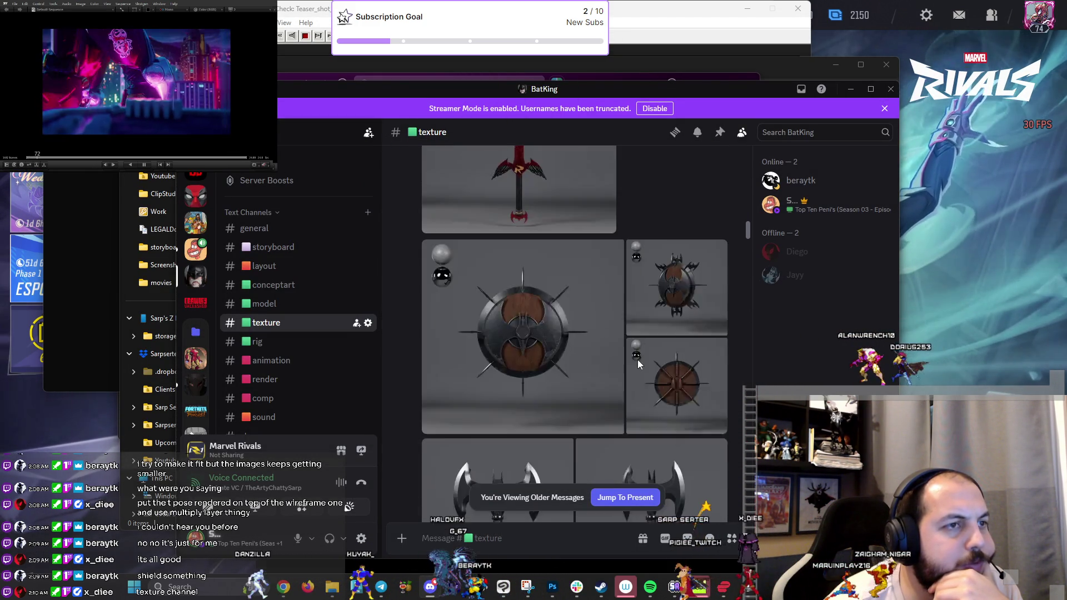
{"action": "scroll", "coordinate": [673, 372], "scroll_direction": "down", "scroll_amount": 5}
{"action": "scroll", "coordinate": [689, 385], "scroll_direction": "up", "scroll_amount": 12}
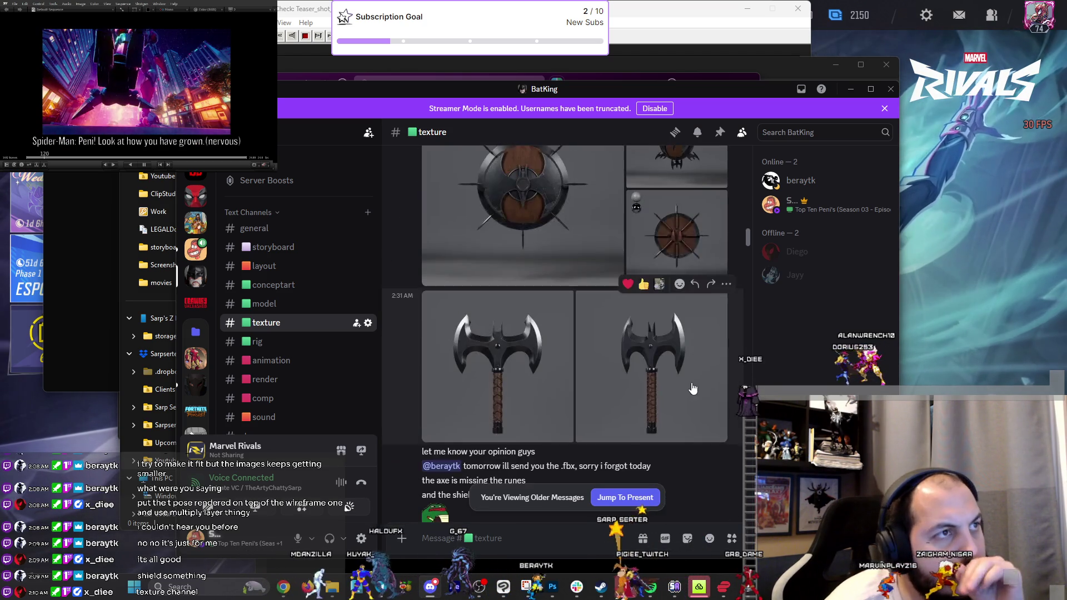
{"action": "left_click", "coordinate": [559, 326]}
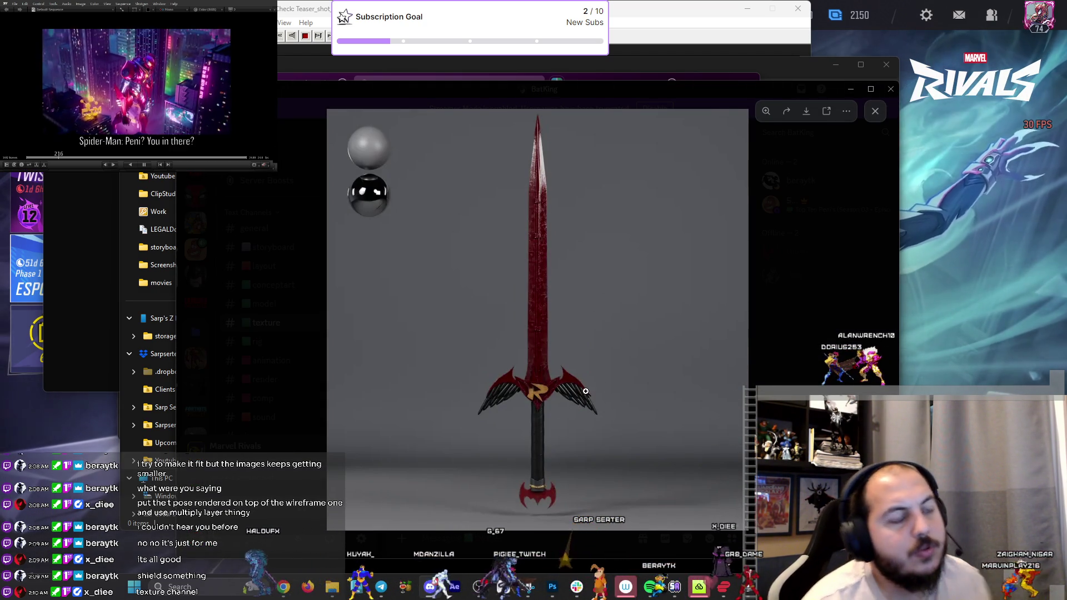
{"action": "left_click", "coordinate": [771, 389]}
{"action": "scroll", "coordinate": [760, 302], "scroll_direction": "down", "scroll_amount": 5}
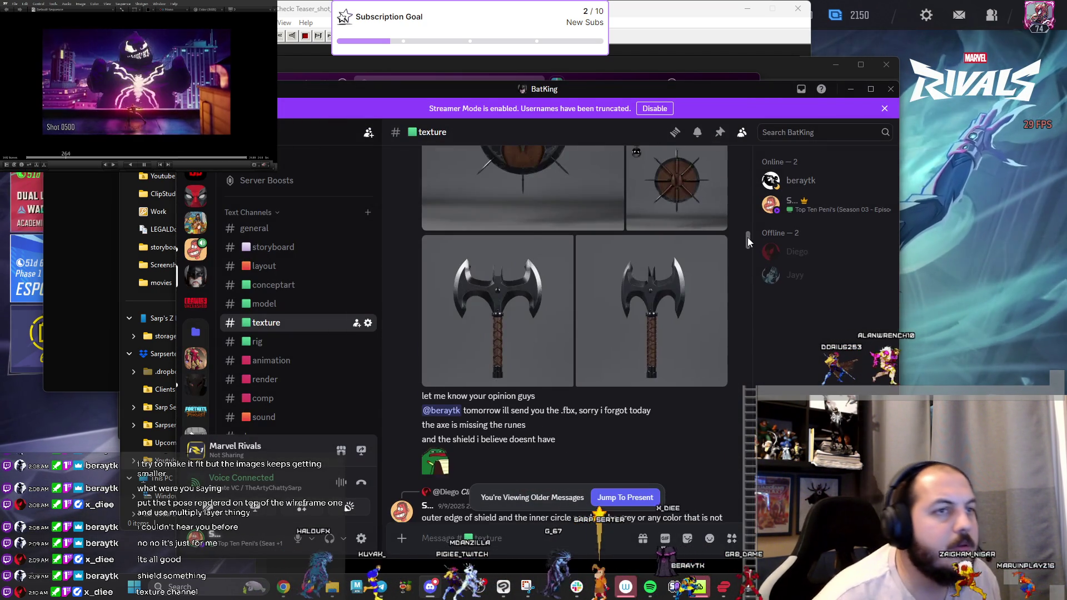
{"action": "left_click_drag", "start_coordinate": [749, 236], "coordinate": [750, 521]}
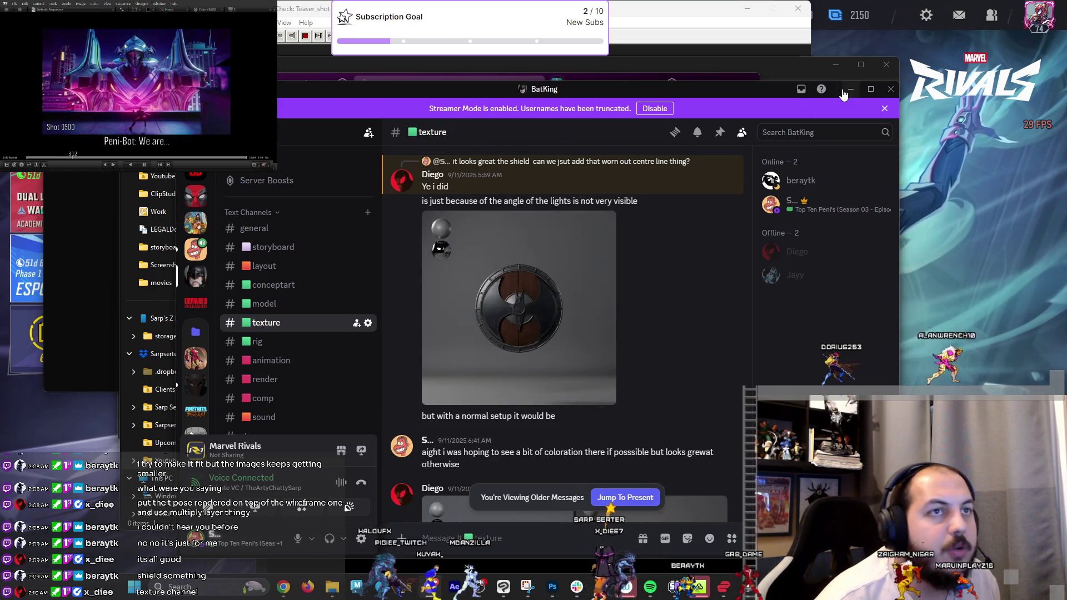
{"action": "left_click", "coordinate": [844, 90]}
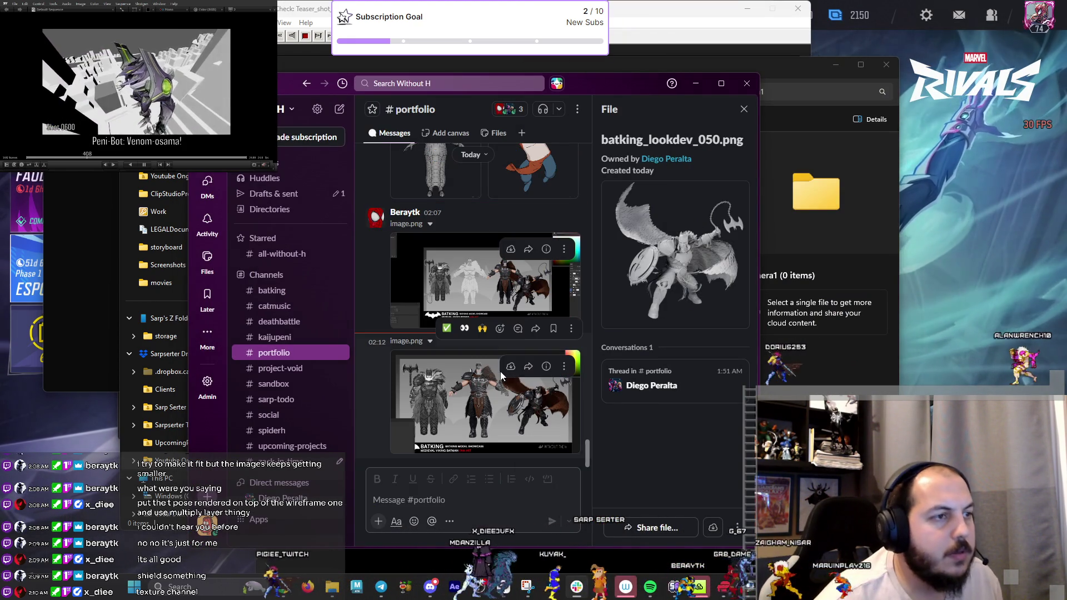
Open the second Batking showcase image and zoom around Batking's head and upper body
{"action": "left_click", "coordinate": [484, 414]}
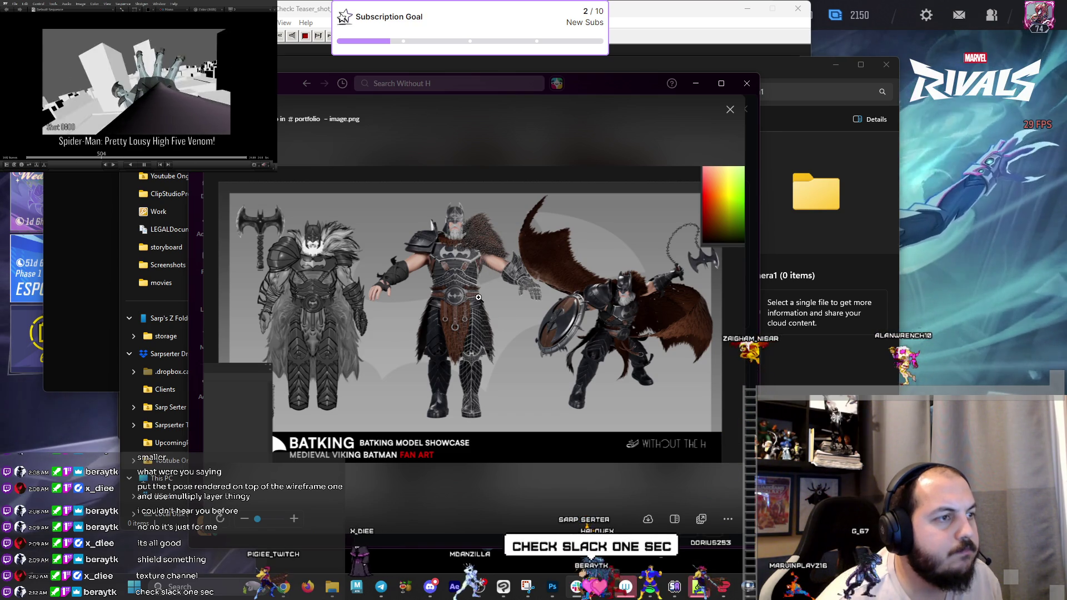
{"action": "left_click", "coordinate": [478, 298]}
{"action": "mouse_move", "coordinate": [478, 298]}
{"action": "left_mouse_down"}
{"action": "mouse_move", "coordinate": [503, 383]}
{"action": "mouse_move", "coordinate": [470, 362]}
{"action": "mouse_move", "coordinate": [356, 361]}
{"action": "mouse_move", "coordinate": [367, 322]}
{"action": "left_mouse_up"}
{"action": "left_click", "coordinate": [475, 332]}
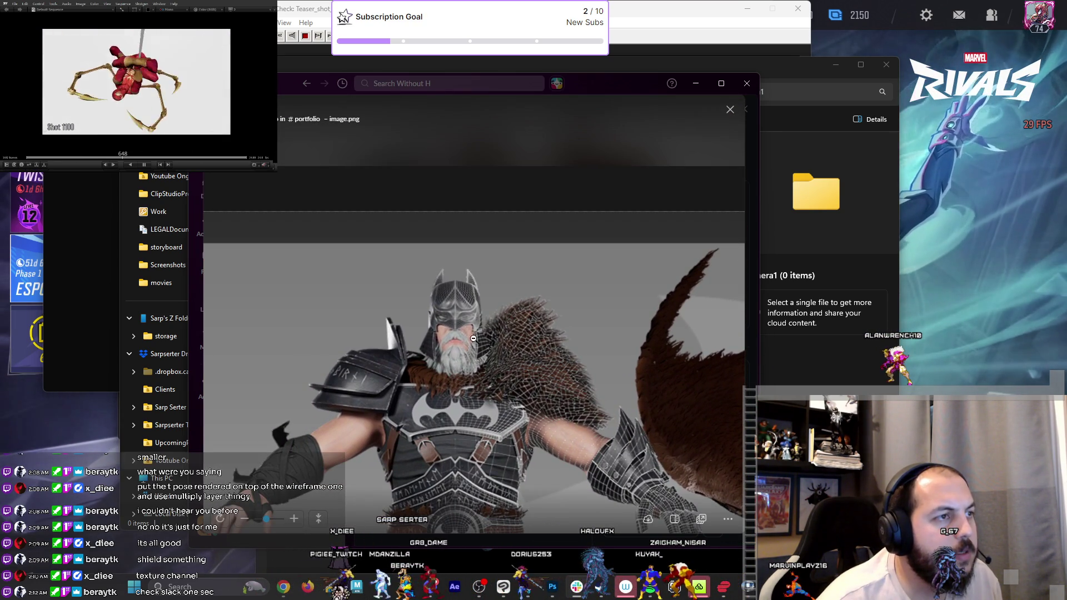
{"action": "scroll", "coordinate": [474, 335], "scroll_direction": "down", "scroll_amount": 10}
{"action": "left_click", "coordinate": [503, 246]}
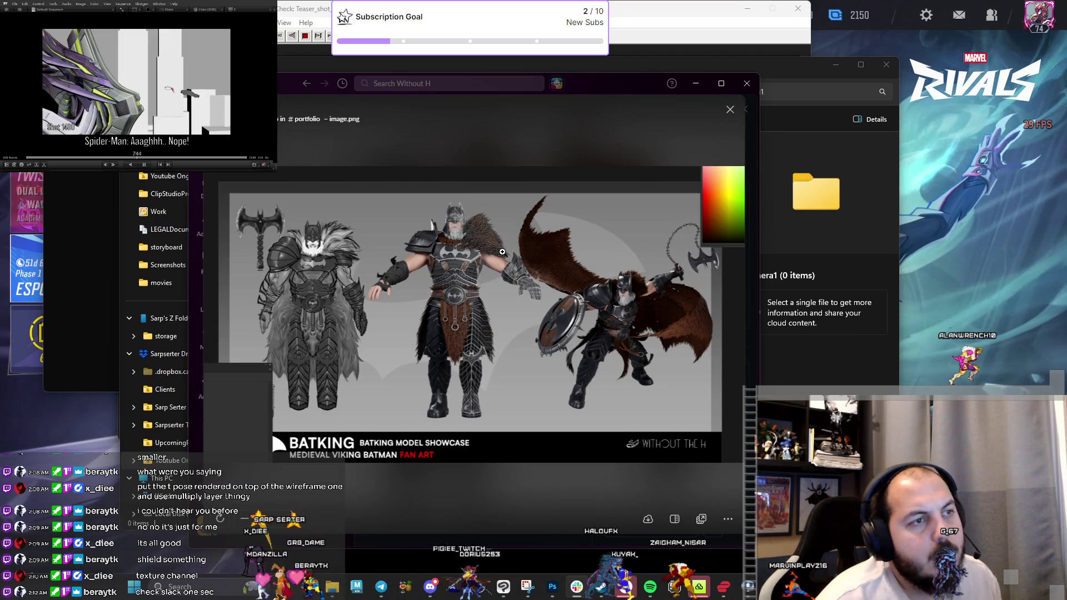
Close the viewer and drop the weapon render files into #portfolio
{"action": "left_click", "coordinate": [521, 142]}
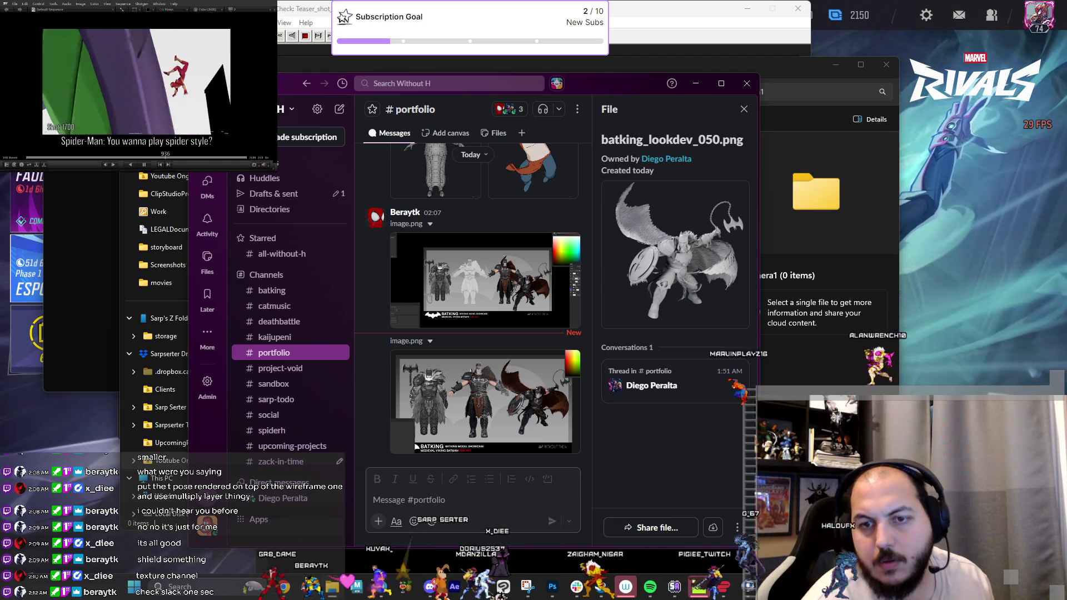
{"action": "left_click_drag", "start_coordinate": [1062, 273], "coordinate": [478, 334]}
{"action": "left_click", "coordinate": [483, 400]}
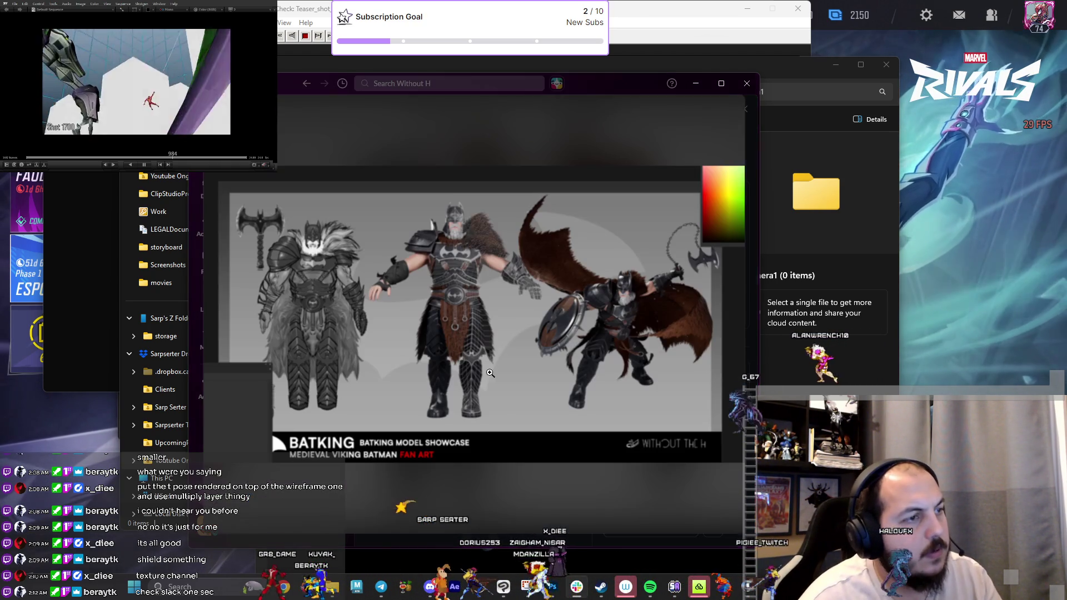
Send the five attached shield, axe and chain renders as one message and review the post
{"action": "left_click", "coordinate": [730, 110]}
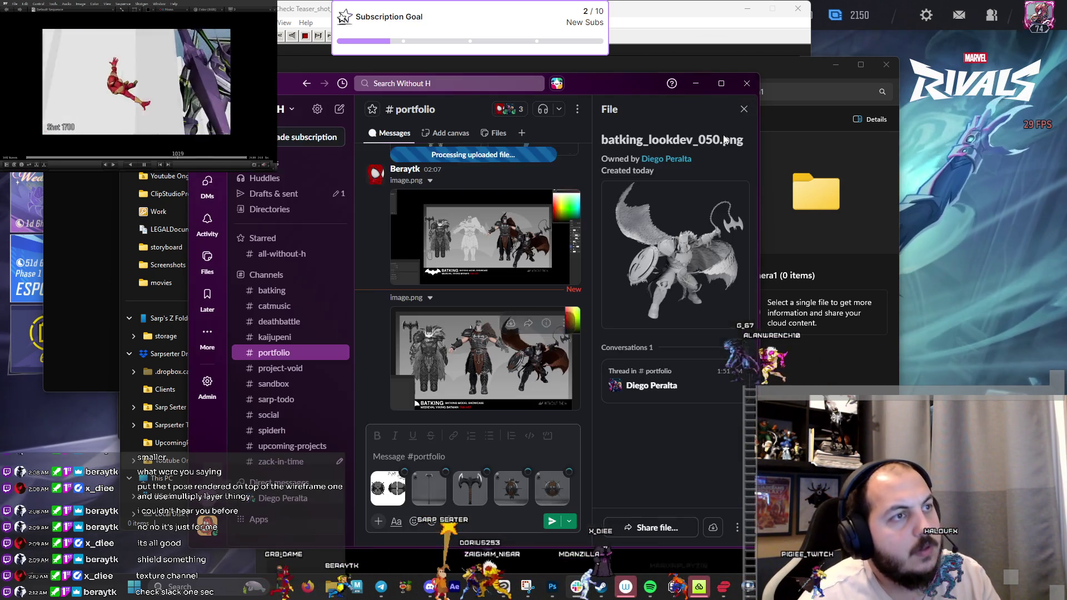
{"action": "left_click", "coordinate": [551, 520]}
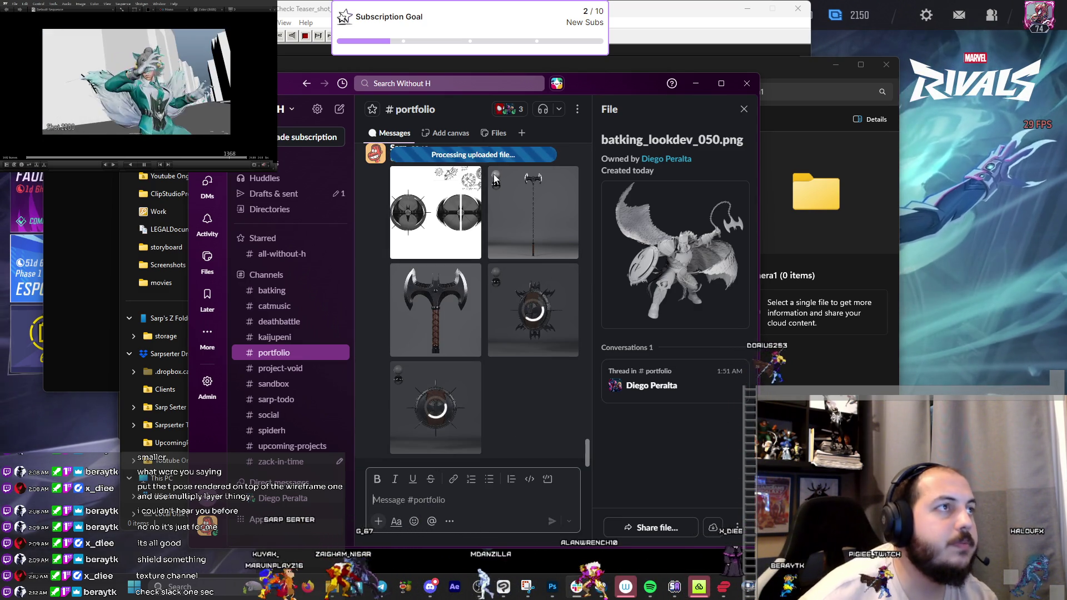
{"action": "mouse_move", "coordinate": [285, 594]}
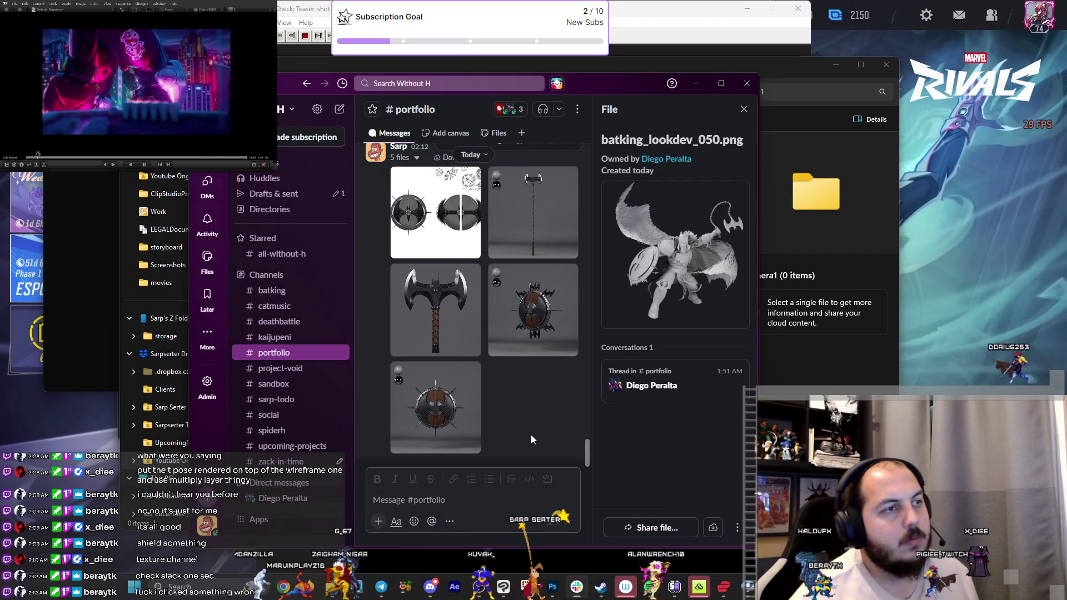
{"action": "scroll", "coordinate": [465, 204], "scroll_direction": "up", "scroll_amount": 1}
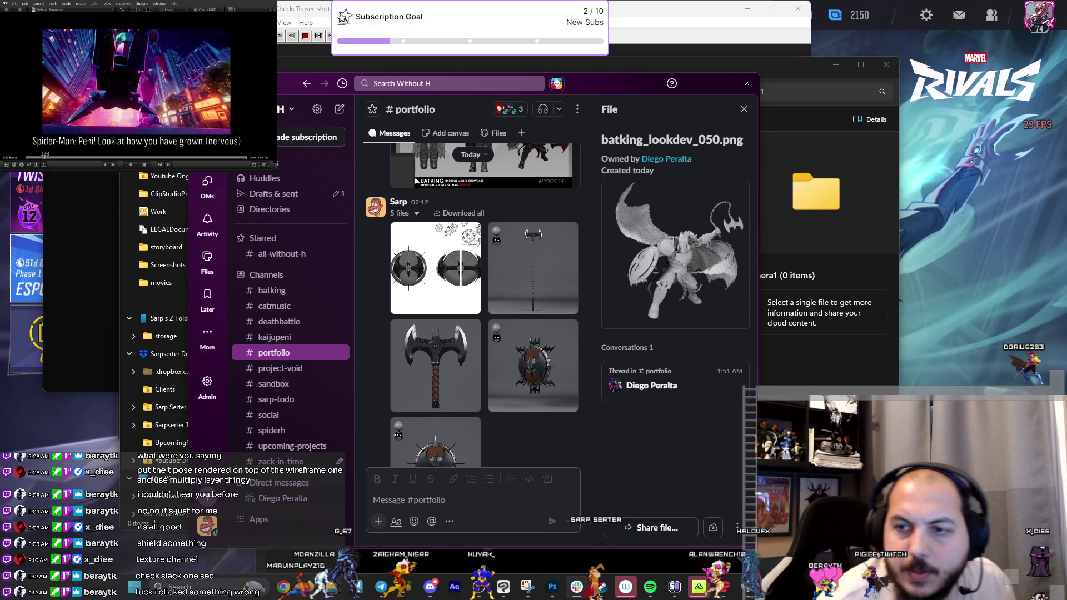
{"action": "scroll", "coordinate": [537, 425], "scroll_direction": "up", "scroll_amount": 3}
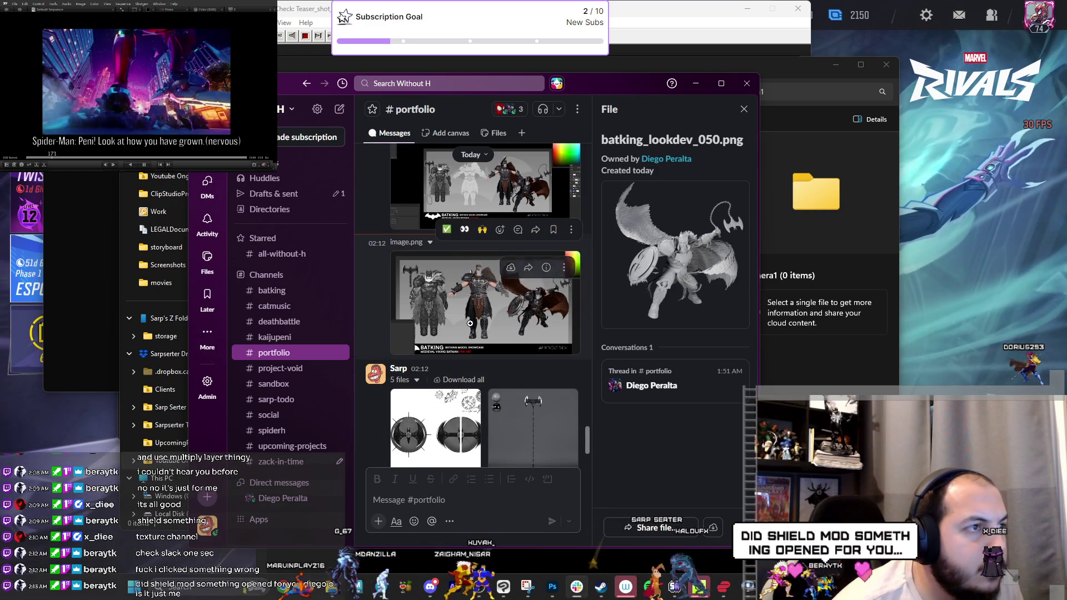
{"action": "scroll", "coordinate": [477, 432], "scroll_direction": "down", "scroll_amount": 4}
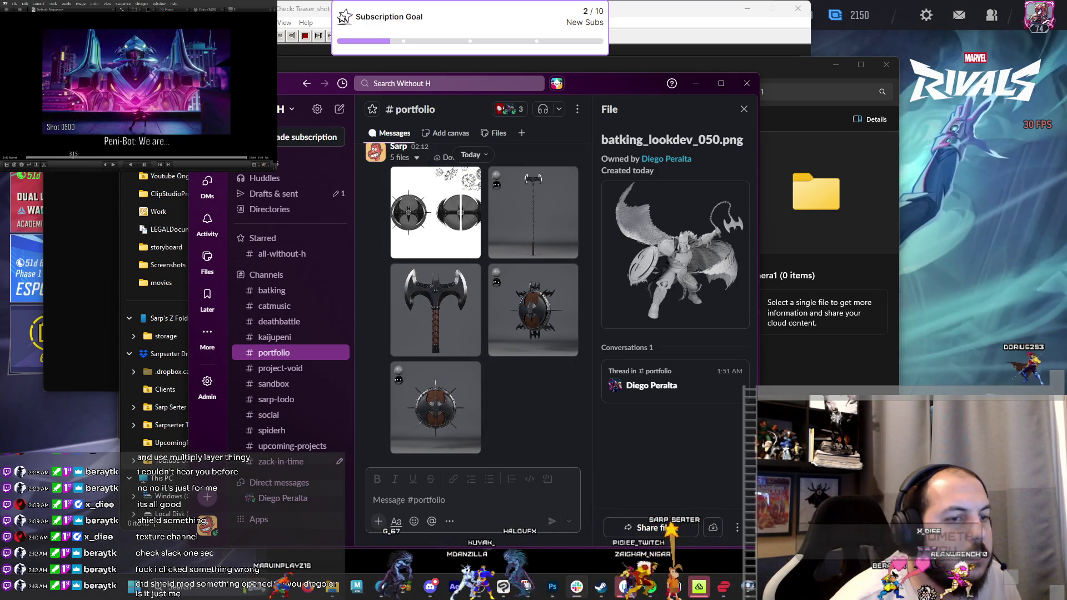
{"action": "key", "text": "alt+Tab"}
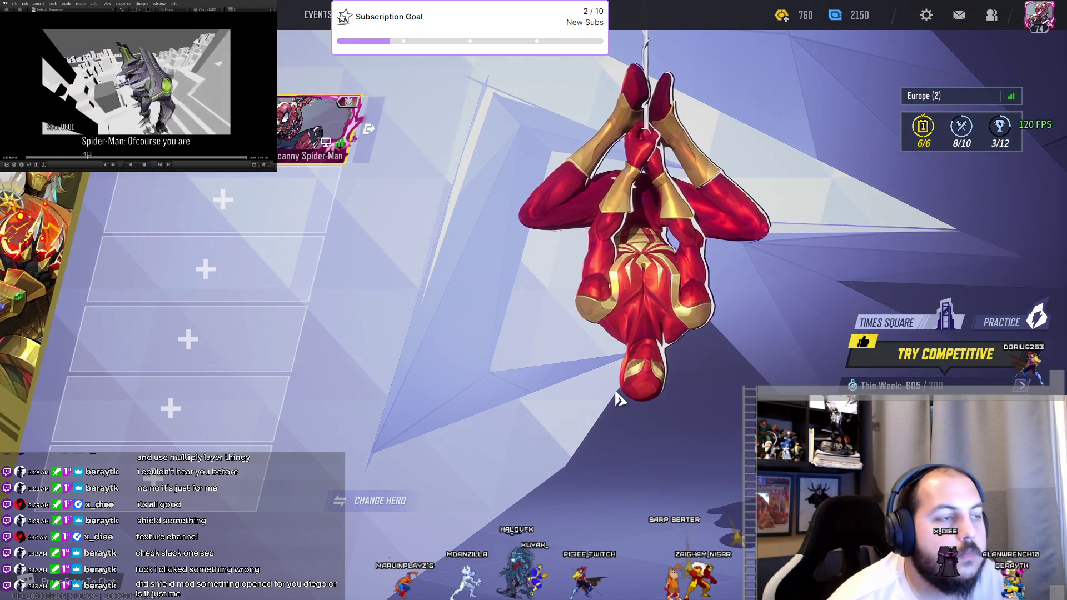
{"action": "key", "text": "alt+Tab"}
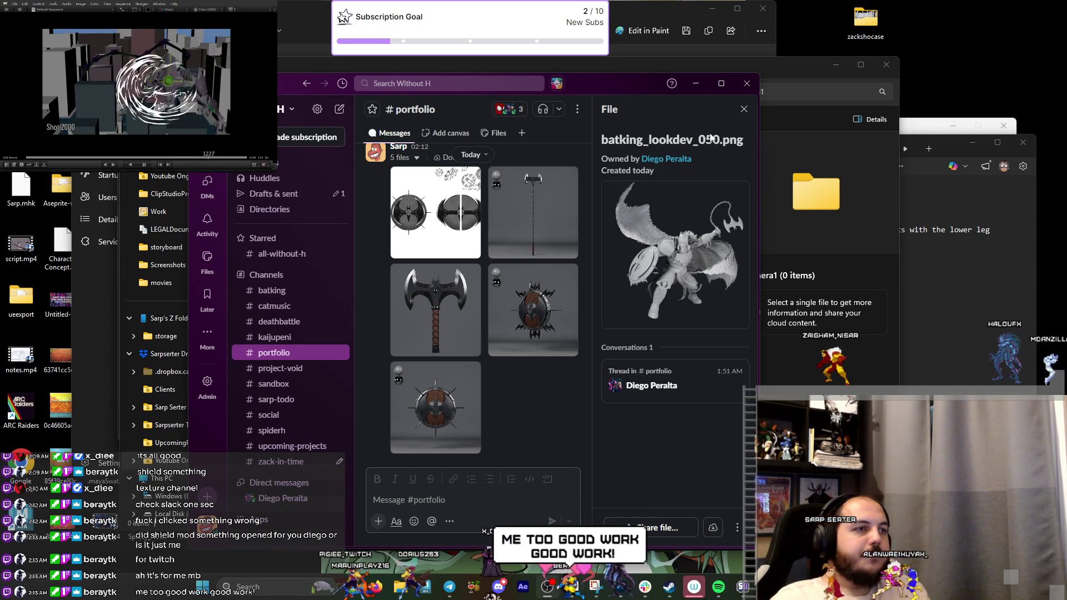
{"action": "left_click", "coordinate": [485, 347]}
{"action": "left_click", "coordinate": [485, 355]}
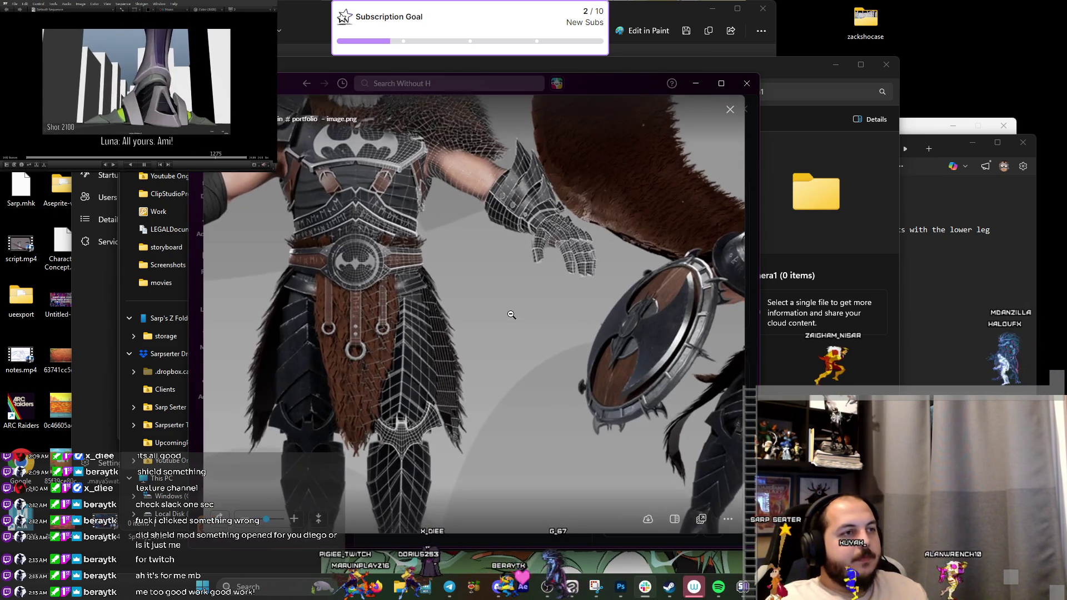
{"action": "mouse_move", "coordinate": [559, 309]}
{"action": "left_mouse_down"}
{"action": "mouse_move", "coordinate": [411, 298]}
{"action": "mouse_move", "coordinate": [528, 278]}
{"action": "mouse_move", "coordinate": [468, 305]}
{"action": "left_mouse_up"}
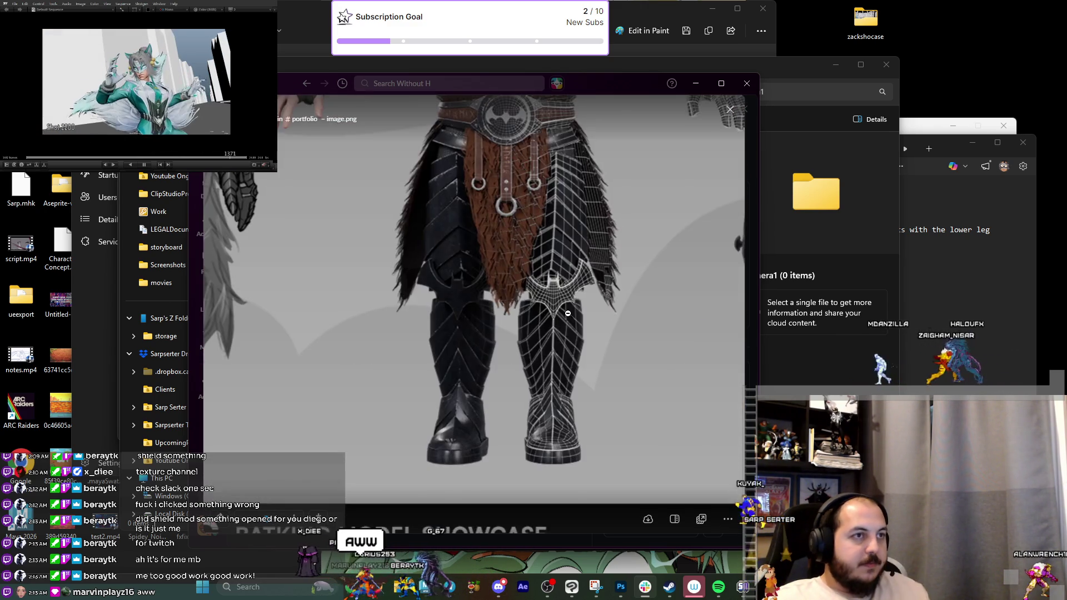
{"action": "left_click", "coordinate": [467, 305]}
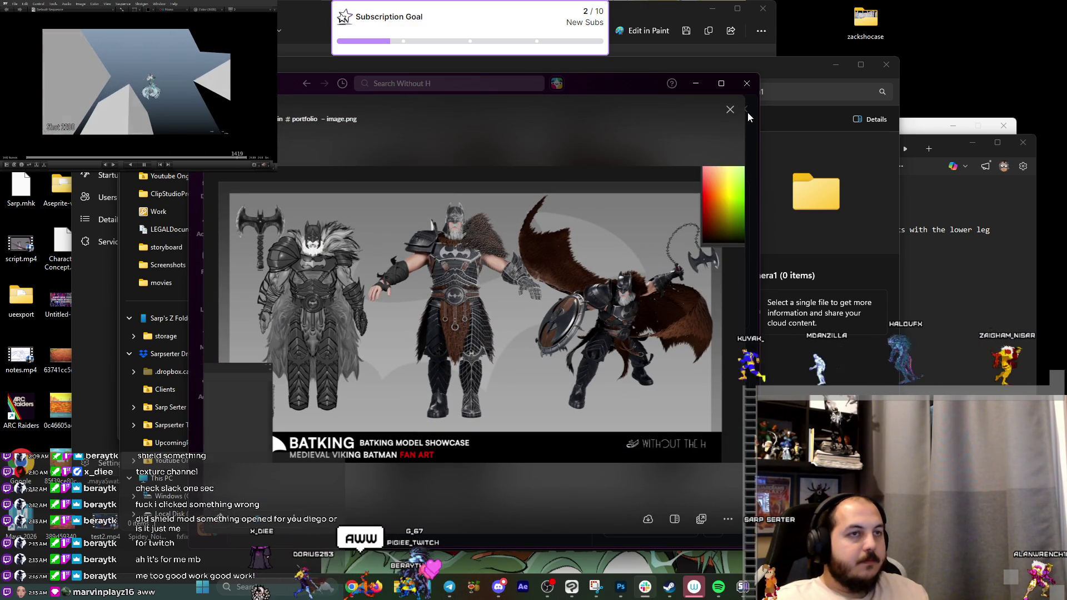
{"action": "left_click", "coordinate": [731, 109]}
{"action": "scroll", "coordinate": [563, 294], "scroll_direction": "up", "scroll_amount": 3}
{"action": "scroll", "coordinate": [580, 288], "scroll_direction": "up", "scroll_amount": 8}
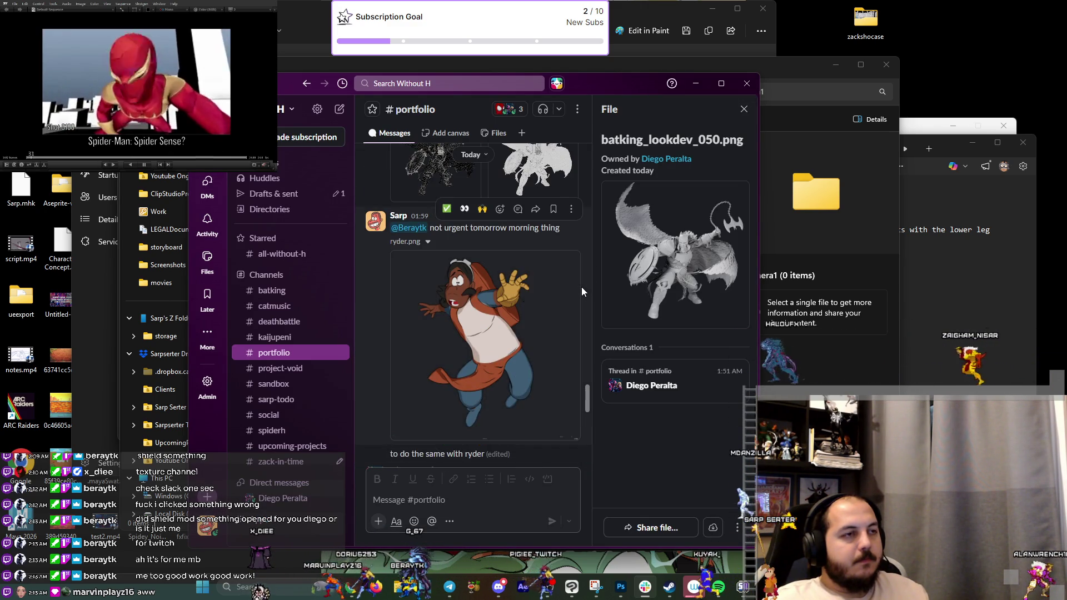
{"action": "scroll", "coordinate": [581, 287], "scroll_direction": "up", "scroll_amount": 3}
{"action": "scroll", "coordinate": [582, 288], "scroll_direction": "down", "scroll_amount": 10}
{"action": "scroll", "coordinate": [583, 288], "scroll_direction": "down", "scroll_amount": 5}
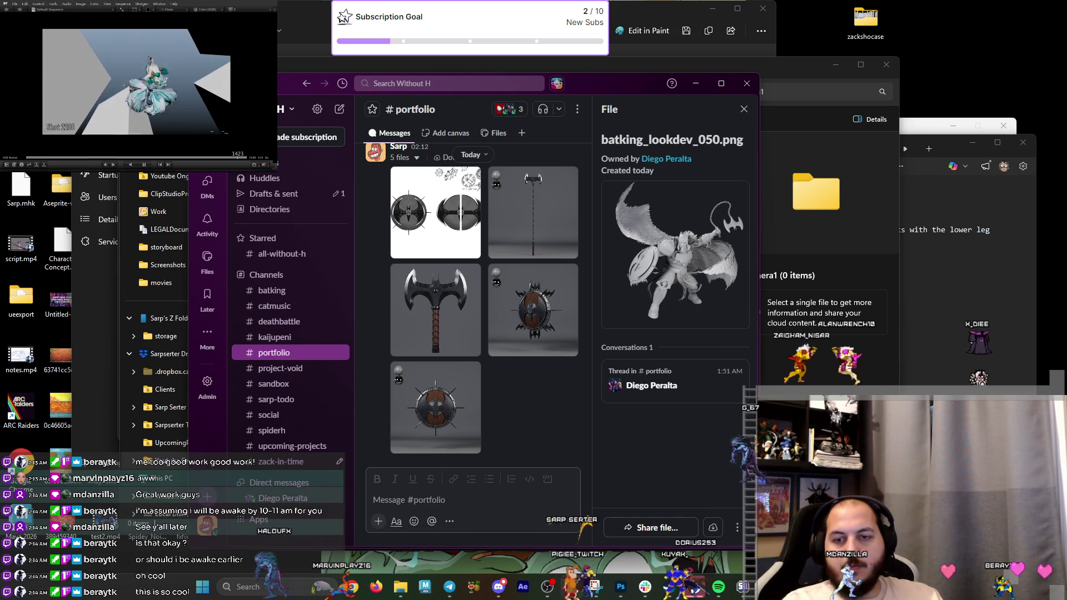
{"action": "key", "text": "alt+Tab"}
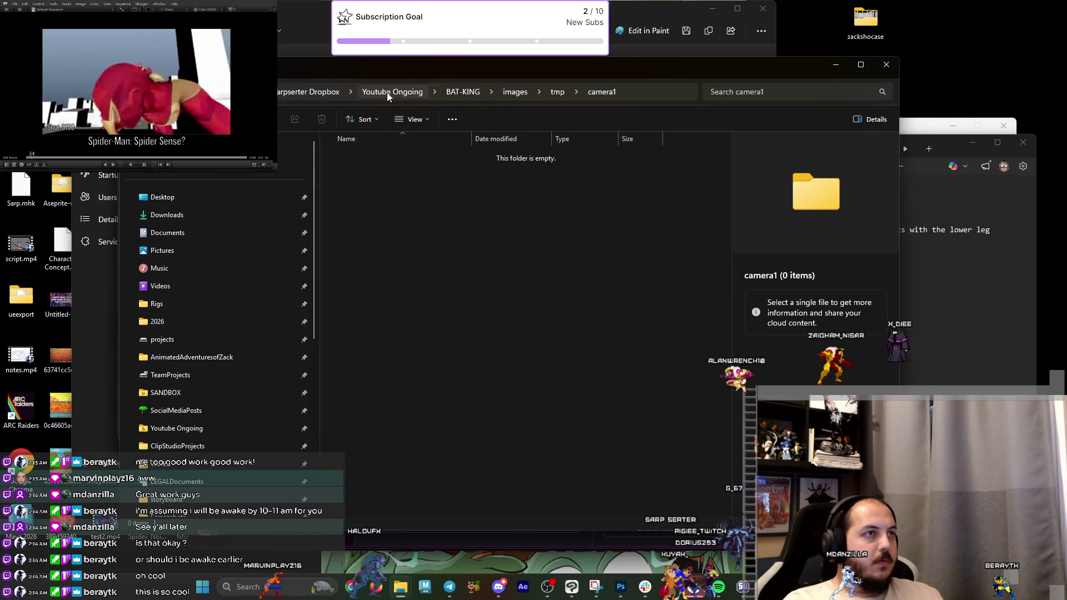
Navigate from Sarpserter Dropbox through Sarpserter Team Folder and ZackinTime into ConceptAssets
{"action": "left_click", "coordinate": [322, 90]}
{"action": "double_click", "coordinate": [388, 203]}
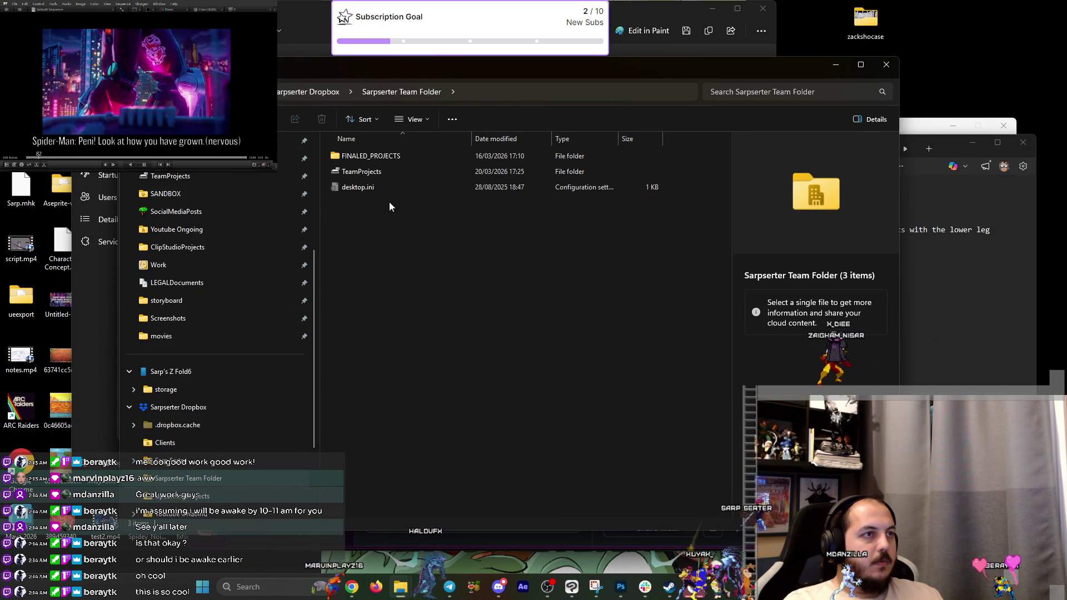
{"action": "double_click", "coordinate": [370, 302]}
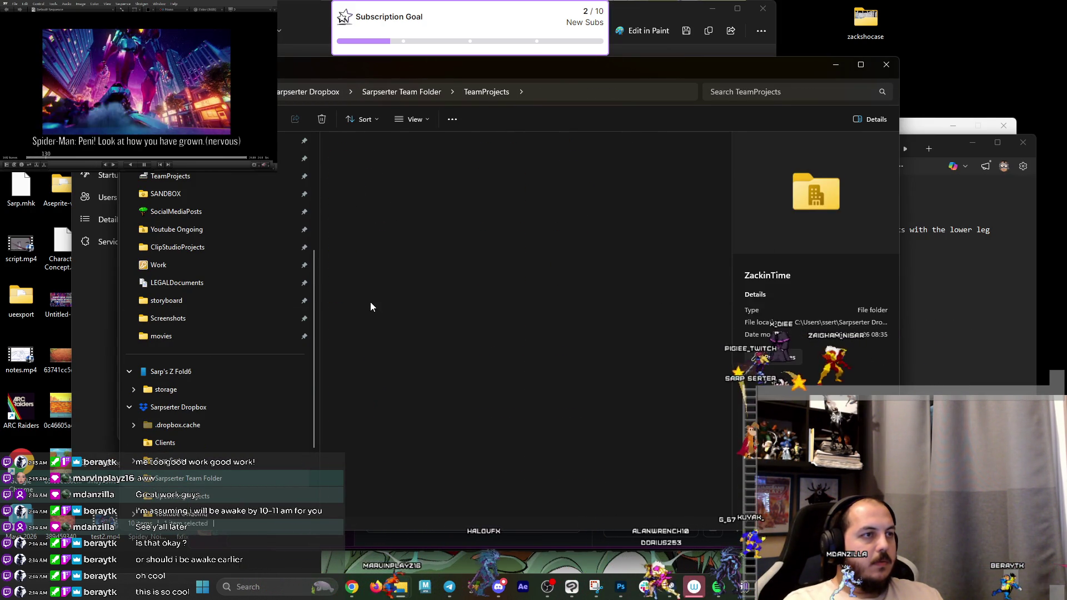
{"action": "double_click", "coordinate": [375, 235]}
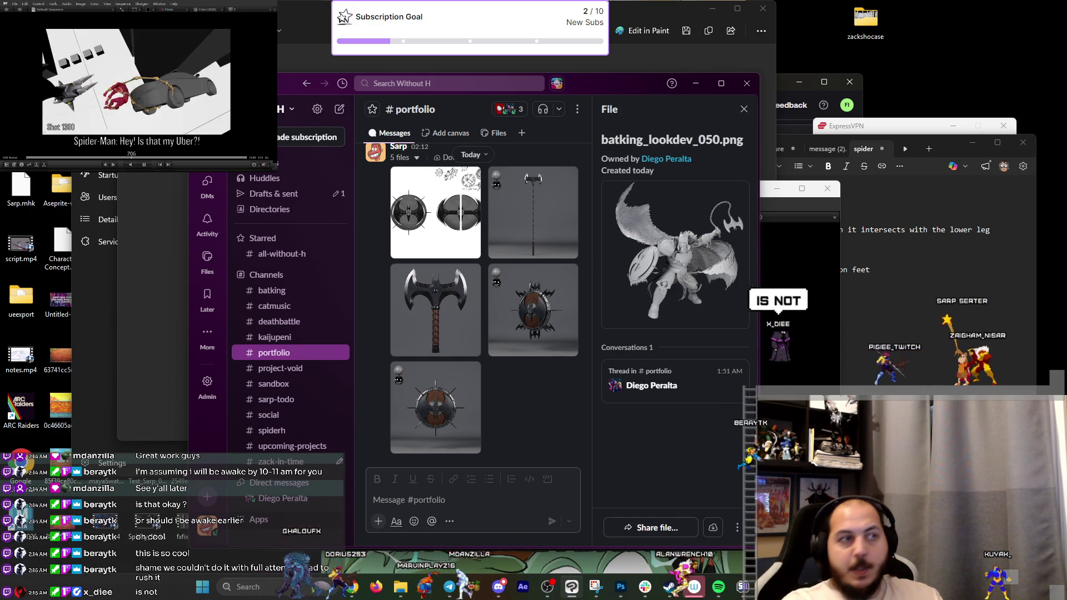
{"action": "scroll", "coordinate": [455, 305], "scroll_direction": "up", "scroll_amount": 5}
{"action": "scroll", "coordinate": [455, 303], "scroll_direction": "up", "scroll_amount": 10}
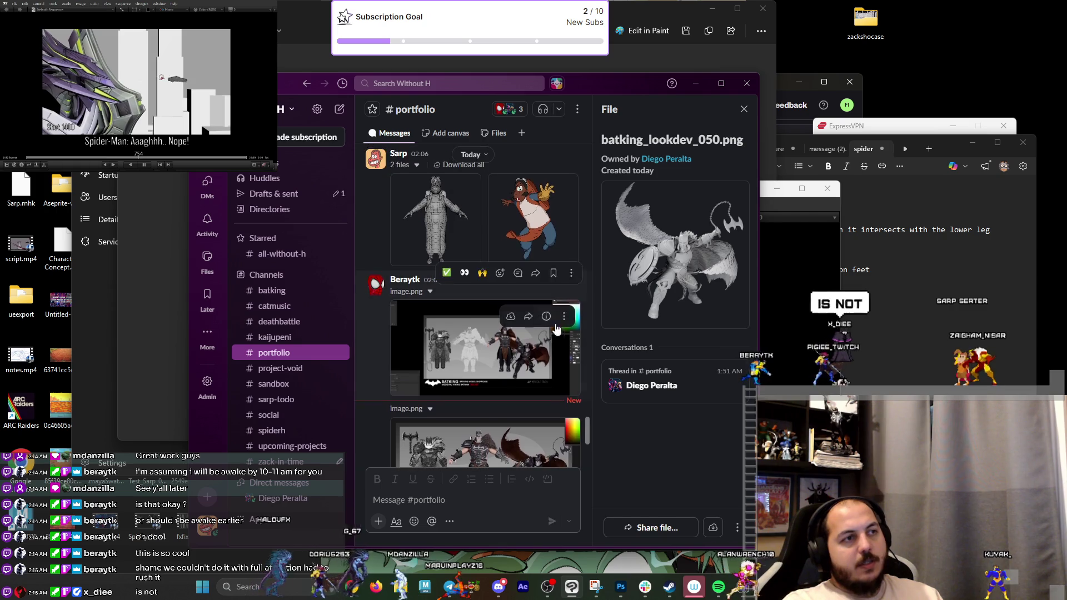
{"action": "scroll", "coordinate": [514, 320], "scroll_direction": "up", "scroll_amount": 15}
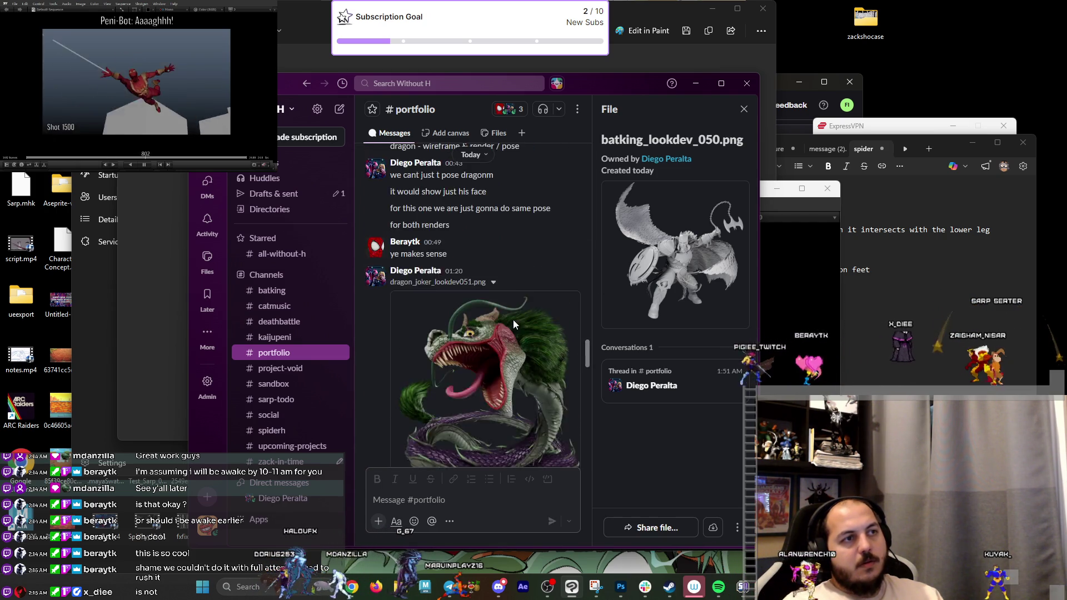
{"action": "scroll", "coordinate": [515, 322], "scroll_direction": "down", "scroll_amount": 5}
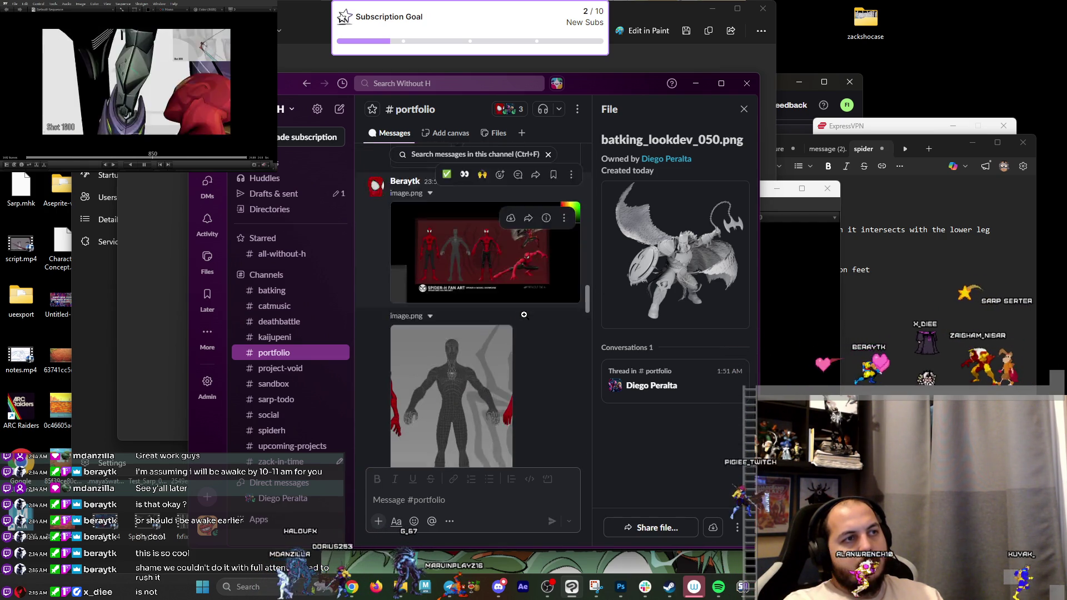